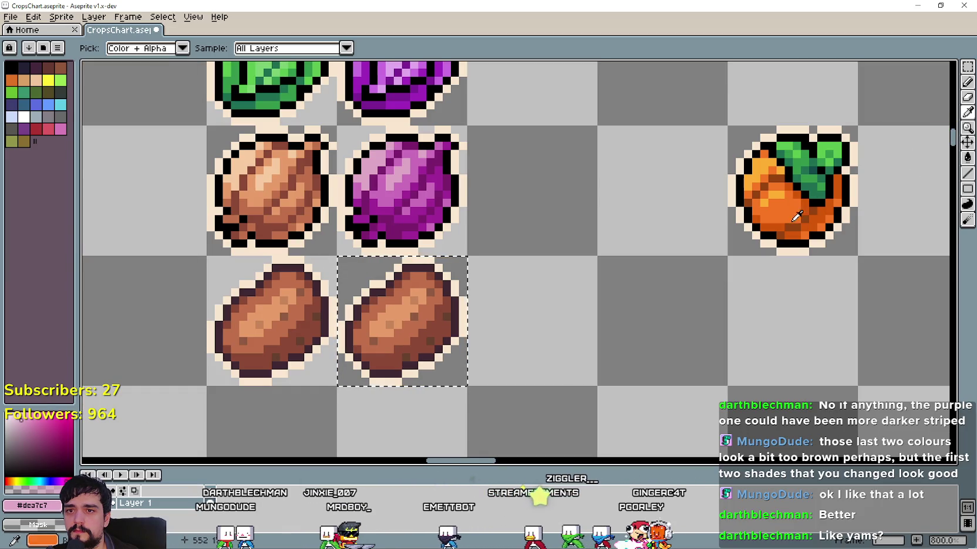
Sample the carrot's orange and fill the potato's mid-brown pixels with it
scroll(795, 220, up, 2)
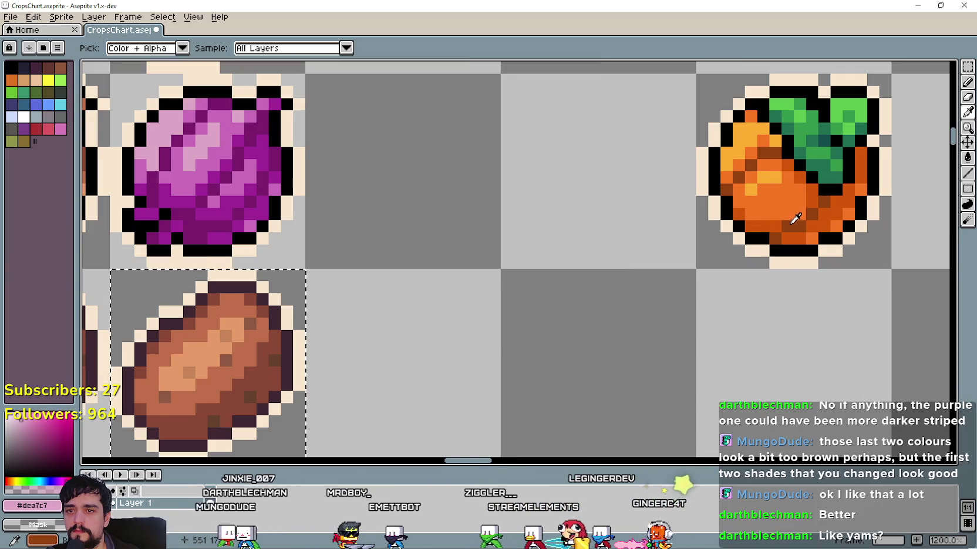
drag(789, 221, 800, 206)
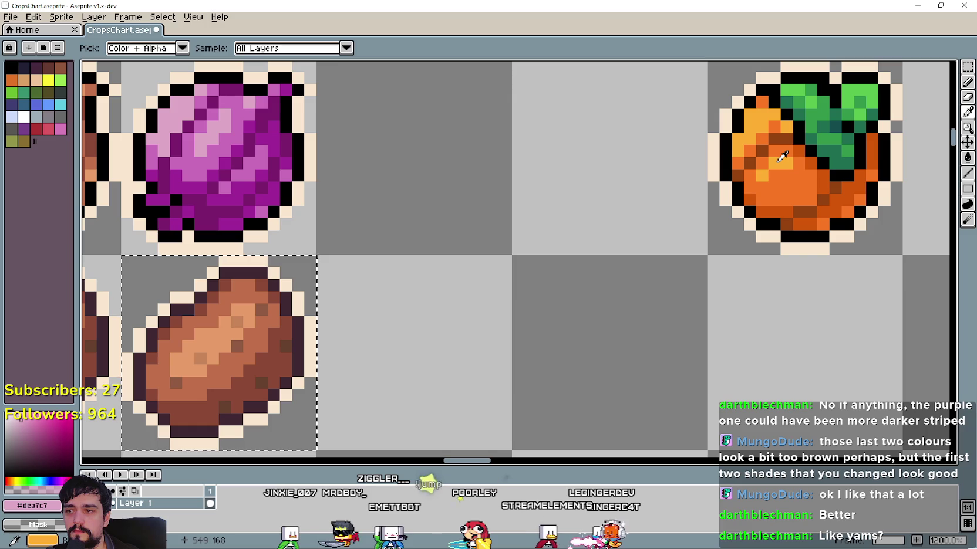
click(777, 209)
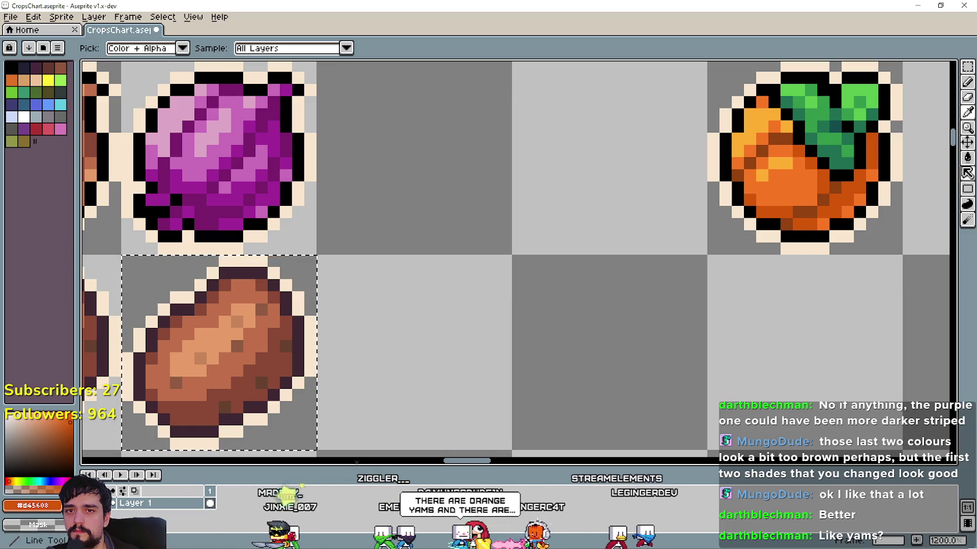
click(967, 157)
click(257, 395)
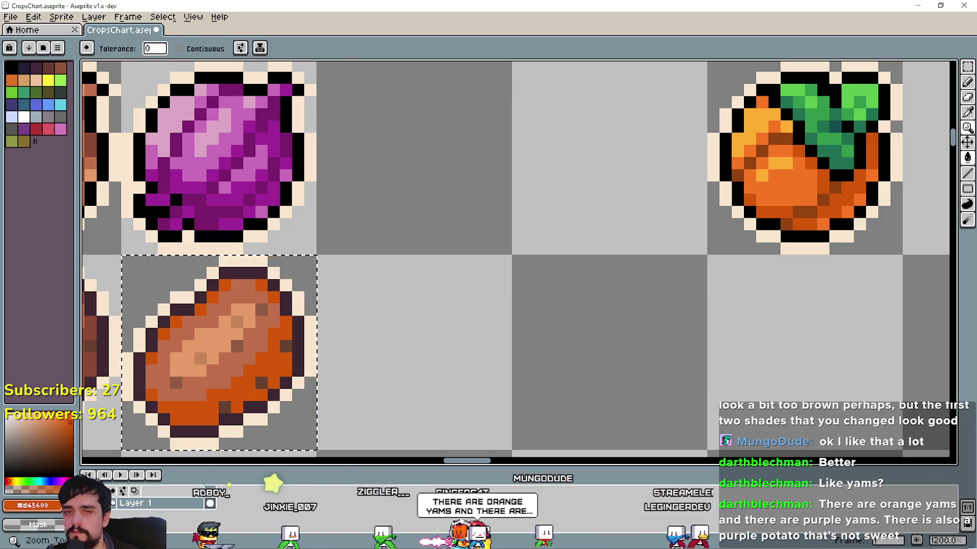
Fill the potato's remaining brown shades with the carrot's lighter oranges
key(i)
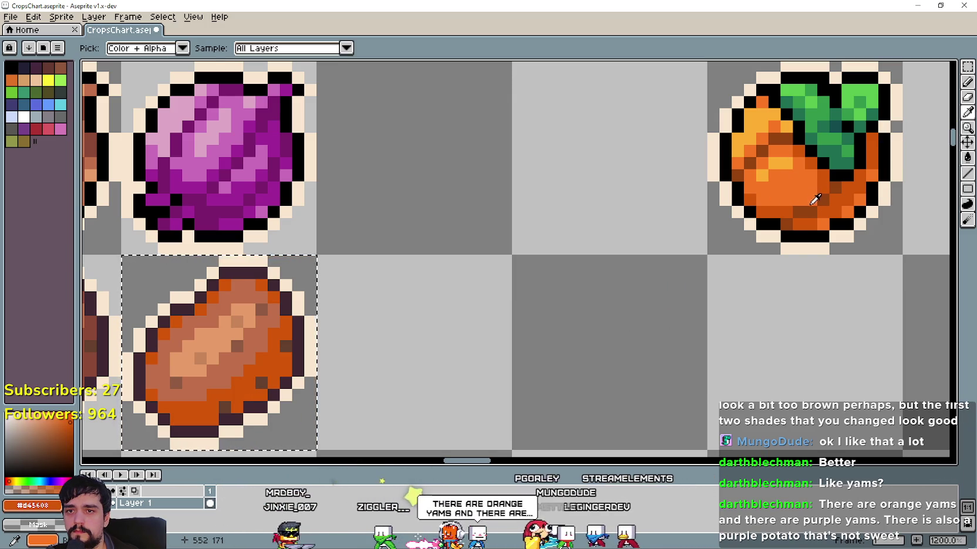
click(967, 157)
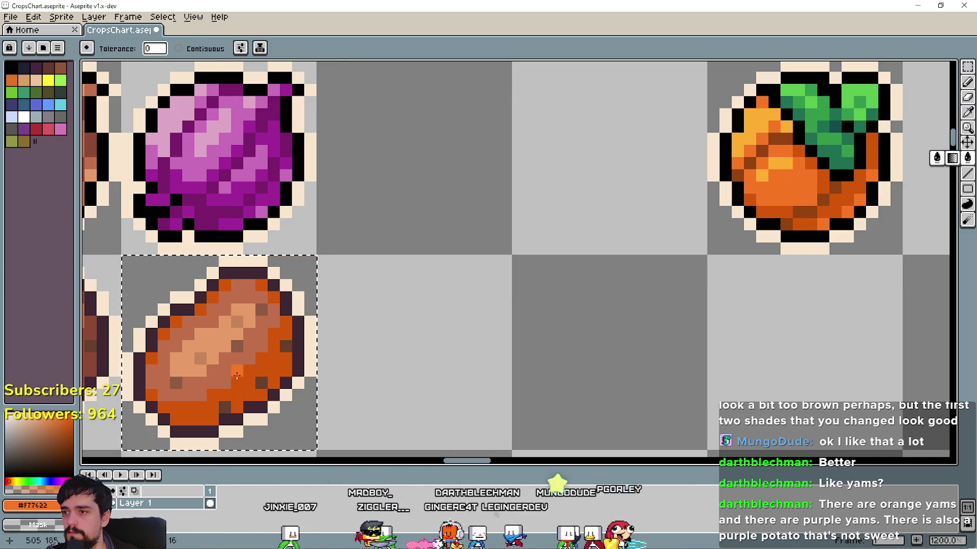
click(232, 371)
click(965, 115)
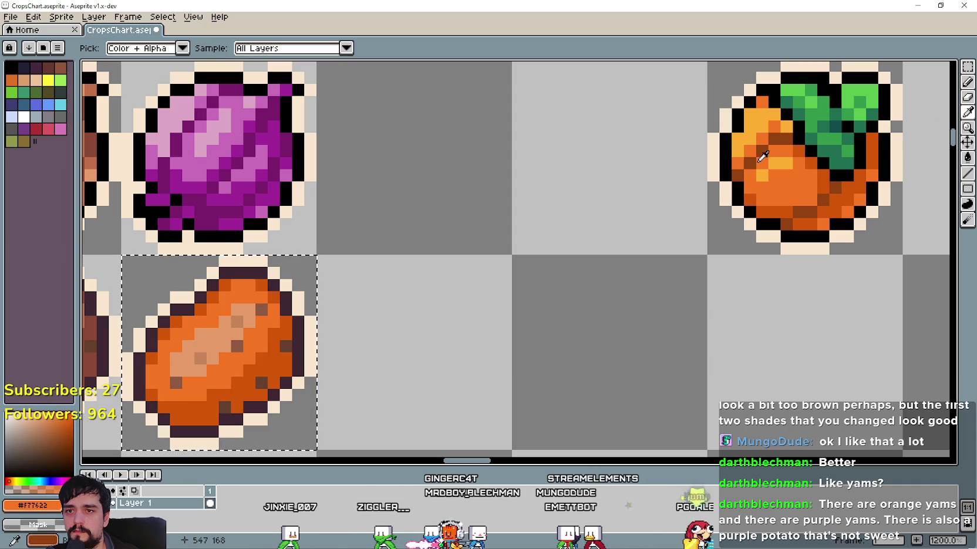
key(shift+g)
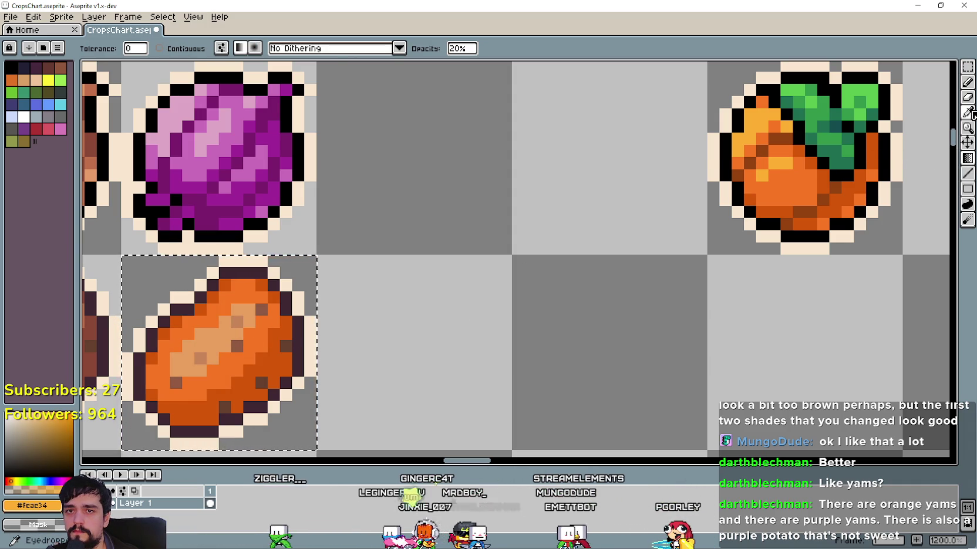
mouse_move(967, 158)
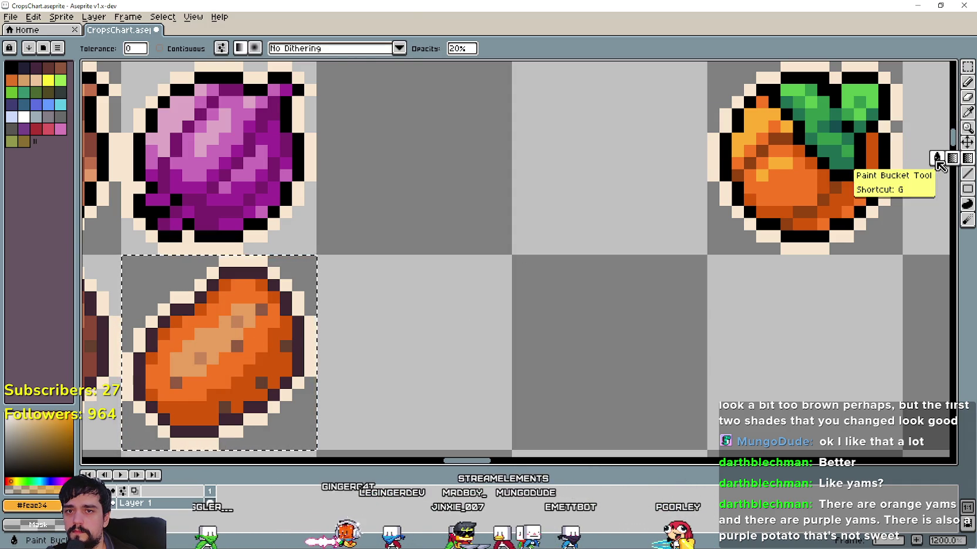
click(937, 159)
Zoom and pan the sheet to compare the orange yam, then bring up the sweet potato image results
scroll(645, 365, down, 5)
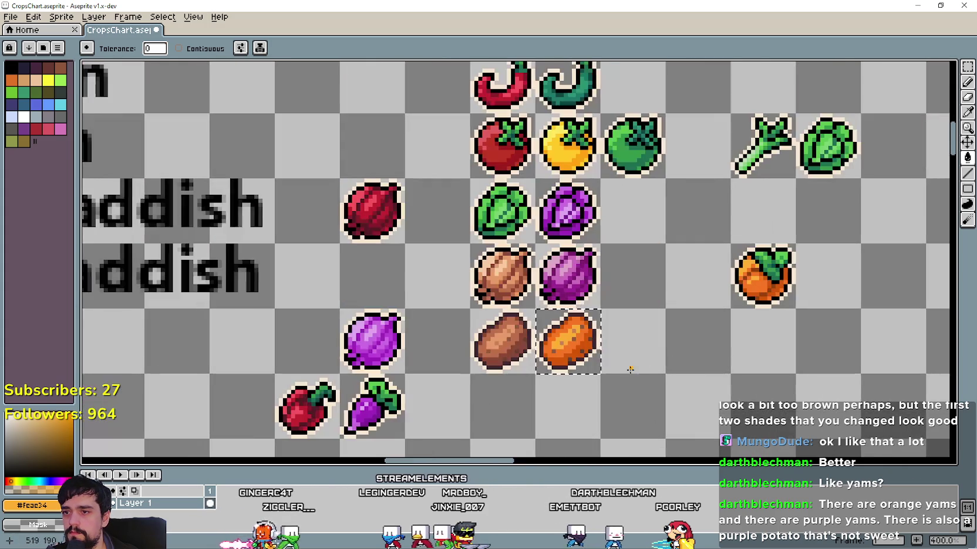
scroll(528, 282, up, 2)
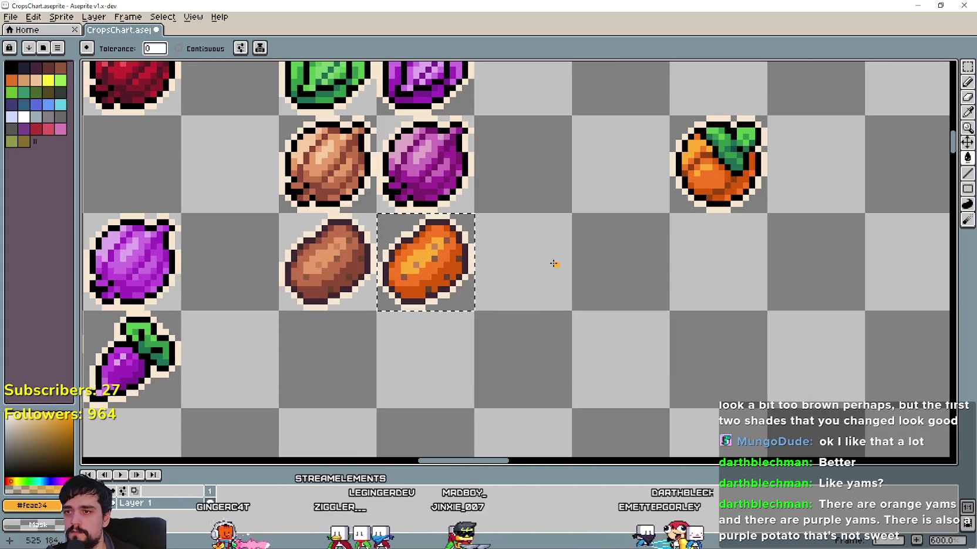
scroll(504, 220, up, 3)
scroll(504, 247, down, 4)
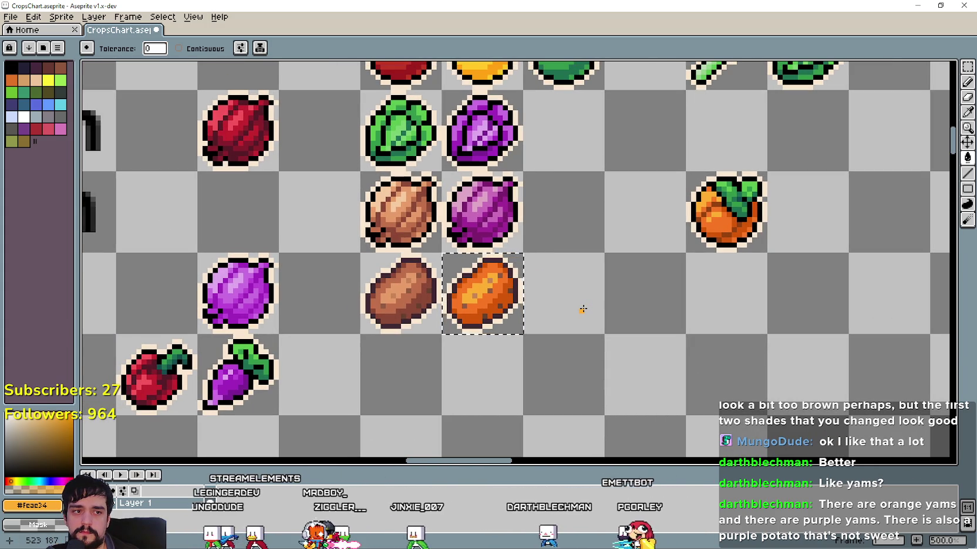
scroll(551, 285, up, 1)
scroll(493, 328, down, 1)
scroll(470, 338, up, 1)
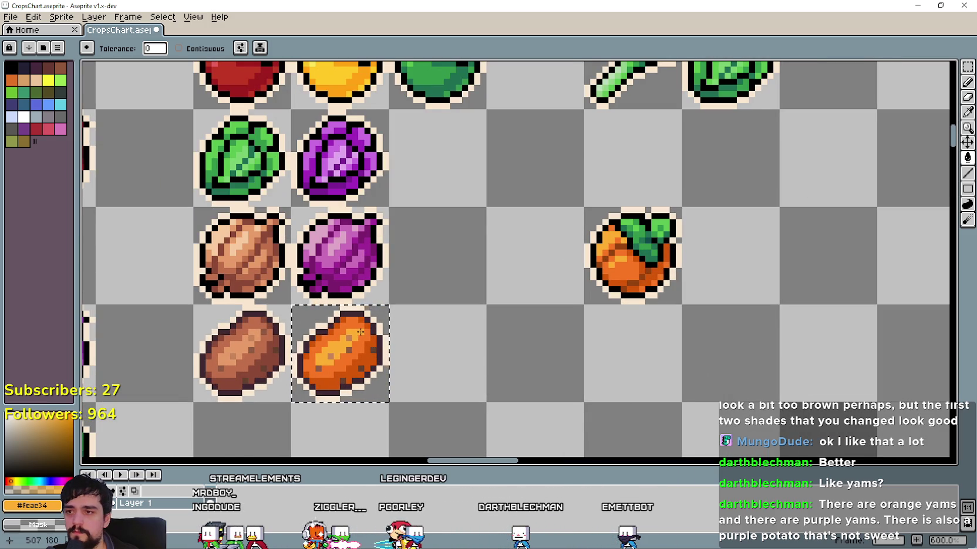
scroll(475, 338, down, 2)
scroll(477, 352, down, 1)
scroll(480, 376, up, 2)
scroll(481, 376, down, 3)
scroll(483, 363, up, 2)
scroll(490, 353, down, 1)
drag(589, 334, 611, 308)
scroll(610, 305, down, 1)
scroll(605, 270, up, 5)
scroll(598, 242, down, 3)
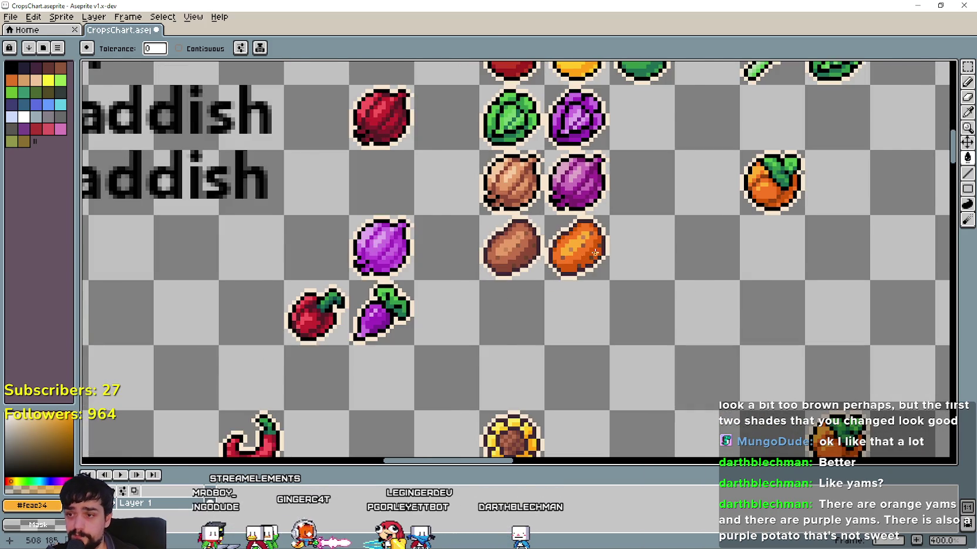
scroll(589, 254, down, 2)
scroll(563, 293, up, 1)
key(alt+Tab)
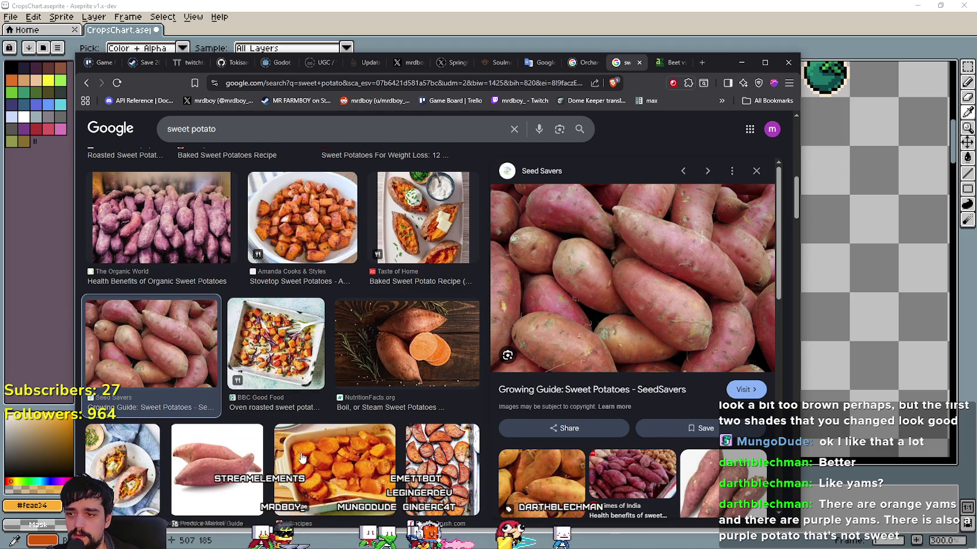
Preview two purple sweet potato photos and scroll related images, then return to Aseprite
key(Up)
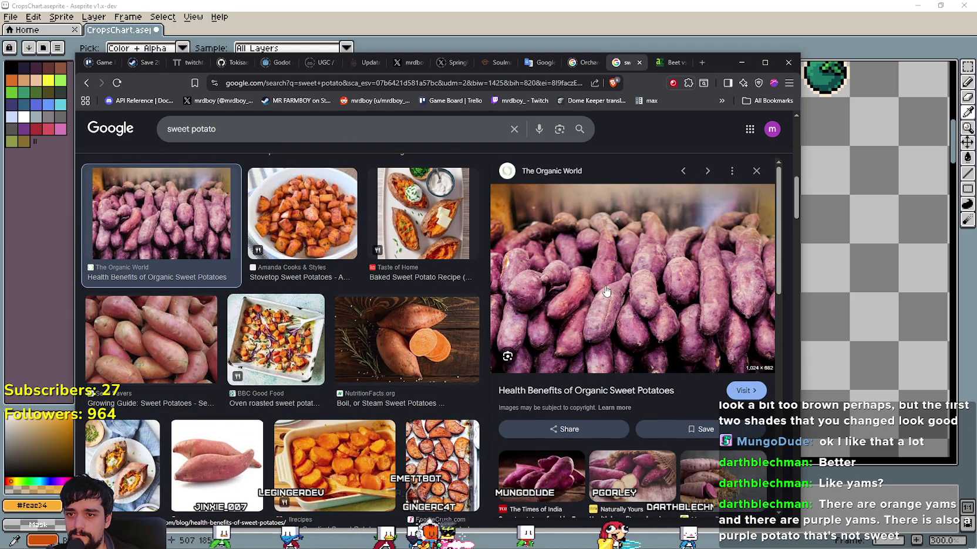
scroll(558, 323, down, 3)
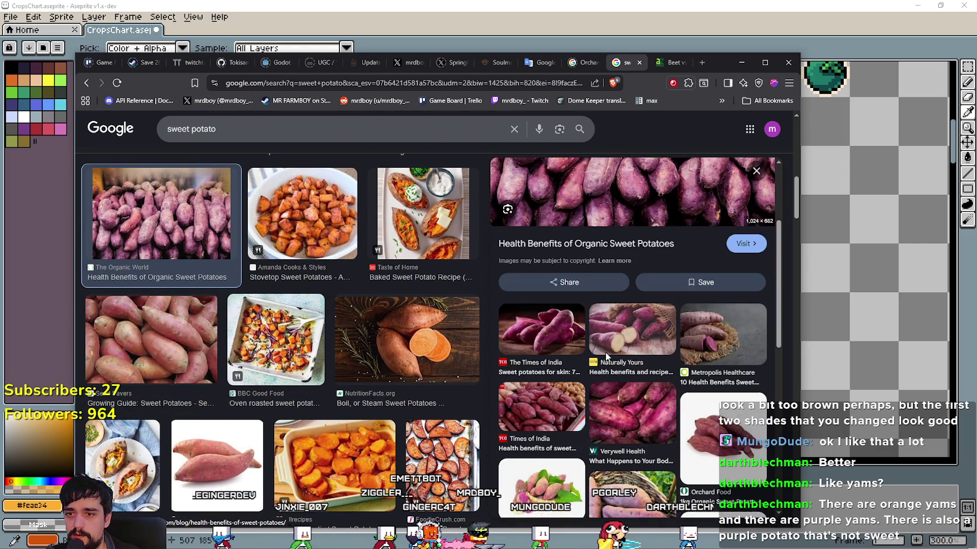
click(559, 326)
scroll(616, 381, down, 3)
scroll(661, 424, down, 3)
scroll(646, 364, down, 3)
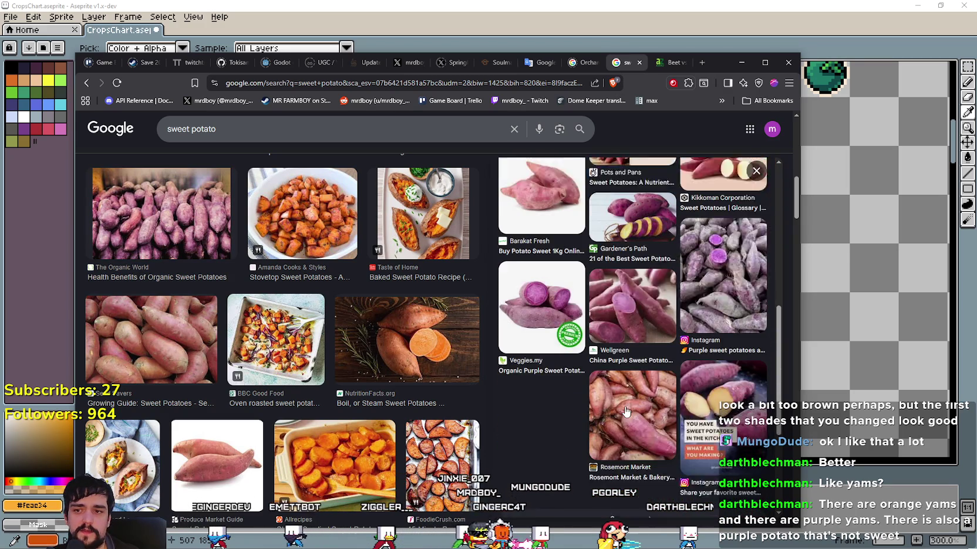
scroll(679, 470, up, 5)
scroll(679, 470, up, 5)
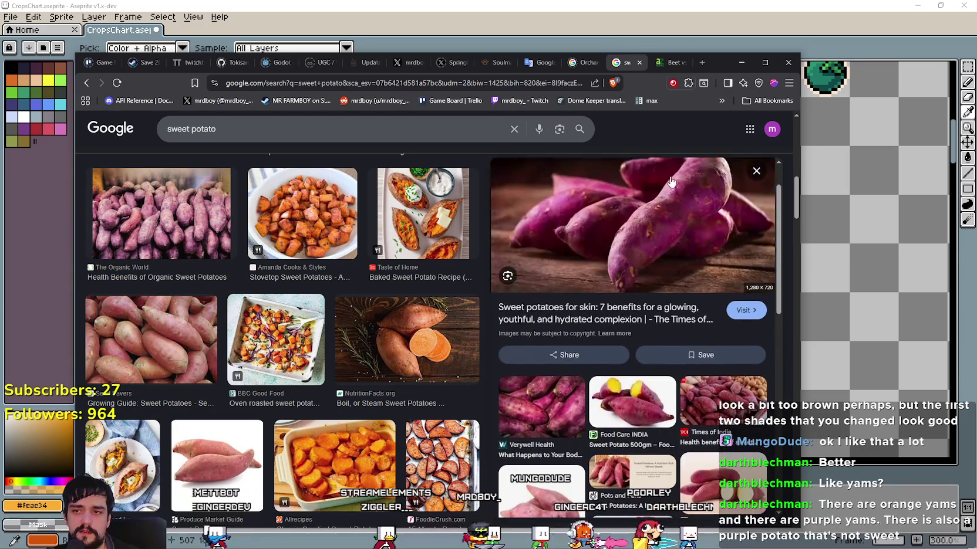
click(722, 6)
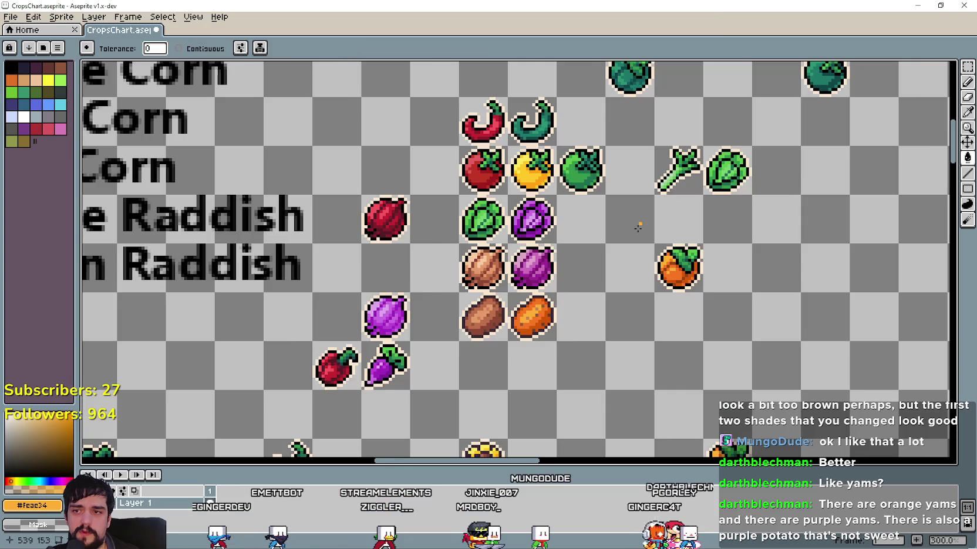
Paste a copy of the brown potato into the cell beside the orange yam
scroll(515, 331, up, 2)
mouse_move(393, 344)
mouse_down()
mouse_move(457, 285)
mouse_move(631, 298)
mouse_move(514, 353)
mouse_up()
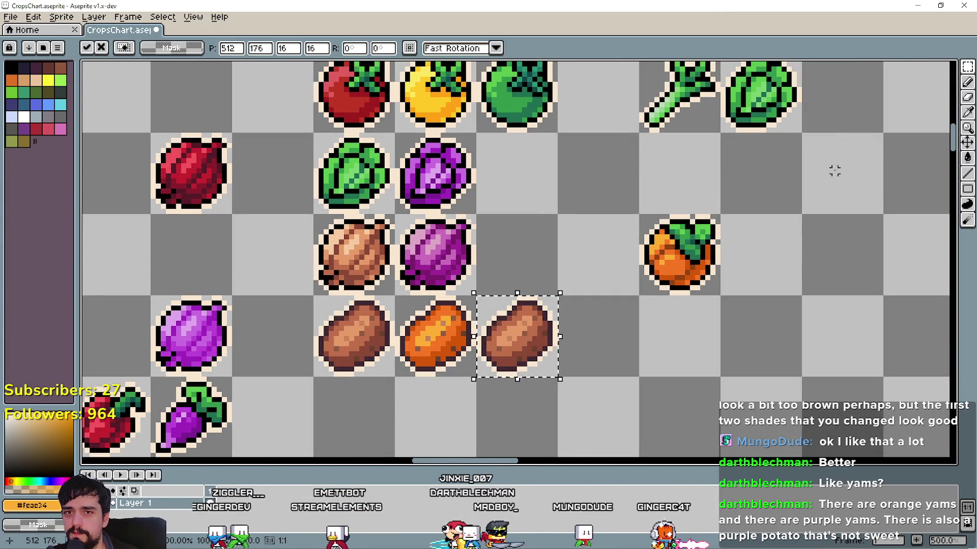
click(967, 112)
scroll(499, 258, up, 1)
scroll(505, 267, up, 2)
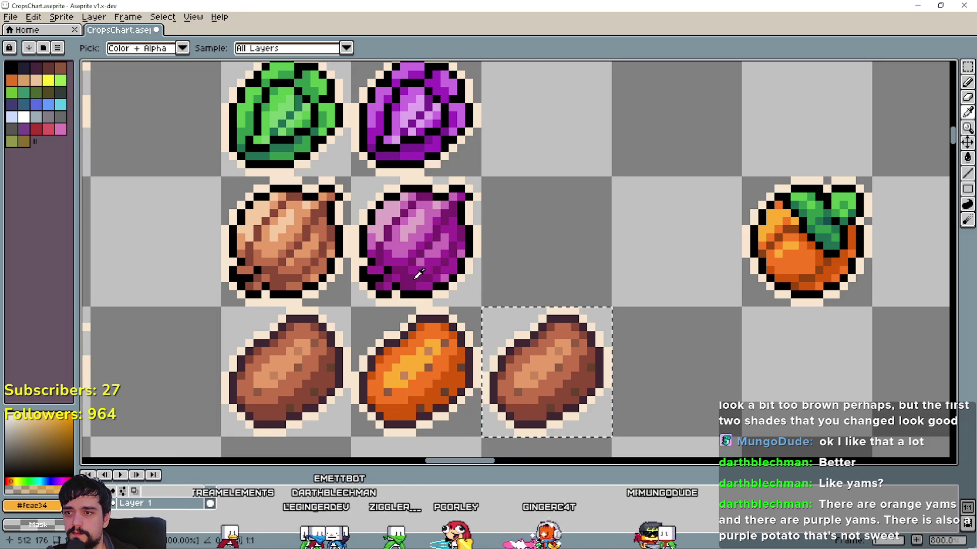
Recolour the copied potato's brown shades with purple sampled from the purple vegetable
click(481, 274)
click(967, 204)
scroll(551, 364, up, 2)
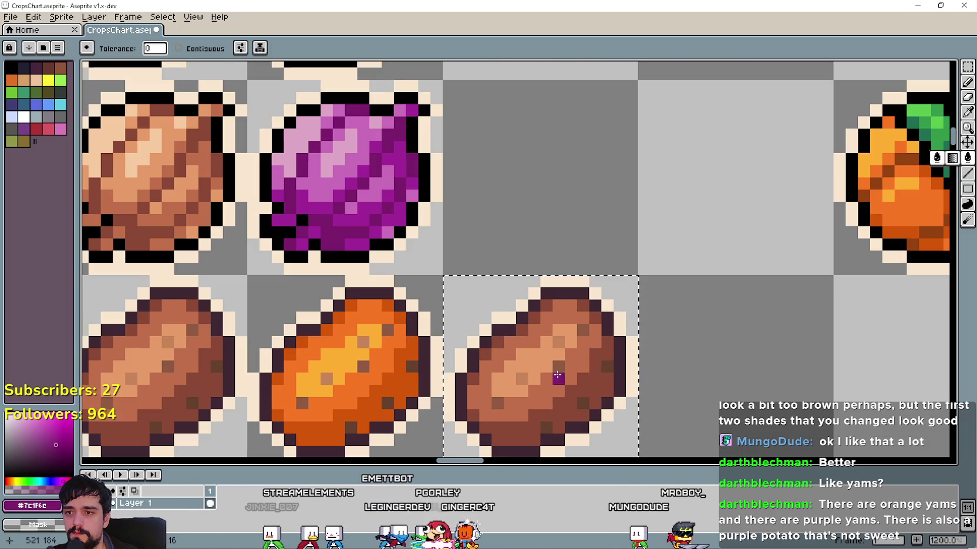
click(567, 400)
click(967, 112)
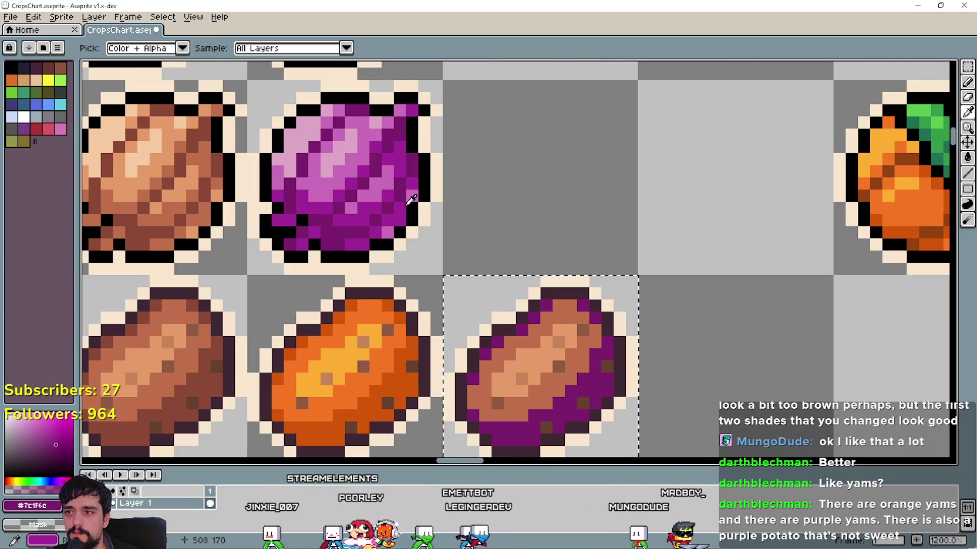
click(967, 158)
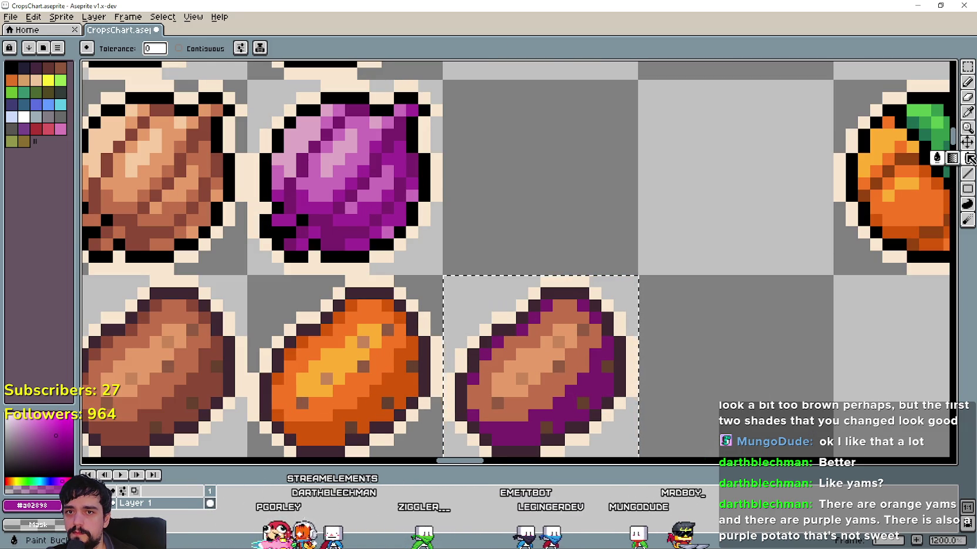
click(539, 389)
Fill the potato's tan highlight light pink, then tone it down to mid pink
click(968, 116)
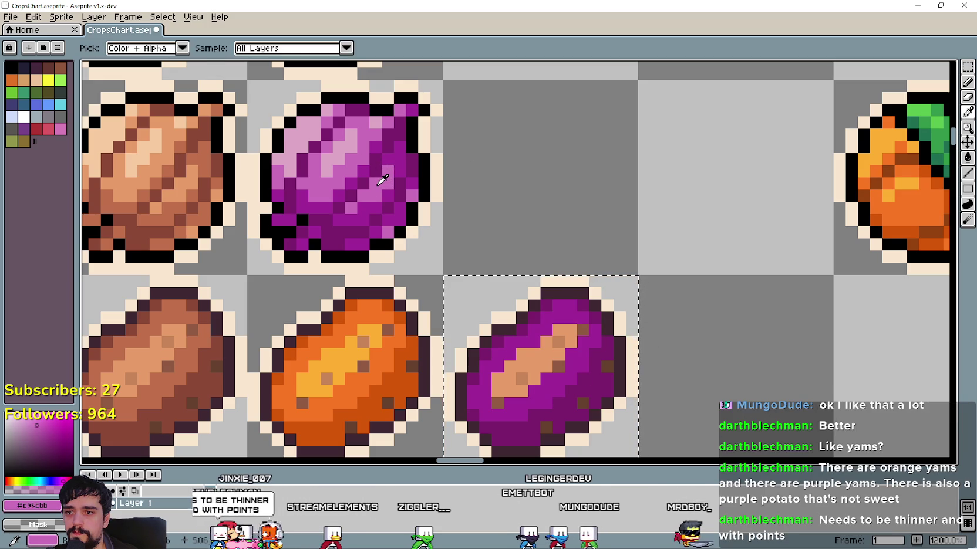
click(350, 154)
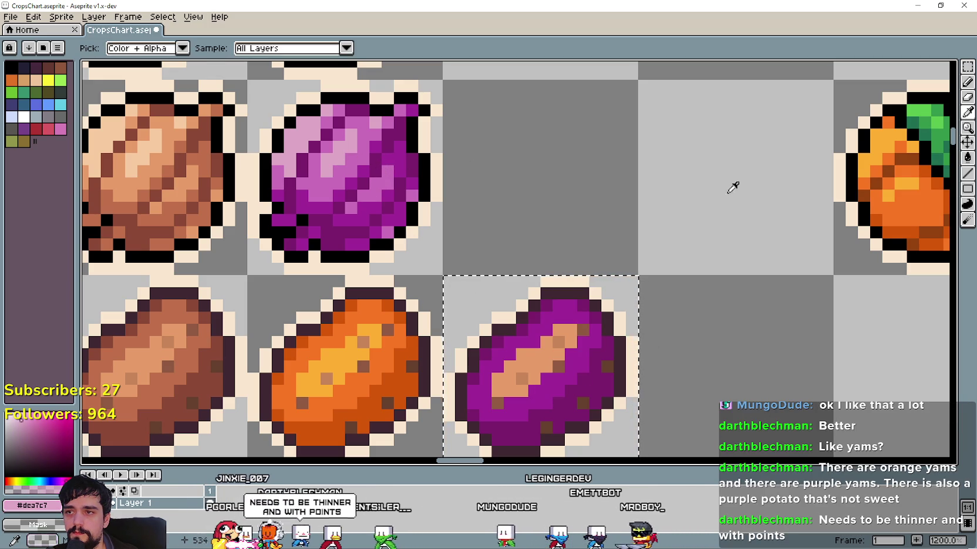
key(g)
click(509, 356)
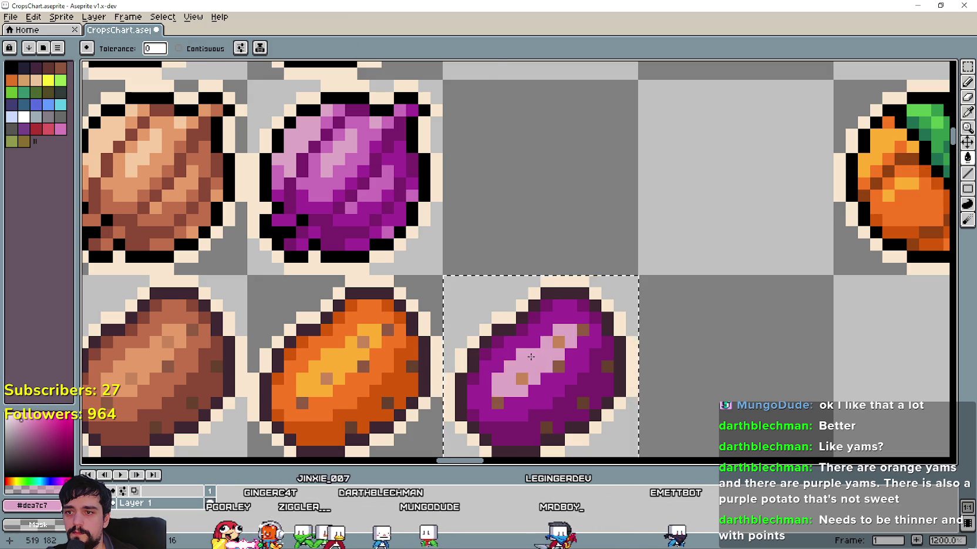
scroll(528, 329, down, 4)
scroll(560, 288, up, 4)
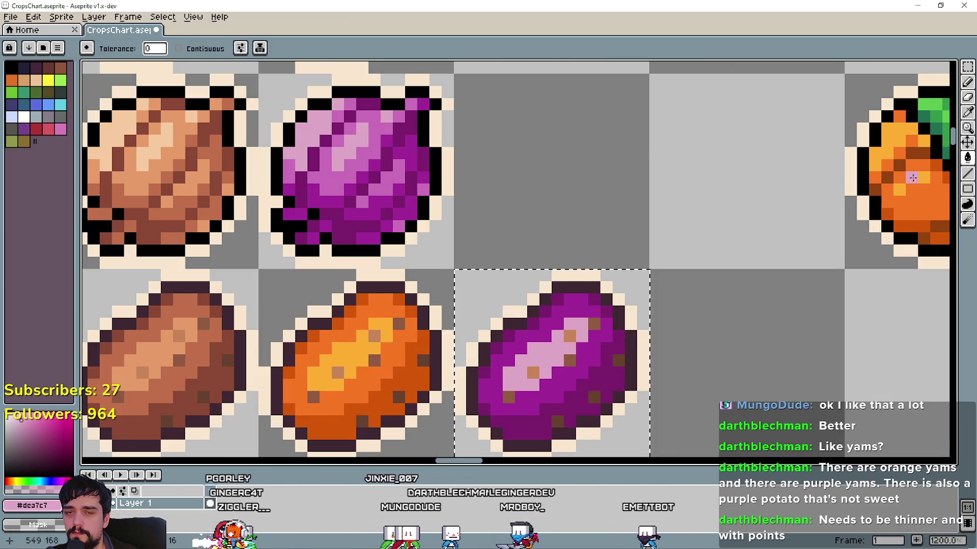
click(968, 121)
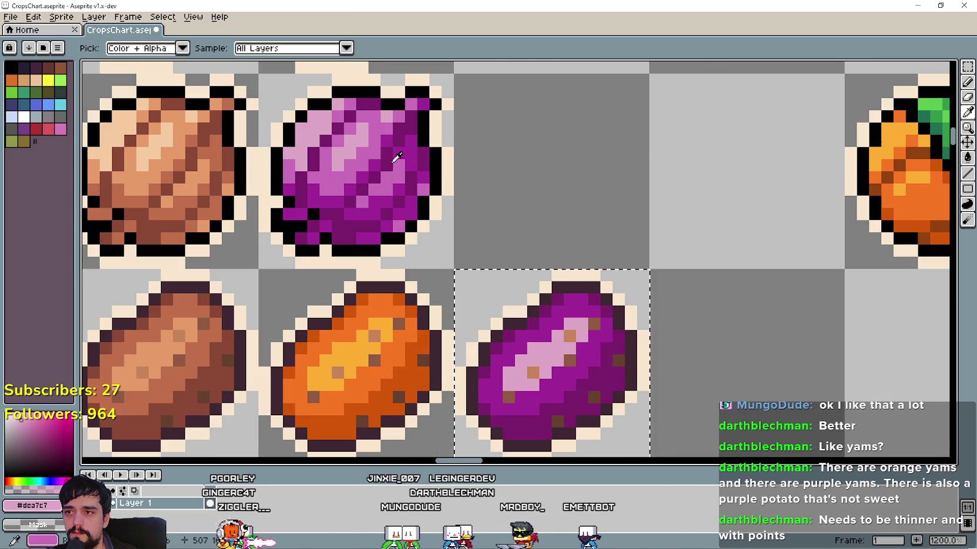
click(357, 154)
click(965, 154)
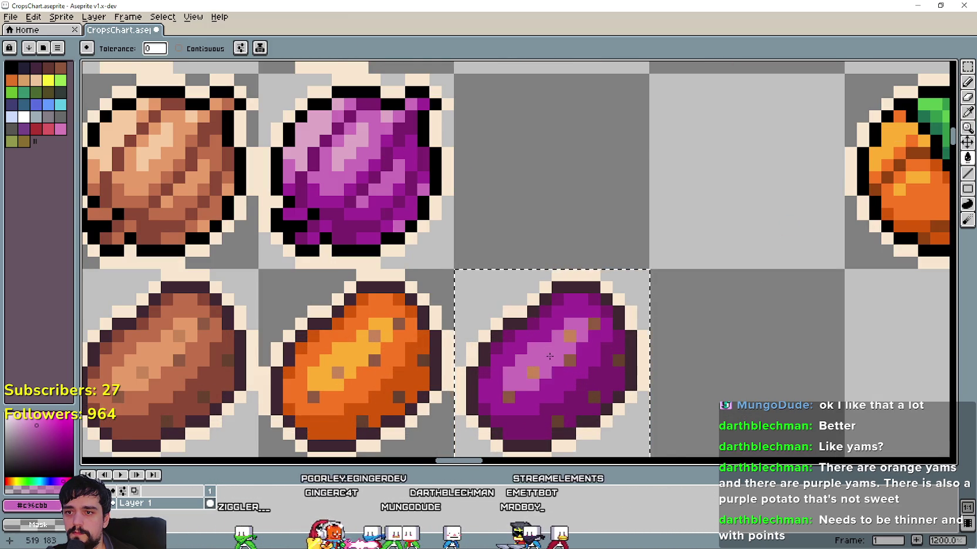
scroll(557, 432, down, 5)
drag(653, 419, 599, 326)
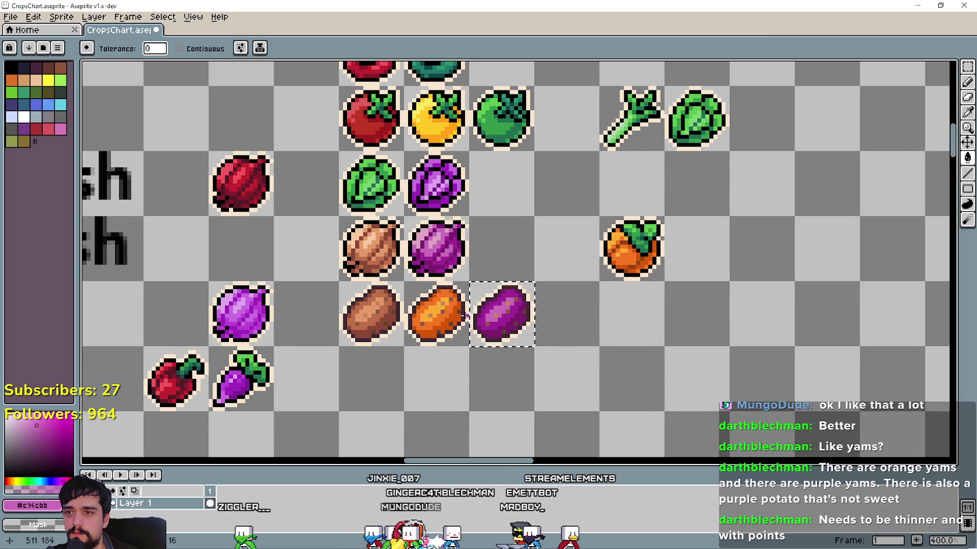
Erase the purple yam, orange yam and brown potato from the chart
scroll(466, 315, up, 1)
scroll(504, 191, up, 1)
scroll(529, 264, down, 2)
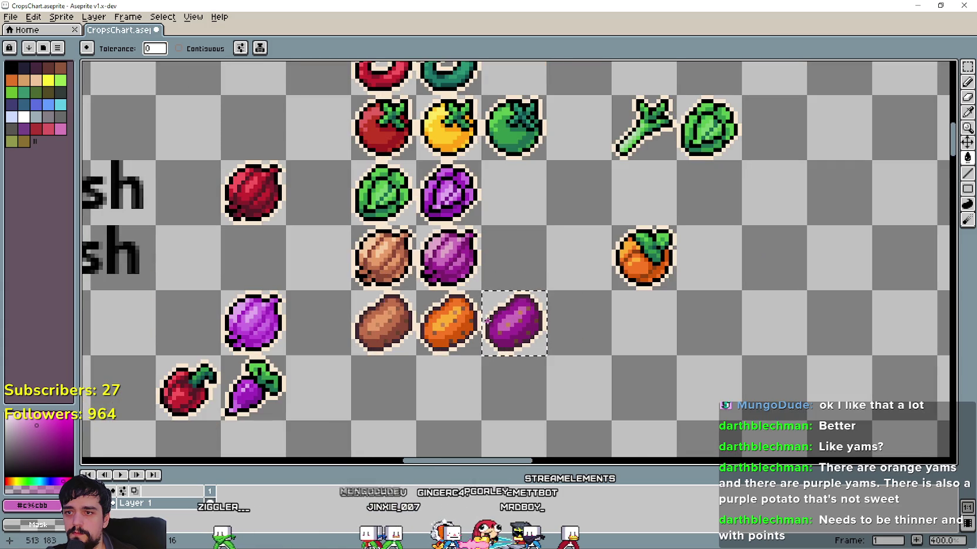
scroll(541, 343, up, 1)
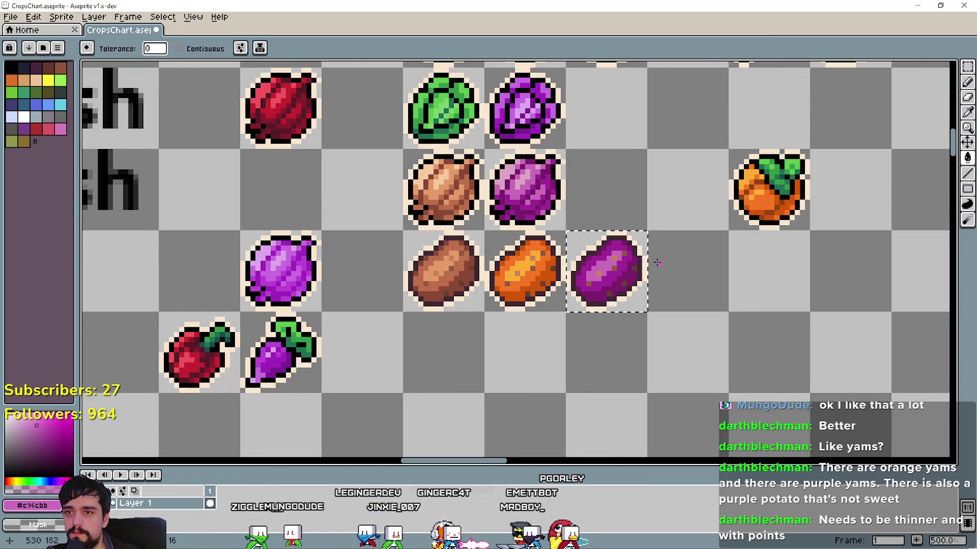
scroll(571, 310, down, 1)
scroll(570, 310, up, 2)
scroll(570, 310, up, 3)
scroll(570, 310, down, 4)
scroll(563, 312, down, 1)
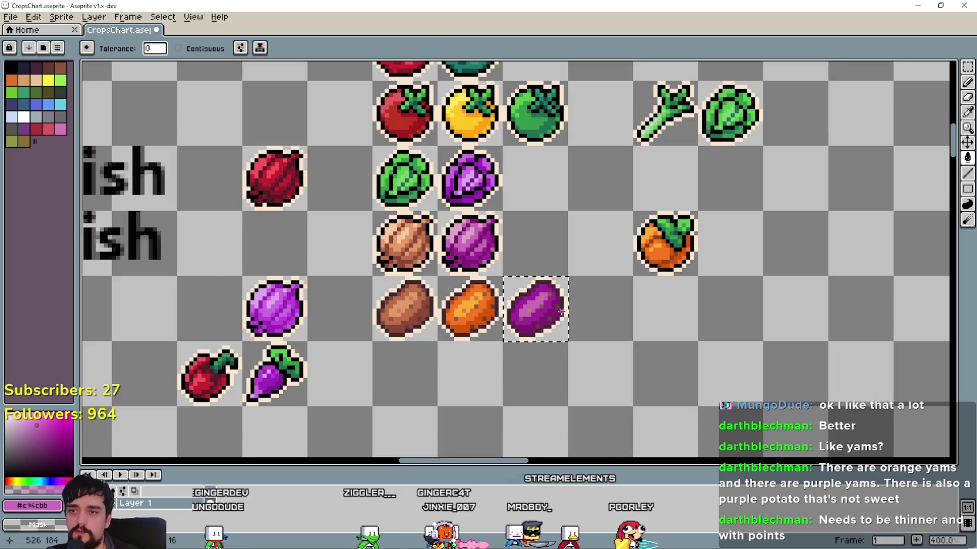
click(967, 66)
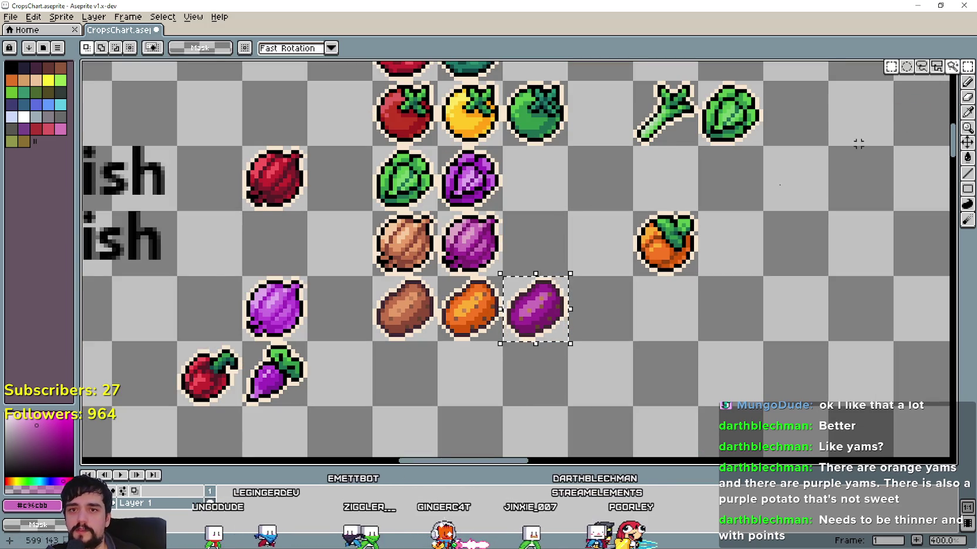
key(Return)
key(Delete)
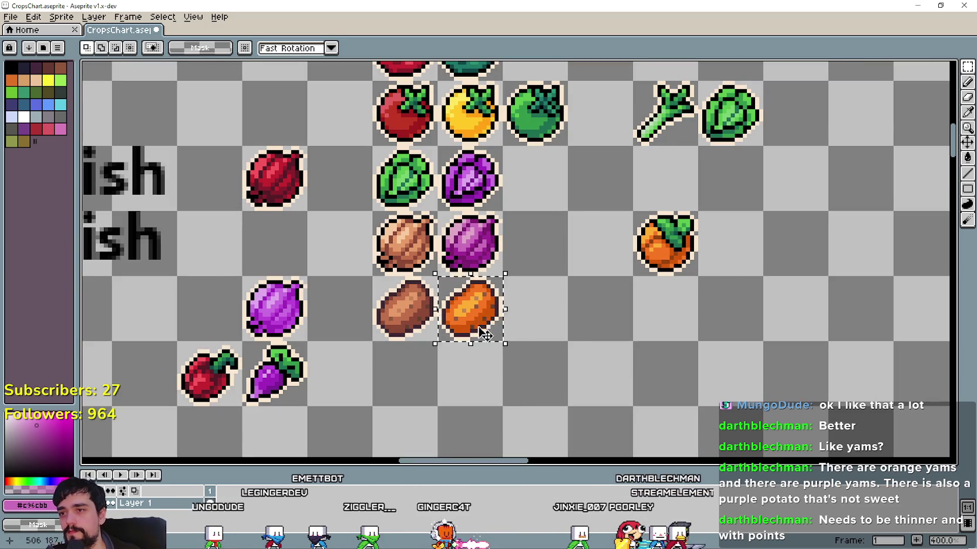
key(Delete)
drag(438, 340, 375, 277)
key(Delete)
Paste the grapes icon and place two copies in the emptied row, then return to the browser's search box
scroll(518, 344, down, 2)
scroll(519, 344, down, 1)
scroll(355, 288, up, 2)
scroll(324, 271, down, 1)
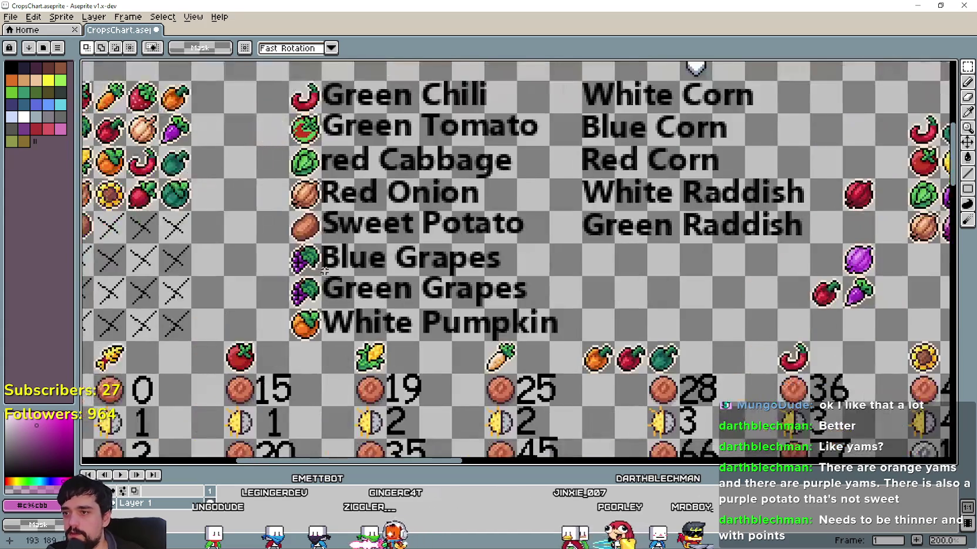
scroll(324, 271, up, 1)
key(ctrl+v)
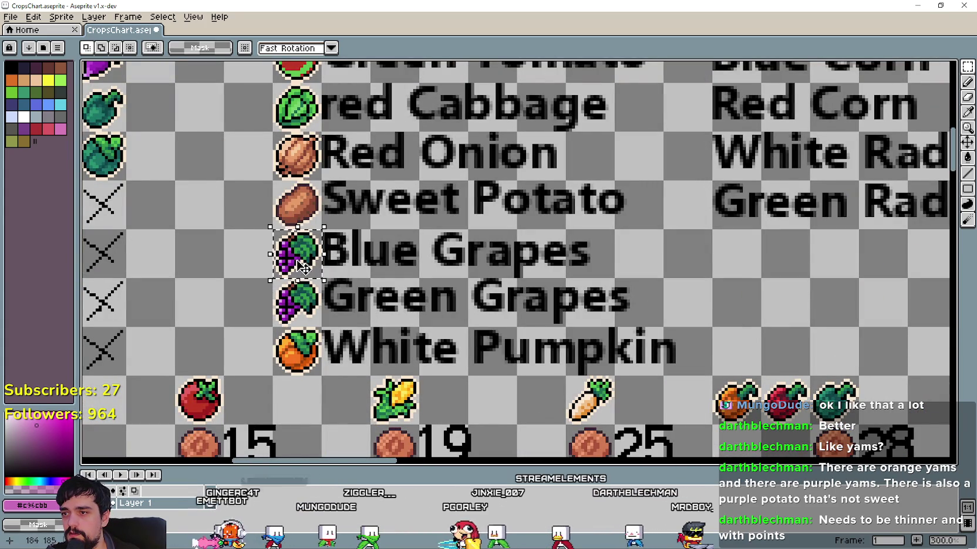
drag(301, 290, 299, 256)
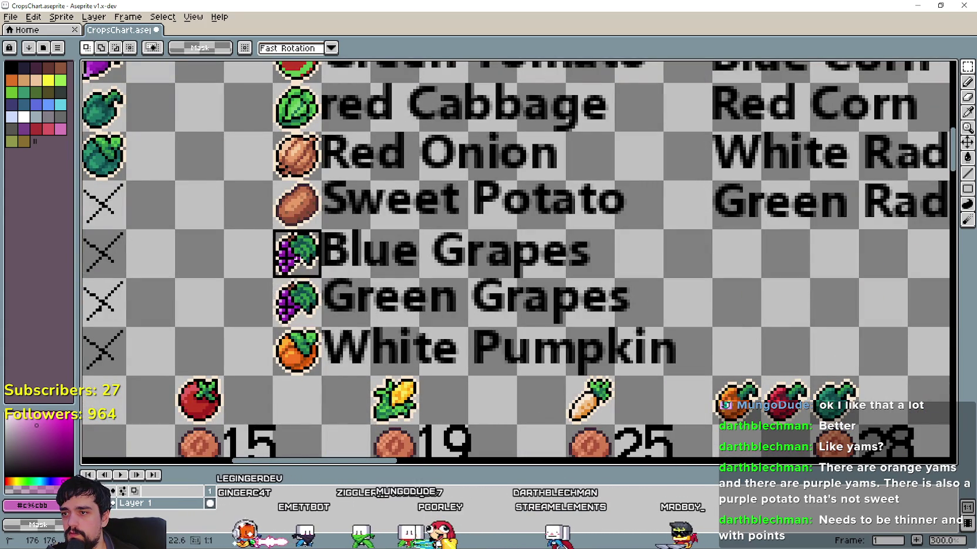
key(Return)
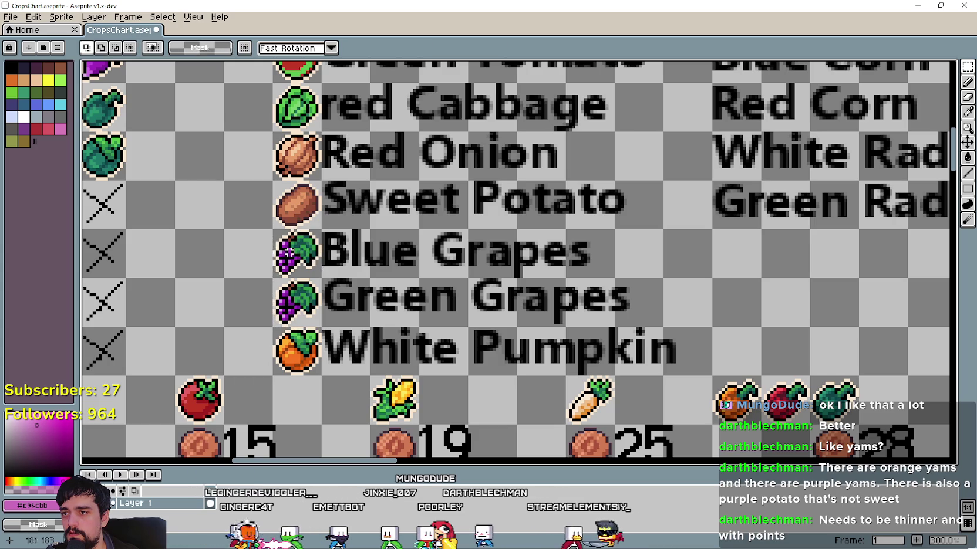
scroll(292, 258, down, 3)
scroll(517, 261, up, 3)
mouse_move(292, 259)
mouse_down()
mouse_move(549, 335)
mouse_move(466, 285)
mouse_move(588, 330)
mouse_up()
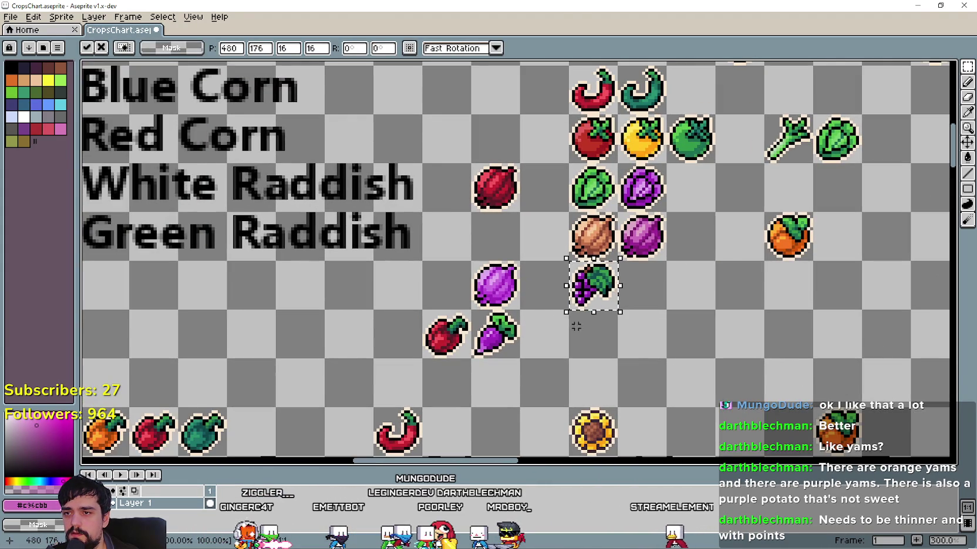
mouse_move(590, 288)
mouse_down()
mouse_move(511, 287)
mouse_move(674, 300)
mouse_up()
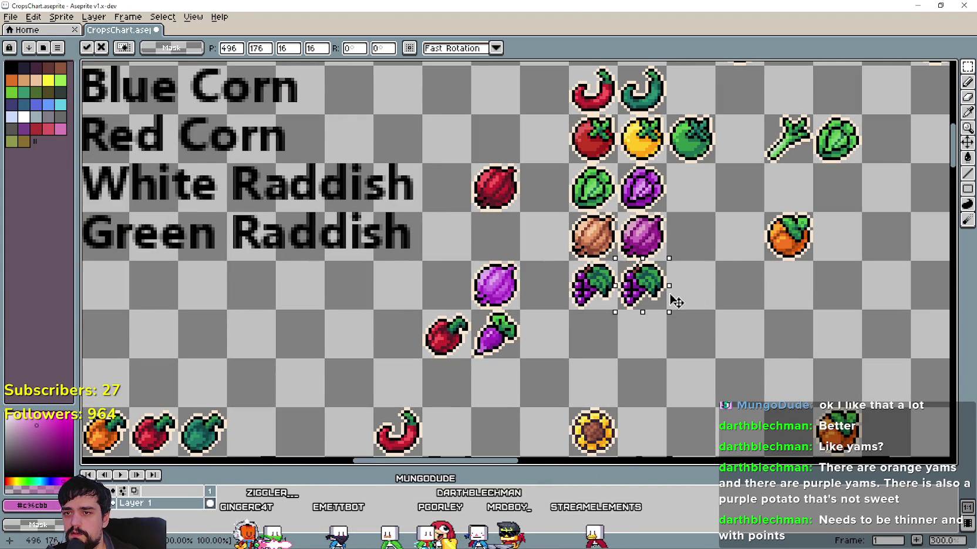
key(alt+Tab)
triple_click(190, 126)
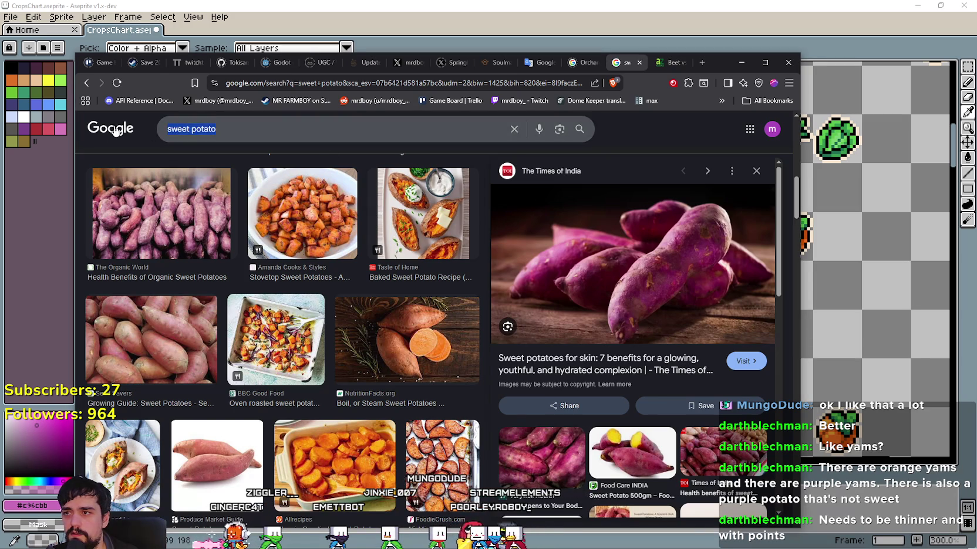
Search Google Images for 'blue grapes', then 'grapes', and return to the crop sheet's labels
text(blue grapes)
key(Return)
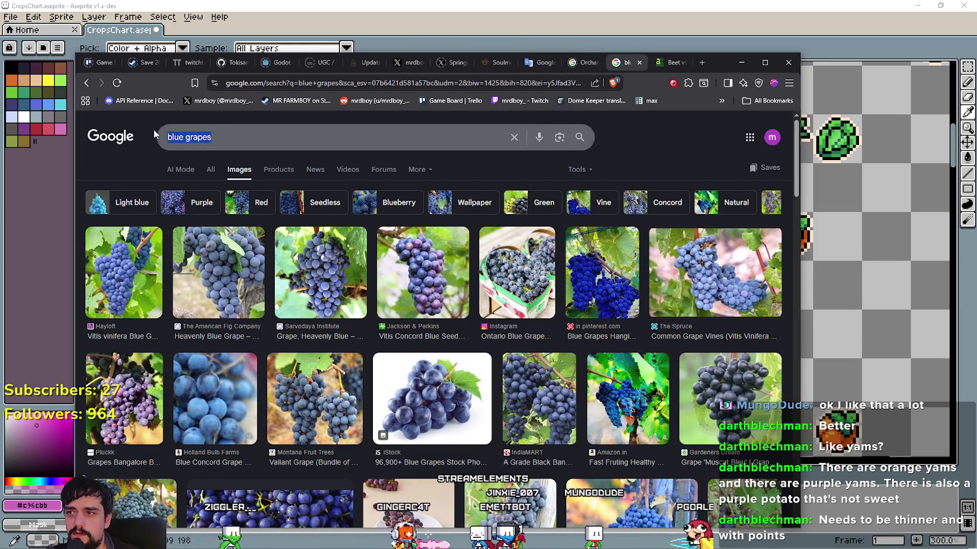
text(grapes)
key(Return)
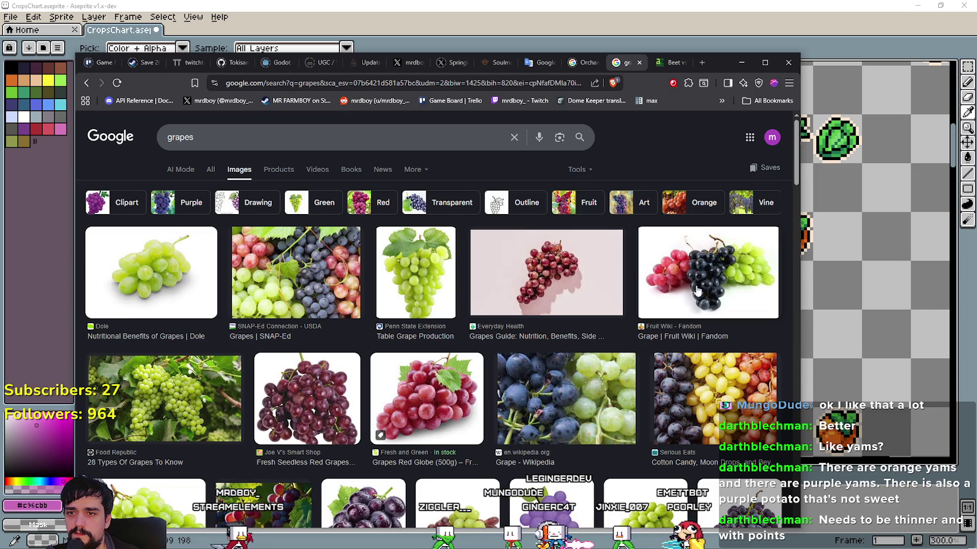
scroll(482, 405, down, 2)
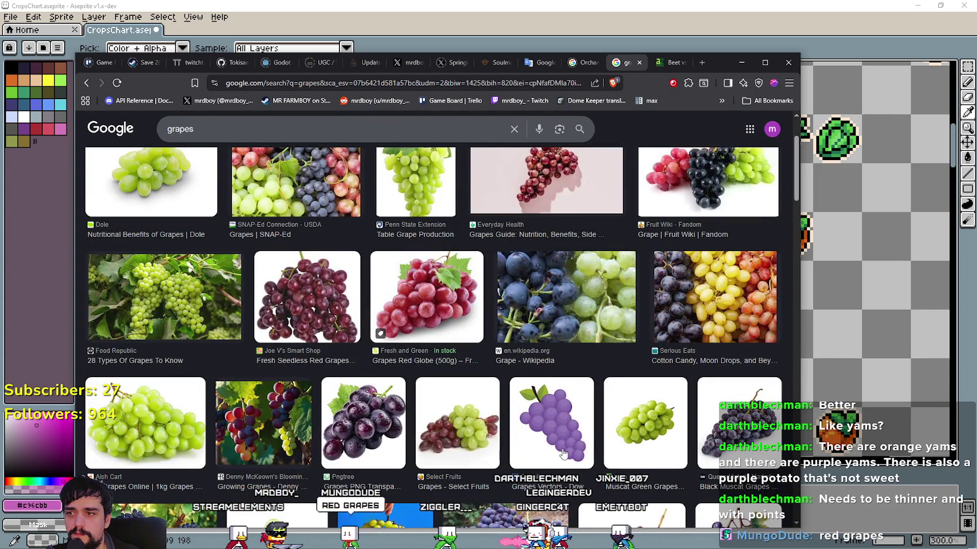
click(649, 5)
scroll(517, 258, down, 1)
mouse_move(451, 344)
mouse_down()
mouse_move(750, 319)
mouse_move(415, 319)
mouse_up()
scroll(514, 302, up, 2)
scroll(562, 241, down, 2)
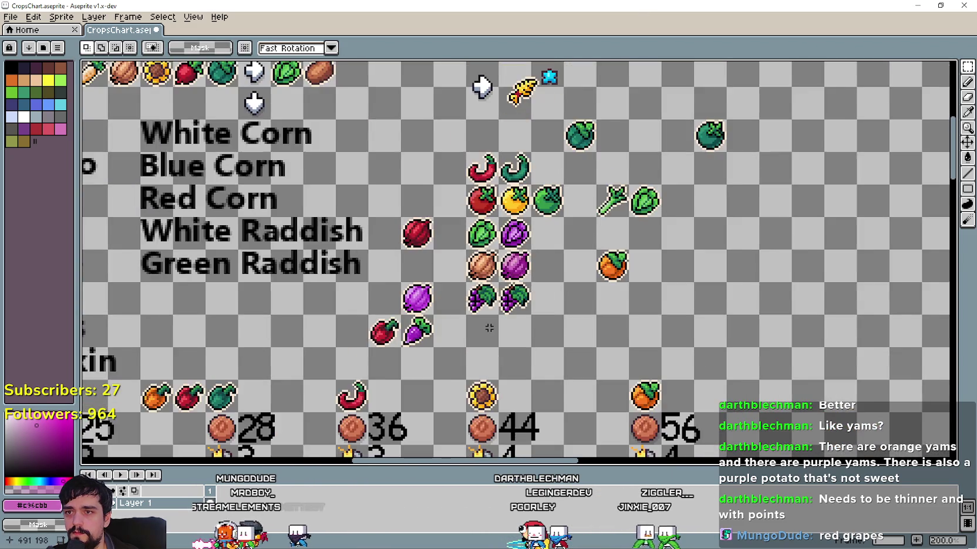
scroll(469, 234, down, 1)
scroll(405, 226, down, 1)
scroll(383, 220, up, 1)
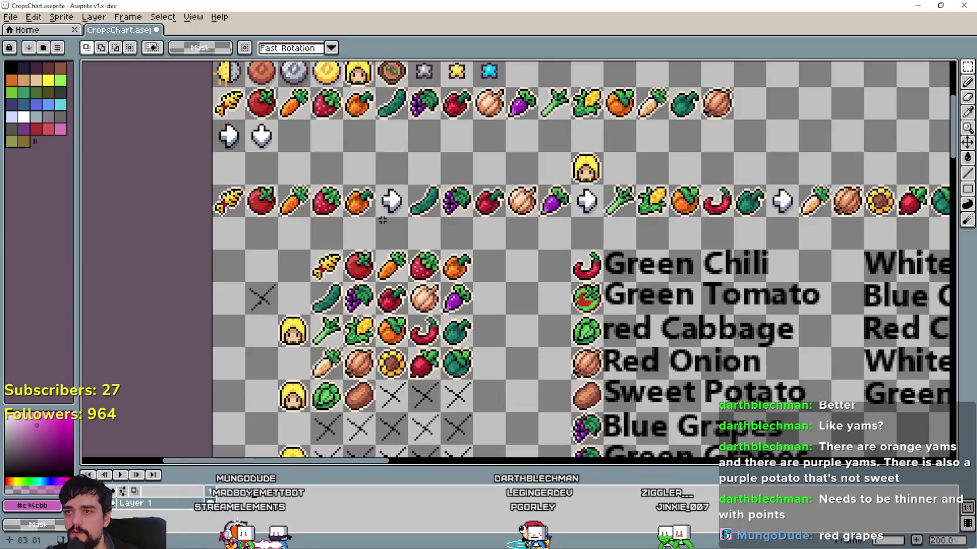
mouse_move(573, 238)
mouse_down()
mouse_move(471, 284)
mouse_move(238, 306)
mouse_move(640, 273)
mouse_move(568, 136)
mouse_up()
mouse_move(519, 298)
mouse_down()
mouse_move(465, 83)
mouse_move(475, 290)
mouse_move(465, 277)
mouse_up()
scroll(385, 261, up, 1)
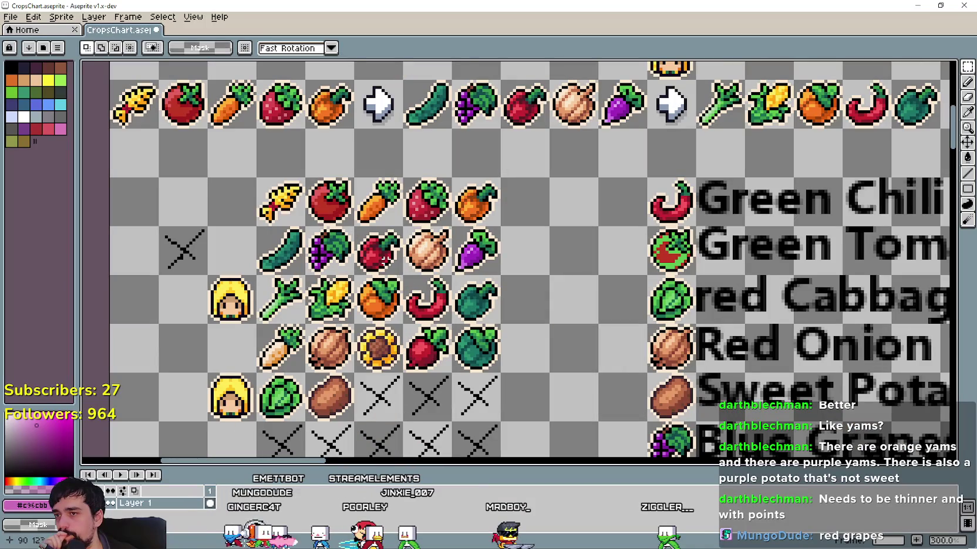
scroll(388, 255, down, 1)
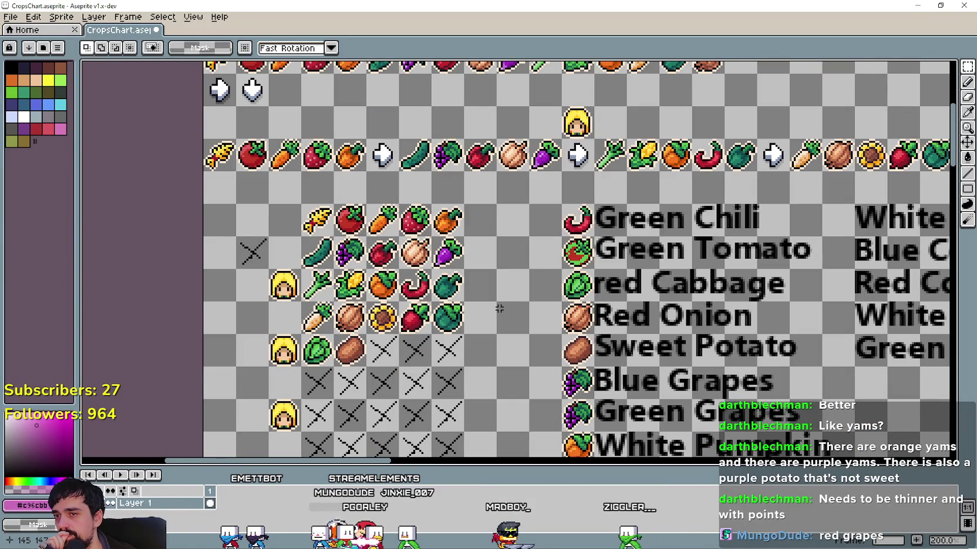
scroll(445, 282, up, 1)
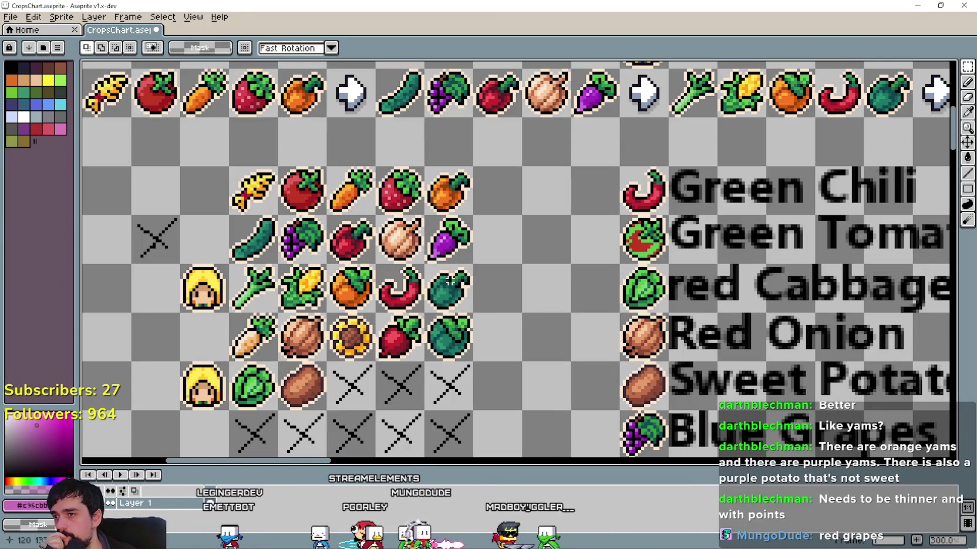
scroll(688, 260, down, 4)
scroll(688, 260, up, 4)
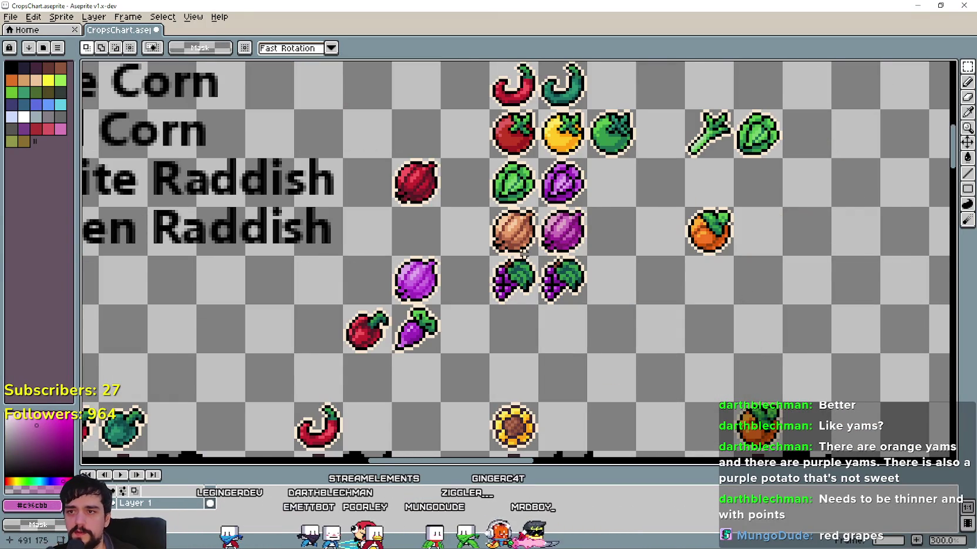
scroll(567, 198, up, 1)
scroll(623, 165, up, 1)
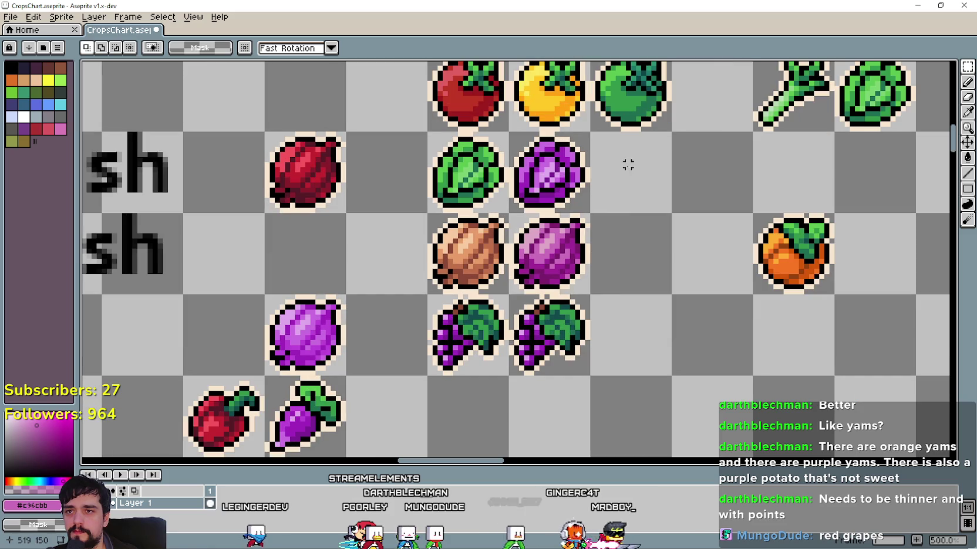
Rectangle-select the right-hand grapes copy
key(b)
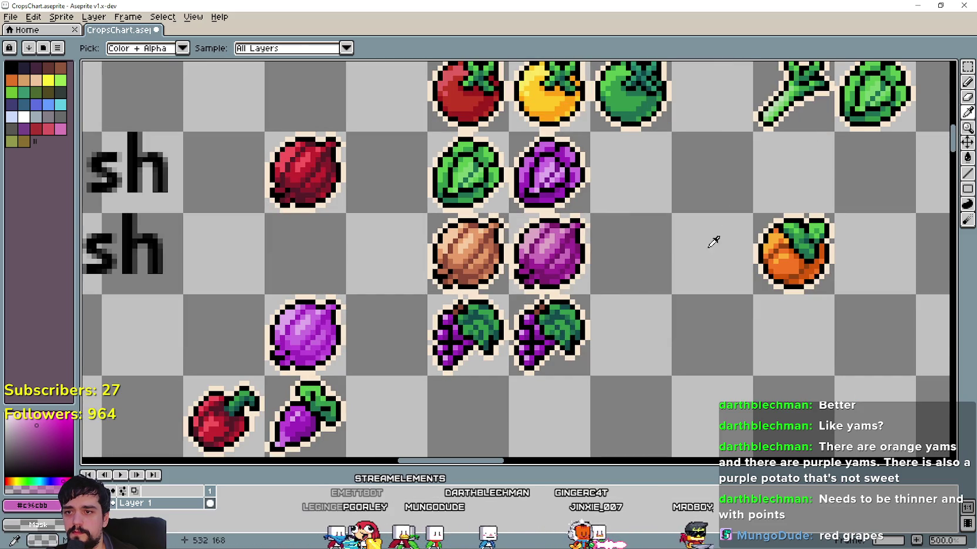
click(966, 75)
click(891, 66)
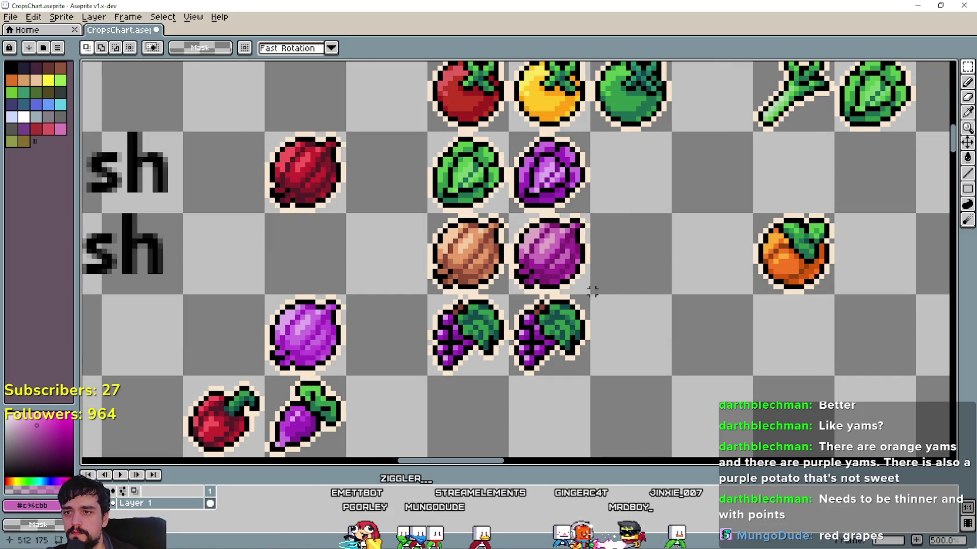
drag(507, 377, 593, 293)
Fill the copy's grapes with the dark green sampled from the grape leaves
key(i)
scroll(634, 133, up, 1)
scroll(634, 133, up, 1)
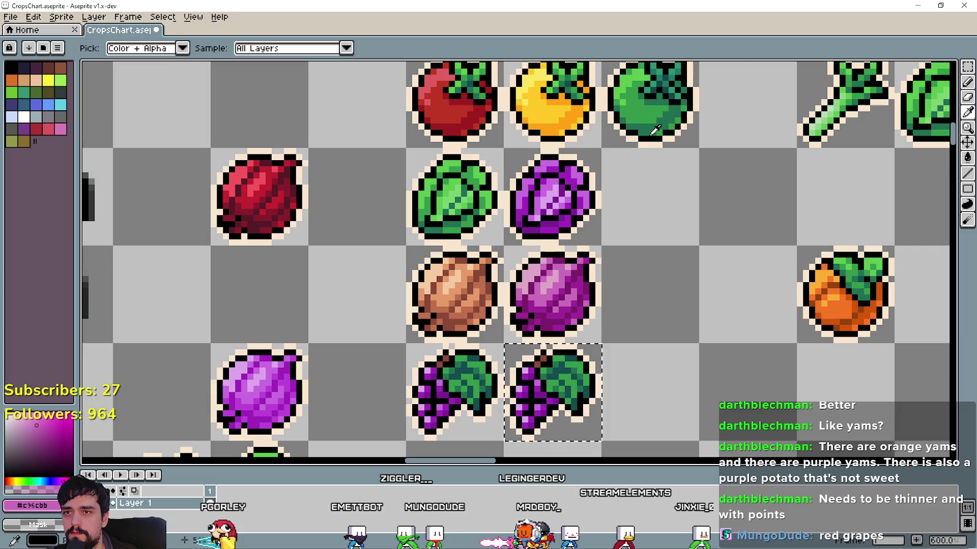
click(635, 134)
click(967, 157)
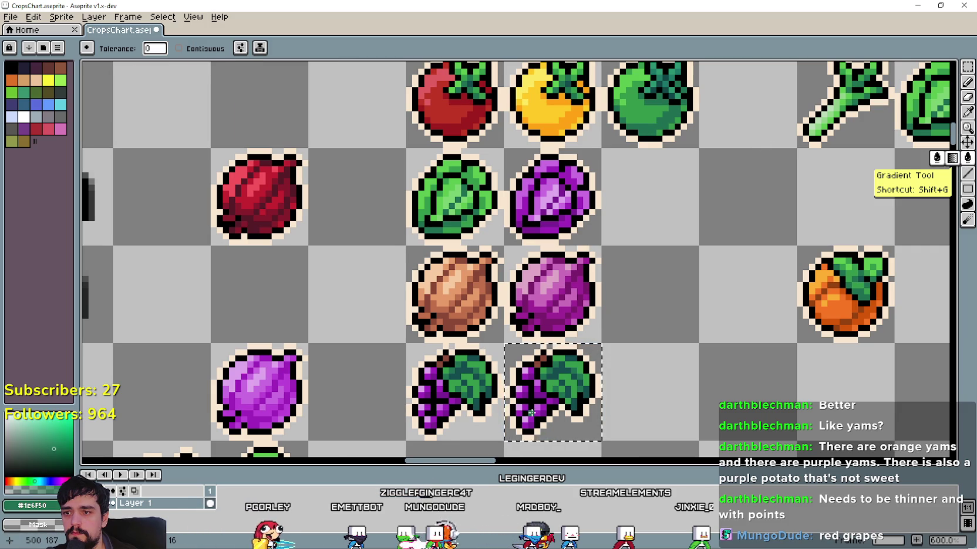
scroll(863, 173, up, 3)
scroll(863, 174, down, 2)
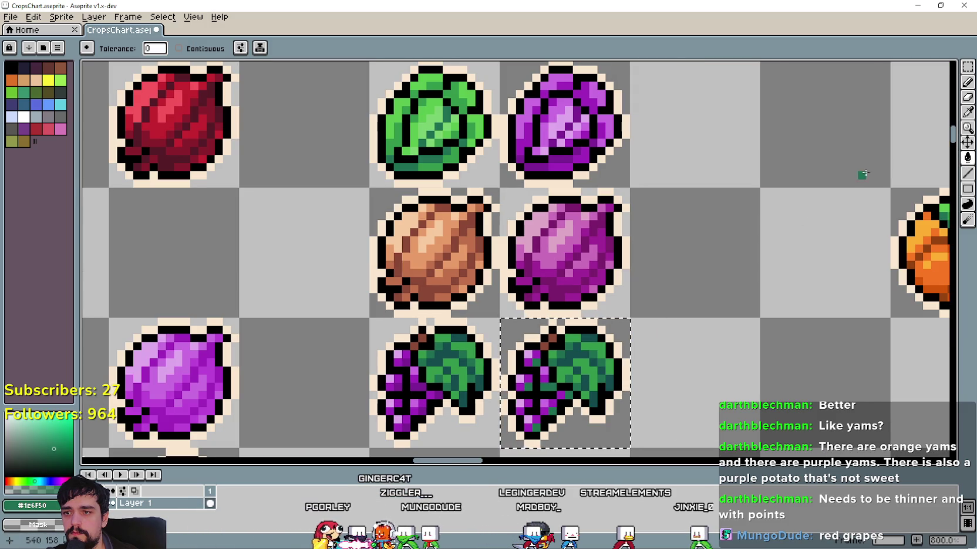
click(967, 111)
scroll(676, 185, down, 2)
scroll(676, 185, up, 2)
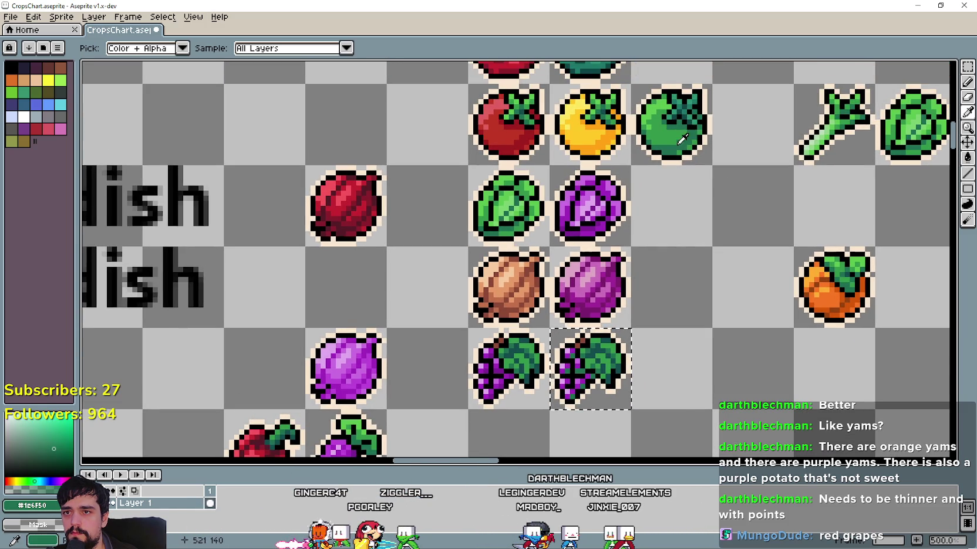
scroll(675, 231, down, 2)
scroll(682, 235, up, 1)
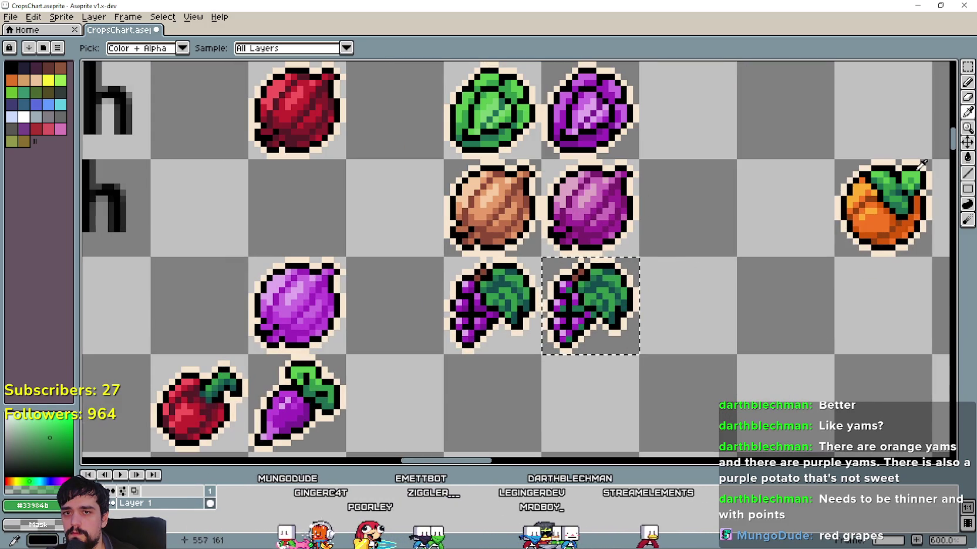
click(967, 157)
scroll(655, 292, up, 4)
scroll(655, 291, down, 5)
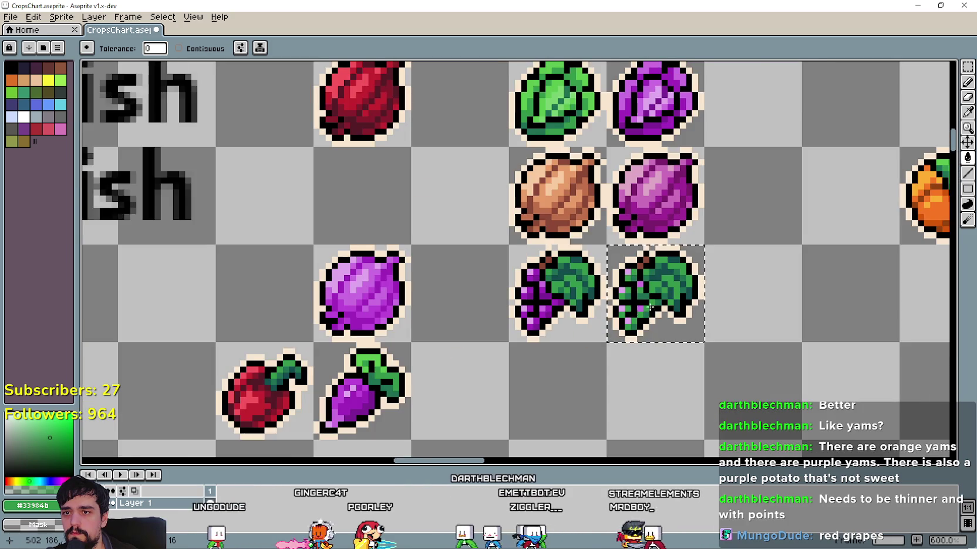
scroll(655, 291, up, 1)
Recolour more grape pixels with a lighter green picked from the canvas
key(i)
scroll(650, 246, down, 1)
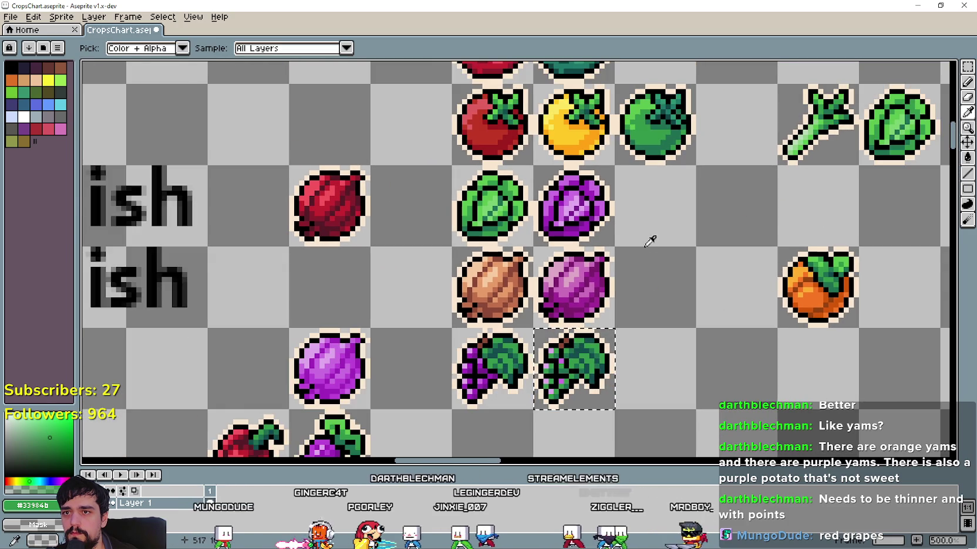
click(640, 121)
scroll(643, 123, up, 1)
scroll(621, 261, up, 1)
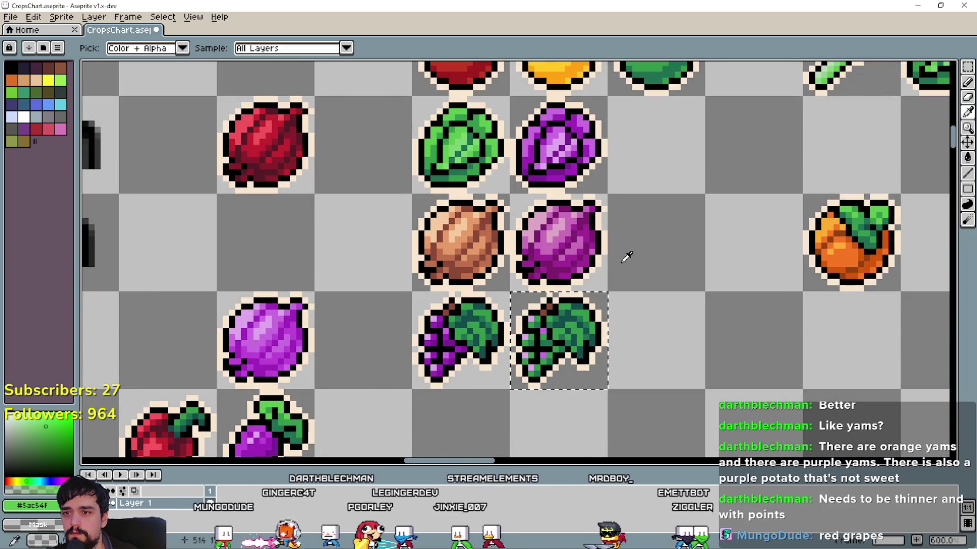
scroll(681, 299, up, 1)
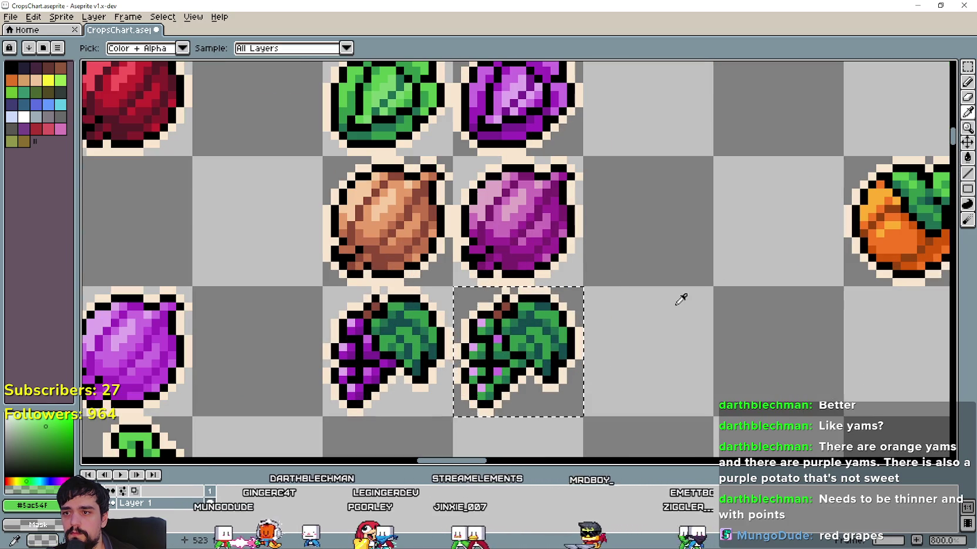
click(968, 159)
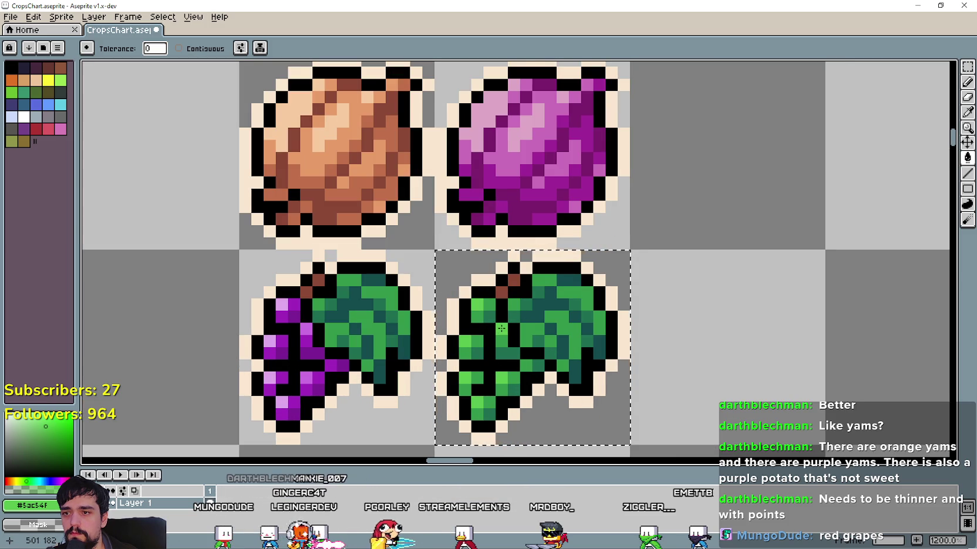
scroll(587, 334, down, 3)
scroll(702, 342, down, 1)
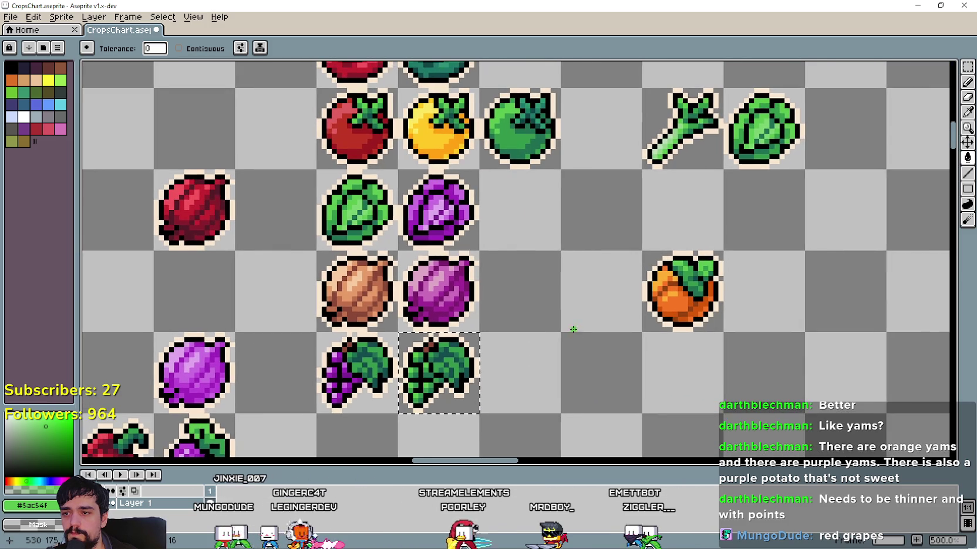
drag(545, 220, 550, 249)
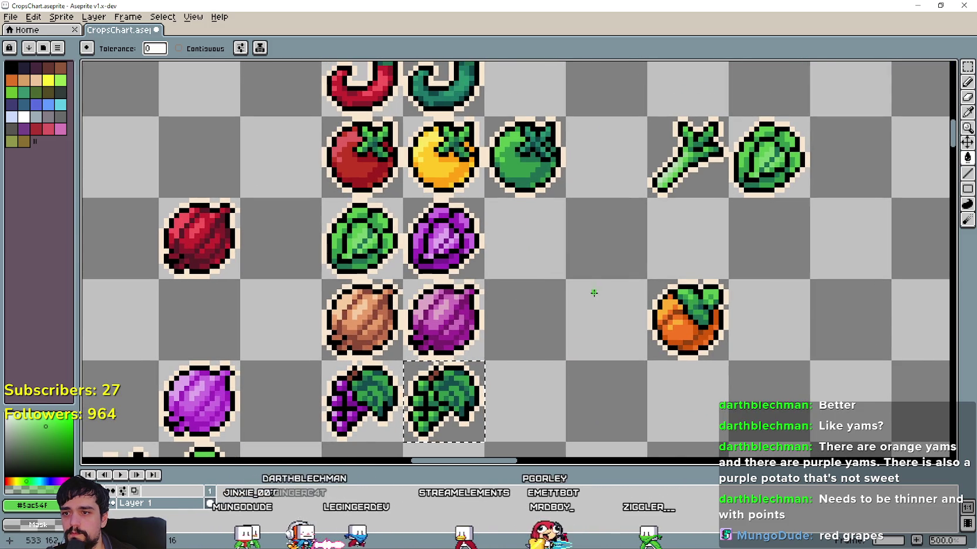
drag(593, 318, 599, 283)
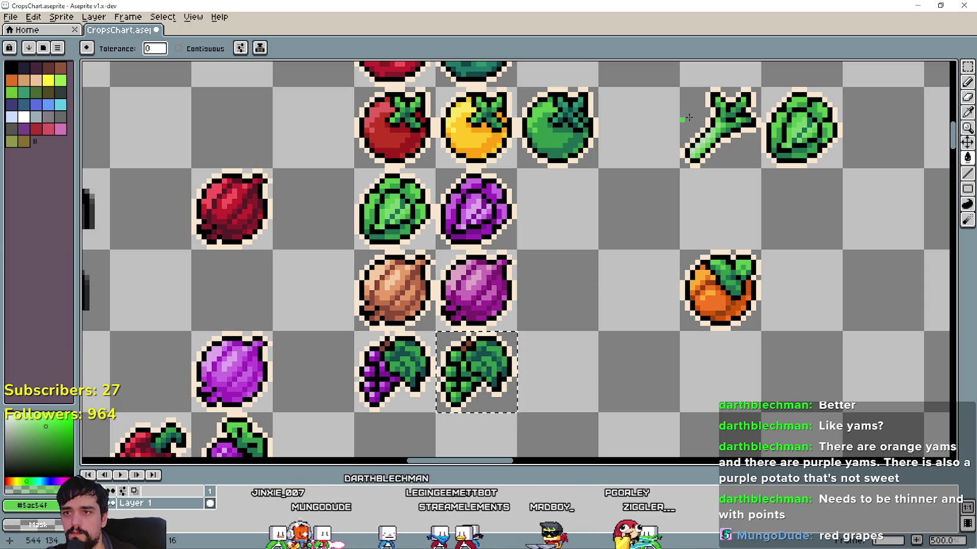
key(i)
scroll(541, 103, up, 1)
scroll(587, 130, up, 1)
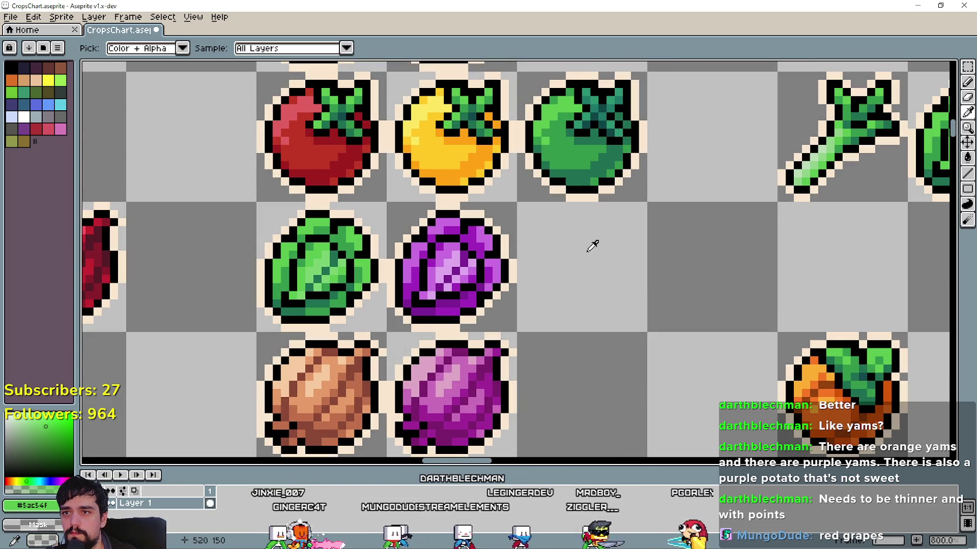
Sample dark and mid teal from the green tomato and repaint six of the grape leaf's pixels
scroll(611, 96, up, 3)
click(602, 157)
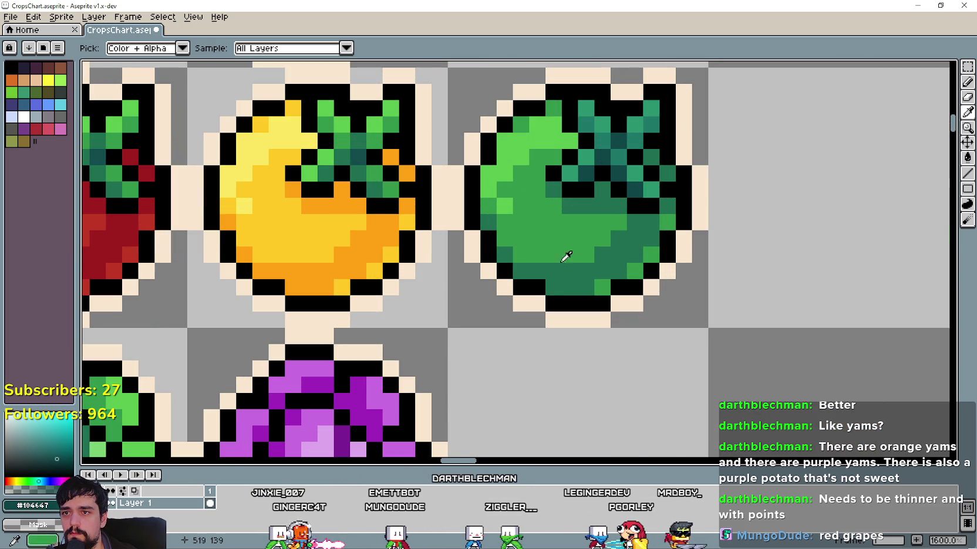
scroll(522, 210, down, 4)
scroll(487, 446, up, 4)
click(967, 83)
scroll(568, 358, up, 1)
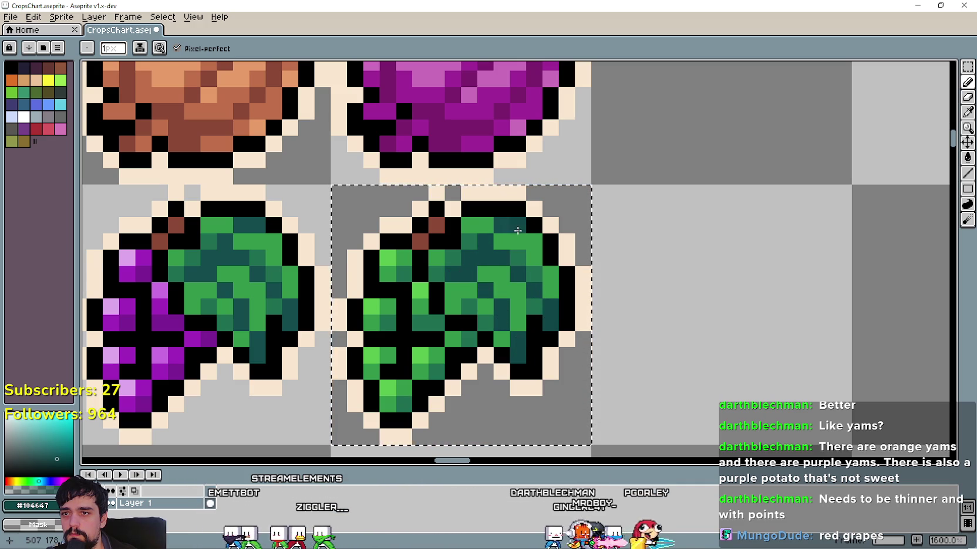
scroll(511, 266, down, 4)
drag(562, 139, 539, 316)
scroll(540, 230, up, 5)
key(i)
scroll(499, 169, up, 1)
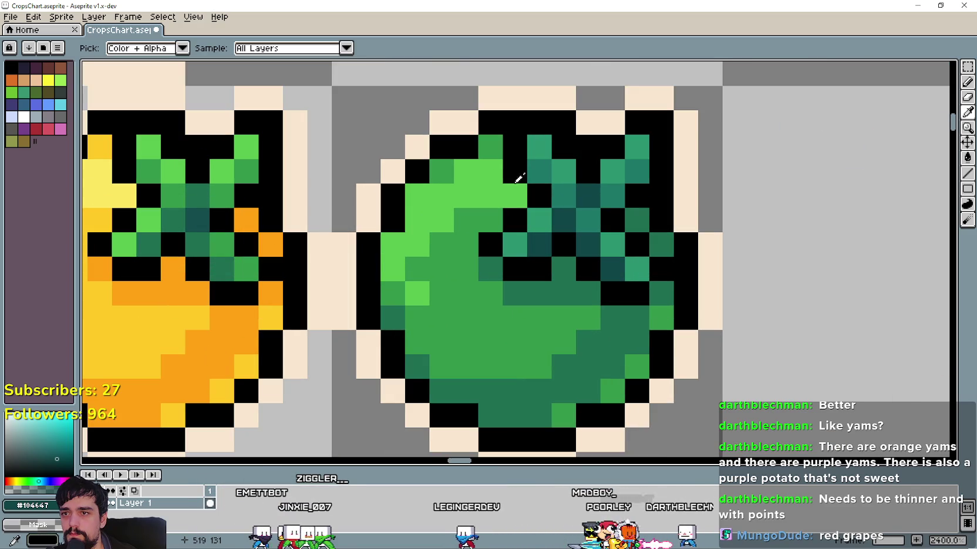
click(603, 222)
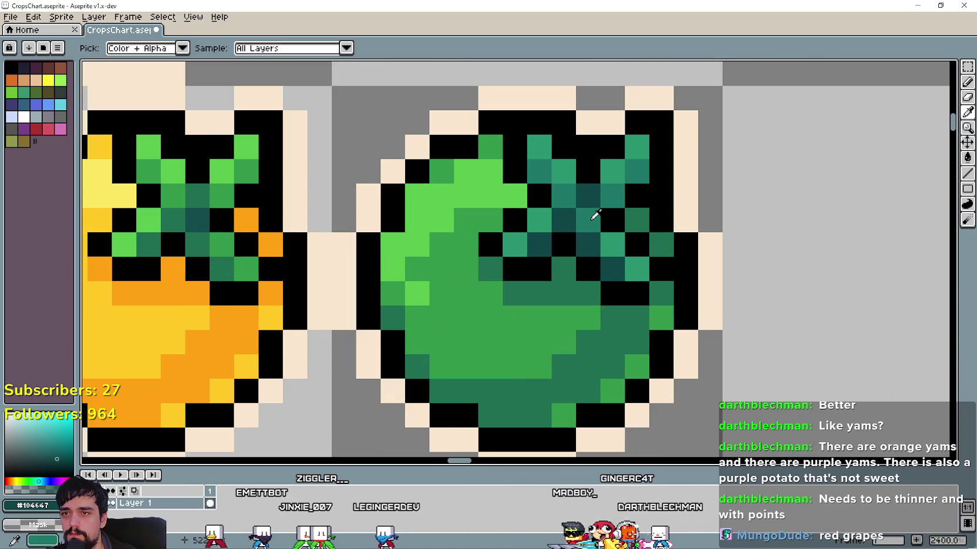
scroll(561, 268, down, 5)
scroll(577, 298, down, 2)
scroll(577, 298, down, 3)
scroll(480, 356, up, 3)
key(b)
scroll(499, 297, up, 1)
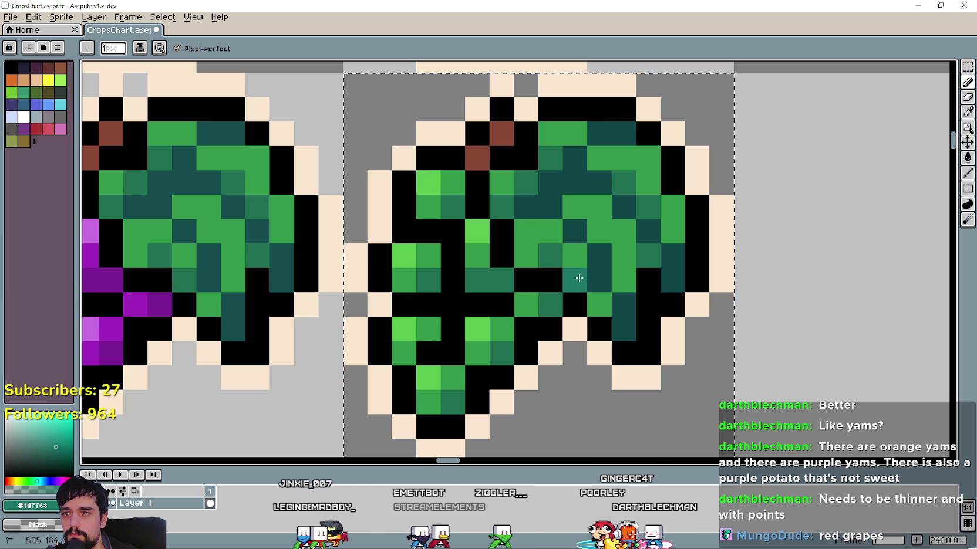
click(550, 254)
click(648, 254)
click(647, 230)
click(628, 183)
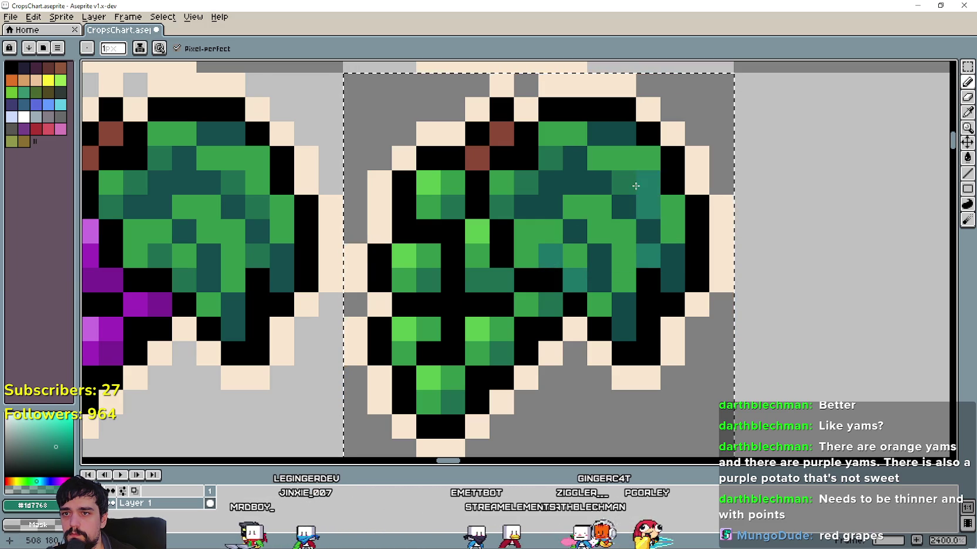
click(550, 159)
click(542, 175)
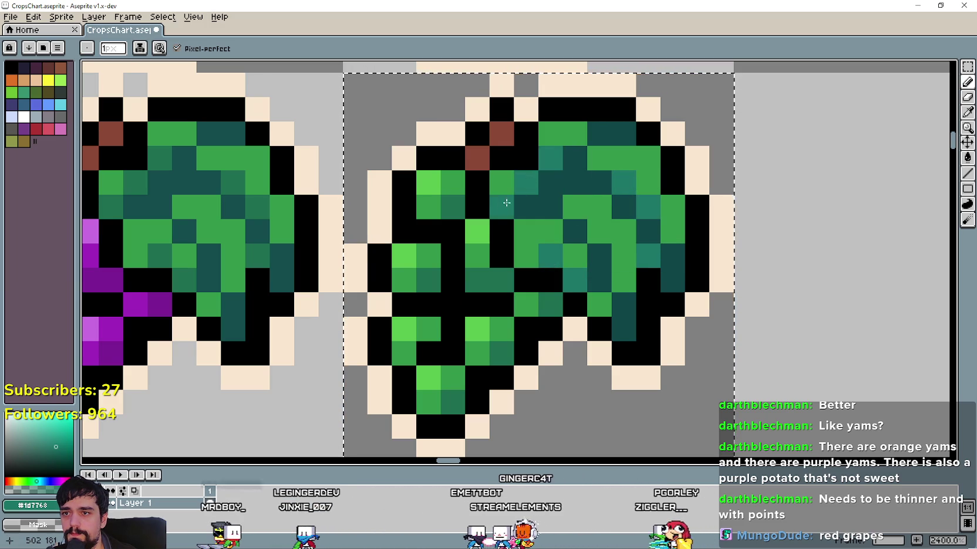
Sample a lighter teal from the green tomato and paint it across more of the leaf's pixels
scroll(610, 158, down, 5)
scroll(675, 145, down, 2)
drag(675, 145, 604, 339)
scroll(561, 188, up, 1)
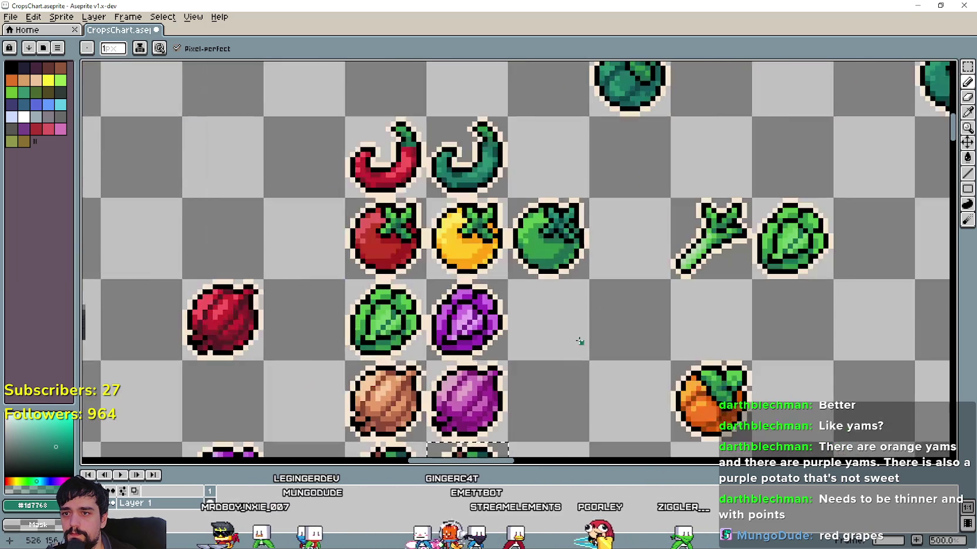
scroll(560, 188, up, 4)
scroll(561, 188, up, 3)
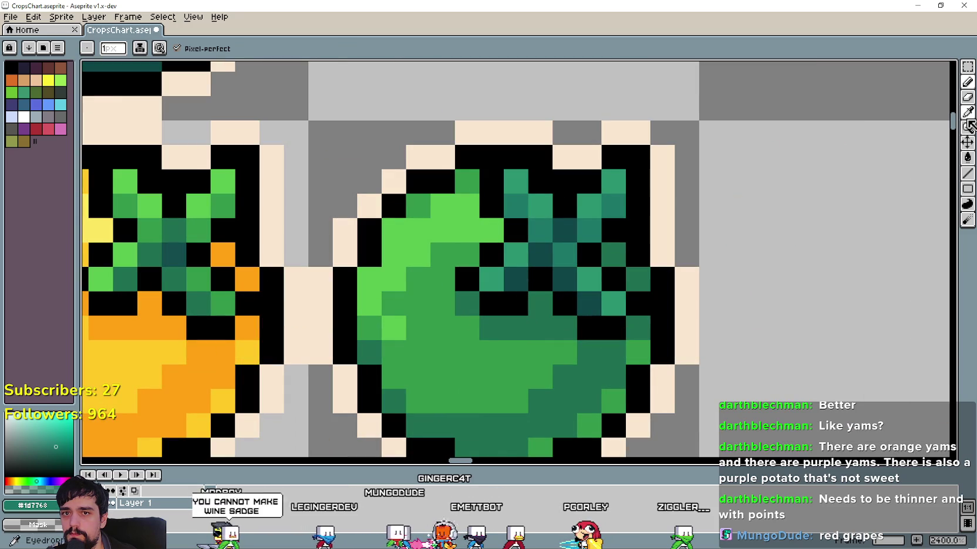
key(i)
scroll(512, 189, up, 1)
click(556, 203)
scroll(531, 389, down, 3)
scroll(531, 389, down, 2)
drag(531, 388, 828, 143)
scroll(827, 144, up, 3)
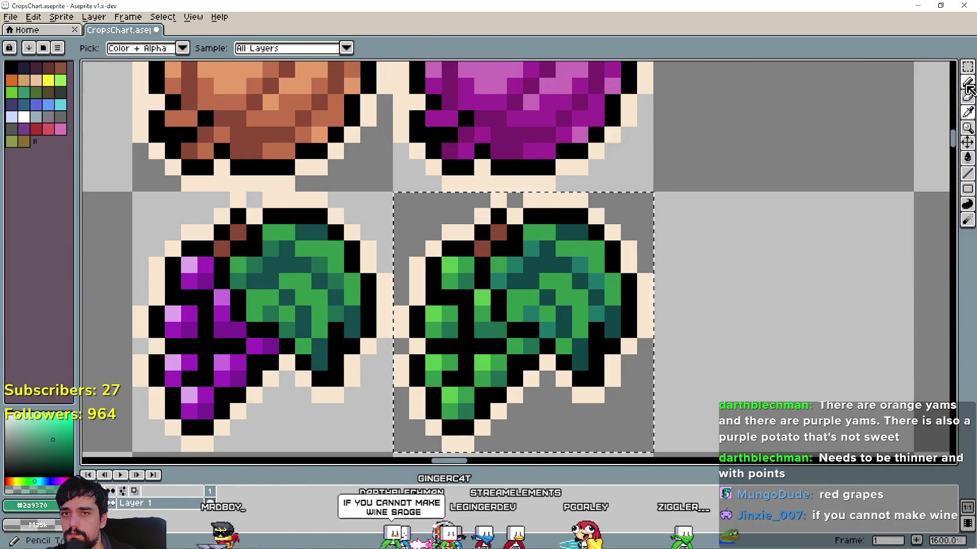
click(967, 86)
click(533, 235)
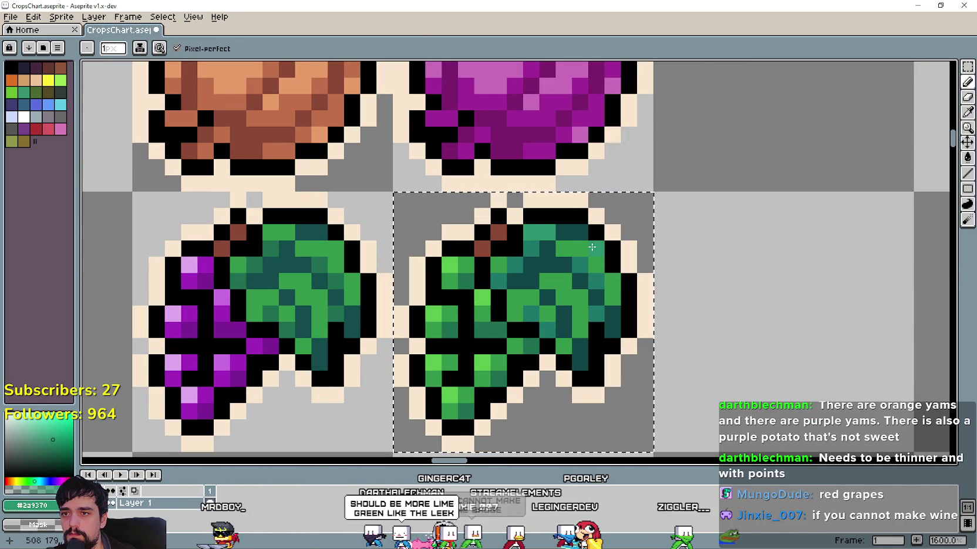
drag(592, 247, 565, 247)
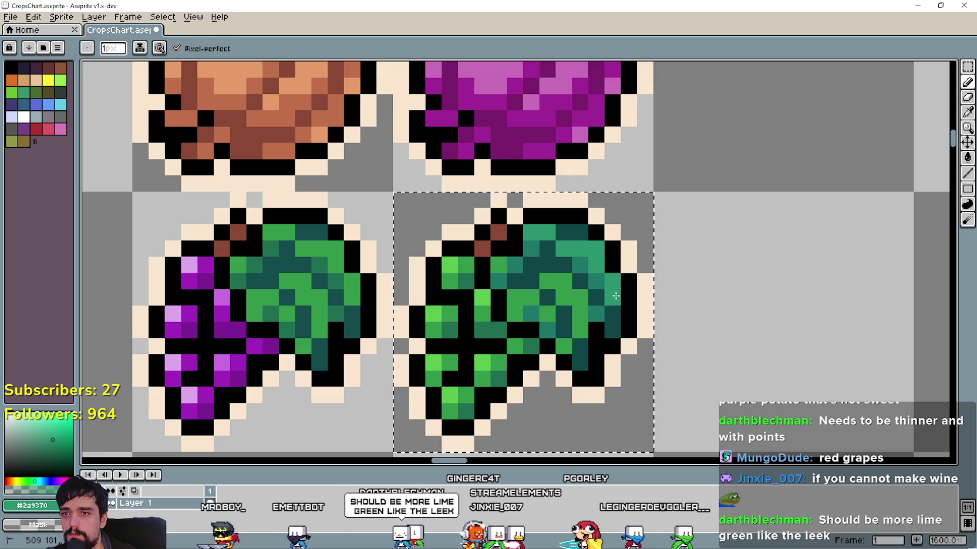
mouse_move(576, 317)
mouse_down()
mouse_move(533, 299)
mouse_move(558, 355)
mouse_up()
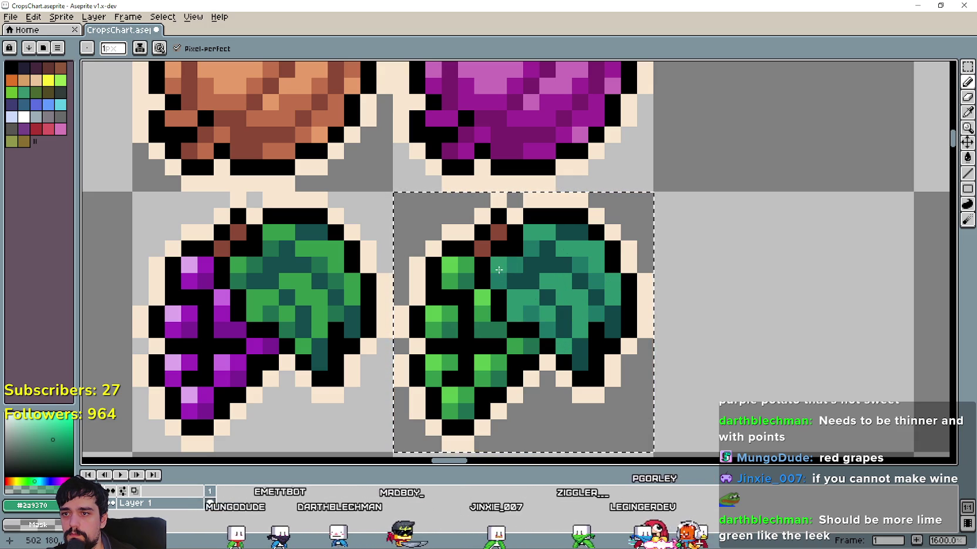
scroll(516, 411, down, 4)
scroll(627, 382, down, 1)
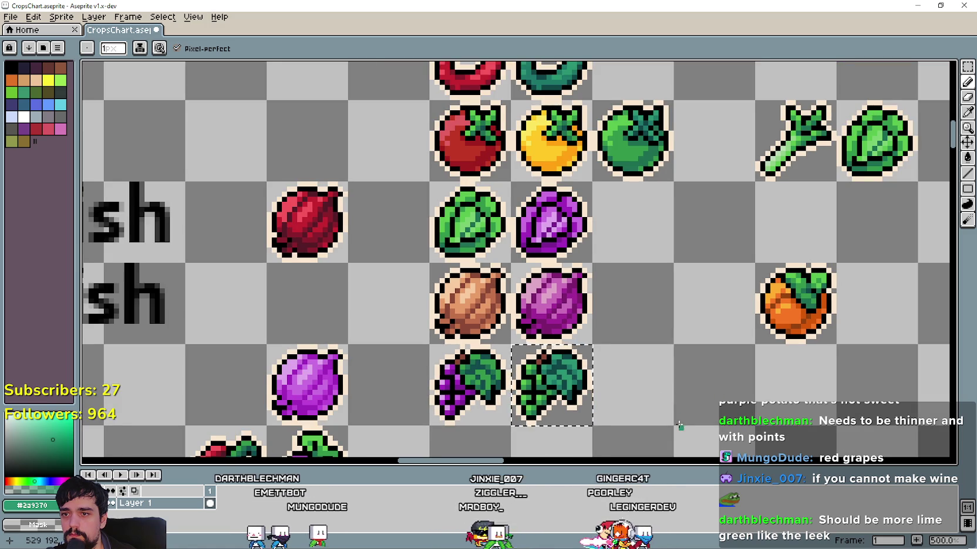
Zoom out and pan to review the whole crop chart, including its row labels
scroll(649, 311, down, 2)
scroll(634, 311, down, 1)
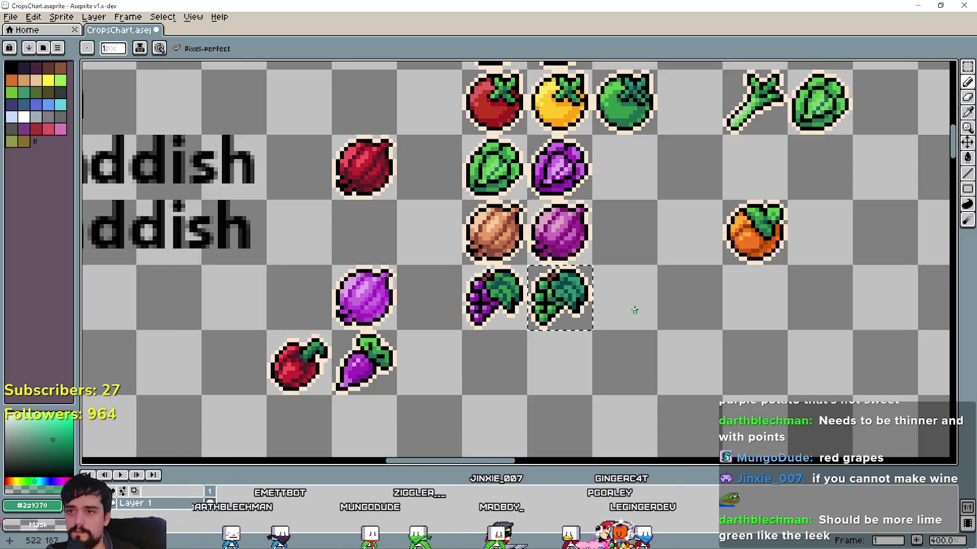
scroll(634, 315, up, 1)
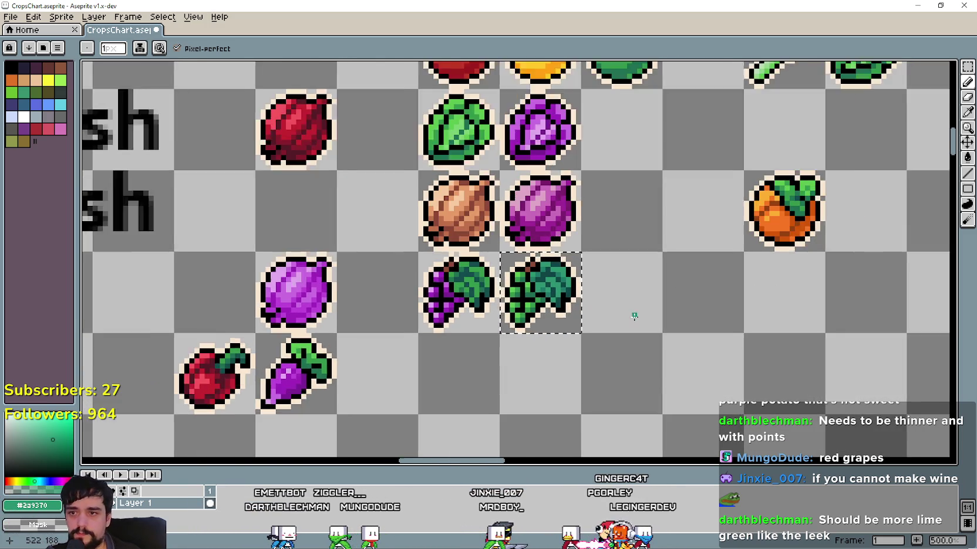
scroll(634, 316, up, 1)
scroll(584, 283, up, 2)
scroll(643, 278, up, 1)
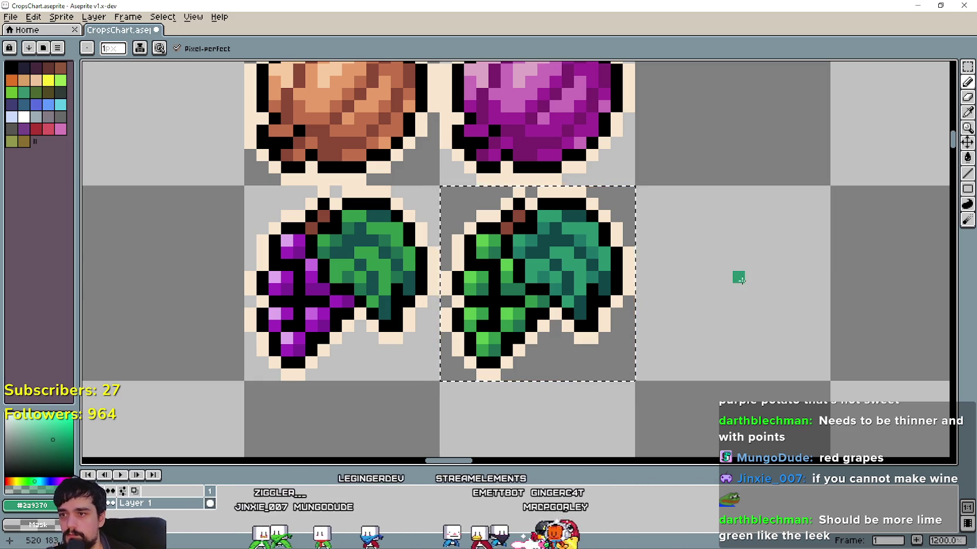
scroll(741, 294, down, 2)
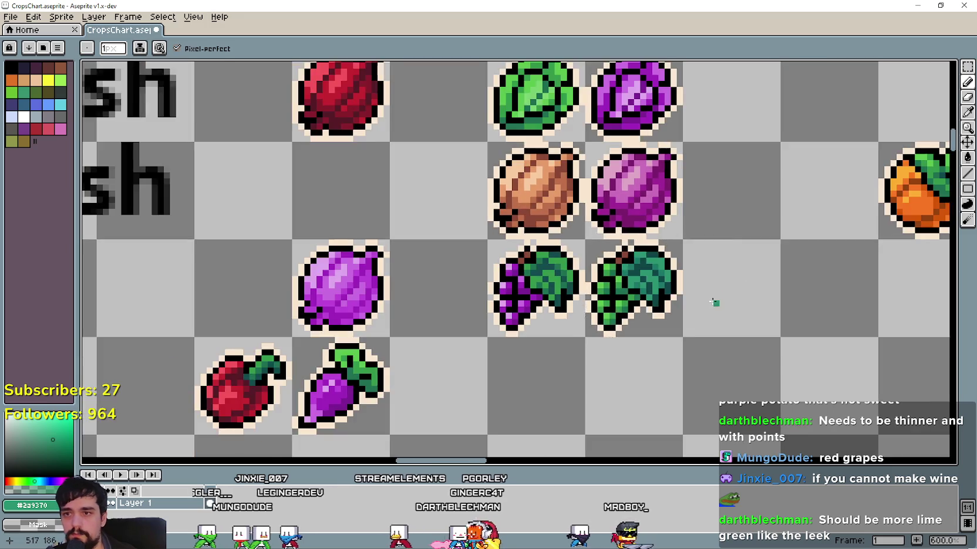
scroll(716, 300, down, 2)
mouse_move(645, 305)
mouse_down()
mouse_move(541, 331)
mouse_move(514, 359)
mouse_up()
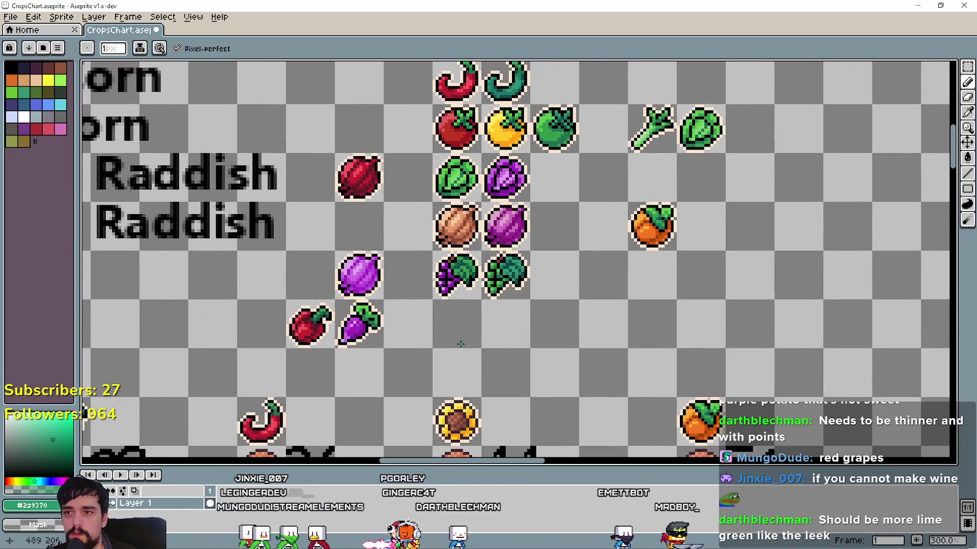
scroll(514, 360, down, 1)
scroll(433, 339, up, 2)
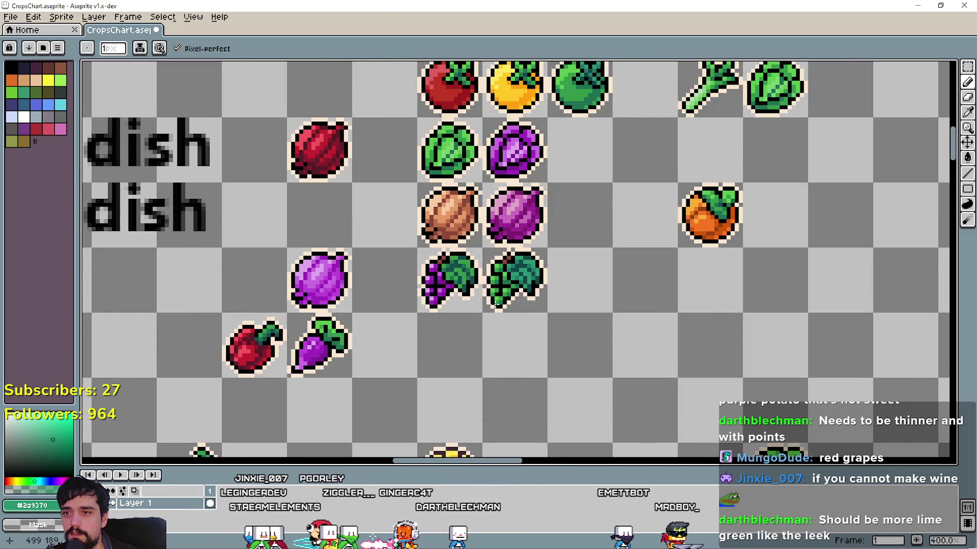
scroll(500, 299, down, 1)
scroll(472, 299, down, 2)
scroll(449, 303, up, 1)
mouse_move(92, 319)
mouse_down()
mouse_move(406, 313)
mouse_move(295, 259)
mouse_move(202, 279)
mouse_up()
scroll(235, 276, up, 1)
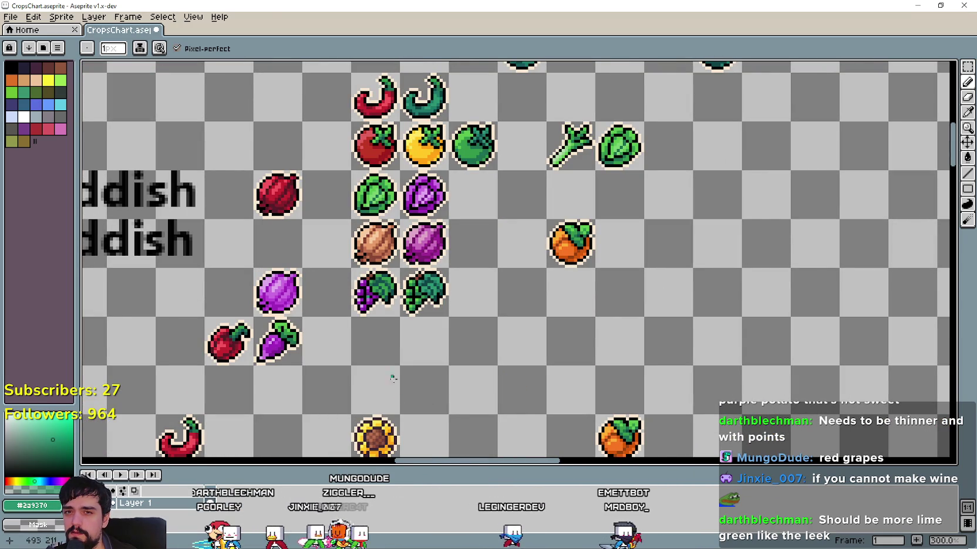
Draw a rectangular marquee selection around the purple grapes' cell
scroll(378, 292, up, 2)
scroll(359, 295, up, 1)
key(v)
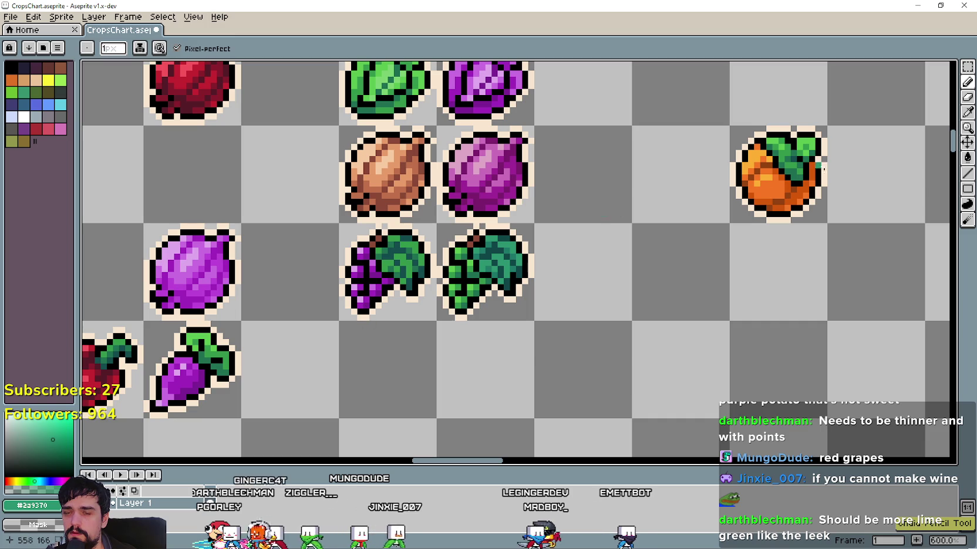
key(m)
drag(343, 227, 395, 357)
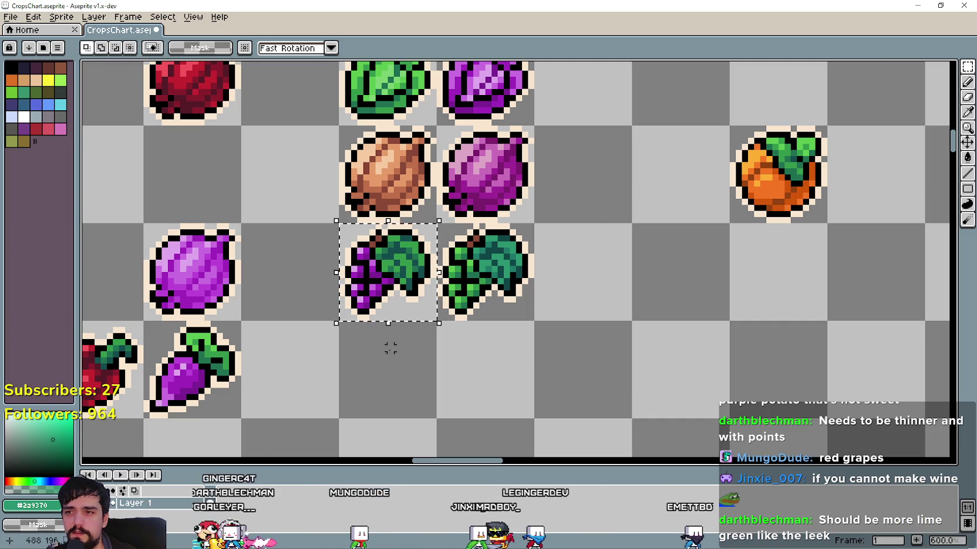
scroll(373, 289, up, 3)
scroll(375, 289, up, 1)
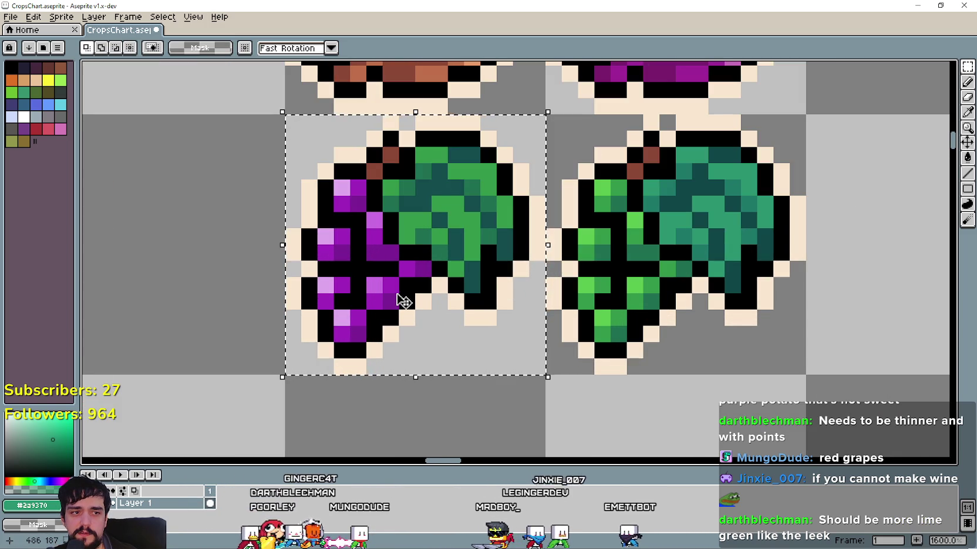
scroll(403, 300, down, 1)
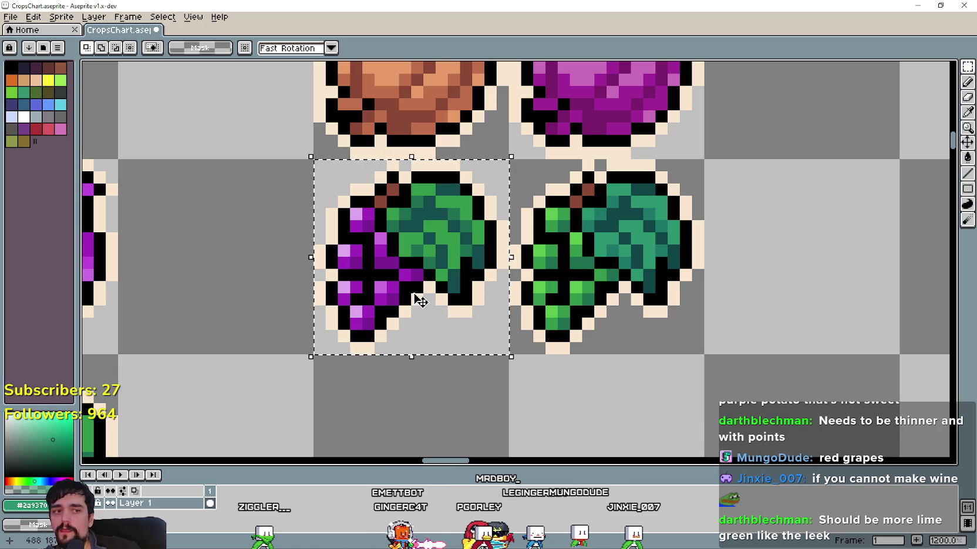
scroll(418, 298, down, 3)
scroll(599, 176, down, 2)
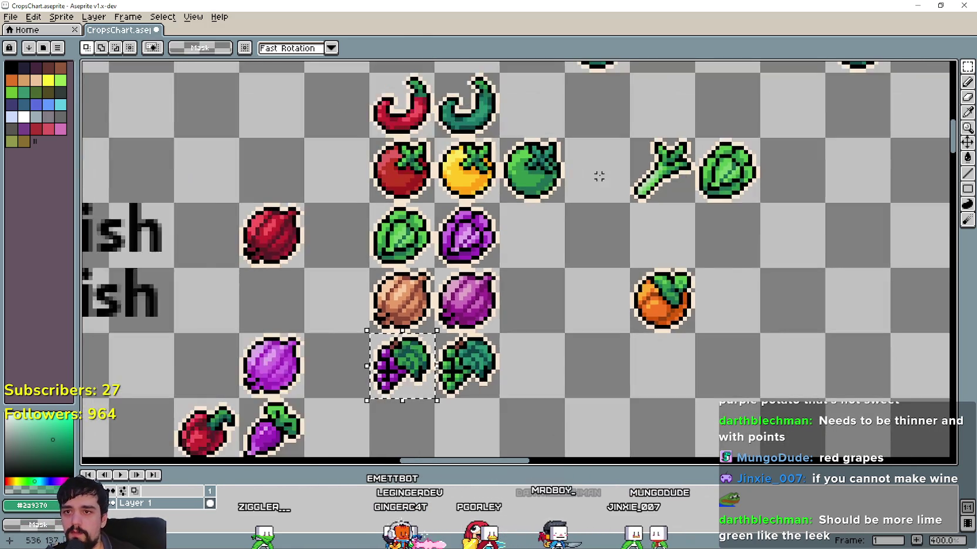
scroll(598, 176, up, 1)
scroll(563, 270, up, 1)
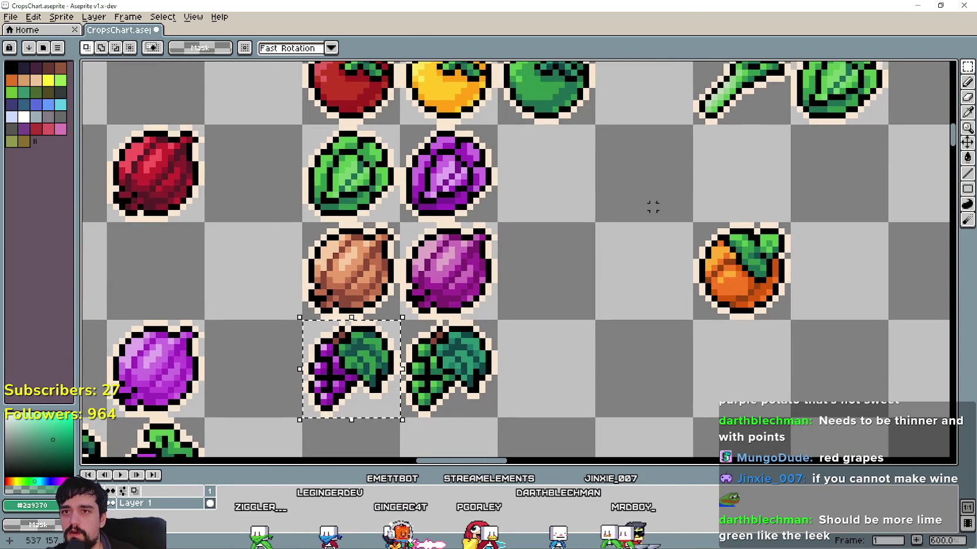
Select the whole leek and move it down into the row below the grapes
scroll(687, 175, up, 1)
scroll(698, 156, up, 1)
scroll(676, 163, up, 1)
drag(647, 94, 735, 171)
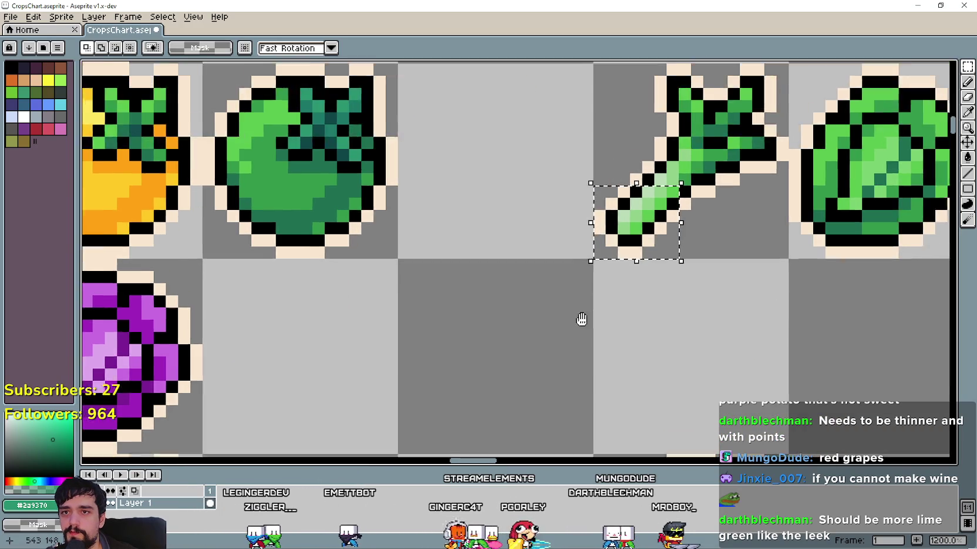
drag(642, 235, 549, 359)
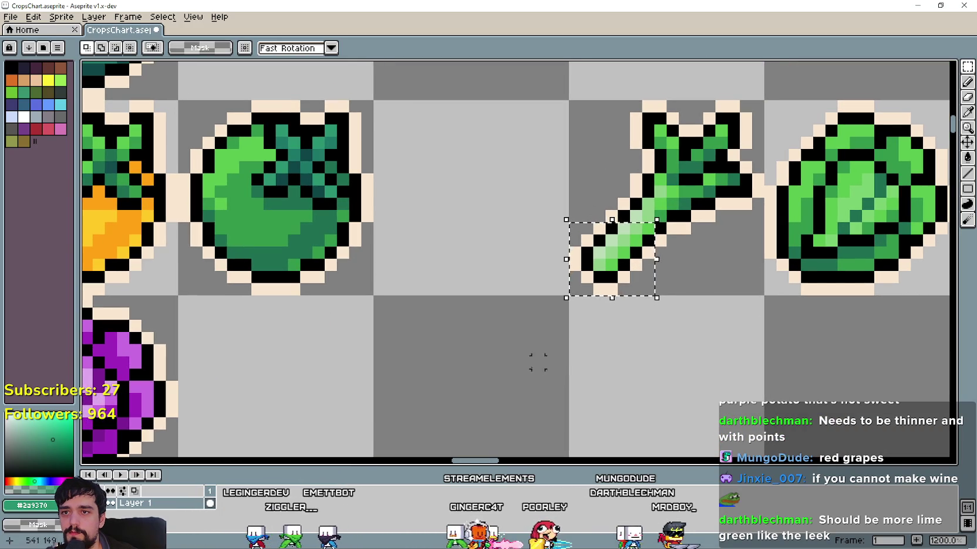
key(ctrl+d)
key(u)
mouse_move(549, 311)
mouse_down()
mouse_move(672, 178)
mouse_move(654, 211)
mouse_up()
scroll(654, 212, down, 1)
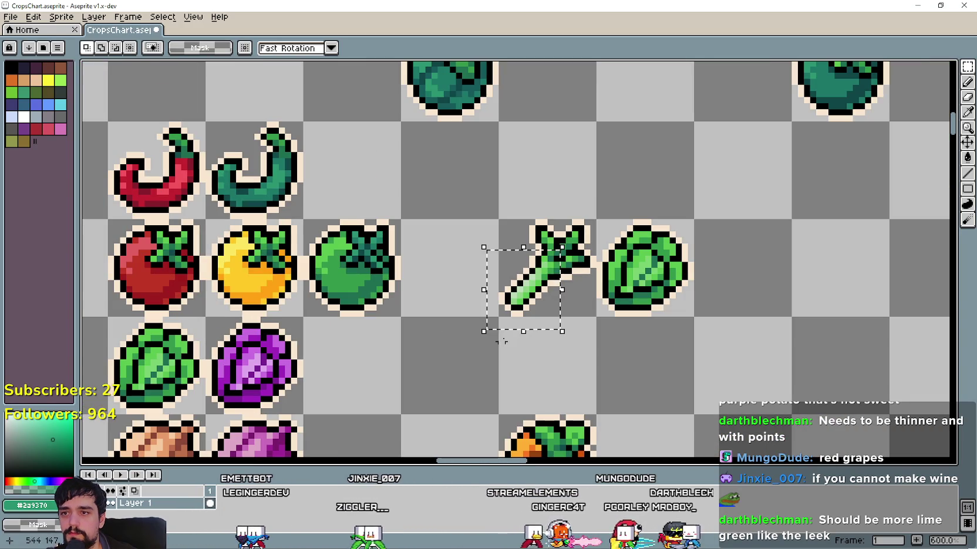
scroll(537, 326, down, 3)
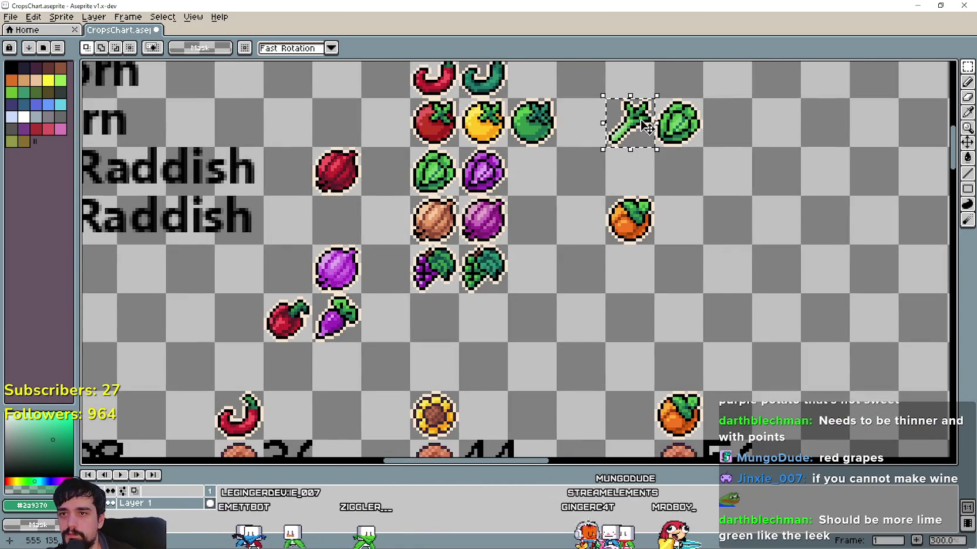
drag(631, 125, 547, 301)
Place a copy of the green grapes in the cell above the leek
scroll(442, 312, up, 2)
scroll(443, 312, up, 1)
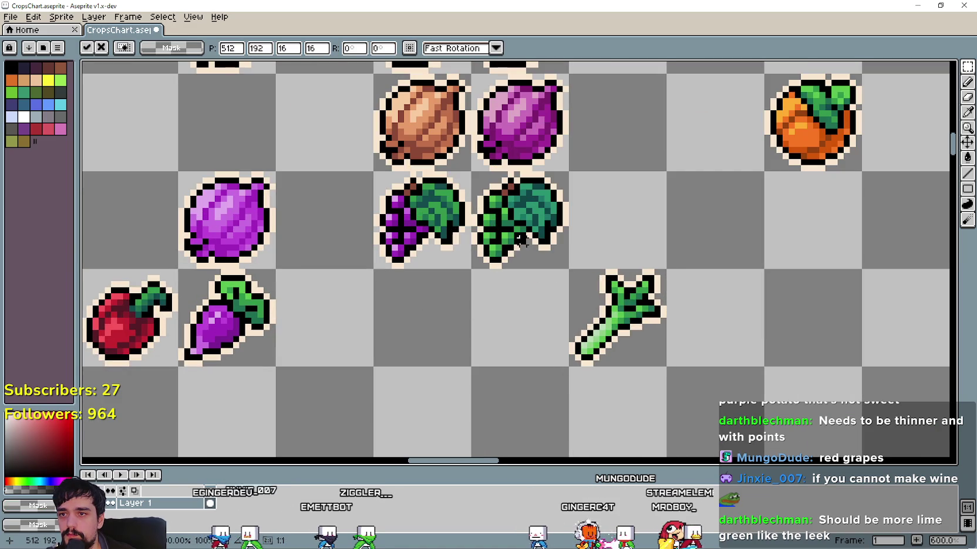
drag(473, 172, 567, 267)
drag(522, 246, 620, 246)
key(ctrl+d)
scroll(610, 238, up, 4)
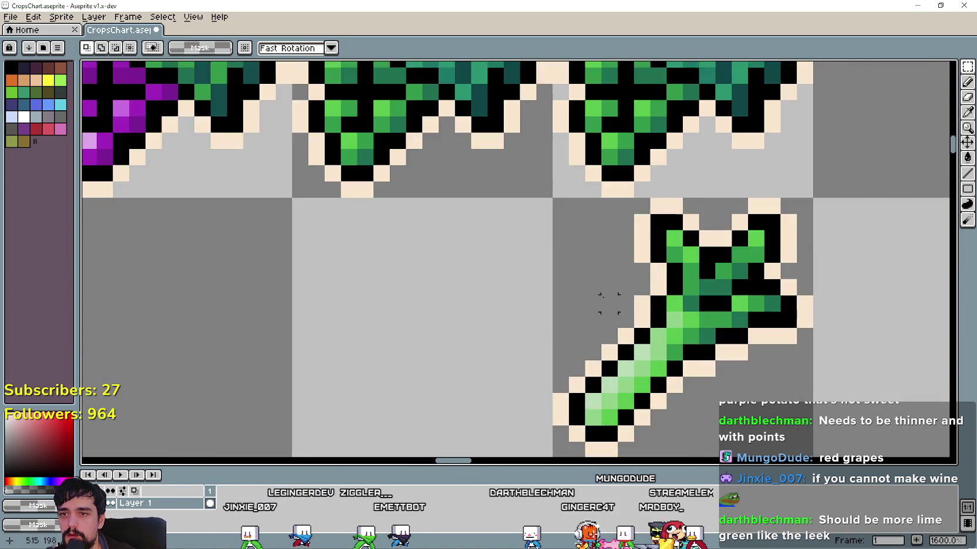
Restore the grapes-copy selection, sample the leek's light green and bucket-fill the grapes with it
scroll(518, 275, down, 3)
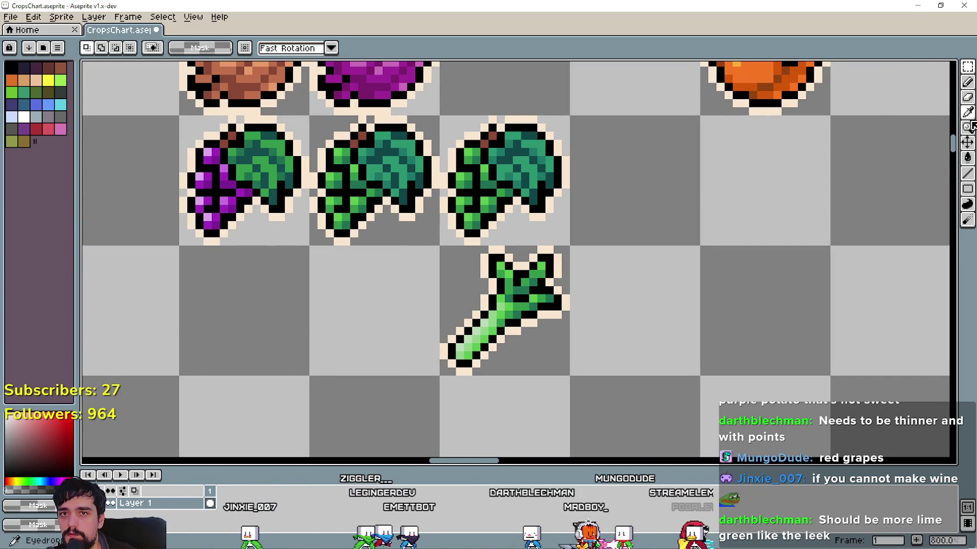
click(968, 120)
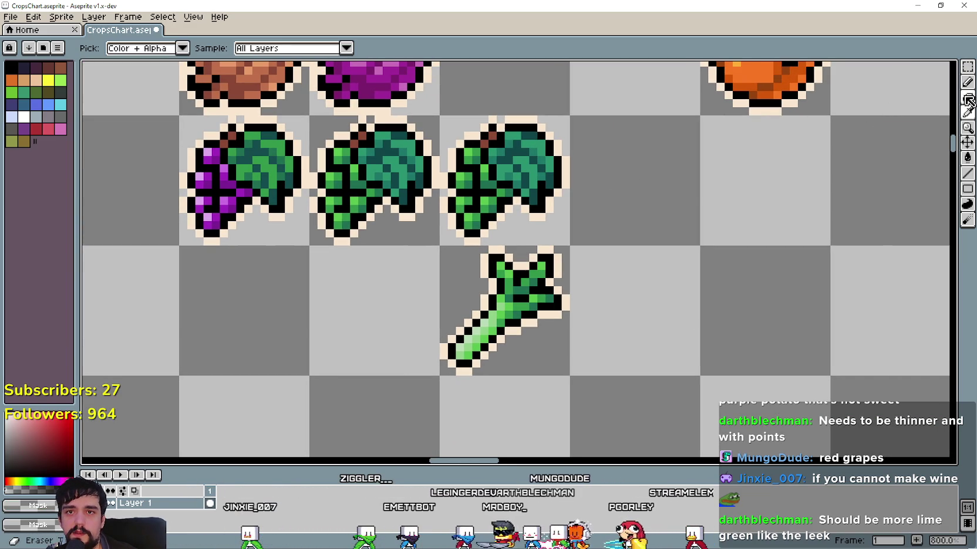
click(967, 67)
key(ctrl+shift+d)
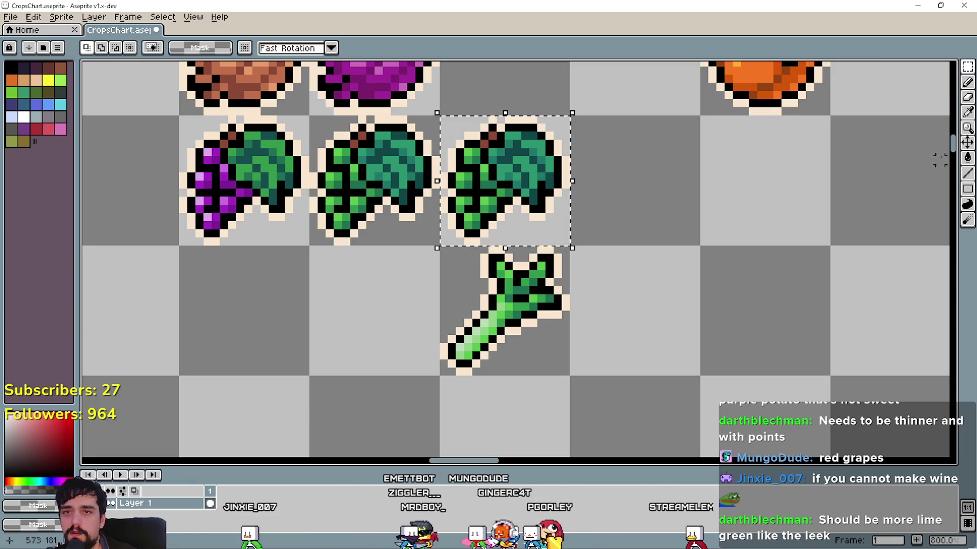
click(968, 112)
scroll(545, 313, up, 2)
scroll(545, 314, up, 1)
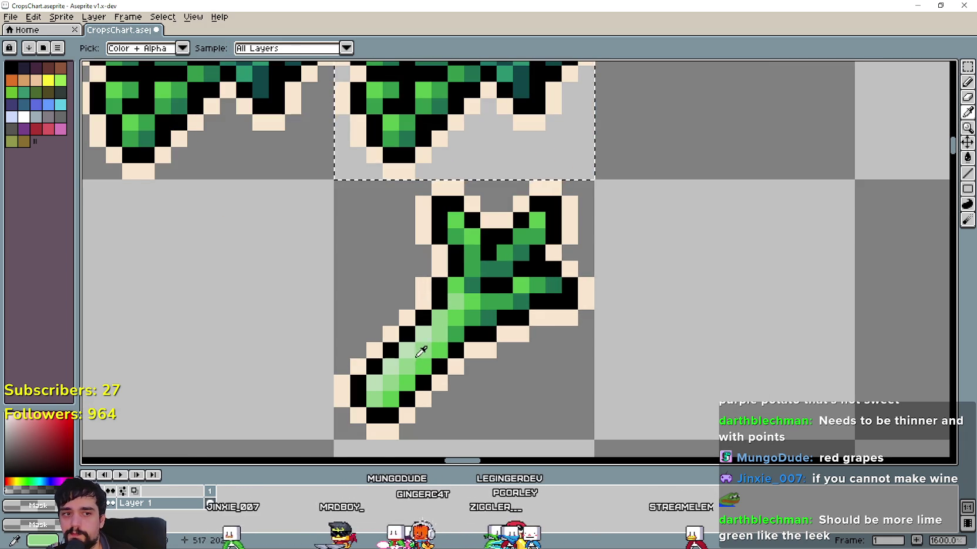
drag(420, 354, 498, 359)
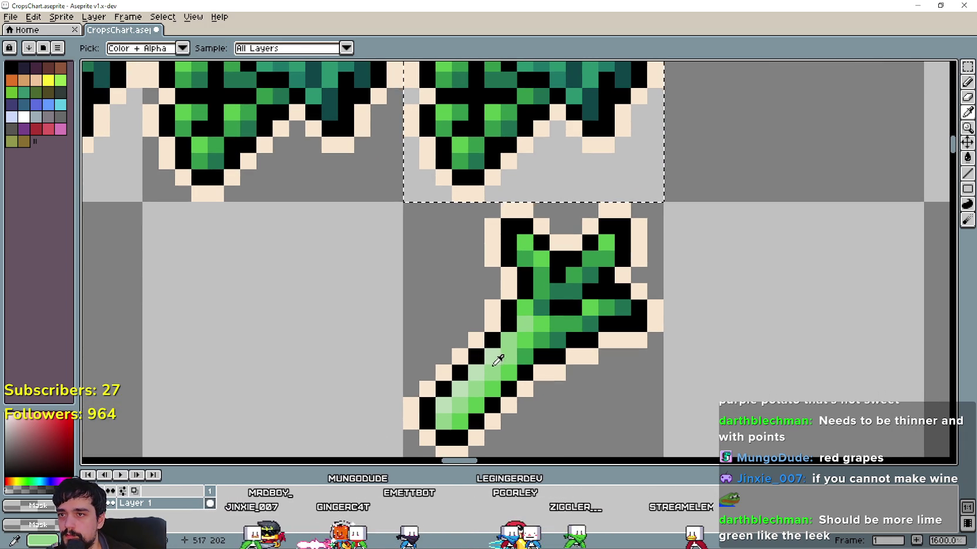
click(487, 364)
key(g)
click(445, 119)
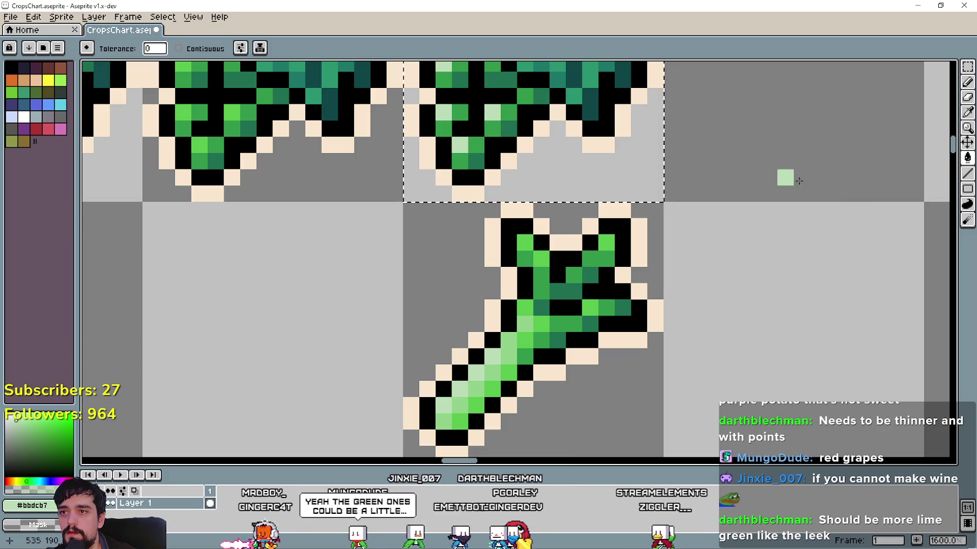
Sample the leek's darker green #33984b for filling the grapes' shading
key(i)
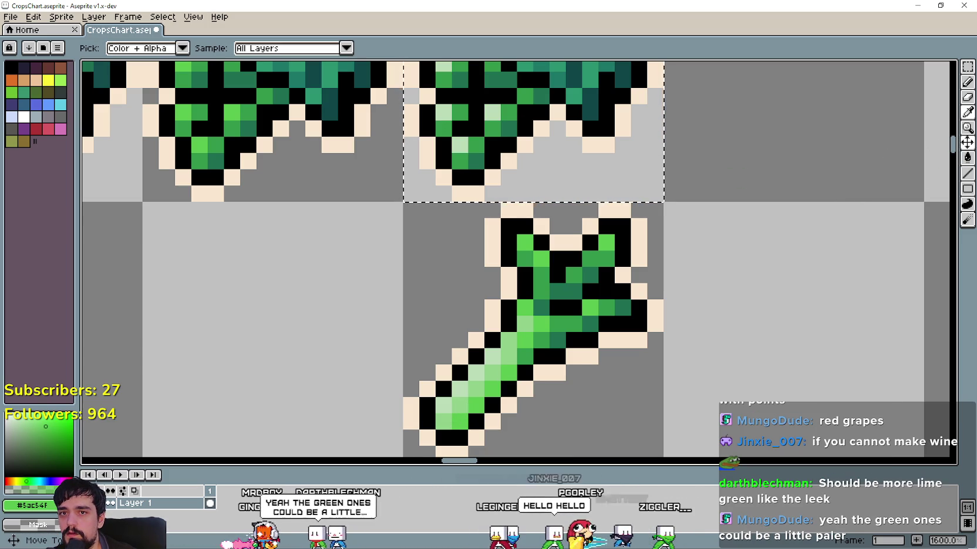
key(g)
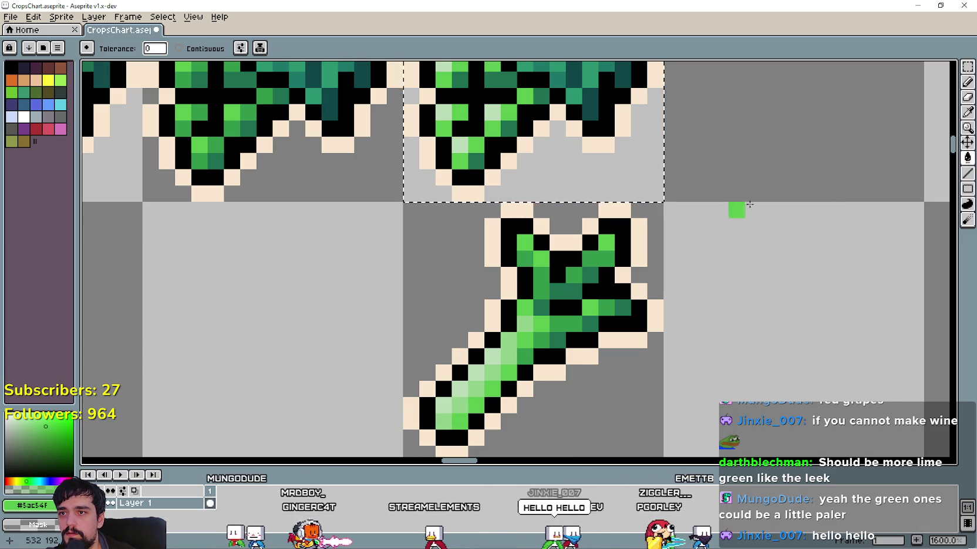
key(i)
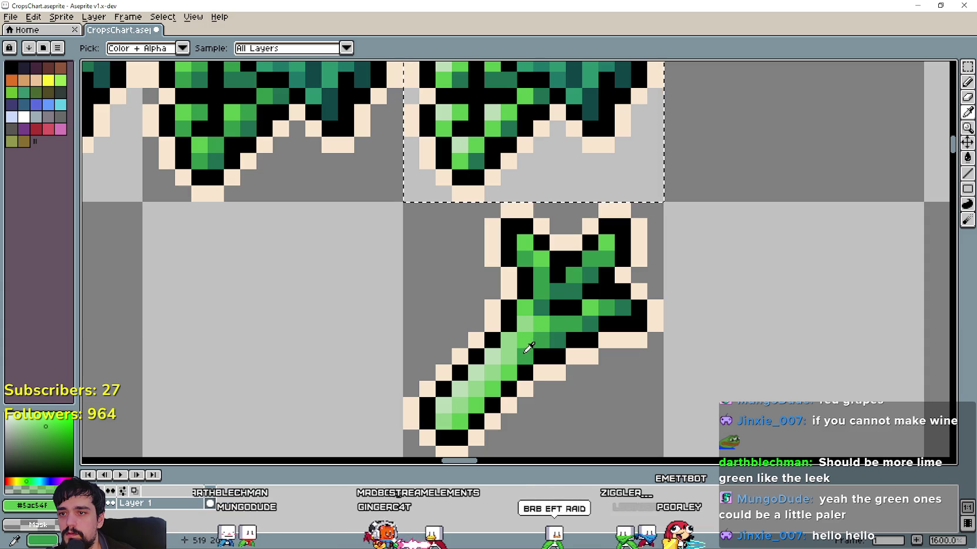
click(526, 350)
key(g)
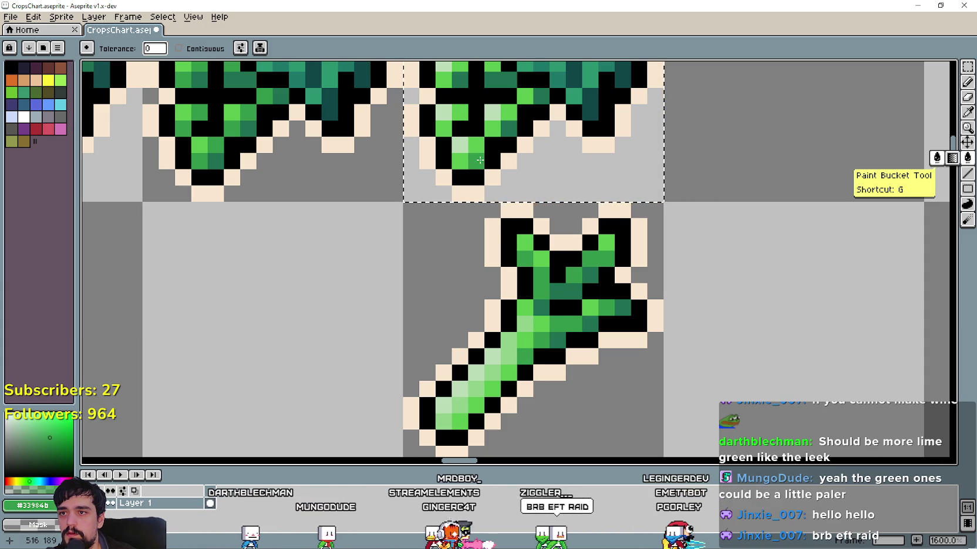
scroll(480, 160, down, 2)
scroll(557, 252, down, 1)
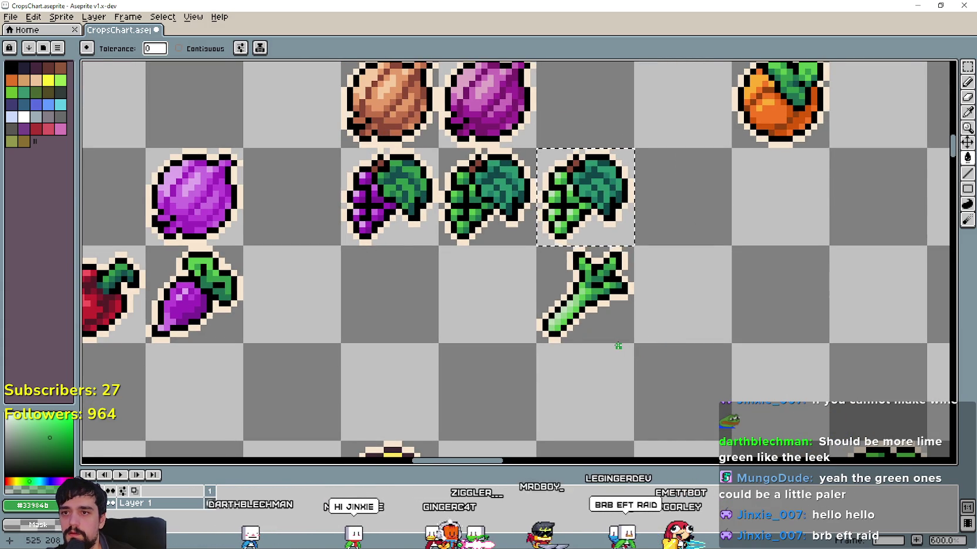
scroll(618, 347, down, 1)
scroll(631, 319, down, 1)
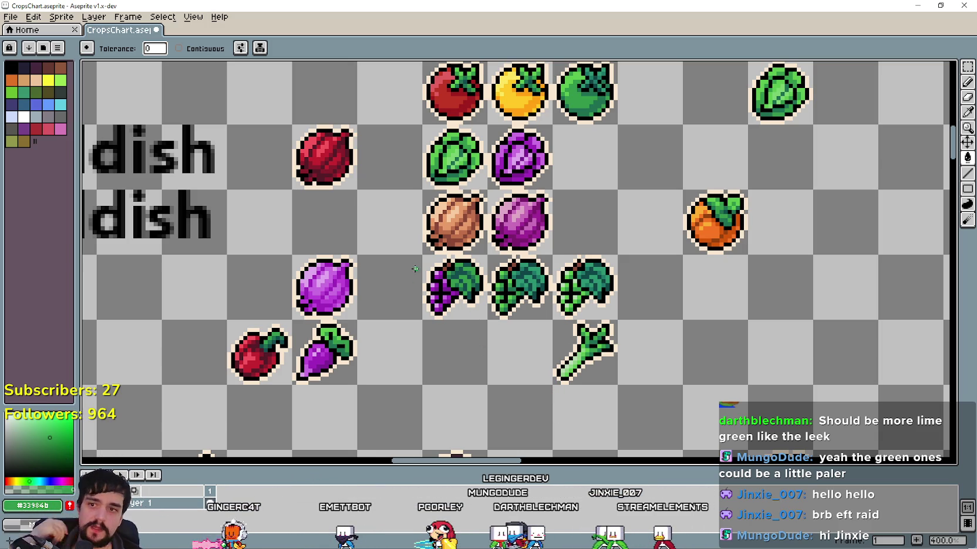
scroll(734, 335, down, 2)
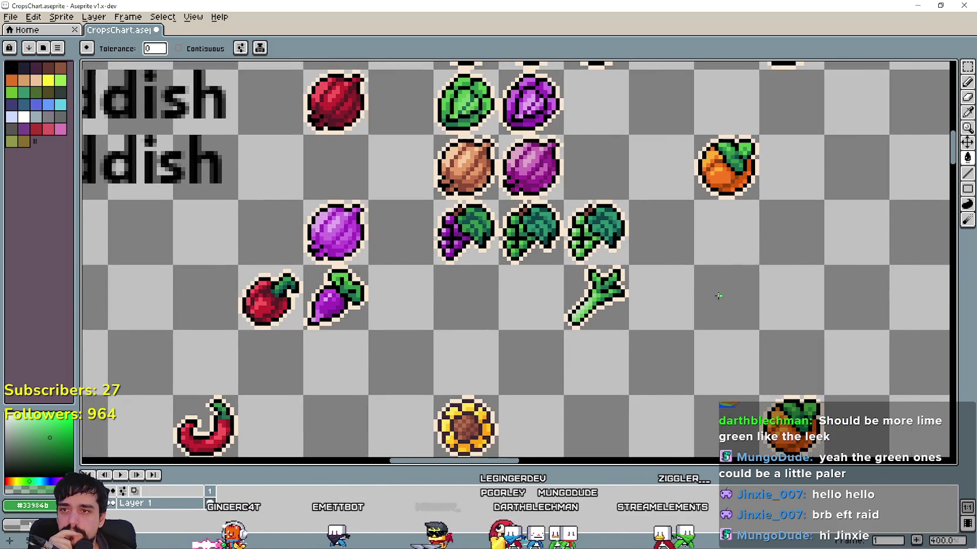
drag(719, 296, 780, 293)
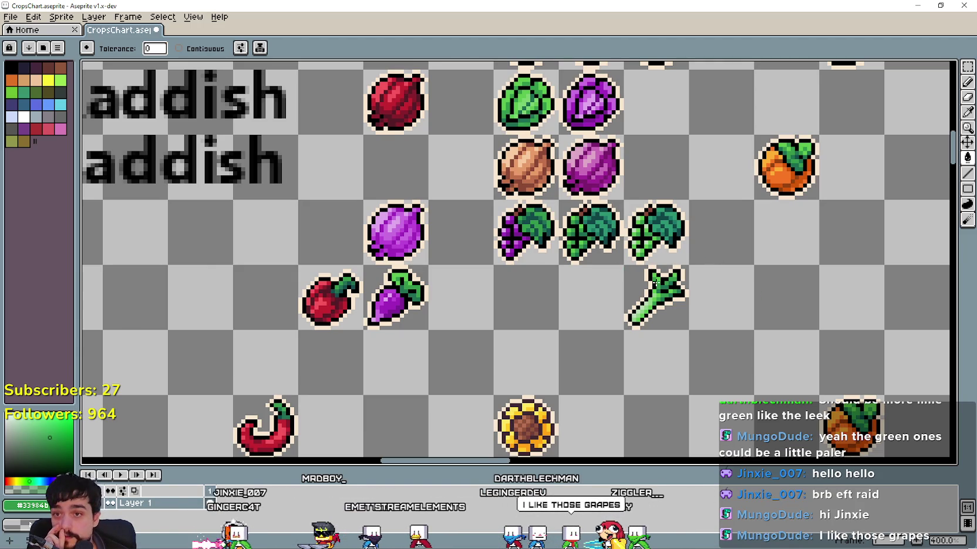
key(m)
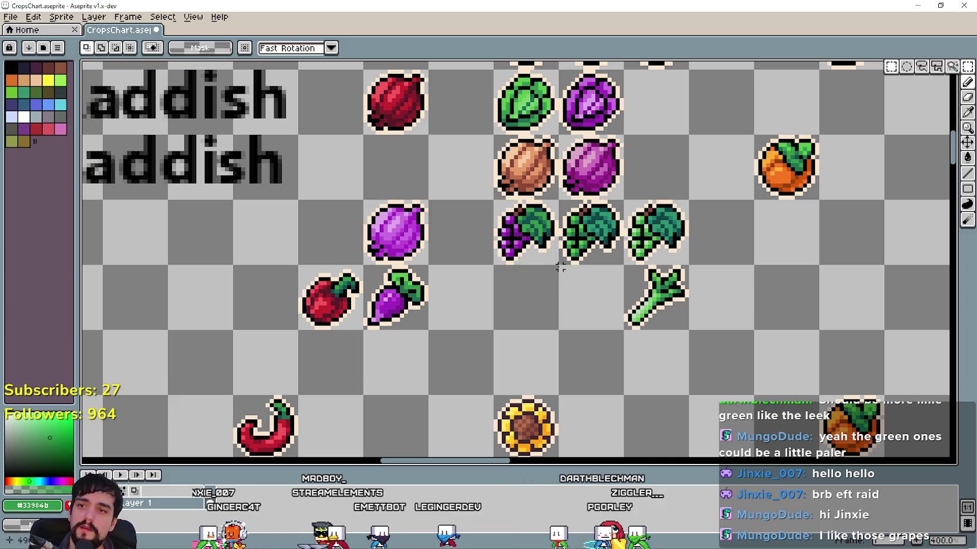
Move the dark green grapes beside the red apple and the paler grapes next to the purple grapes
drag(598, 242, 273, 308)
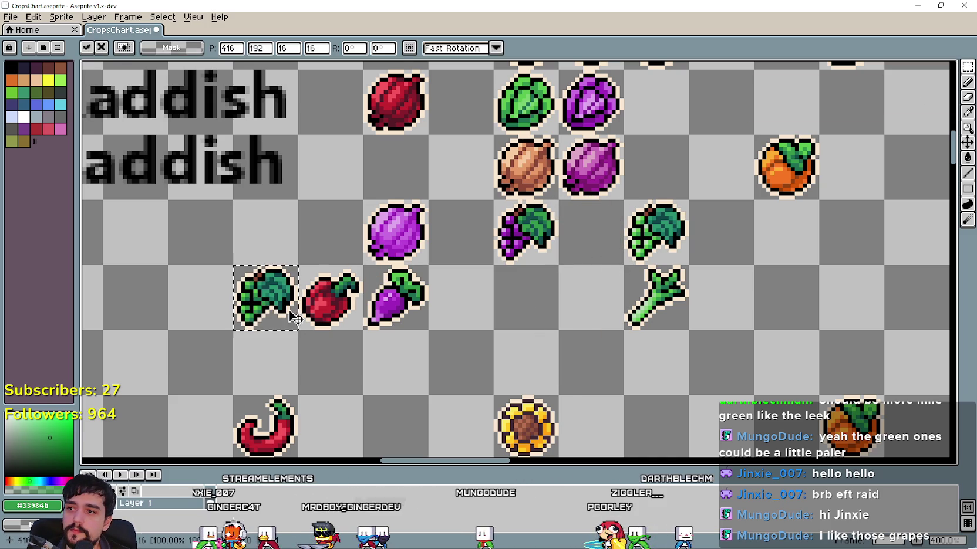
mouse_move(617, 197)
mouse_down()
mouse_move(687, 267)
mouse_move(540, 270)
mouse_move(602, 266)
mouse_up()
key(Return)
scroll(600, 276, up, 1)
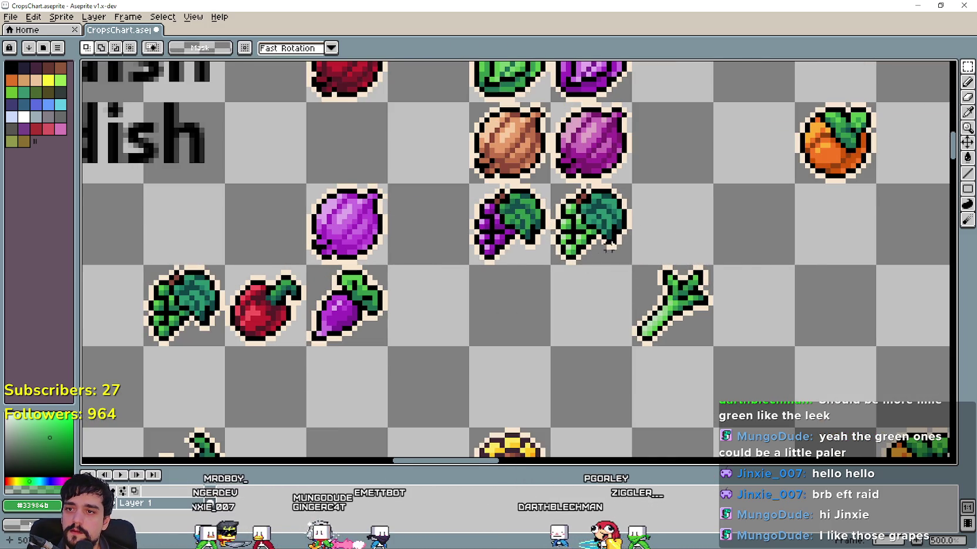
scroll(639, 258, down, 1)
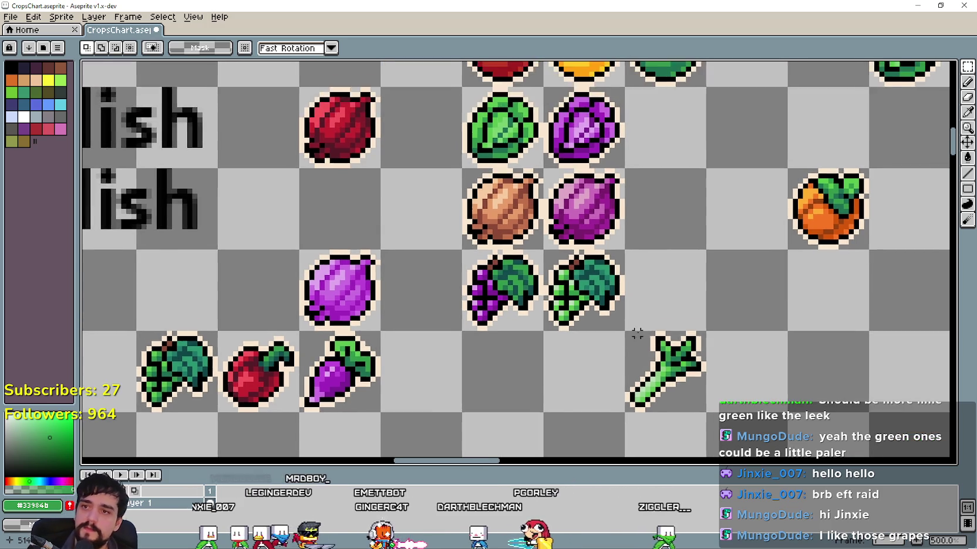
scroll(641, 314, down, 1)
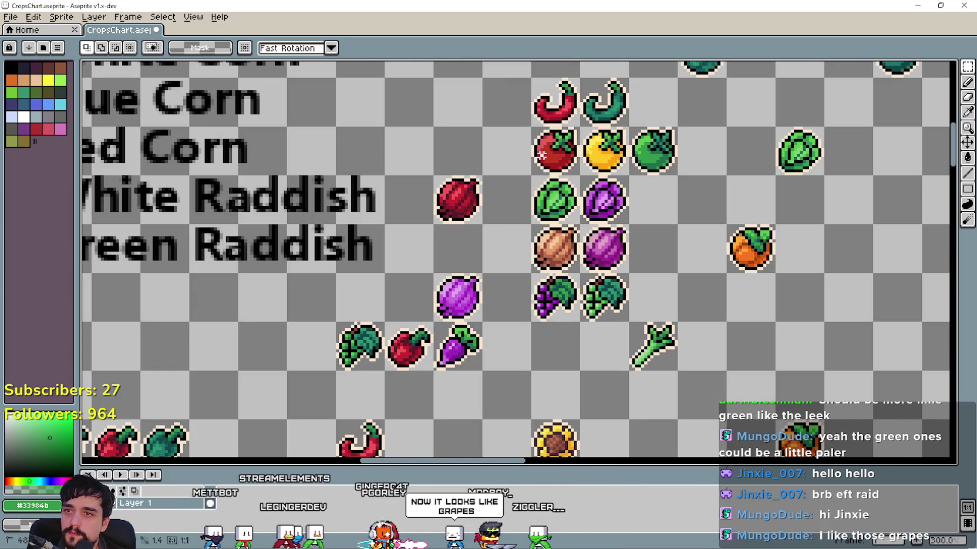
Move the red chili and tomato out and back into their column, then select the adjacent crop column
drag(541, 155, 569, 117)
drag(554, 155, 269, 352)
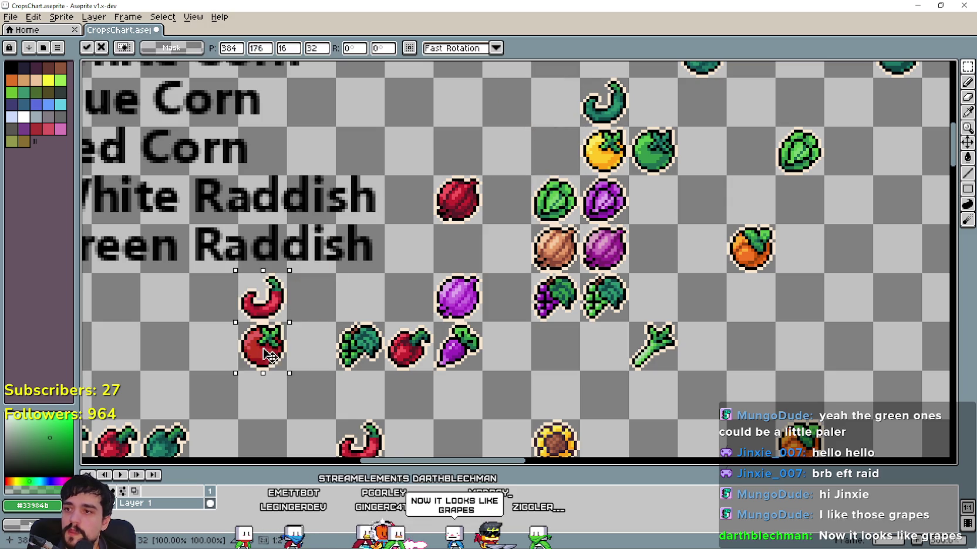
key(ctrl+d)
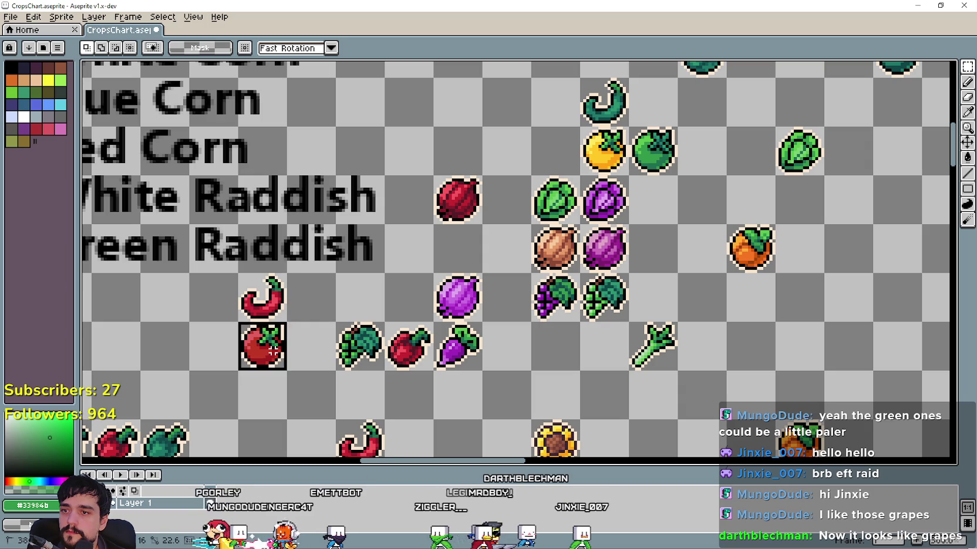
drag(273, 351, 541, 152)
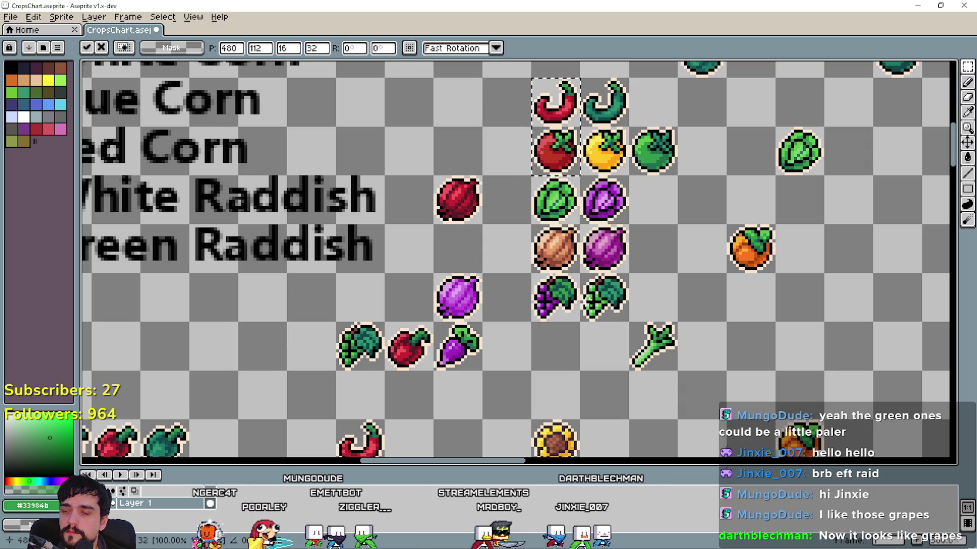
mouse_move(592, 308)
mouse_down()
mouse_move(639, 201)
mouse_move(639, 97)
mouse_up()
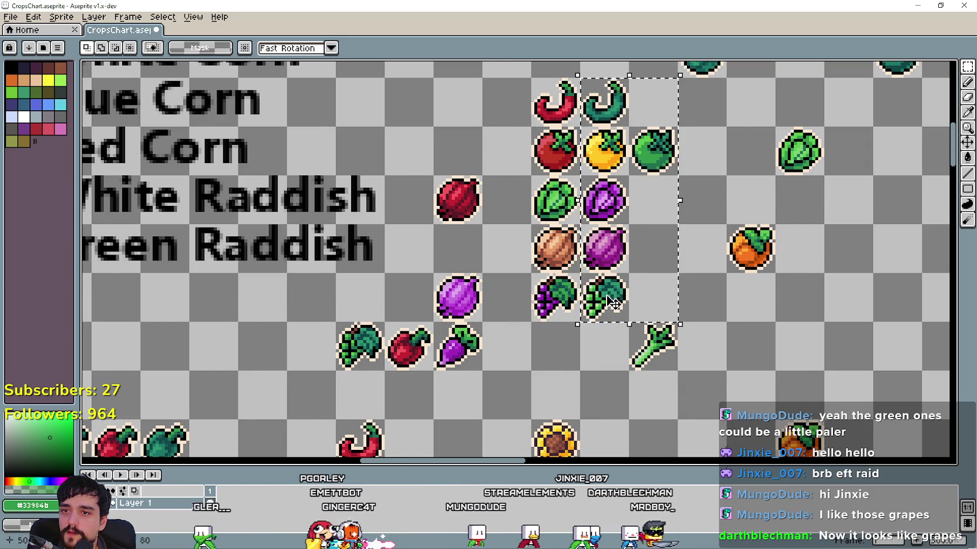
scroll(609, 216, down, 1)
scroll(496, 309, down, 1)
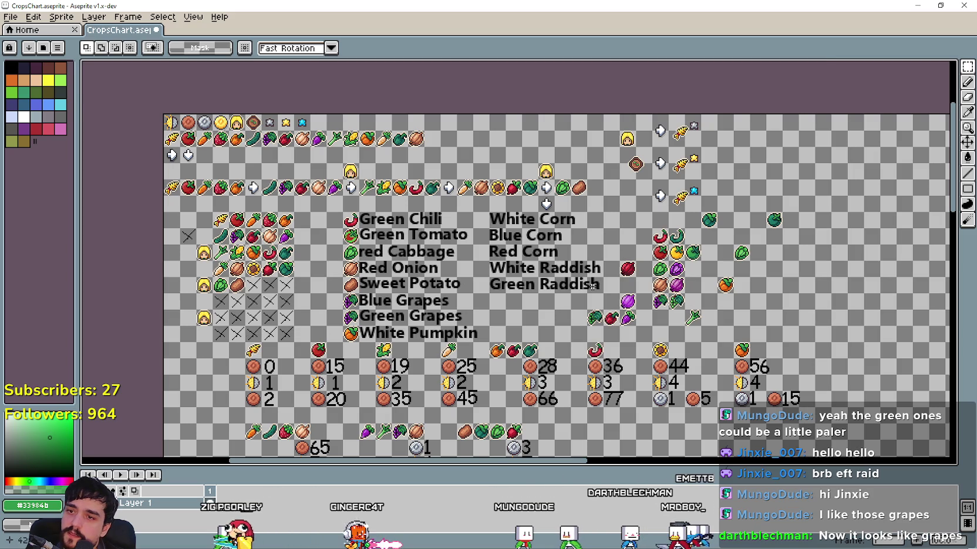
scroll(593, 305, up, 4)
scroll(457, 266, down, 2)
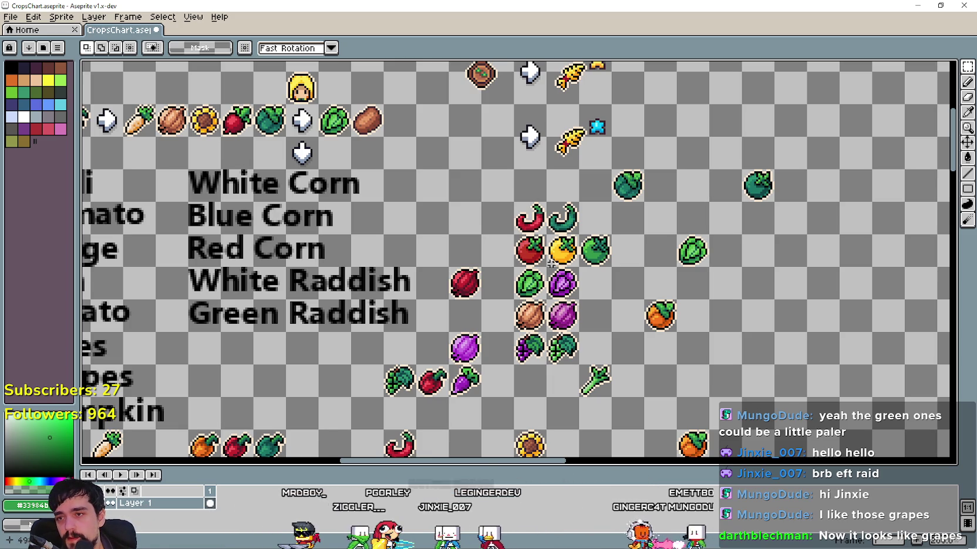
scroll(427, 284, down, 3)
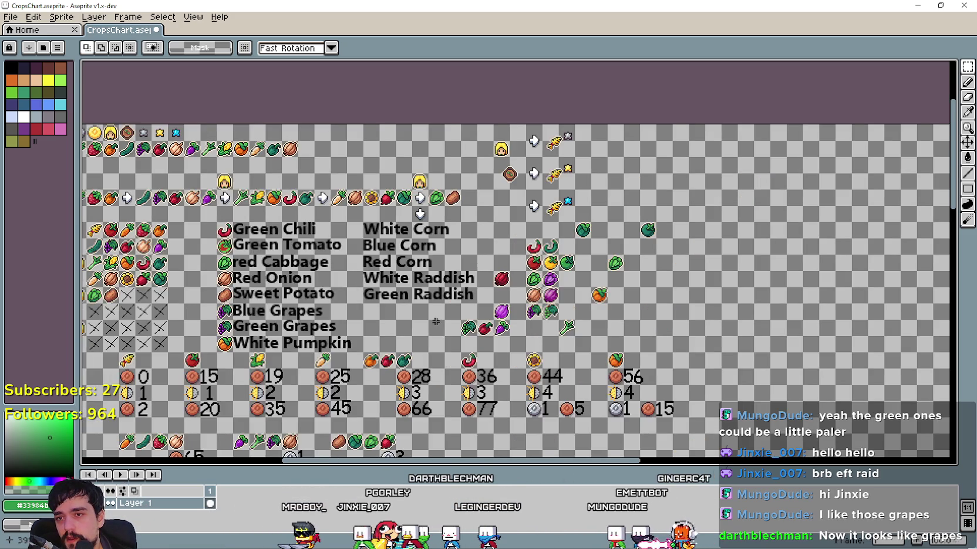
scroll(427, 284, up, 1)
scroll(426, 284, up, 1)
scroll(426, 284, up, 1)
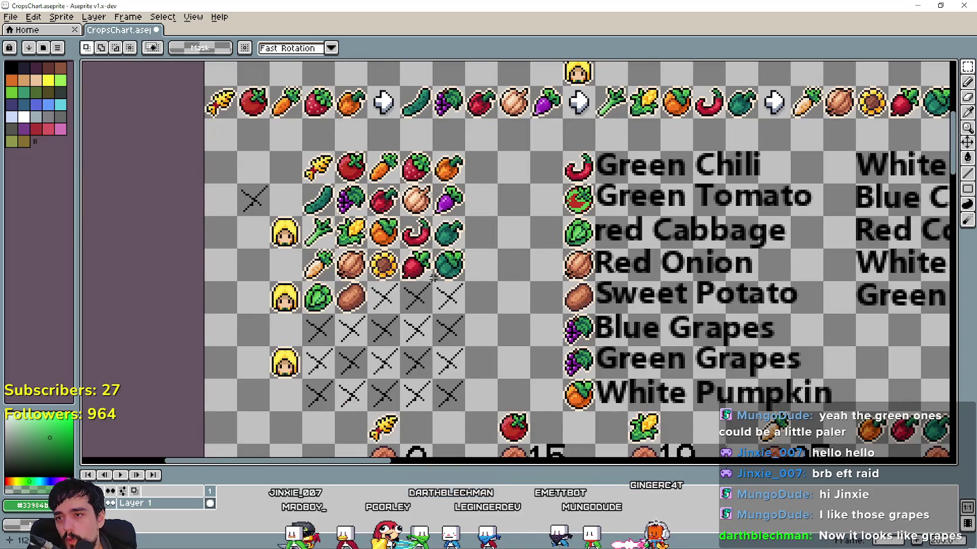
scroll(426, 284, down, 1)
scroll(352, 302, up, 1)
scroll(445, 337, right, 3)
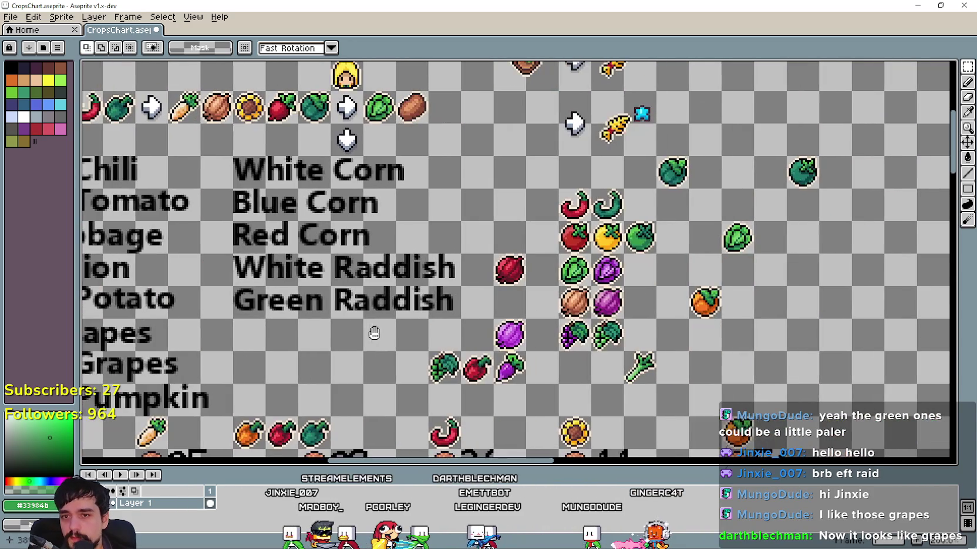
scroll(612, 345, up, 1)
scroll(612, 345, up, 1)
scroll(612, 345, up, 1)
scroll(612, 344, down, 1)
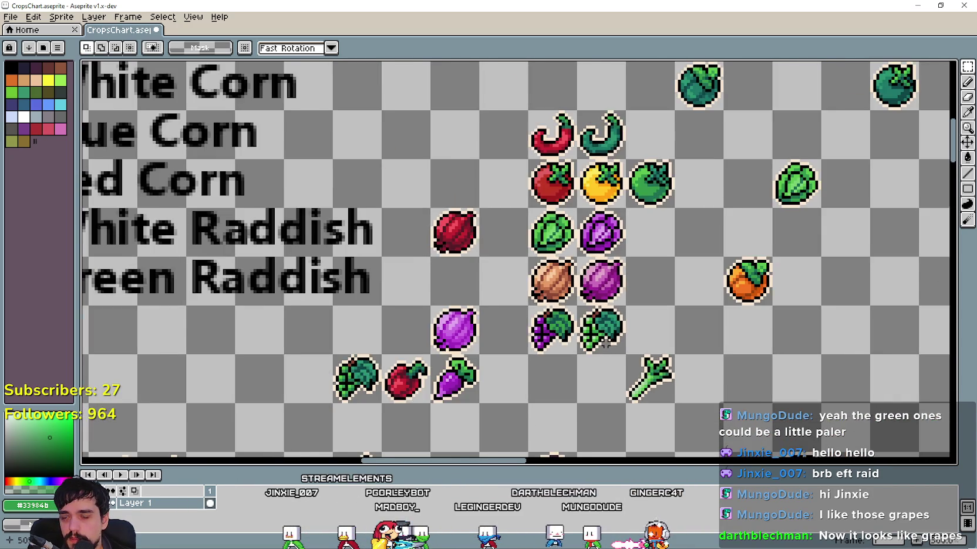
scroll(607, 344, down, 1)
scroll(602, 342, down, 1)
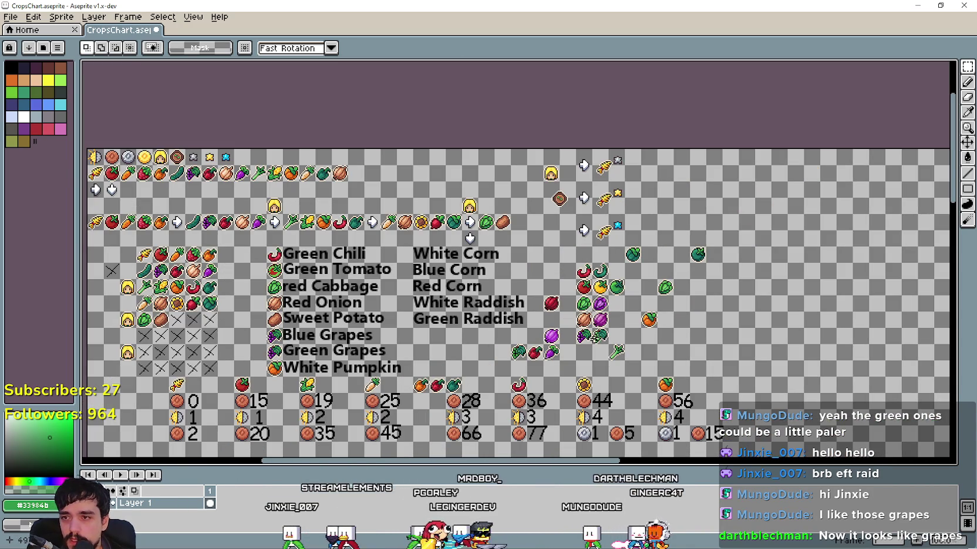
scroll(603, 340, up, 1)
scroll(593, 339, down, 1)
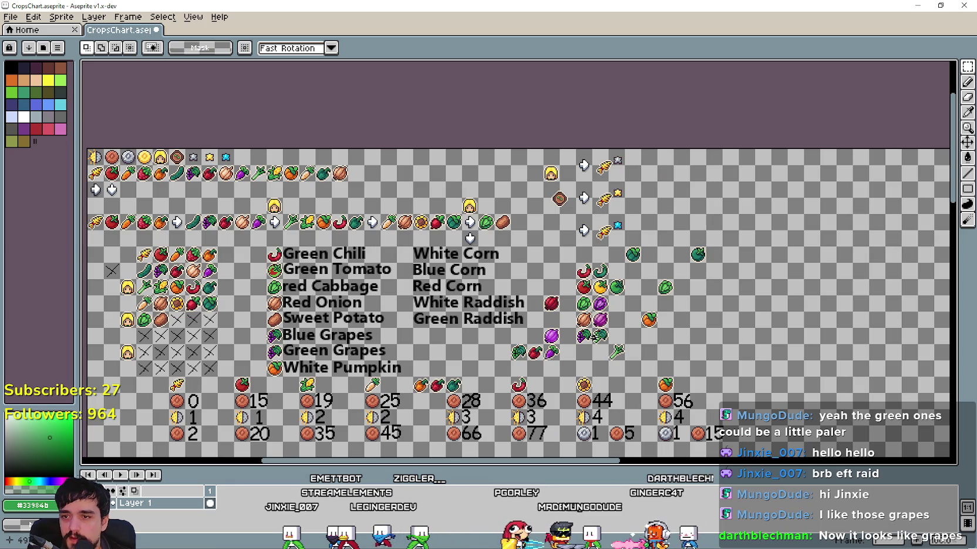
scroll(590, 337, up, 2)
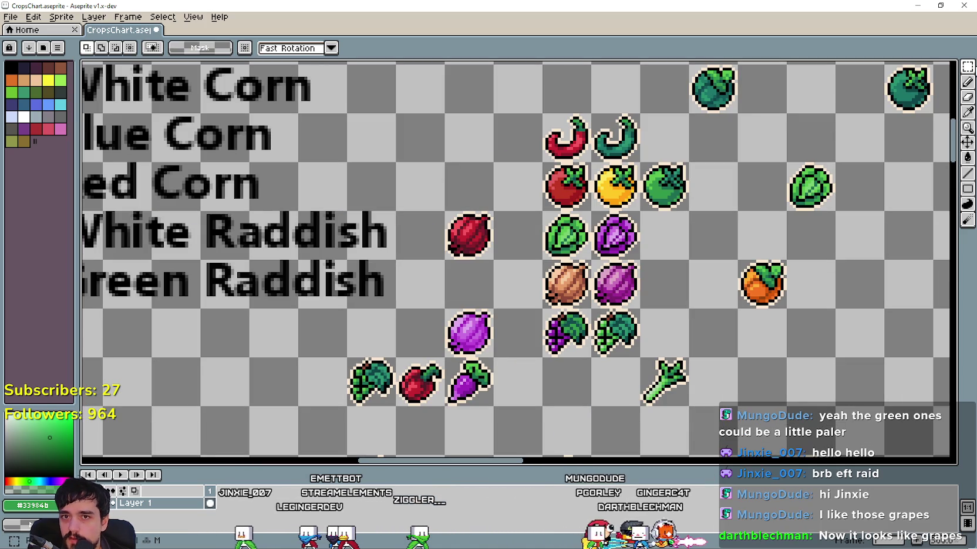
click(967, 66)
scroll(494, 258, up, 1)
Copy the purple grapes one cell to the right, beside the green grapes
drag(426, 201, 497, 261)
scroll(614, 283, up, 1)
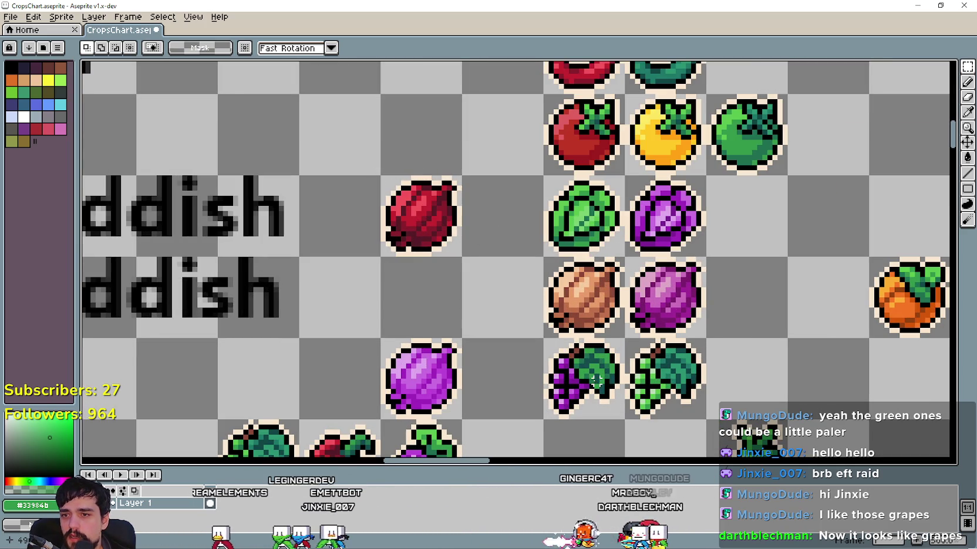
drag(540, 336, 627, 422)
drag(597, 385, 750, 387)
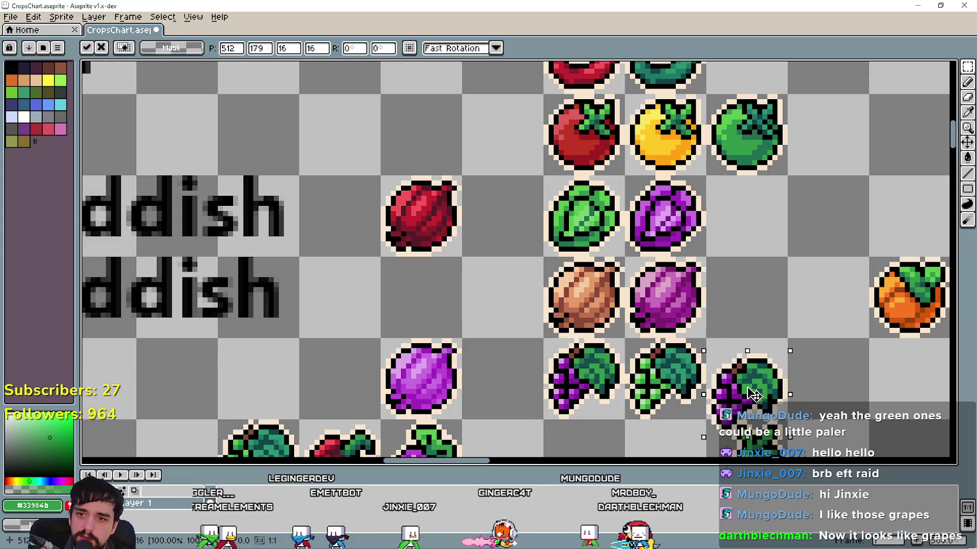
click(829, 193)
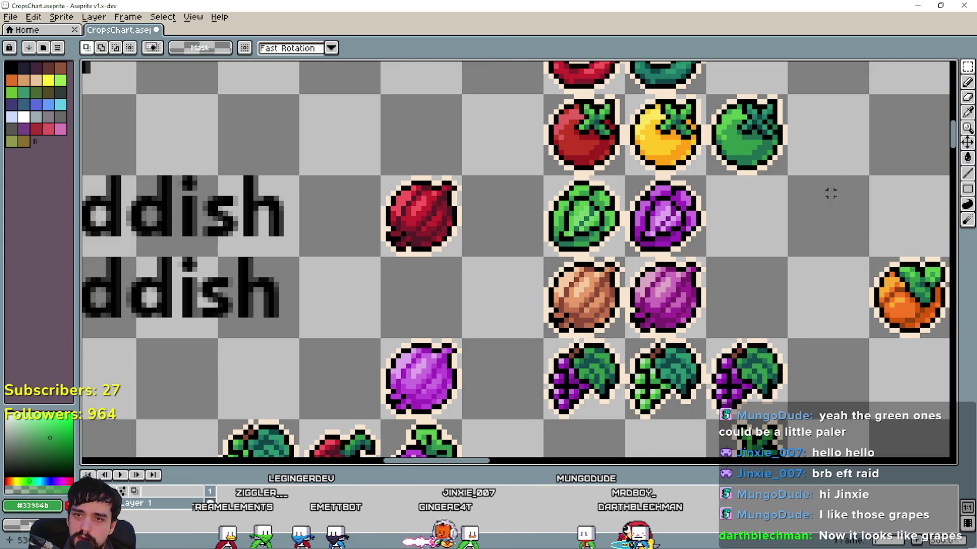
Eyedrop the dark red from the red beet
click(965, 111)
scroll(476, 220, up, 1)
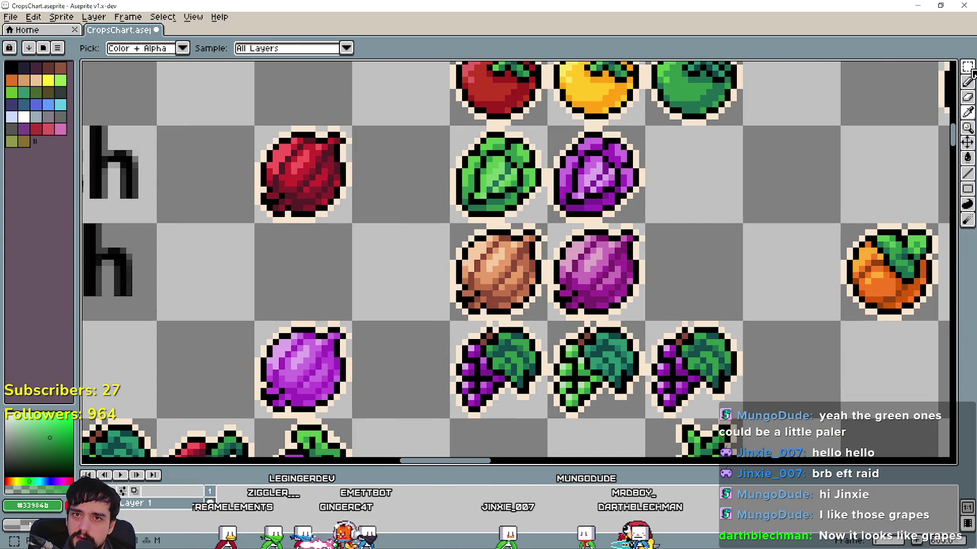
click(966, 68)
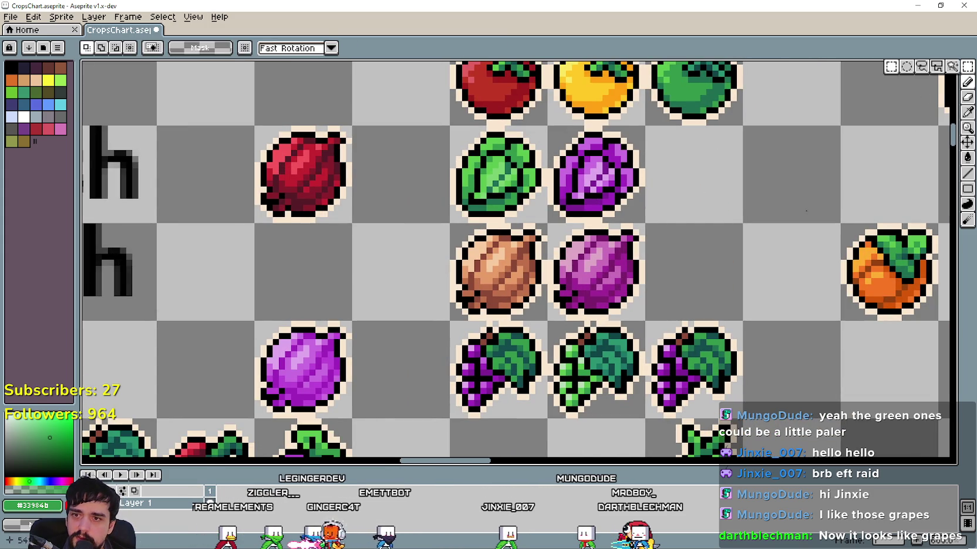
click(968, 112)
scroll(287, 207, up, 1)
scroll(287, 207, up, 1)
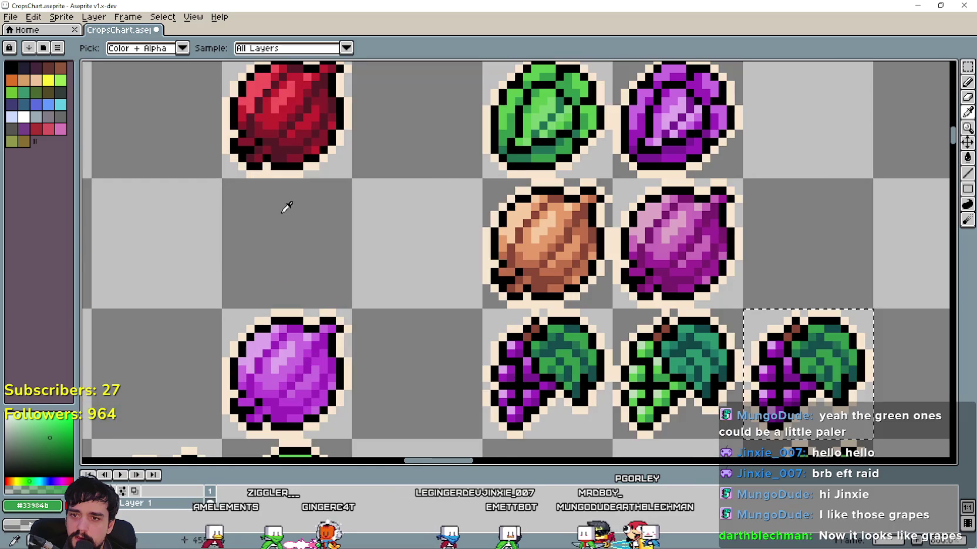
click(284, 149)
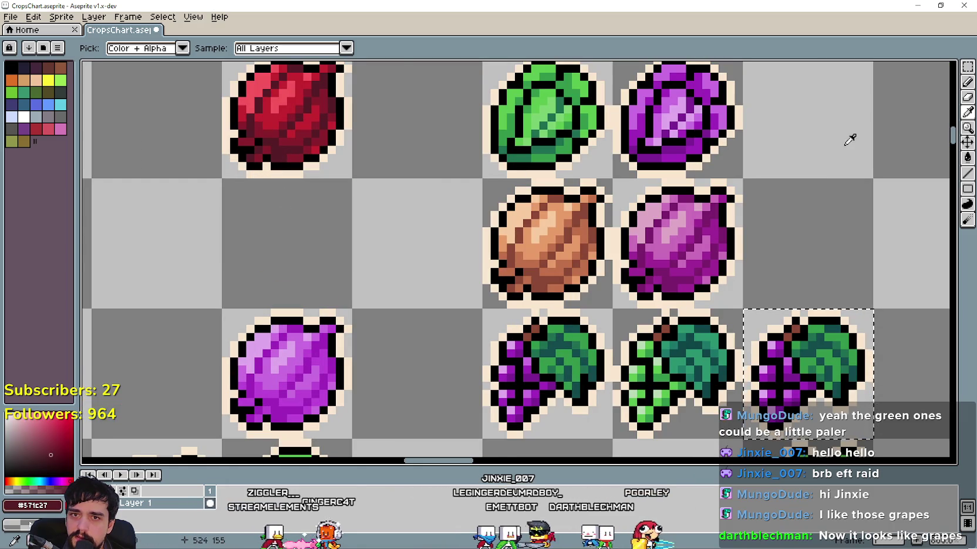
Sample a brighter red from the beet as well
click(967, 158)
scroll(784, 414, up, 1)
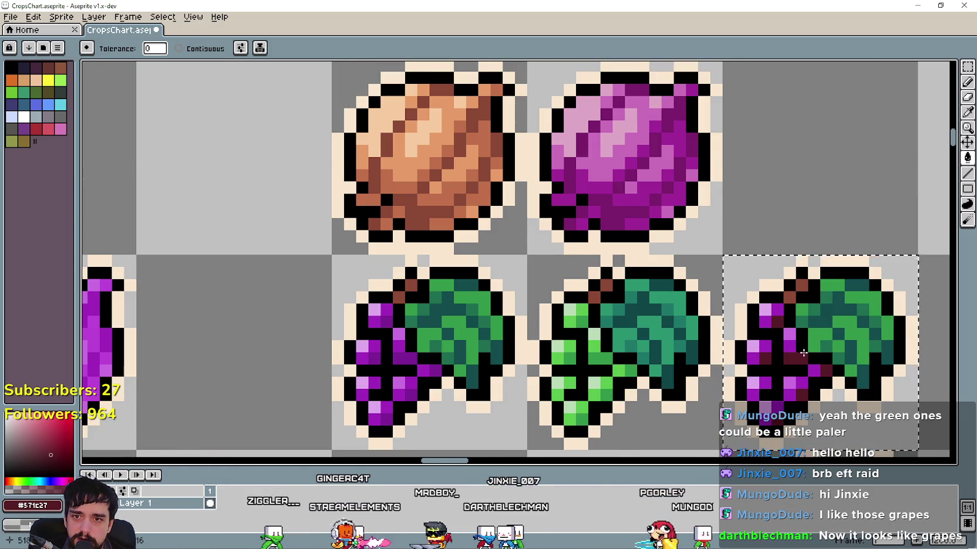
scroll(801, 358, down, 1)
key(i)
click(310, 119)
key(g)
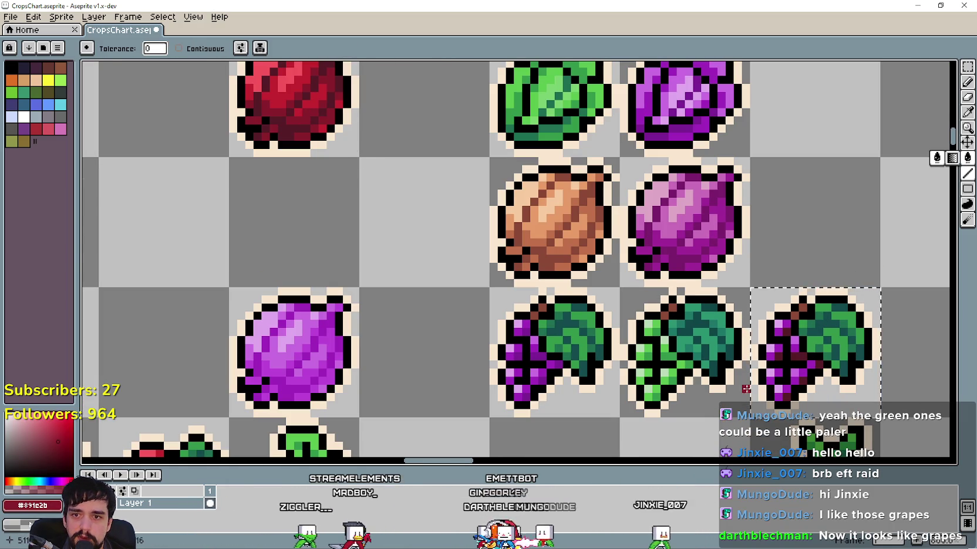
scroll(794, 395, up, 1)
scroll(784, 383, down, 1)
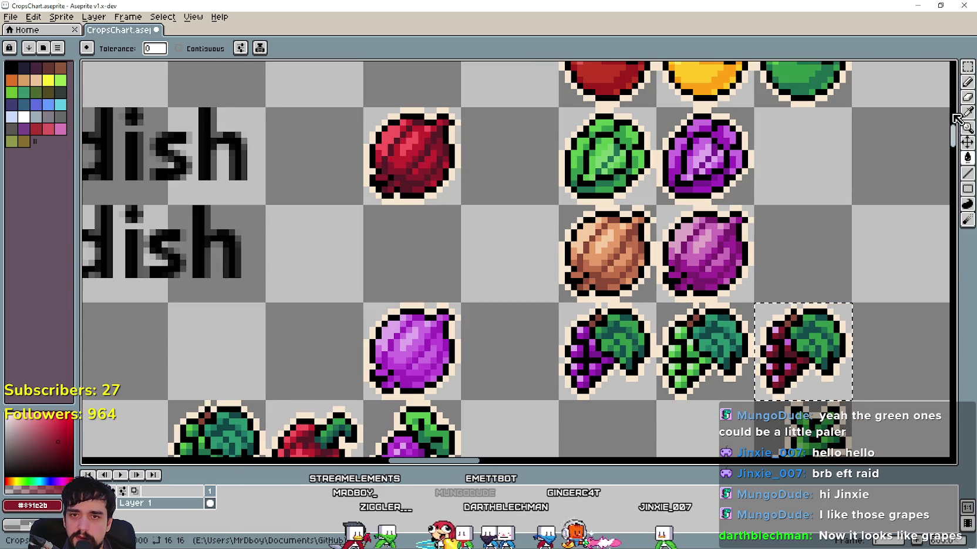
Paint-bucket the copied grapes' purple shades with red
key(i)
scroll(443, 166, up, 1)
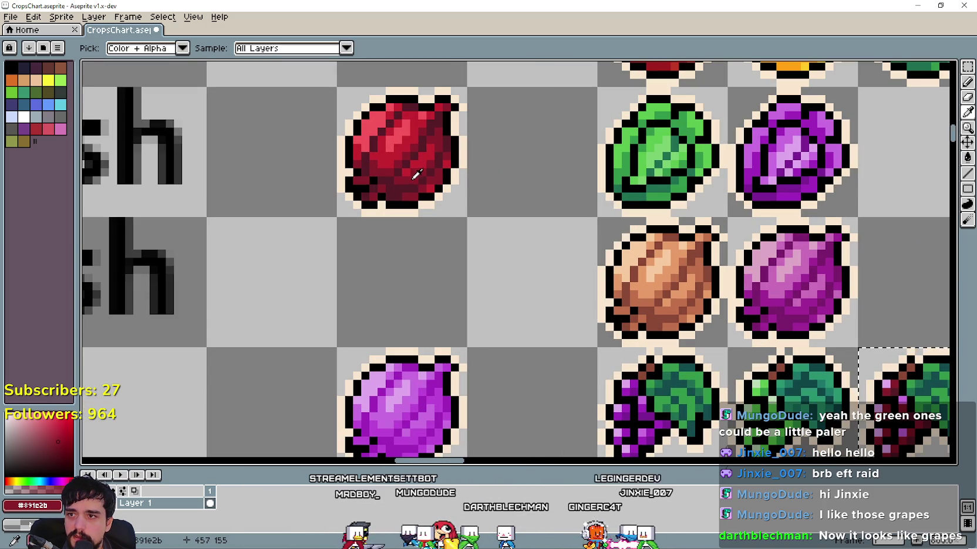
scroll(863, 166, down, 1)
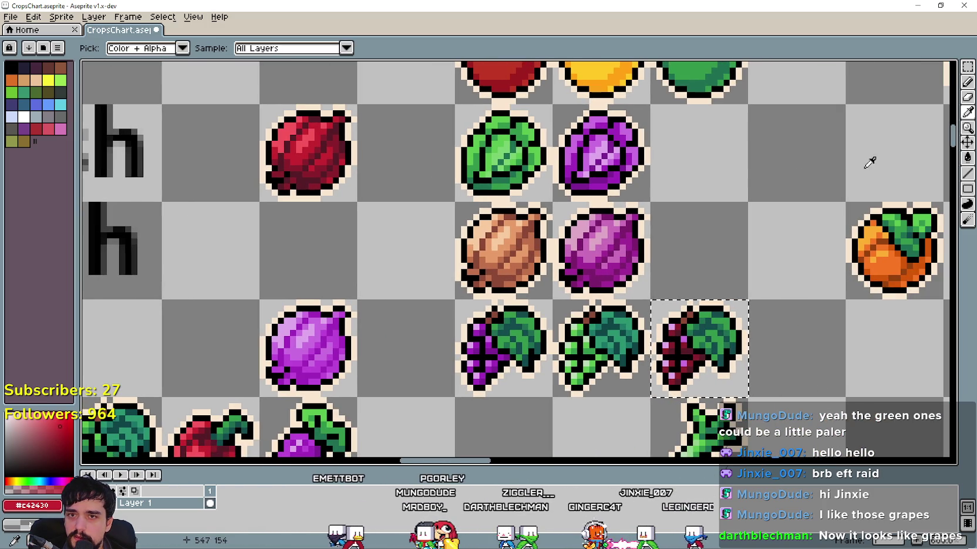
key(g)
scroll(780, 337, up, 1)
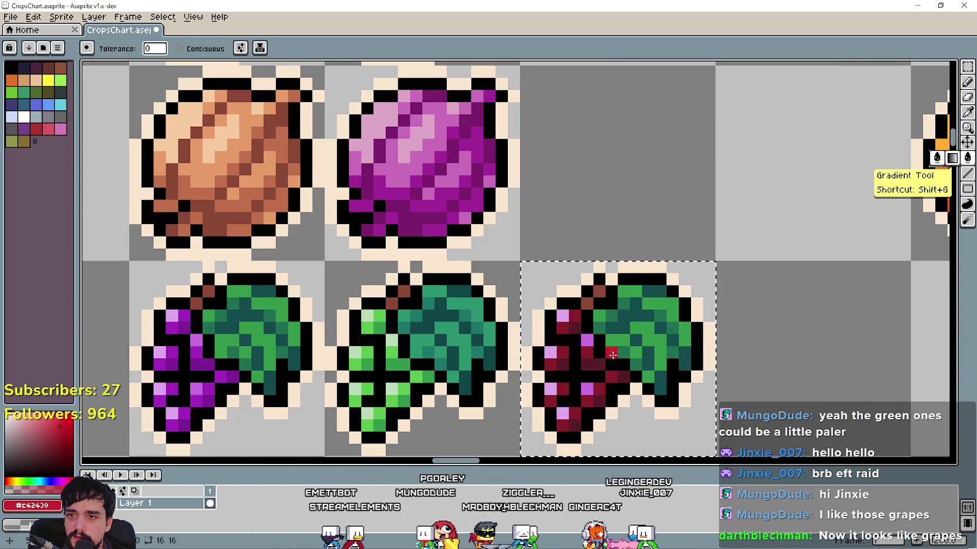
click(582, 347)
scroll(584, 345, down, 1)
scroll(587, 344, up, 1)
click(588, 343)
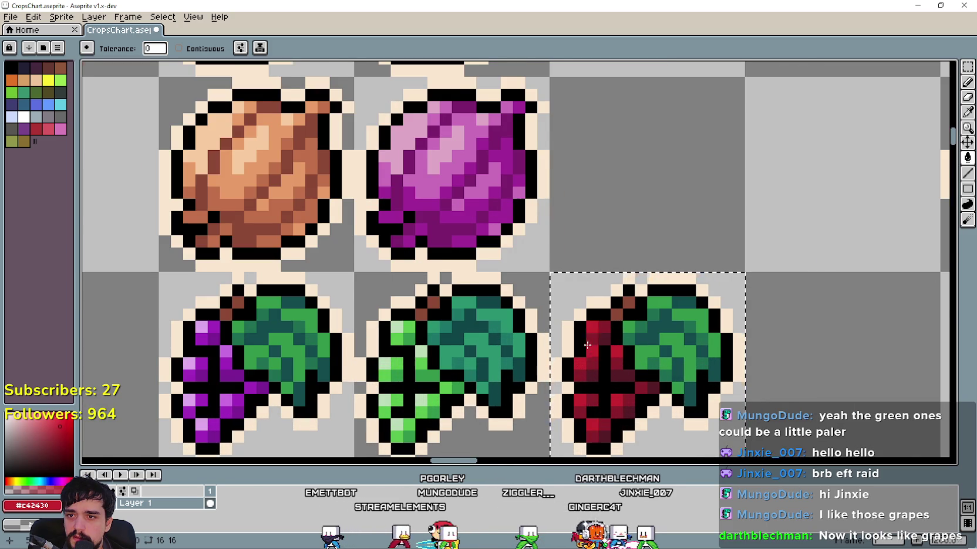
Pan across the crop icons to the Corn and Raddish labels
scroll(593, 391, down, 4)
scroll(654, 452, down, 1)
scroll(658, 400, down, 1)
mouse_move(696, 402)
mouse_down()
mouse_move(702, 373)
mouse_move(675, 349)
mouse_up()
scroll(649, 351, up, 2)
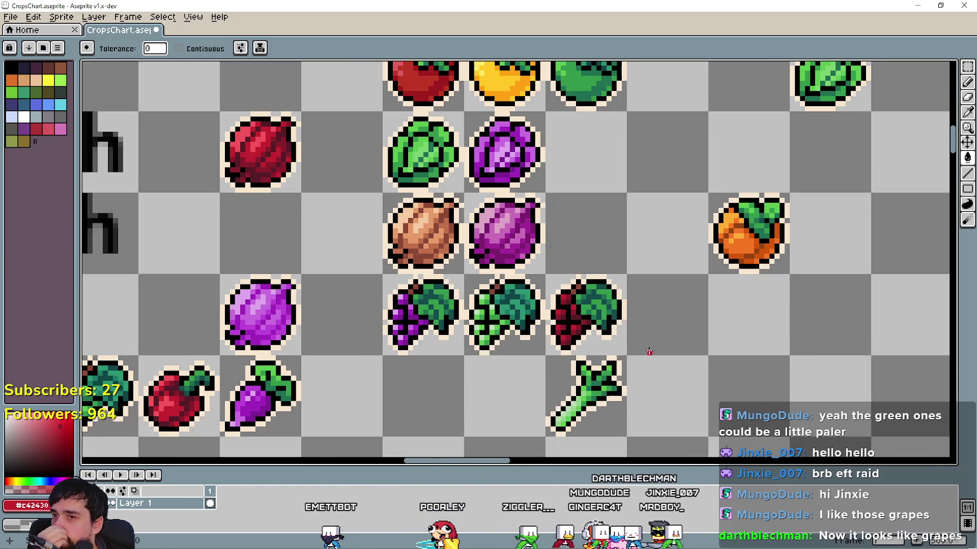
drag(505, 373, 594, 364)
scroll(616, 364, down, 1)
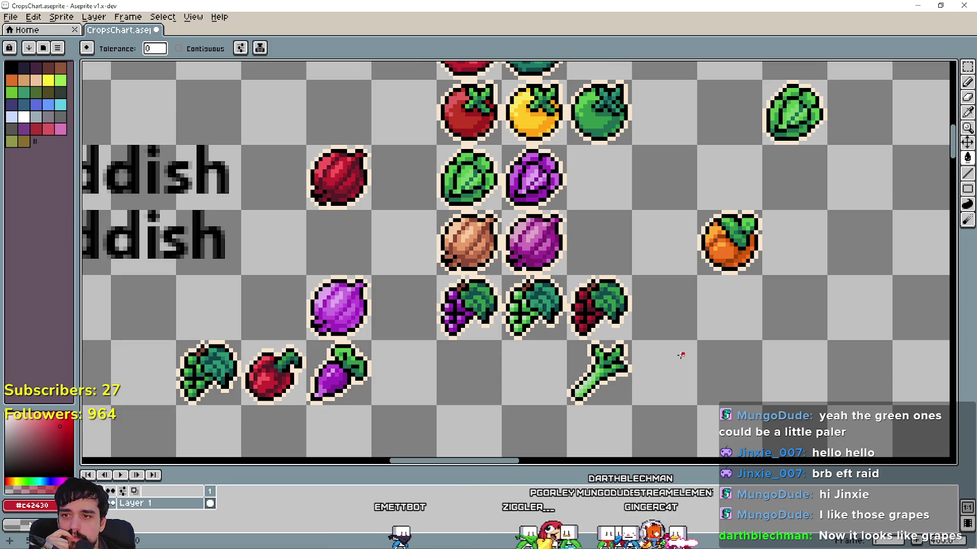
scroll(681, 355, down, 1)
mouse_move(681, 355)
mouse_down()
mouse_move(672, 329)
mouse_move(735, 338)
mouse_move(727, 274)
mouse_up()
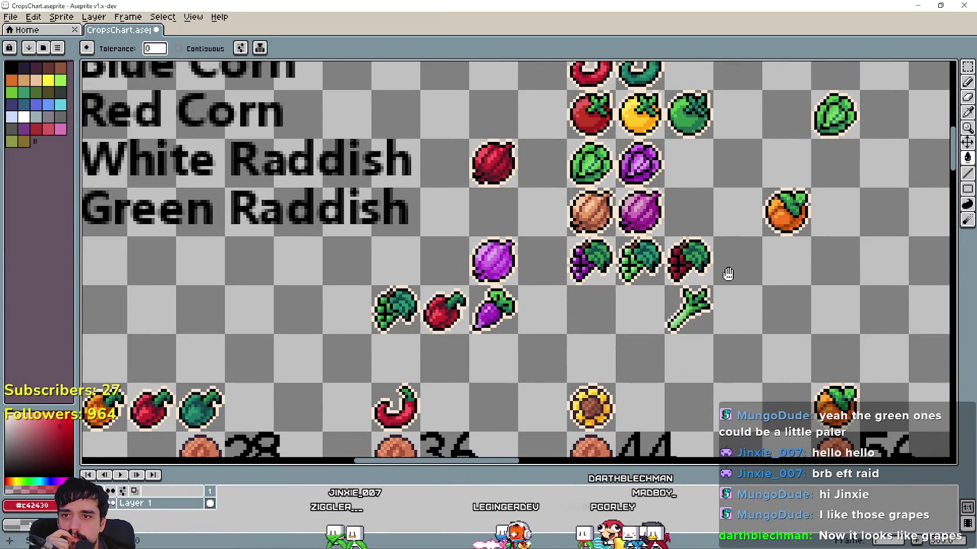
Try filling the grape outlines red, then undo back to the selected grapes
drag(727, 274, 626, 294)
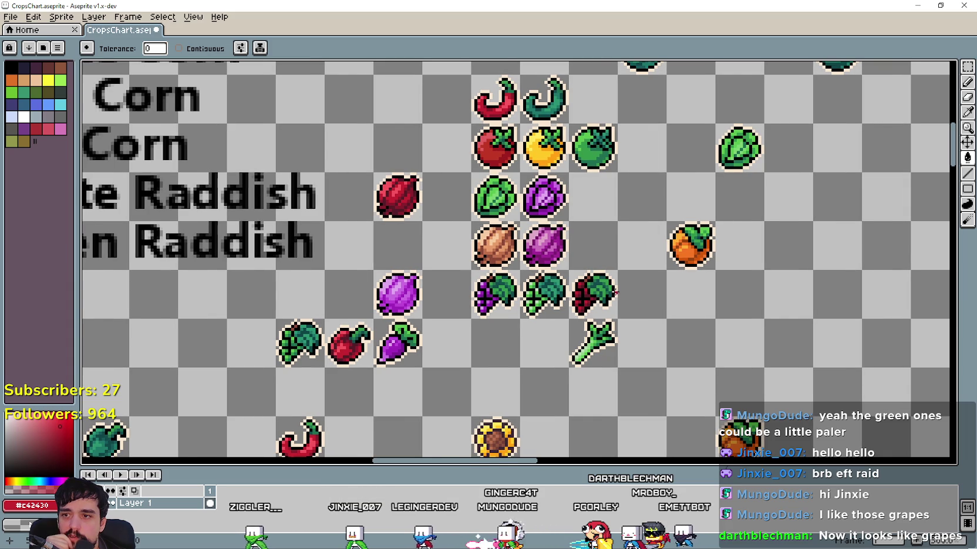
scroll(573, 302, up, 1)
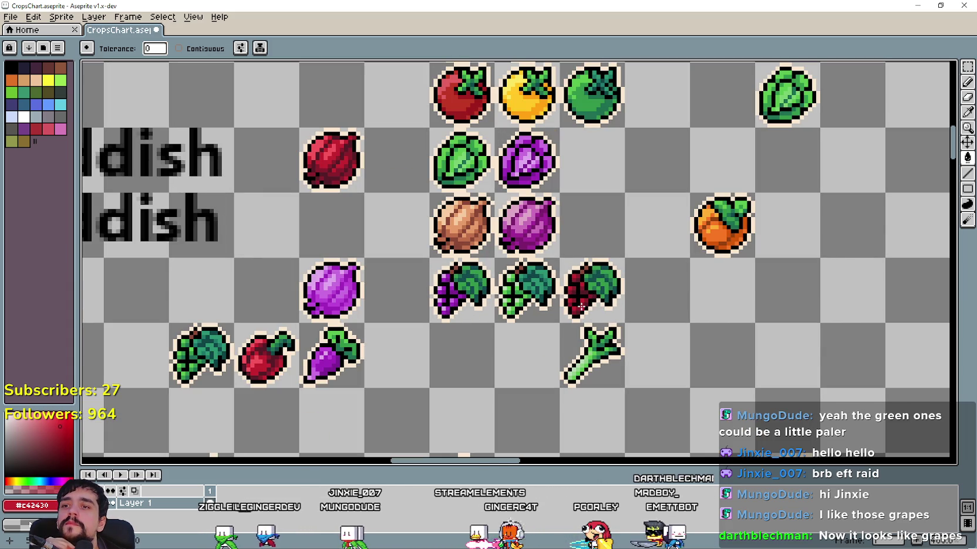
click(581, 305)
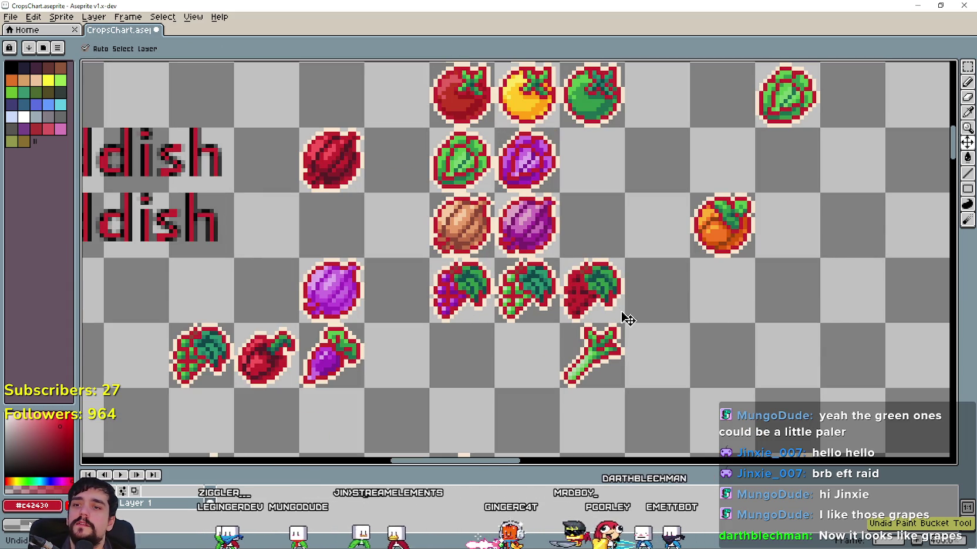
key(ctrl+z)
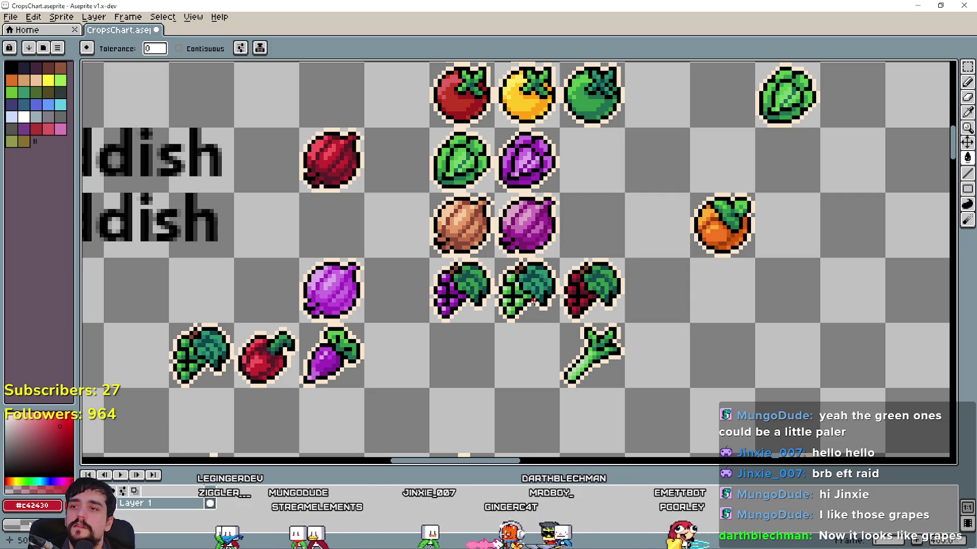
key(ctrl+z)
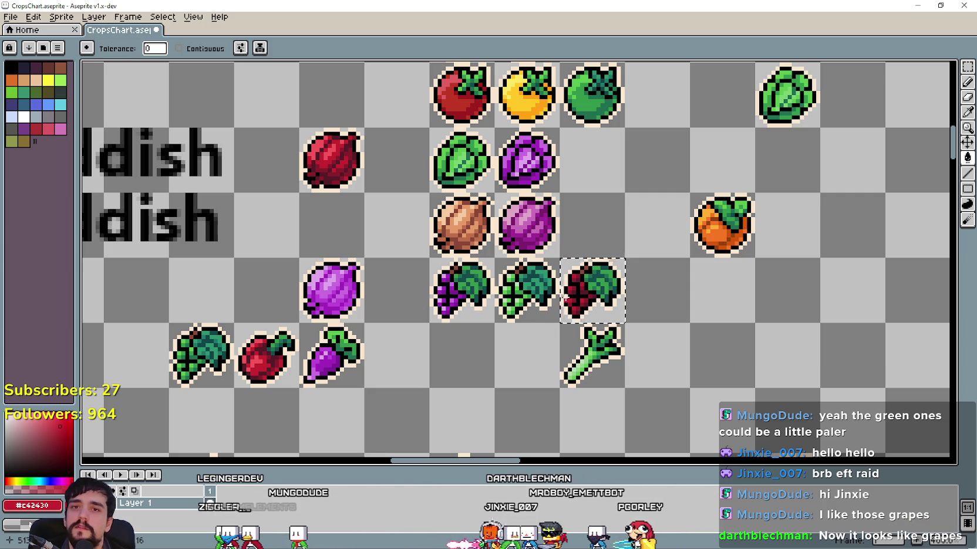
click(966, 65)
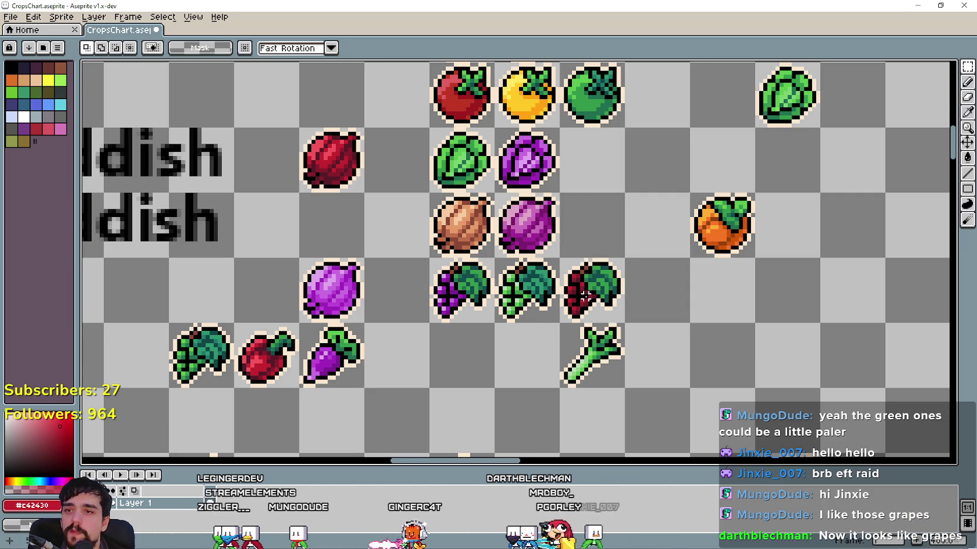
Select the third grapes' cell and undo the earlier red fill, restoring purple
scroll(585, 298, up, 5)
scroll(585, 297, down, 3)
scroll(583, 290, down, 1)
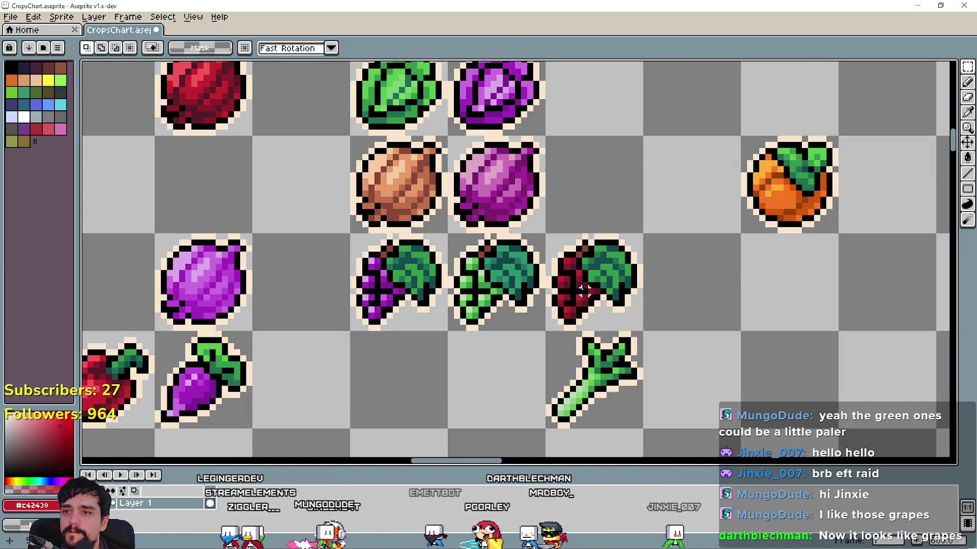
drag(579, 284, 675, 290)
scroll(670, 287, down, 1)
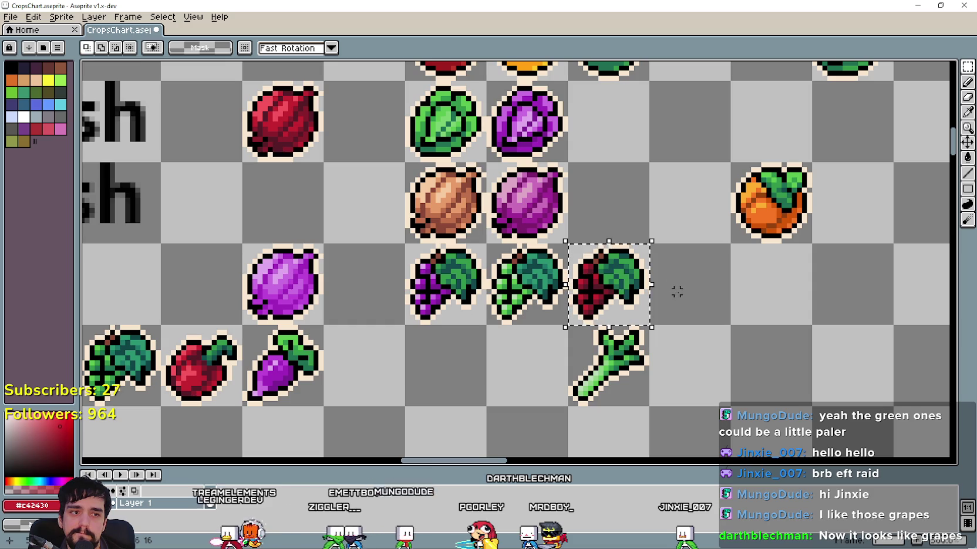
key(i)
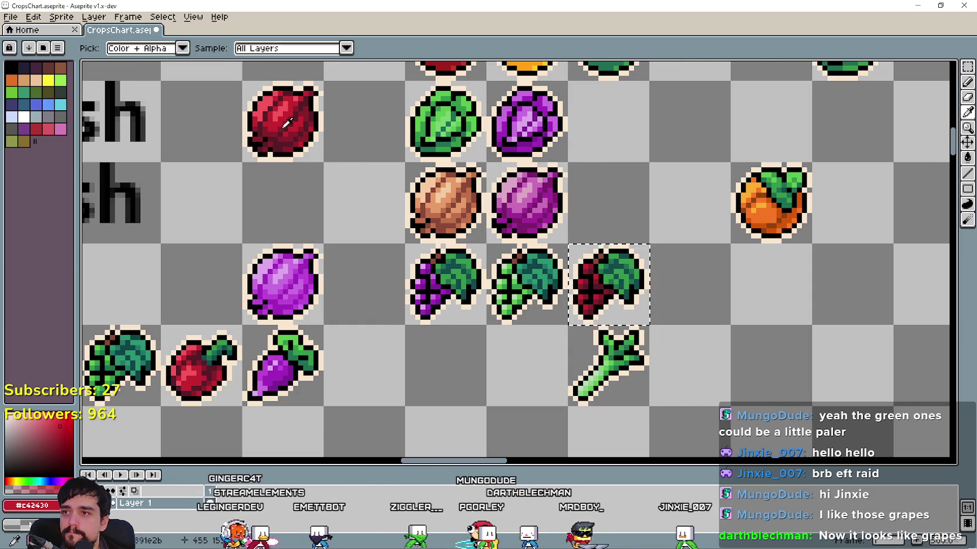
scroll(307, 133, up, 1)
scroll(311, 139, up, 1)
scroll(315, 145, down, 1)
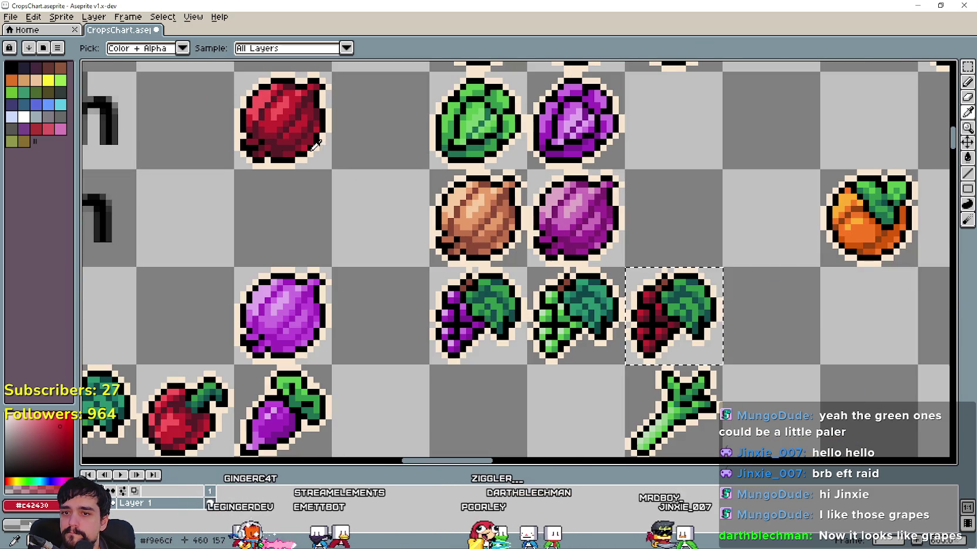
key(v)
key(ctrl+z)
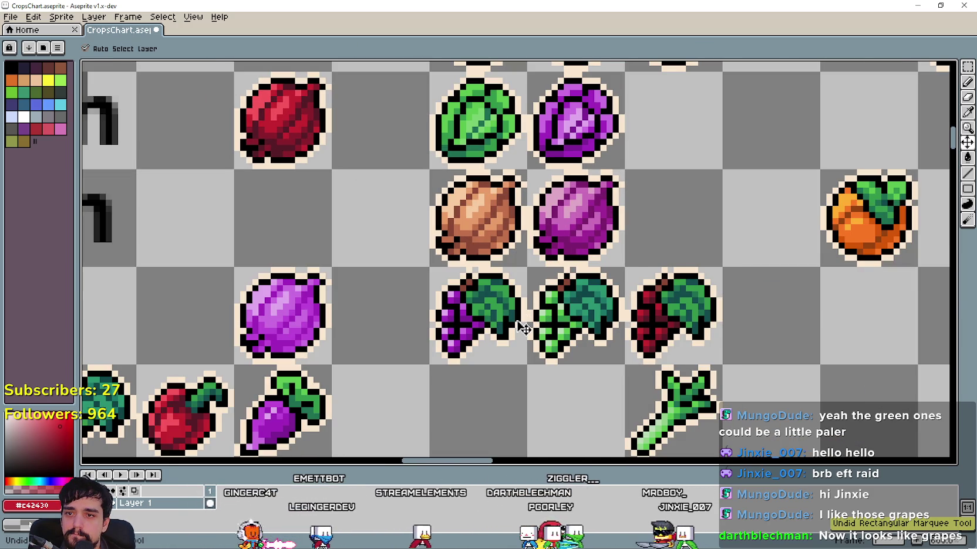
key(ctrl+z)
Fill the selected grapes with the red onion's bright red
key(alt)
key(alt)
key(alt)
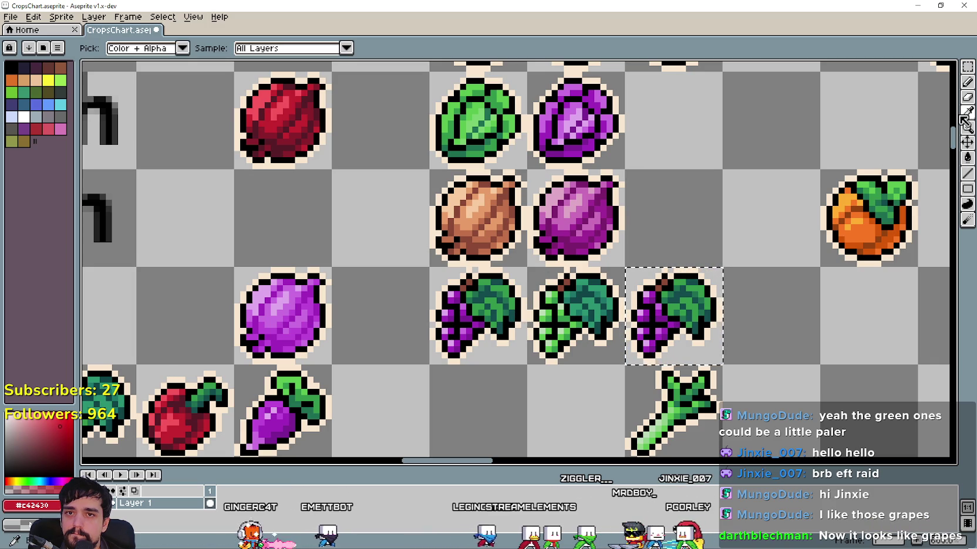
scroll(308, 157, up, 1)
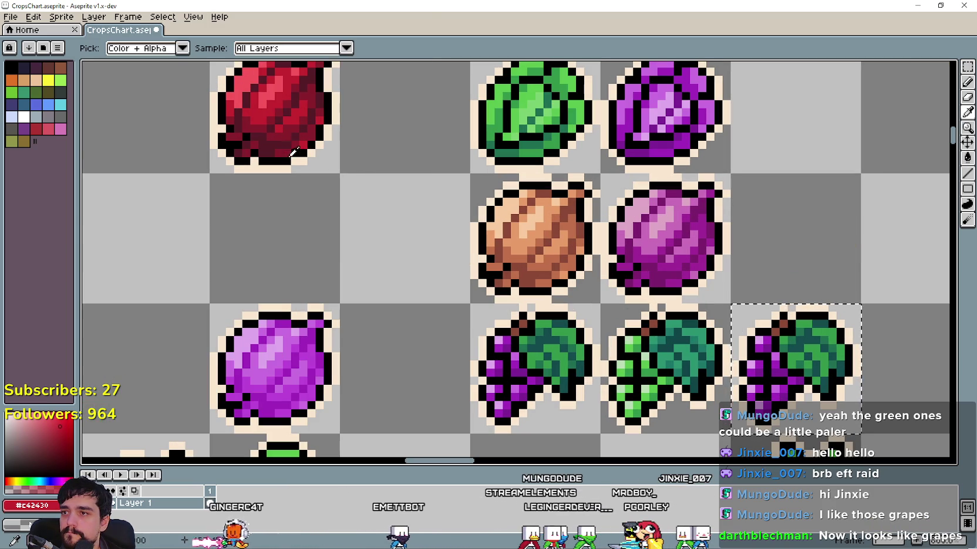
scroll(285, 148, down, 2)
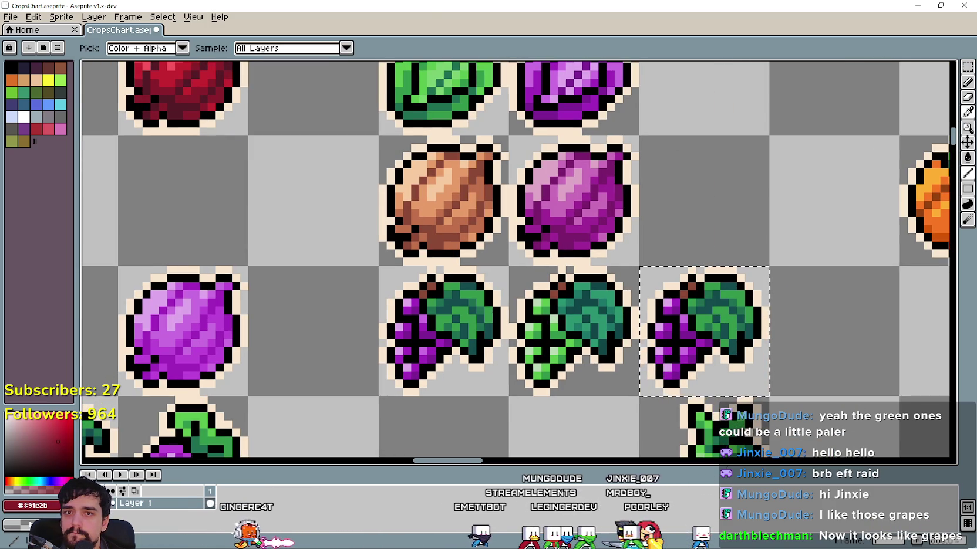
scroll(713, 390, up, 1)
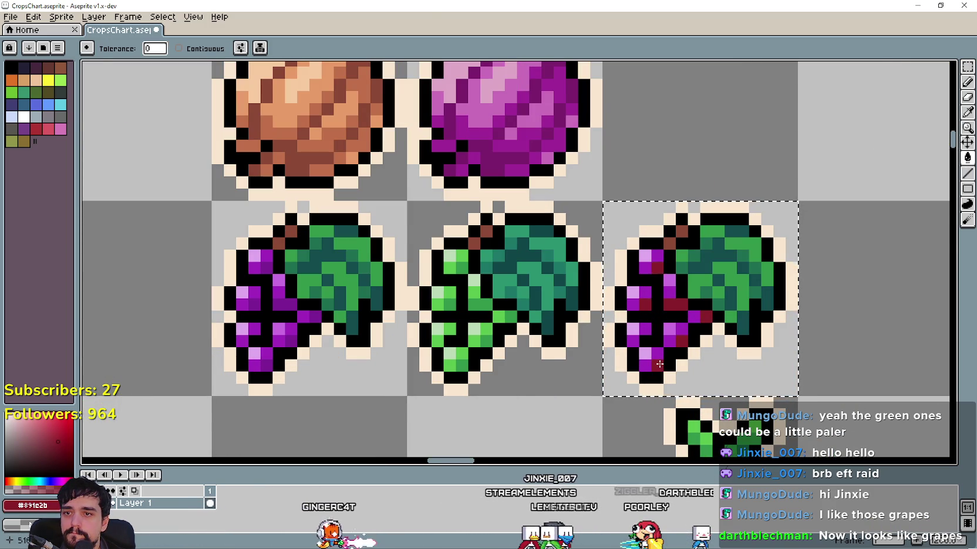
scroll(772, 262, down, 1)
key(i)
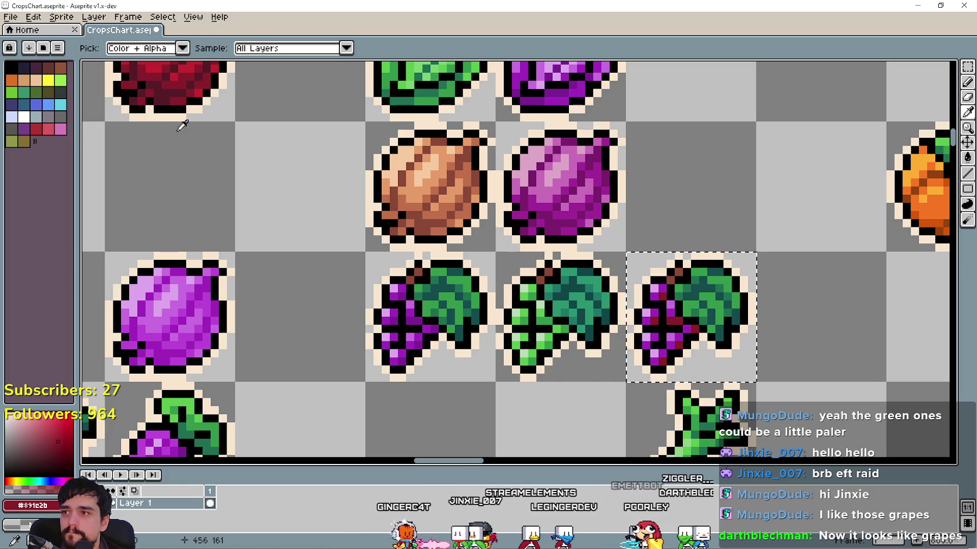
click(200, 87)
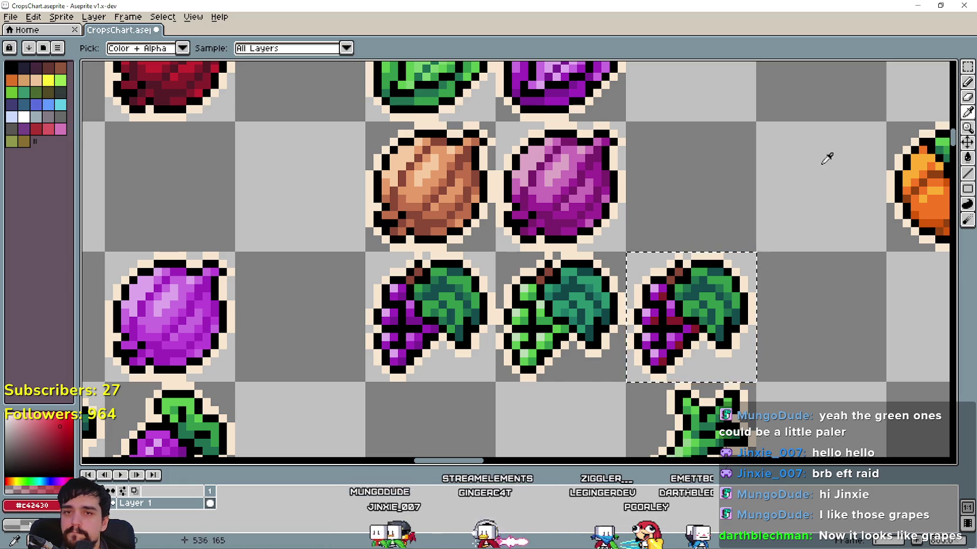
click(967, 157)
scroll(702, 352, up, 1)
click(659, 330)
Turn the pink grape highlights light red using the onion's highlight colour
scroll(659, 331, down, 1)
key(i)
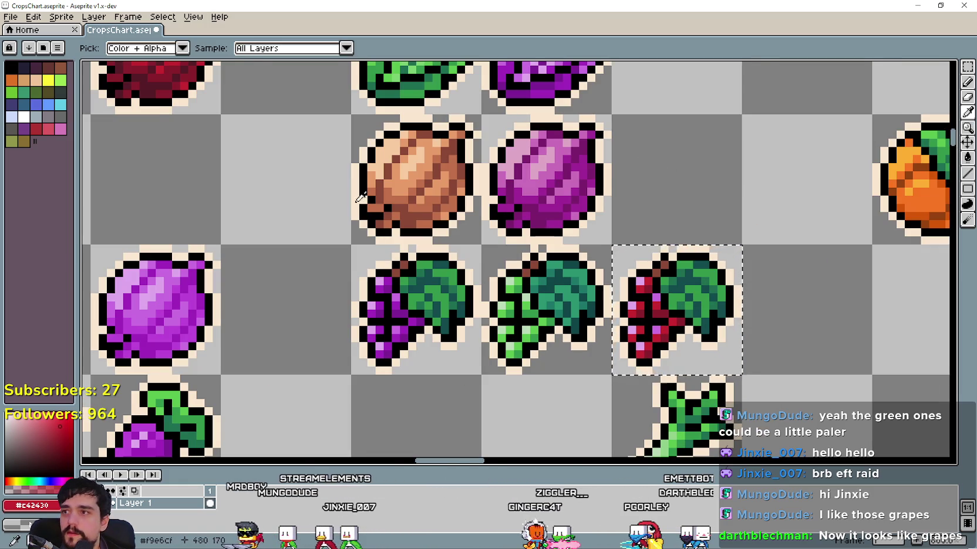
scroll(281, 203, down, 1)
scroll(259, 148, up, 1)
click(249, 141)
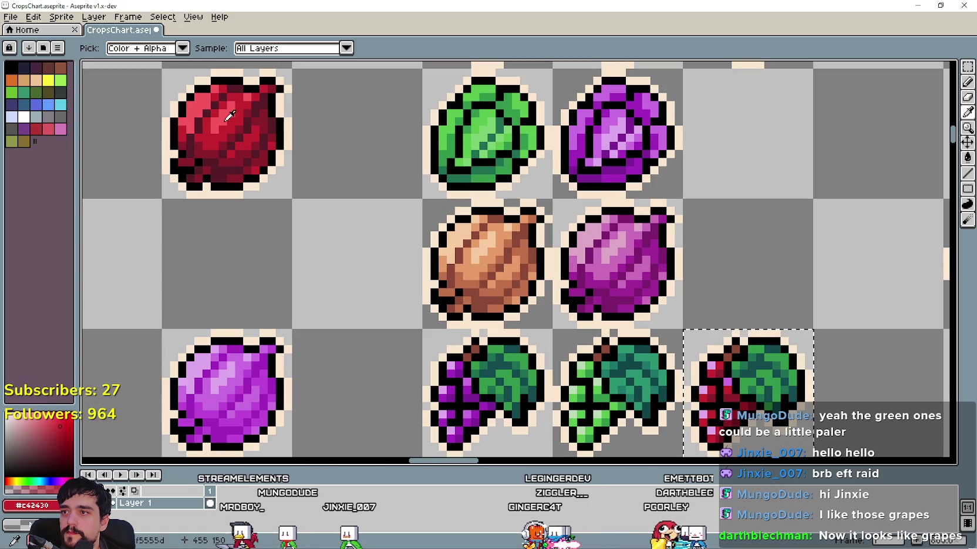
key(g)
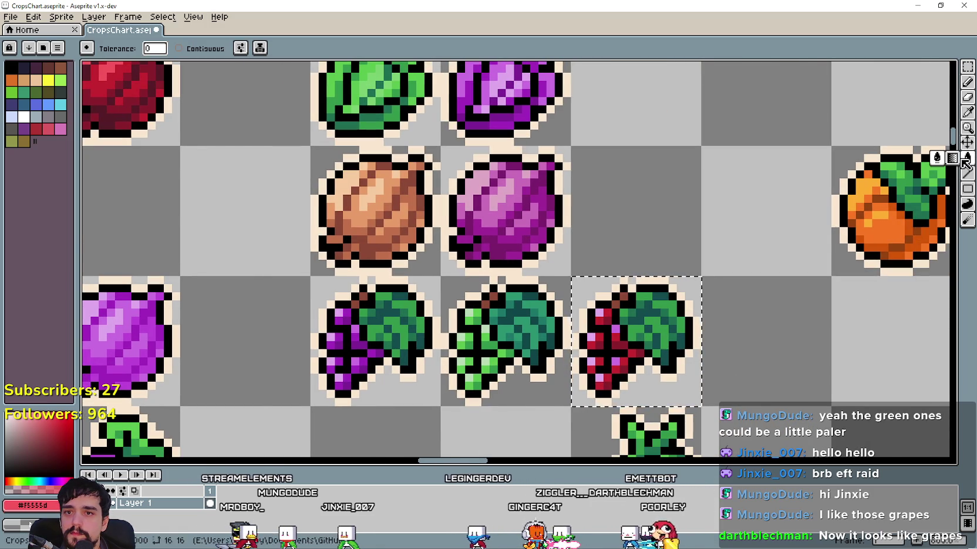
scroll(545, 332, up, 1)
click(613, 376)
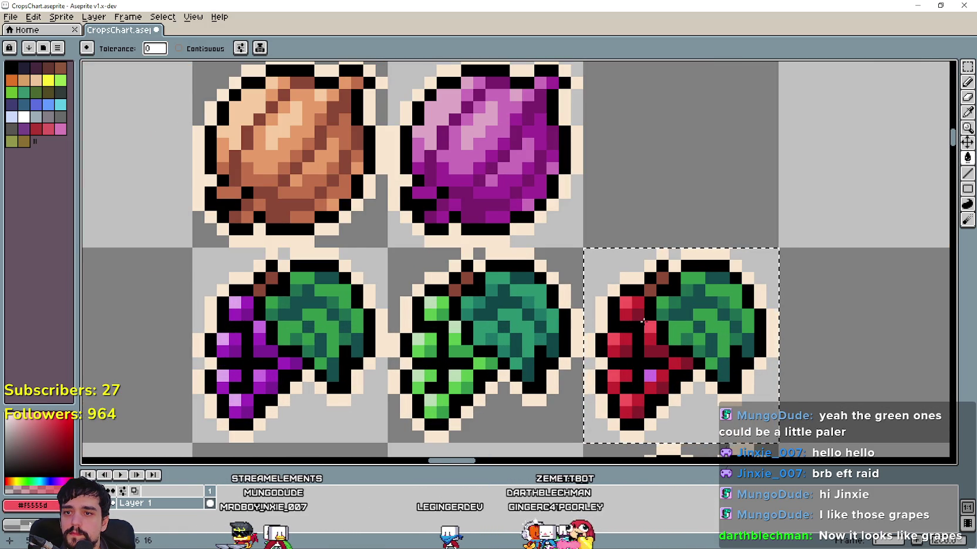
scroll(589, 338, down, 1)
scroll(497, 338, down, 2)
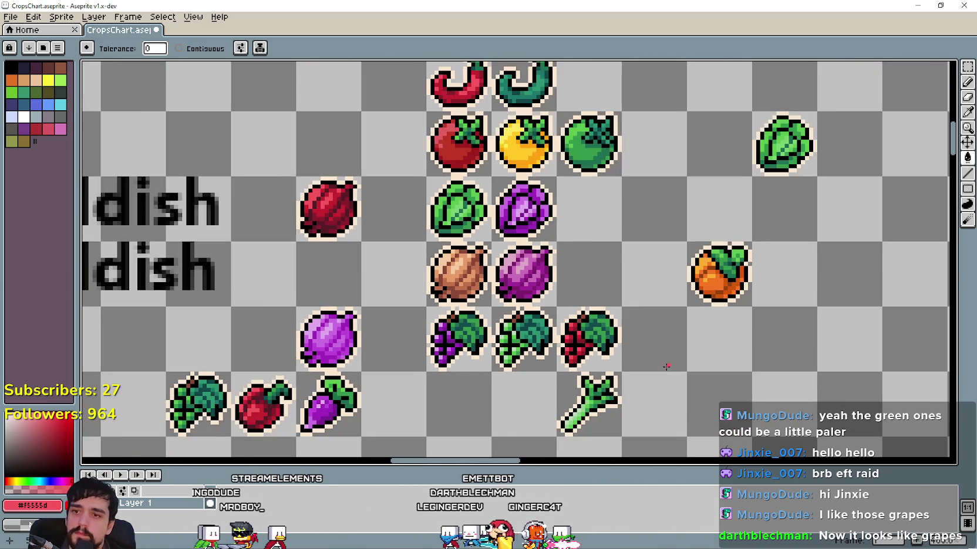
scroll(587, 352, down, 1)
scroll(715, 366, up, 1)
scroll(678, 277, up, 1)
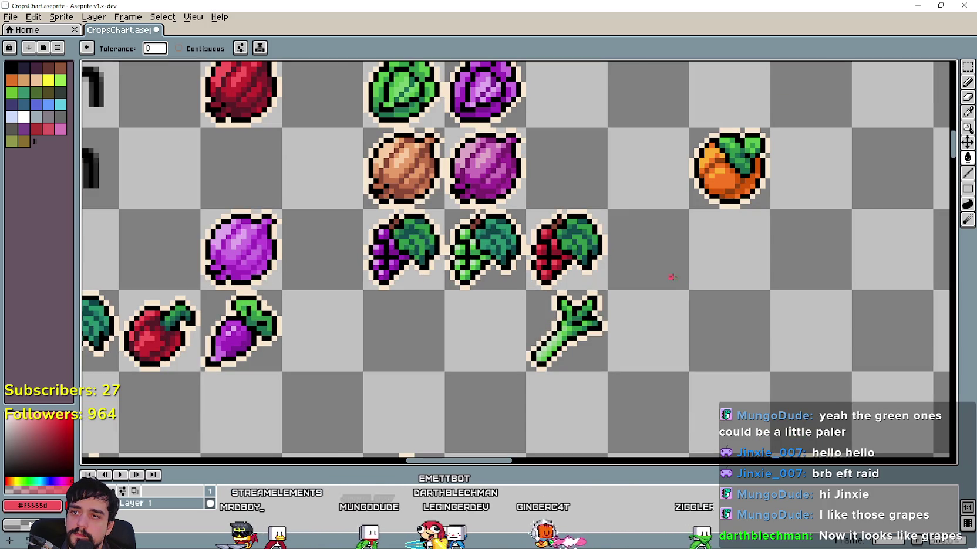
Review the purple, green and red grape row, then Alt+Tab to the grape image results
drag(673, 303, 731, 305)
scroll(730, 305, down, 1)
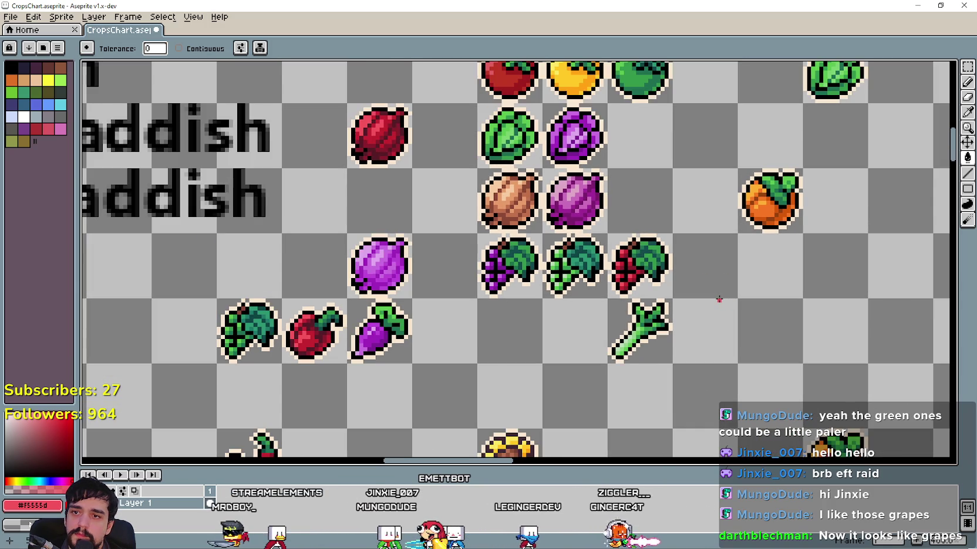
scroll(708, 292, down, 1)
scroll(708, 294, up, 1)
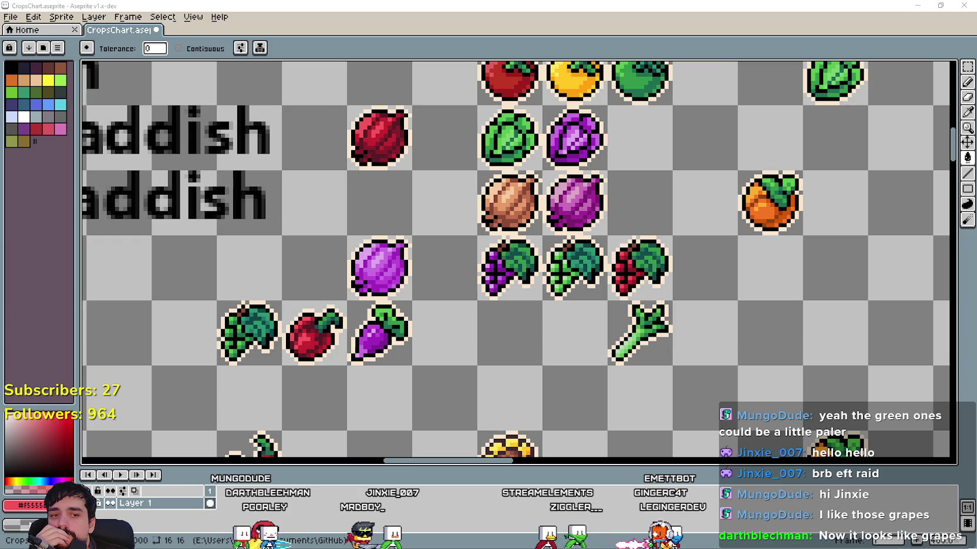
key(alt+Tab)
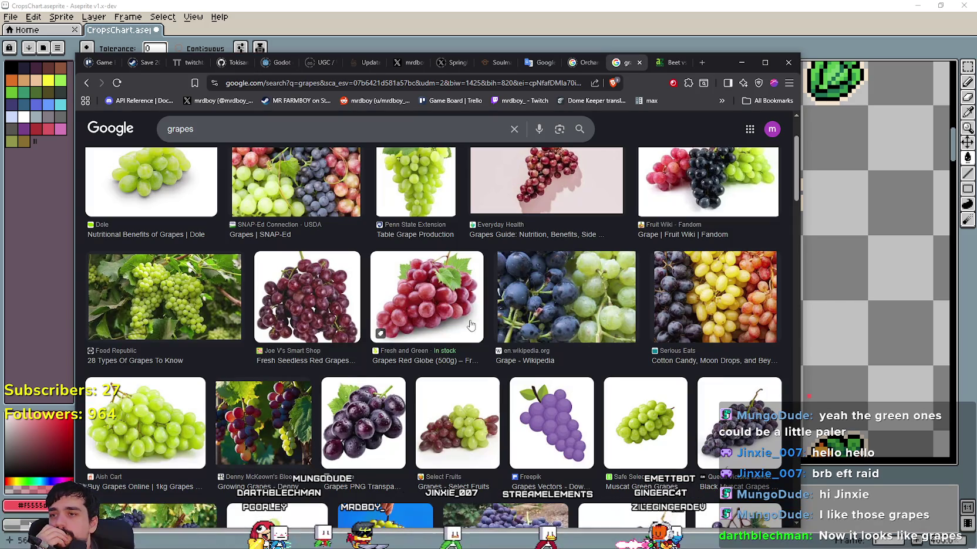
Preview the Fine Dining Lovers grape-varieties photo, then minimize the browser
drag(699, 69, 503, 27)
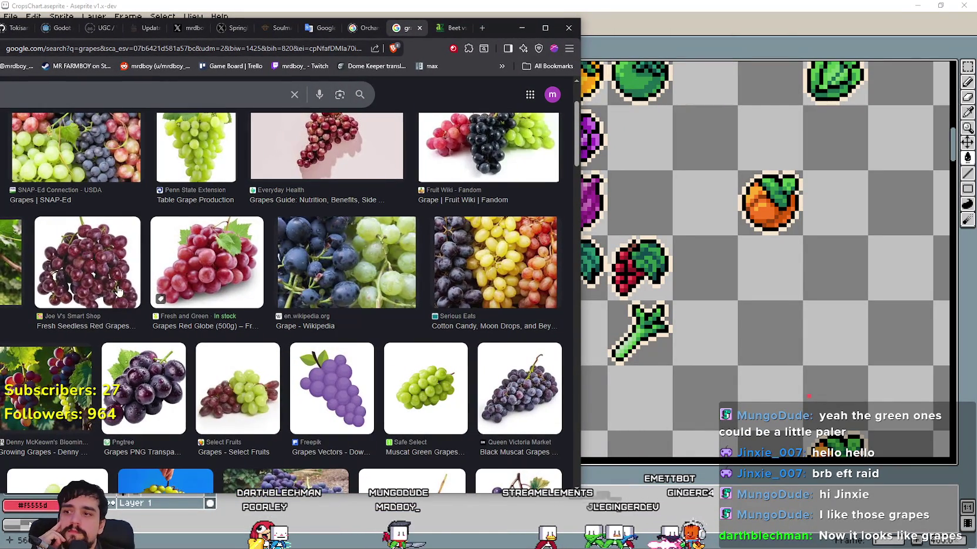
scroll(118, 292, down, 1)
scroll(155, 327, down, 1)
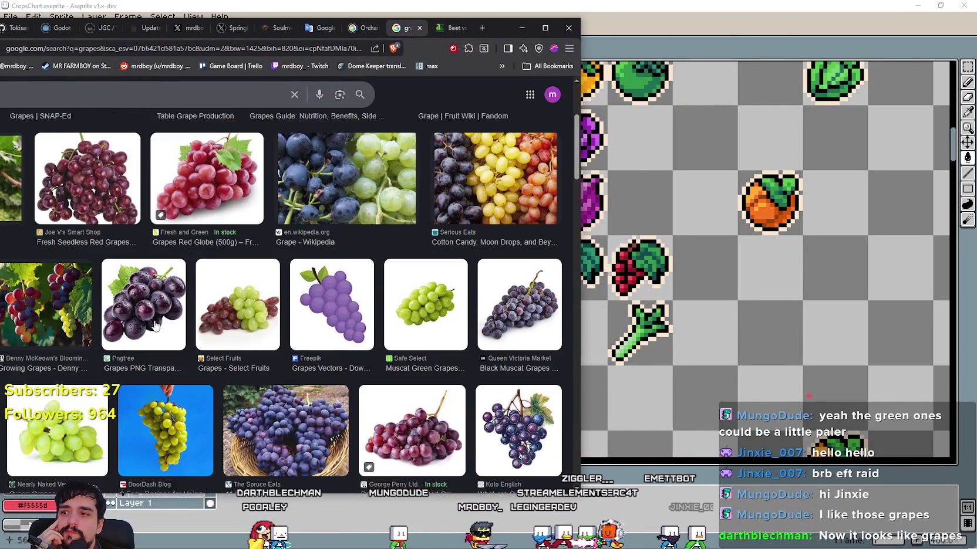
scroll(251, 330, down, 2)
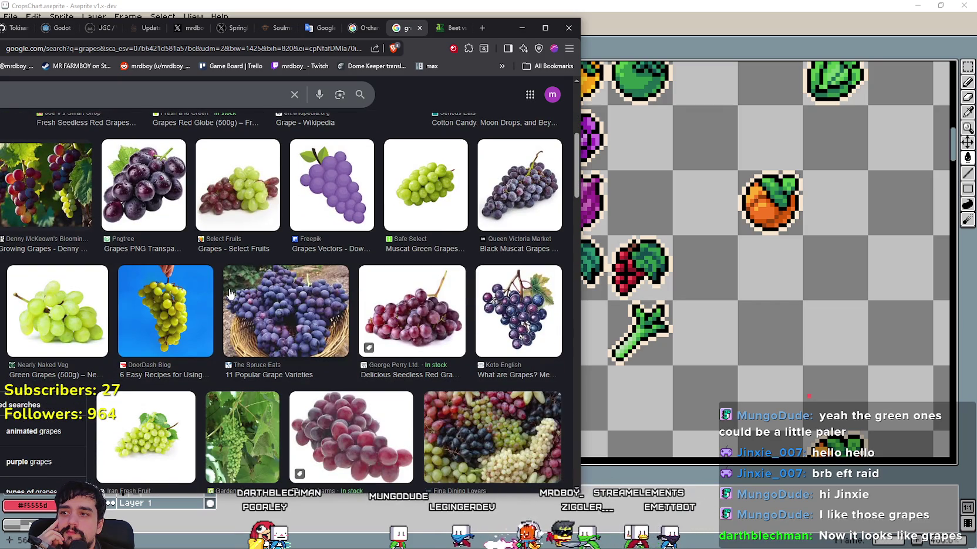
scroll(229, 295, down, 2)
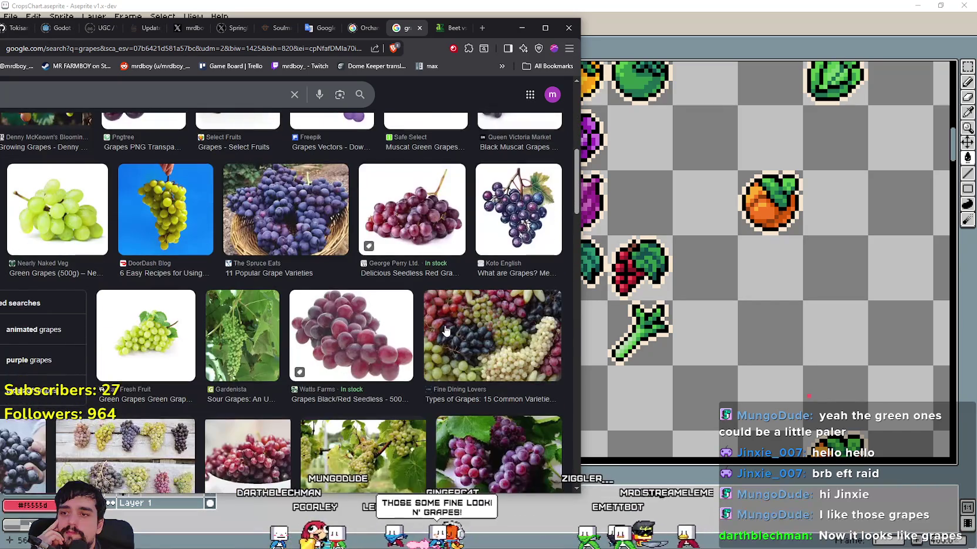
click(442, 332)
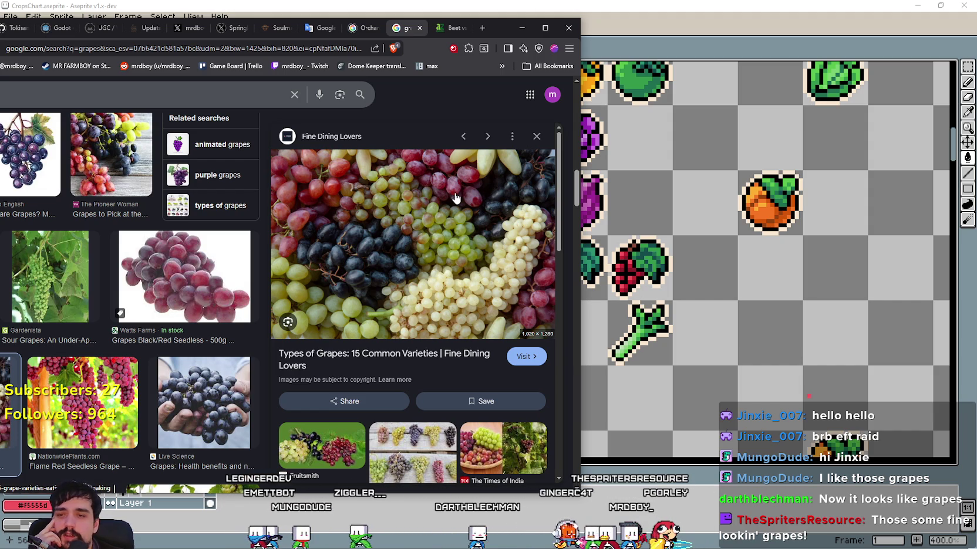
click(687, 19)
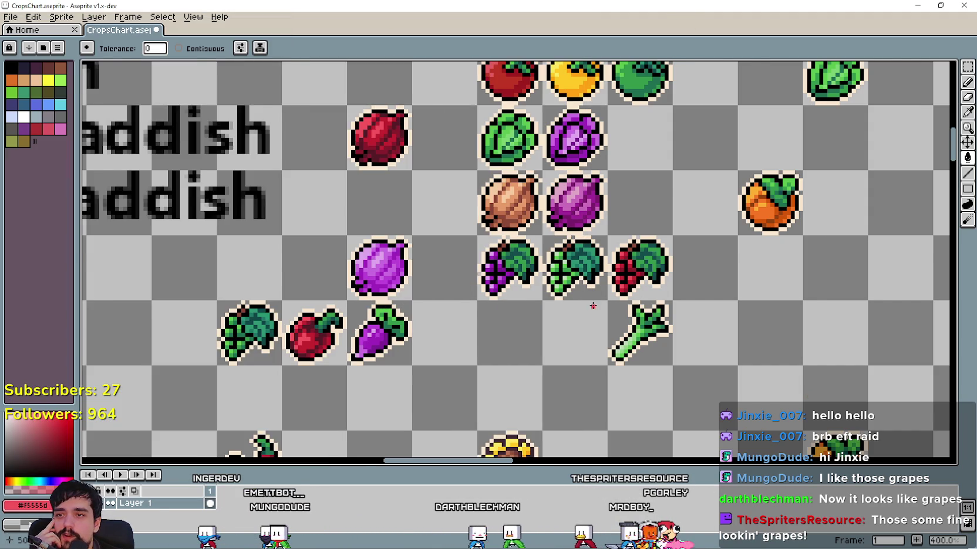
Zoom out over the sheet and select the Rectangular Marquee tool
scroll(592, 306, up, 1)
scroll(600, 303, down, 3)
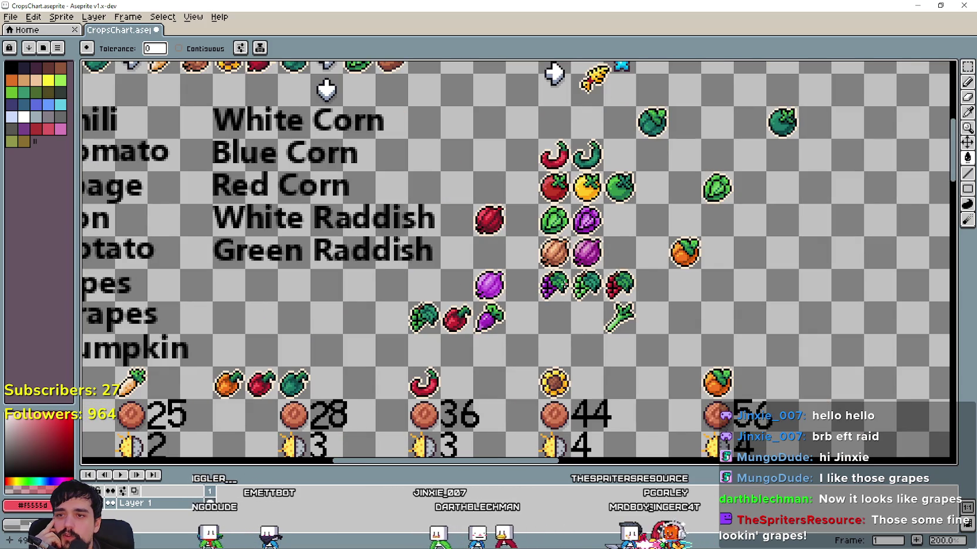
scroll(567, 368, right, 3)
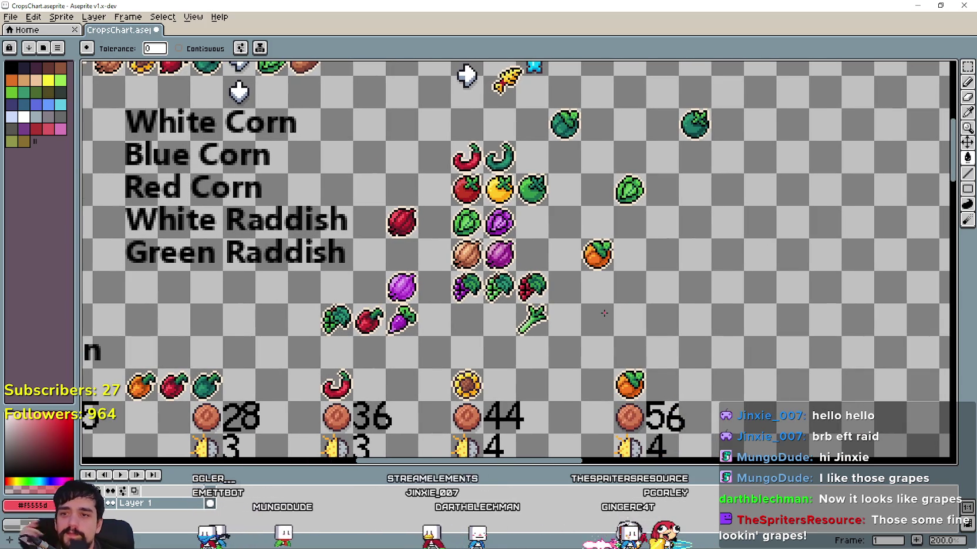
click(969, 67)
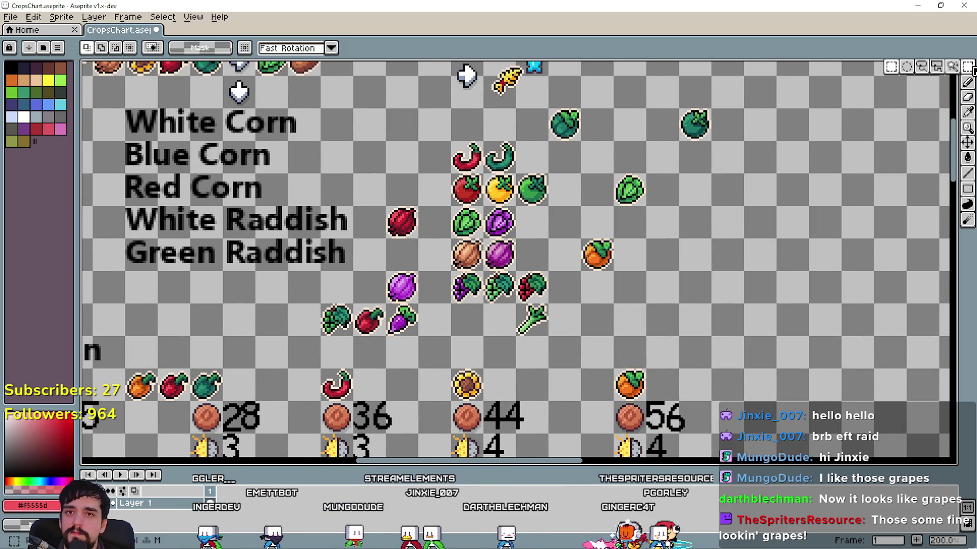
scroll(614, 250, left, 2)
scroll(610, 266, up, 1)
scroll(608, 267, down, 1)
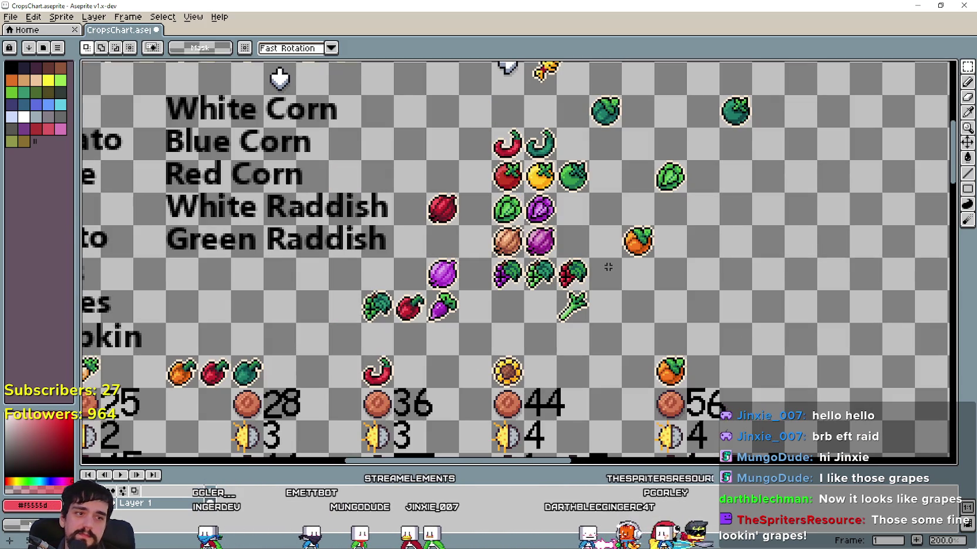
scroll(480, 277, left, 3)
scroll(418, 274, left, 4)
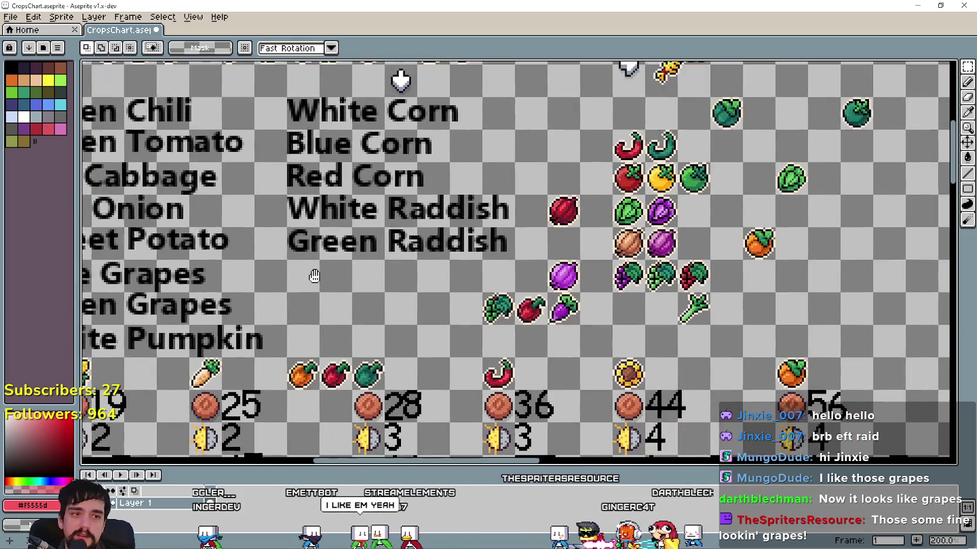
Pan across the crop name labels and Raddish, then Alt+Tab back to the grape results
mouse_move(367, 277)
mouse_down()
mouse_move(163, 261)
mouse_move(361, 268)
mouse_up()
scroll(361, 268, left, 7)
scroll(361, 268, left, 3)
scroll(362, 268, left, 1)
scroll(708, 272, left, 1)
scroll(708, 271, left, 5)
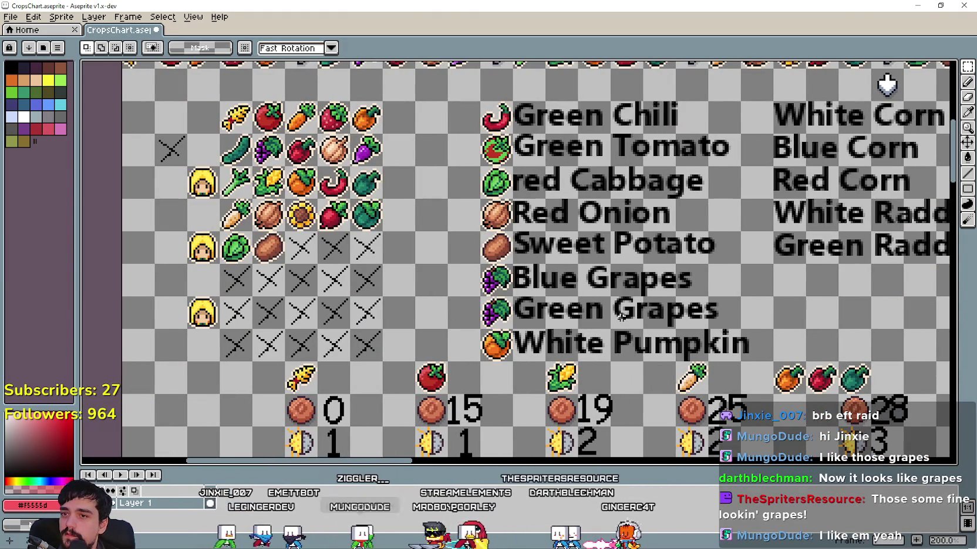
drag(708, 272, 531, 277)
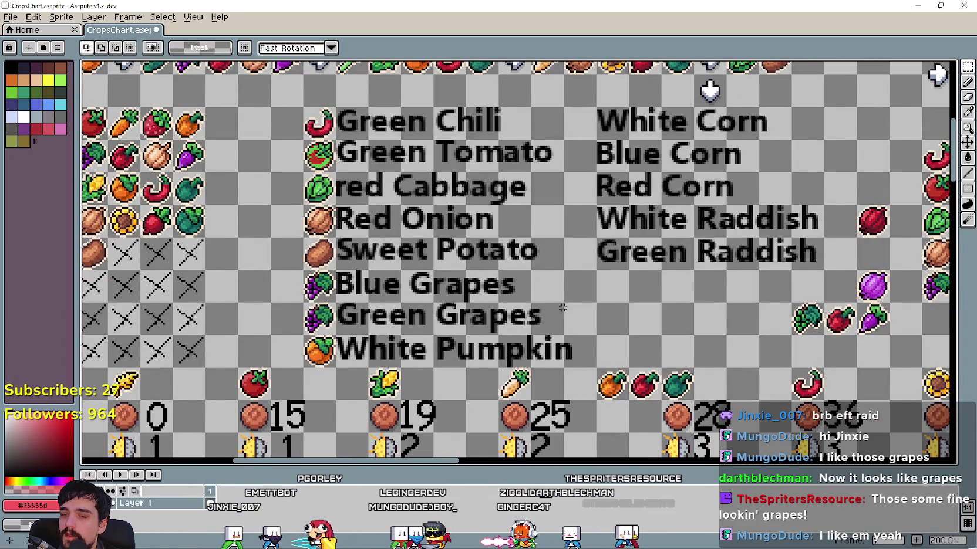
drag(709, 90, 483, 71)
key(alt+Tab)
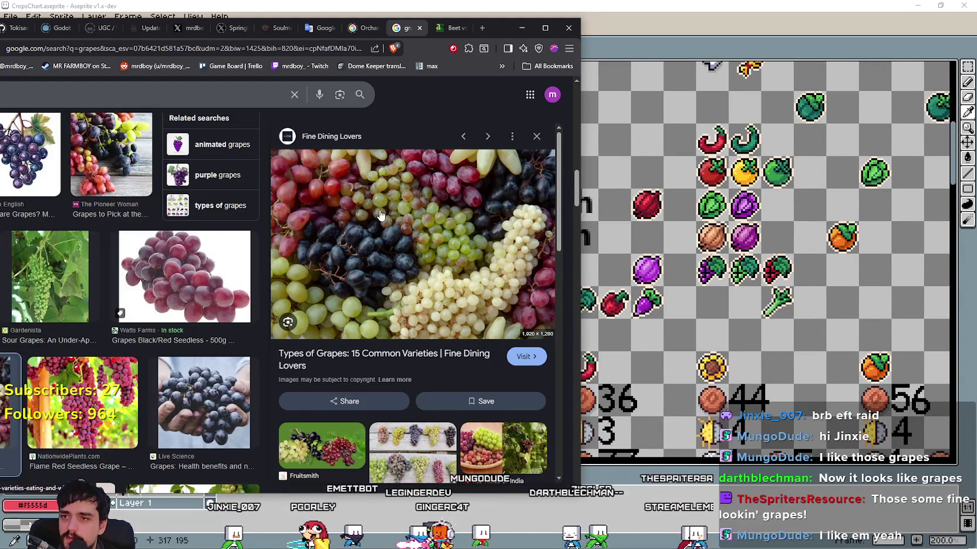
mouse_move(413, 242)
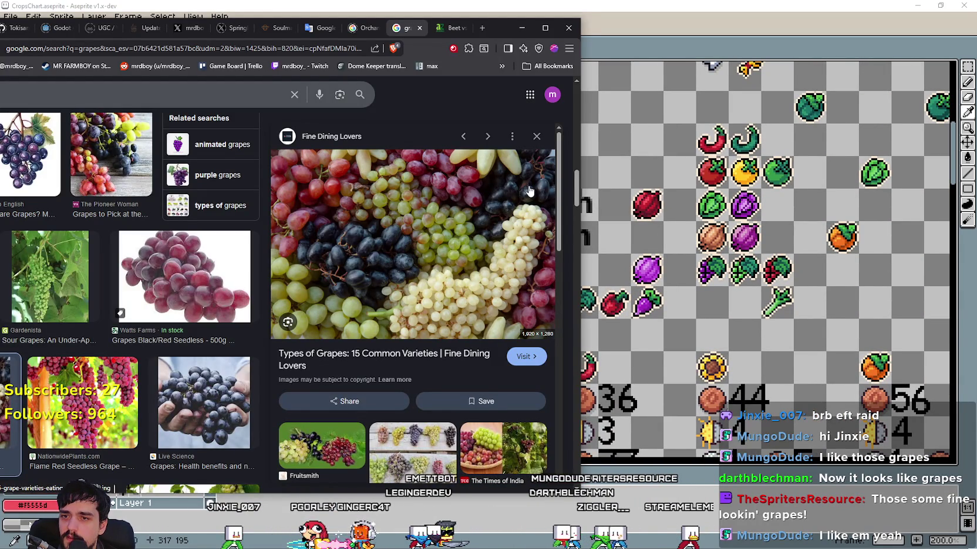
Preview the Epicurious, mixed red/green/black and blue-basket grape photos, then return to Aseprite
click(420, 446)
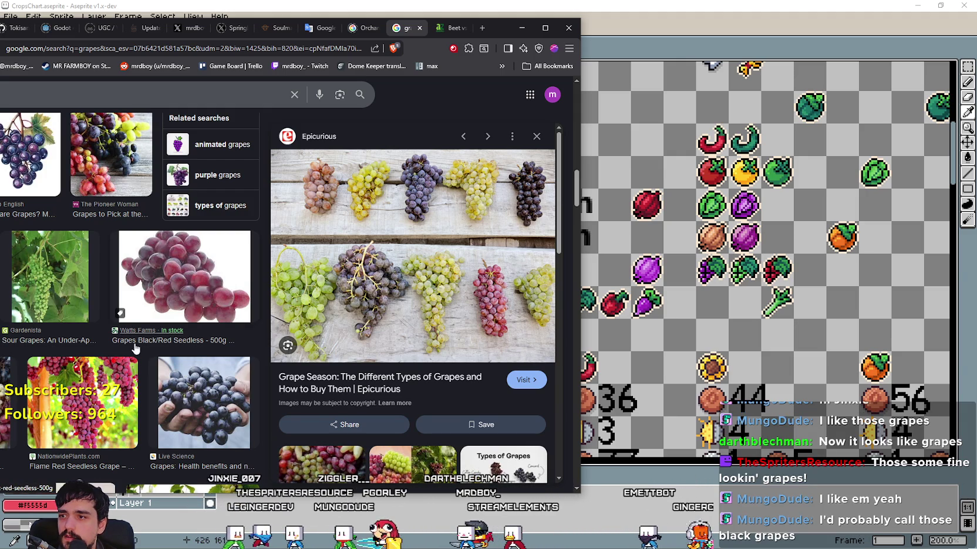
scroll(106, 243, up, 3)
click(84, 286)
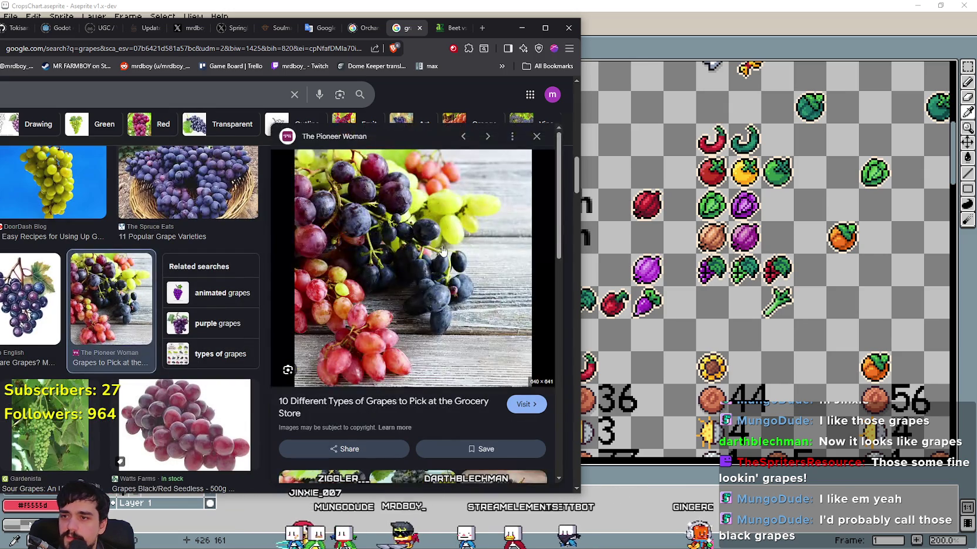
scroll(84, 285, up, 3)
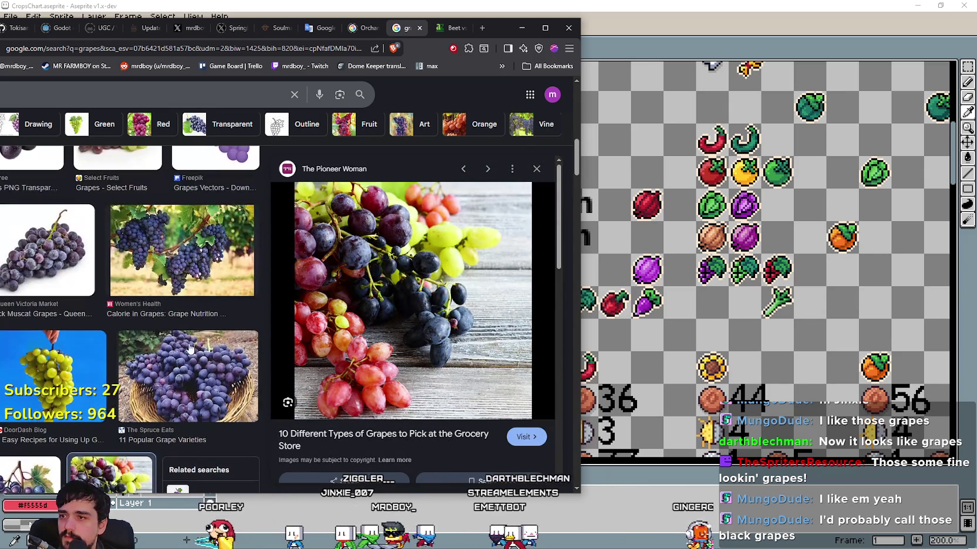
click(187, 370)
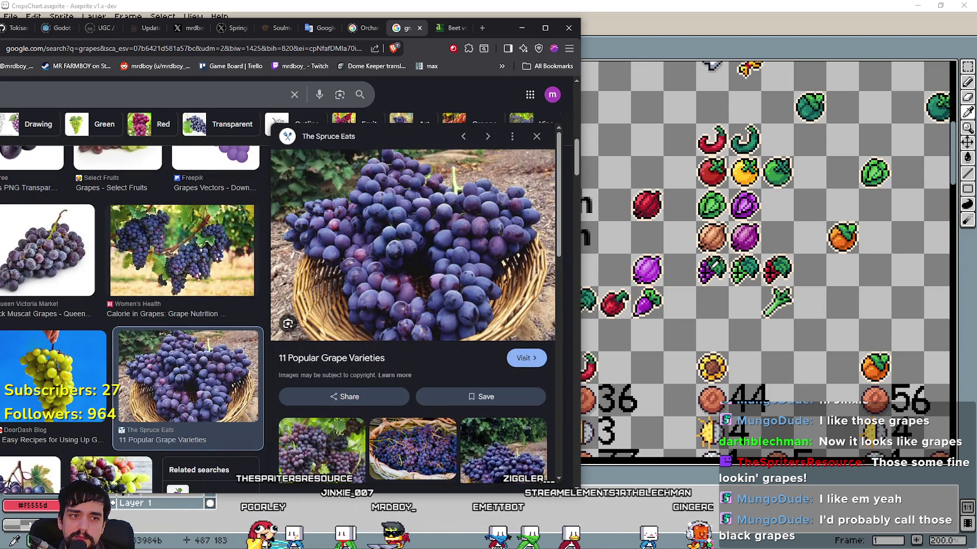
scroll(284, 327, down, 3)
scroll(180, 342, down, 3)
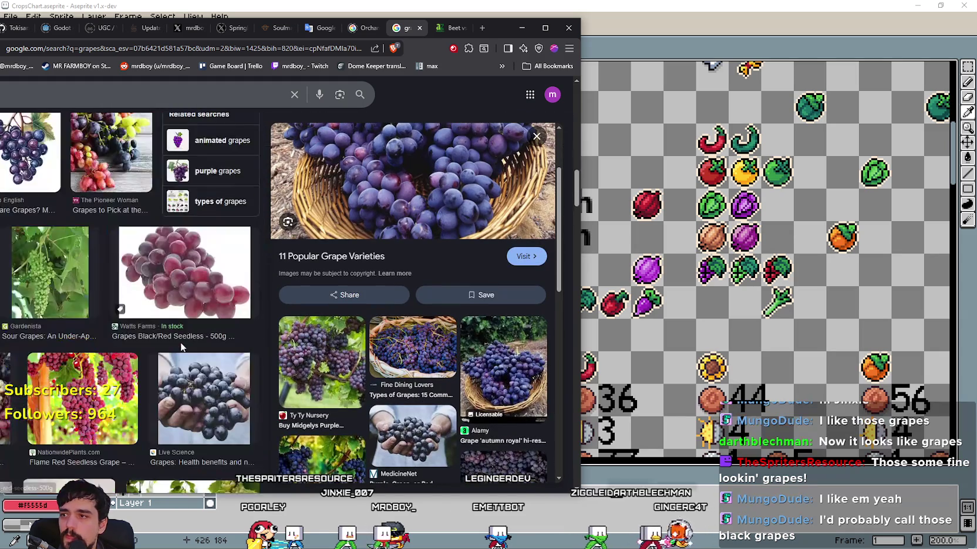
scroll(180, 342, down, 3)
scroll(180, 344, down, 3)
scroll(180, 344, down, 1)
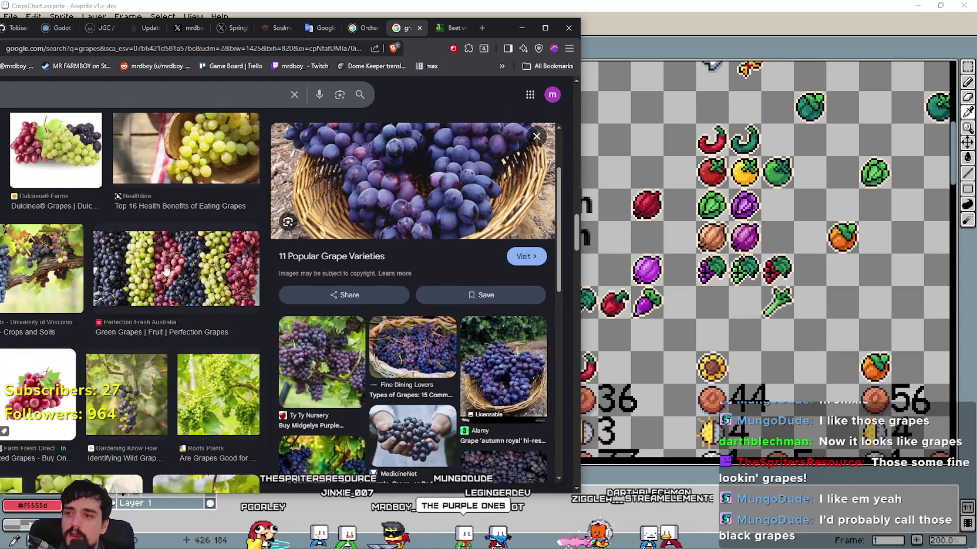
click(821, 248)
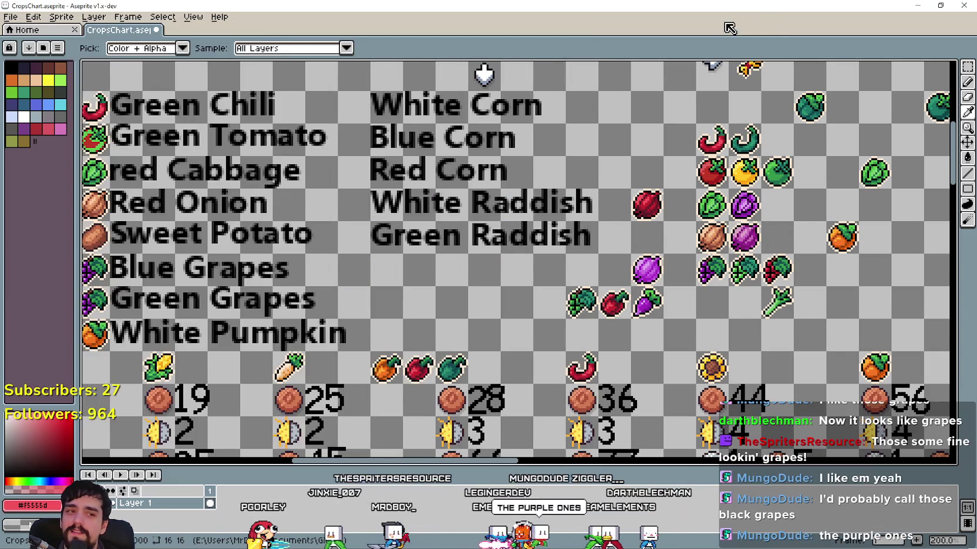
Move the leek icon up and right into a new tile
scroll(822, 247, down, 1)
scroll(745, 253, up, 1)
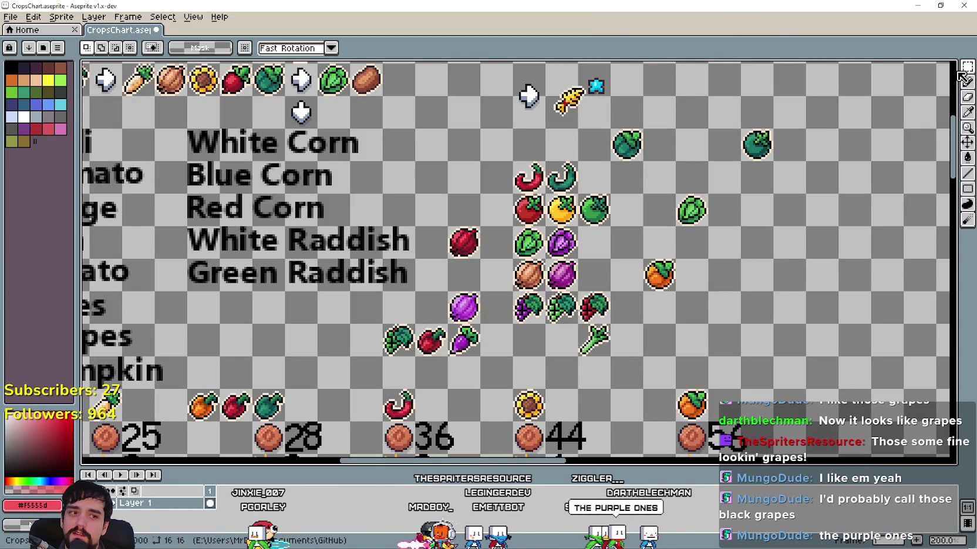
scroll(531, 317, up, 1)
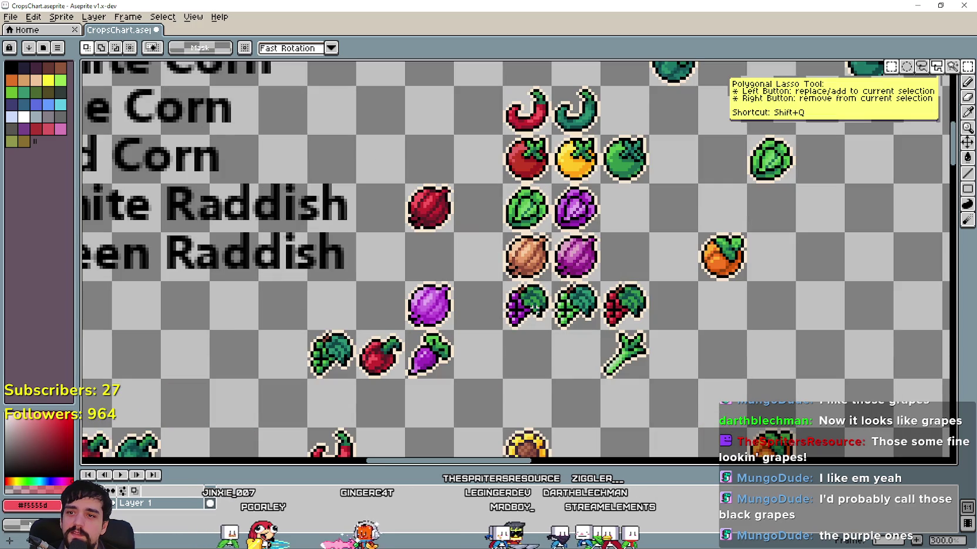
drag(532, 305, 645, 326)
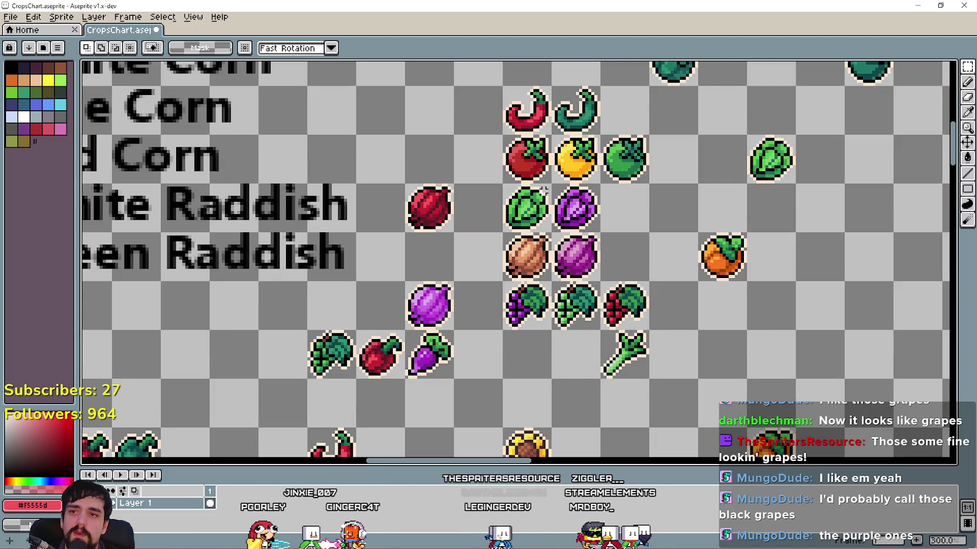
drag(504, 135, 648, 182)
scroll(616, 304, down, 1)
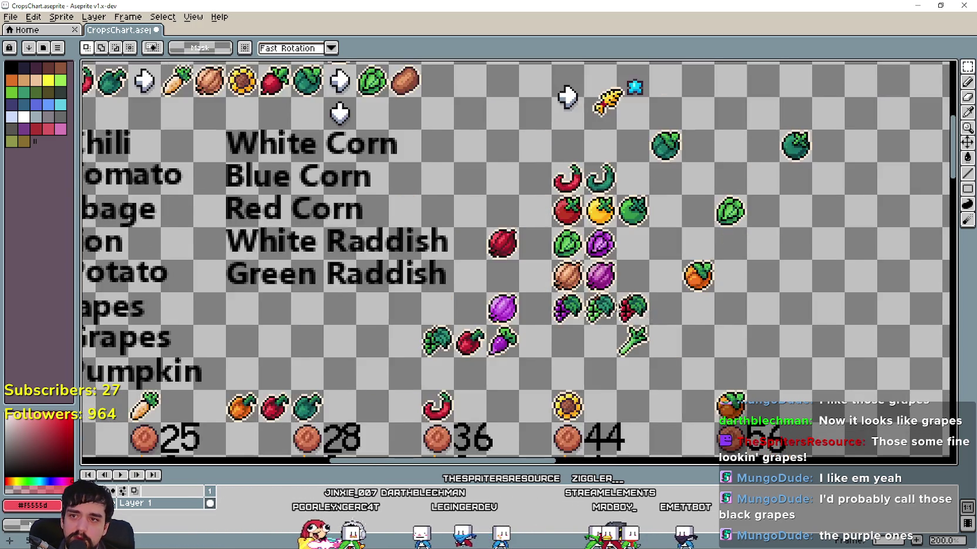
scroll(616, 303, down, 1)
drag(515, 305, 603, 300)
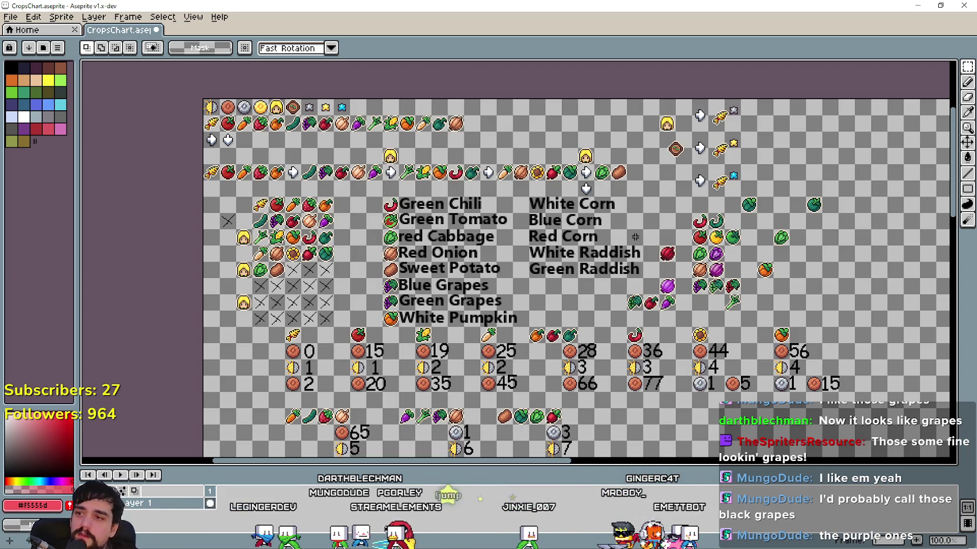
scroll(272, 206, up, 1)
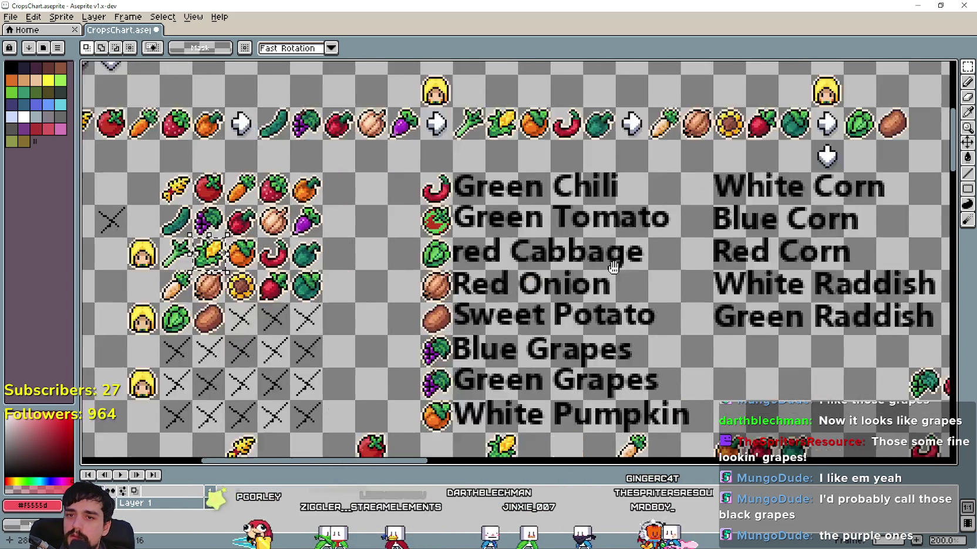
middle_click(325, 320)
scroll(324, 320, up, 1)
mouse_move(416, 276)
mouse_down()
mouse_move(464, 324)
mouse_move(684, 251)
mouse_up()
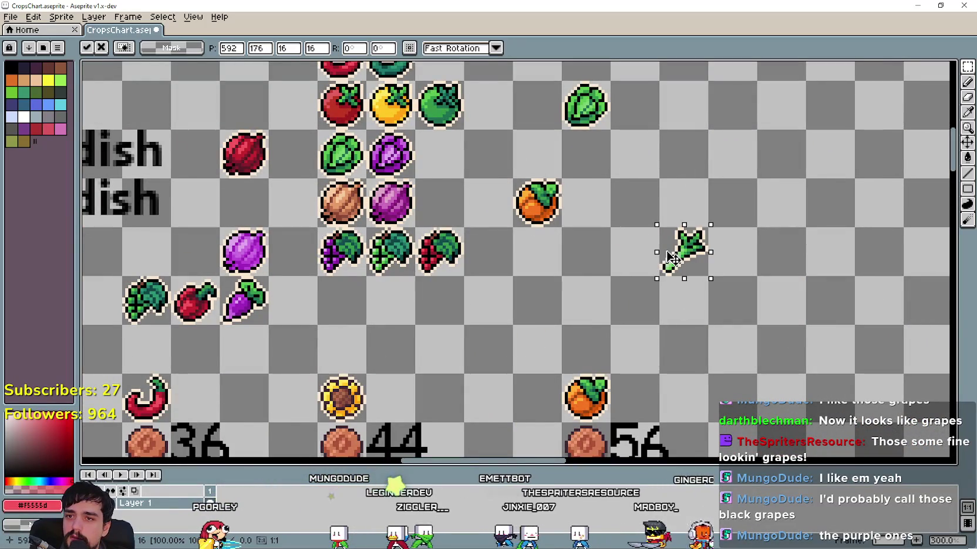
Paste a corn icon beneath the blue grapes, then return to the grape photos
middle_click(367, 326)
key(ctrl+v)
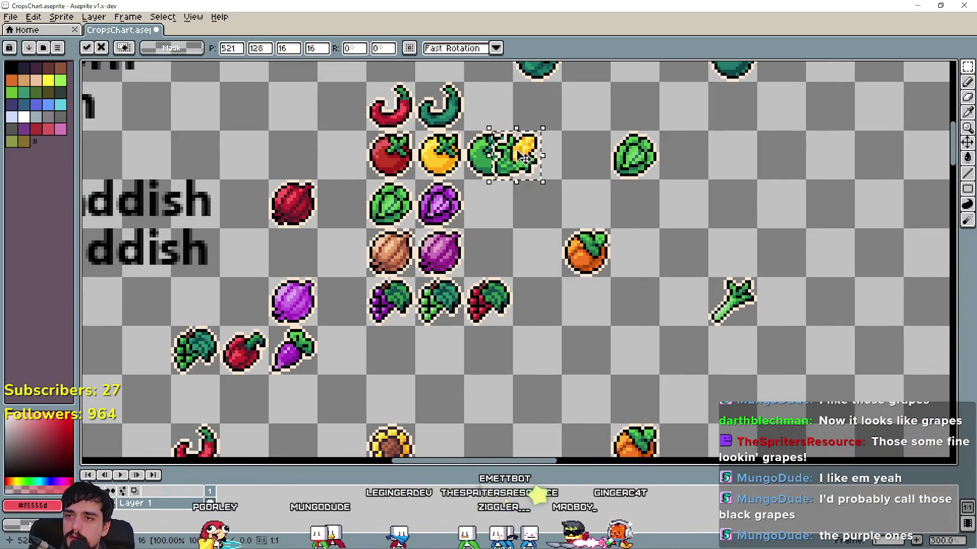
drag(524, 157, 399, 353)
key(Return)
middle_click(503, 347)
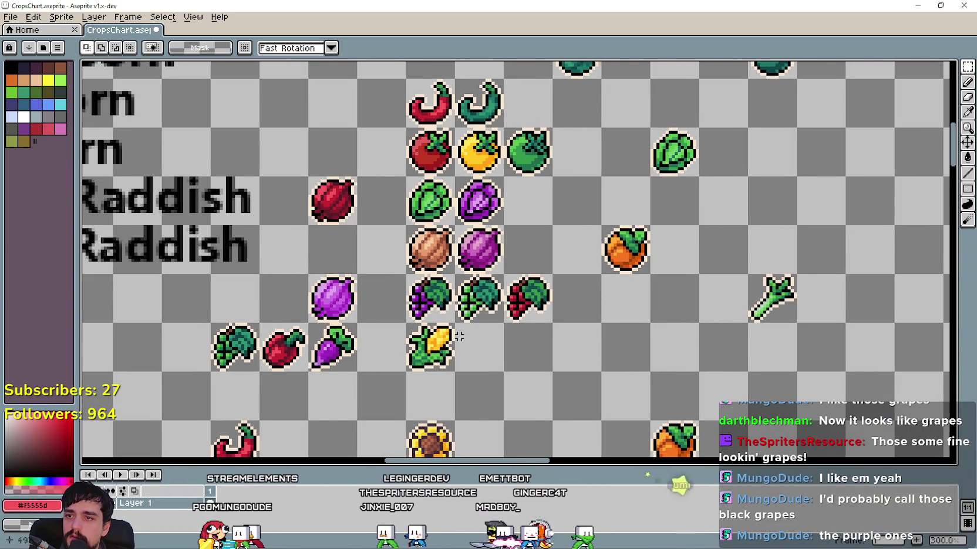
drag(119, 158, 424, 192)
scroll(446, 250, right, 3)
scroll(436, 247, right, 2)
key(alt+Tab)
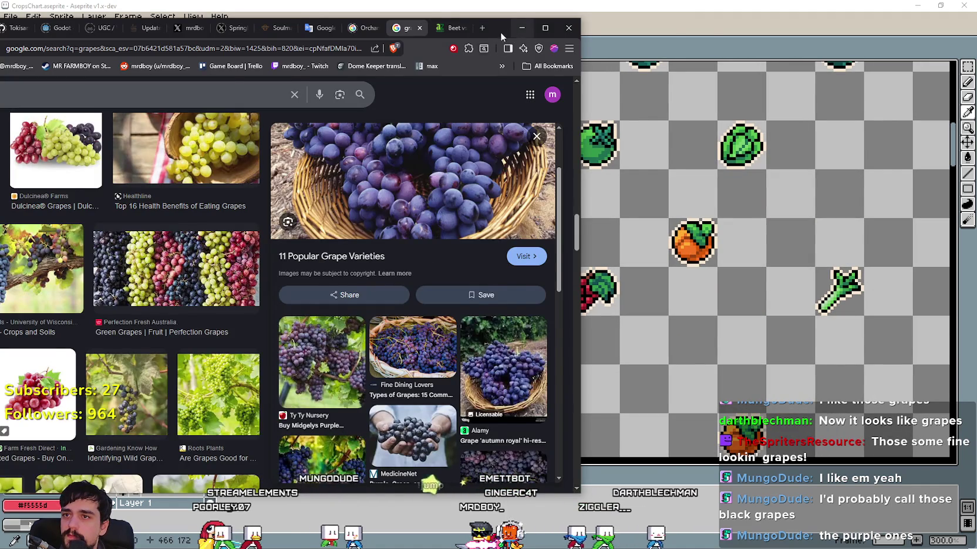
Run a Google Images search for 'corn'
drag(503, 33, 635, 34)
text(corn)
key(Return)
scroll(176, 235, down, 5)
scroll(235, 264, down, 5)
scroll(264, 282, down, 5)
scroll(283, 295, down, 5)
scroll(283, 295, down, 3)
scroll(234, 264, down, 5)
scroll(176, 223, down, 3)
scroll(82, 162, down, 3)
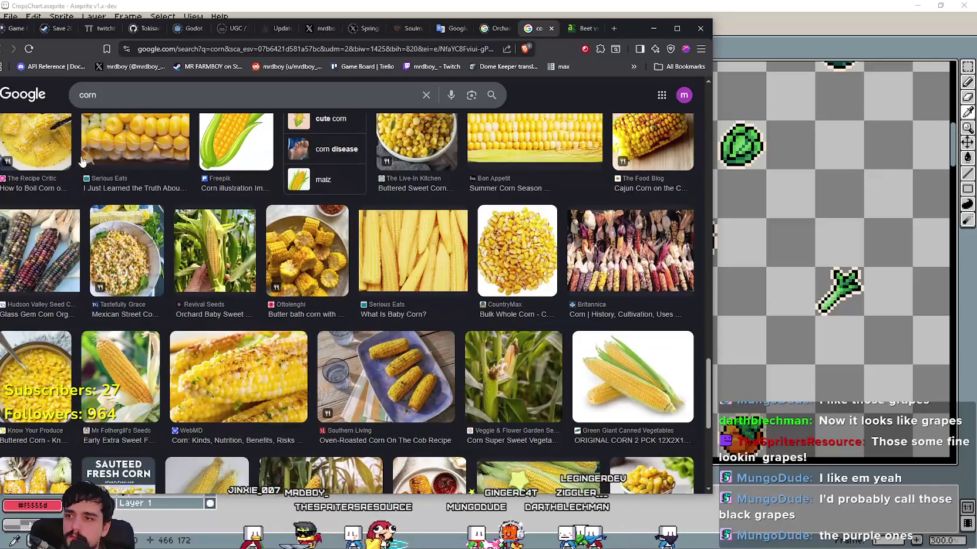
Refine the image search to 'corn types'
click(115, 98)
text(type)
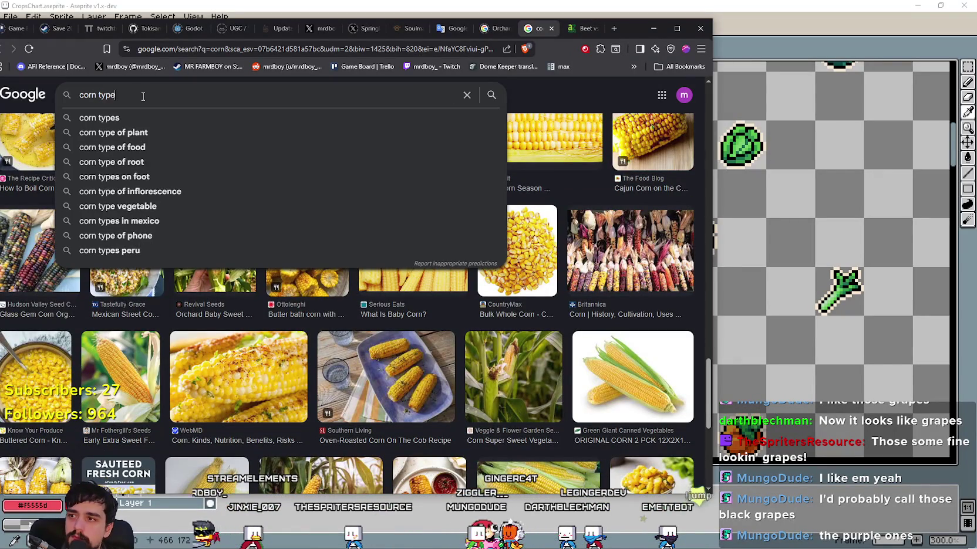
text(s)
key(Return)
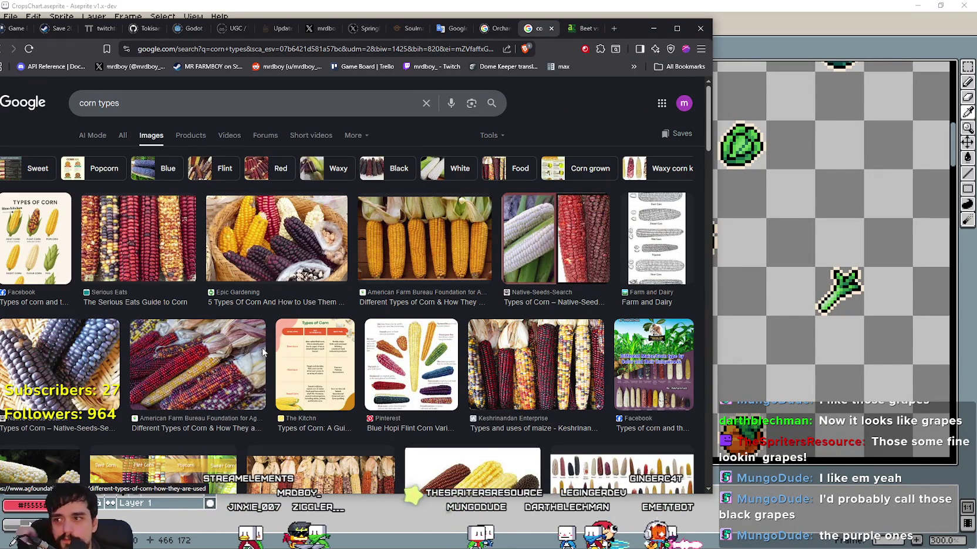
scroll(239, 345, down, 2)
scroll(239, 345, down, 2)
scroll(180, 310, down, 2)
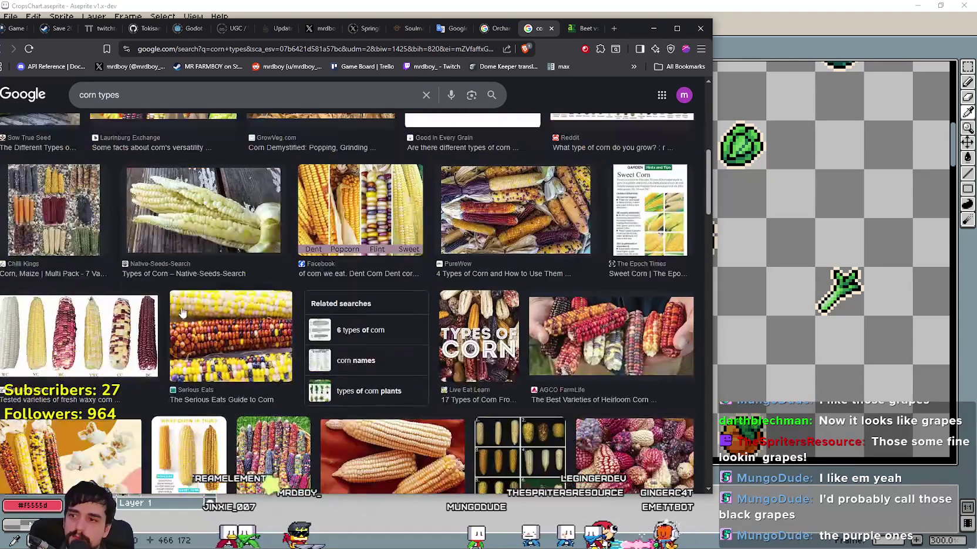
Open the multi-variety corn photo in a new tab and narrow the browser beside the sheet
click(37, 202)
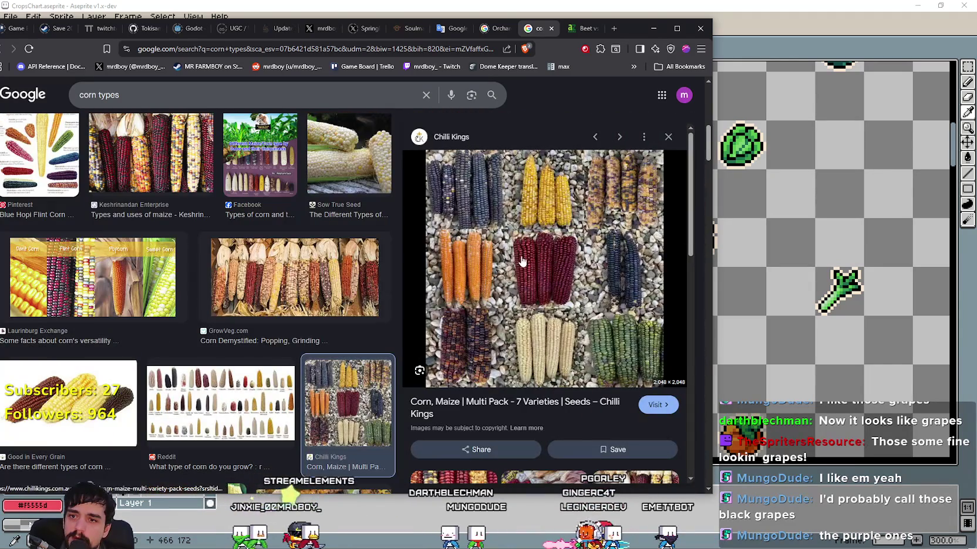
right_click(554, 265)
click(603, 431)
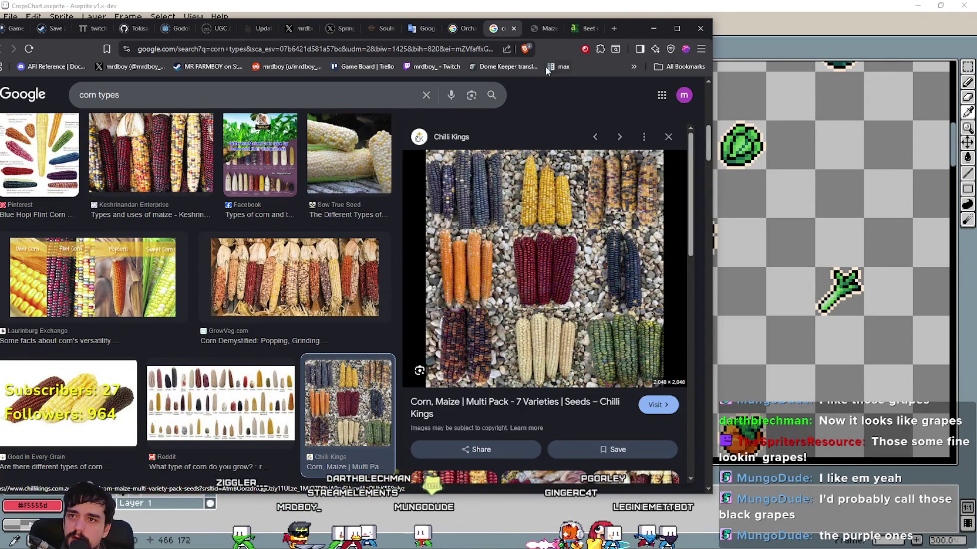
click(541, 35)
click(387, 256)
click(388, 255)
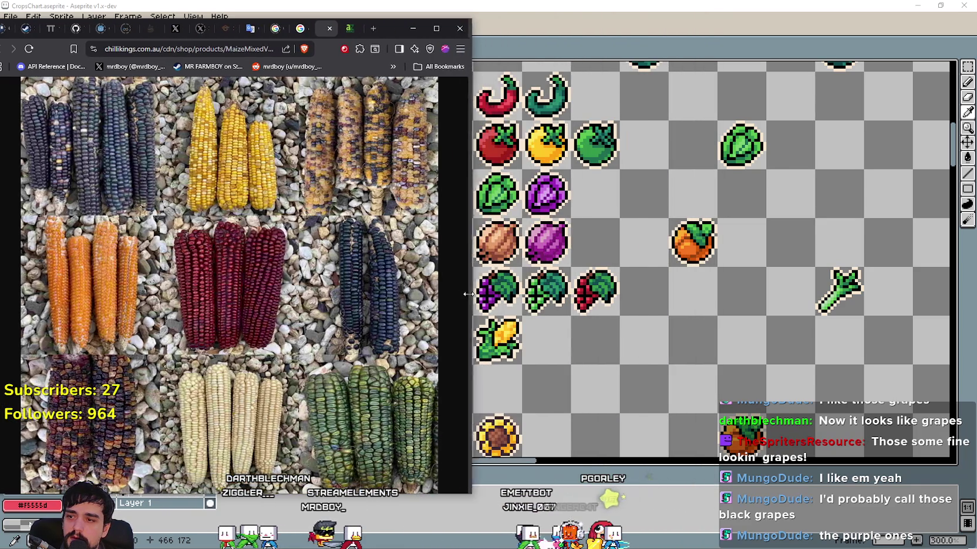
mouse_move(713, 285)
mouse_down()
mouse_move(468, 293)
mouse_move(436, 343)
mouse_up()
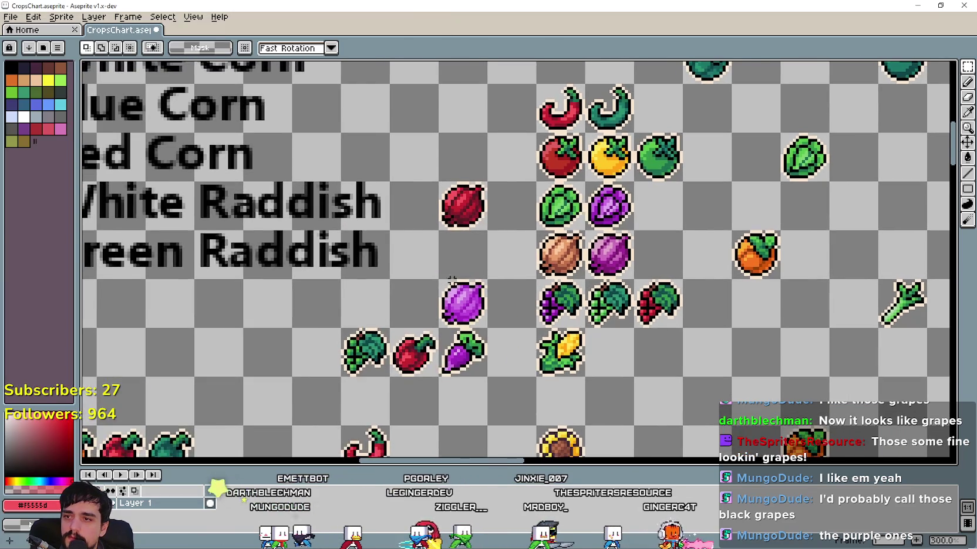
Duplicate the corn icon into the tile to its right with a rectangular selection
drag(223, 176, 380, 206)
scroll(381, 206, down, 1)
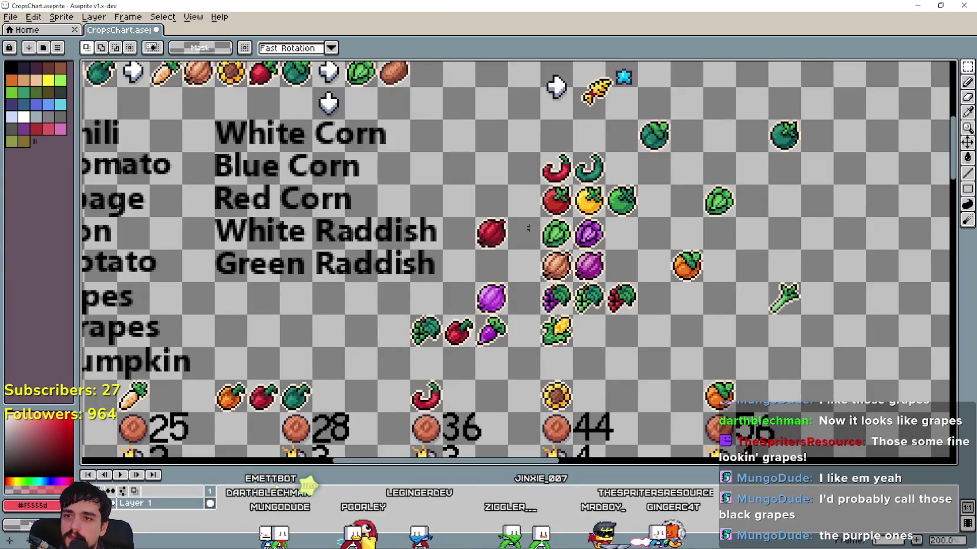
scroll(587, 234, up, 1)
key(alt+Tab)
key(alt+Tab)
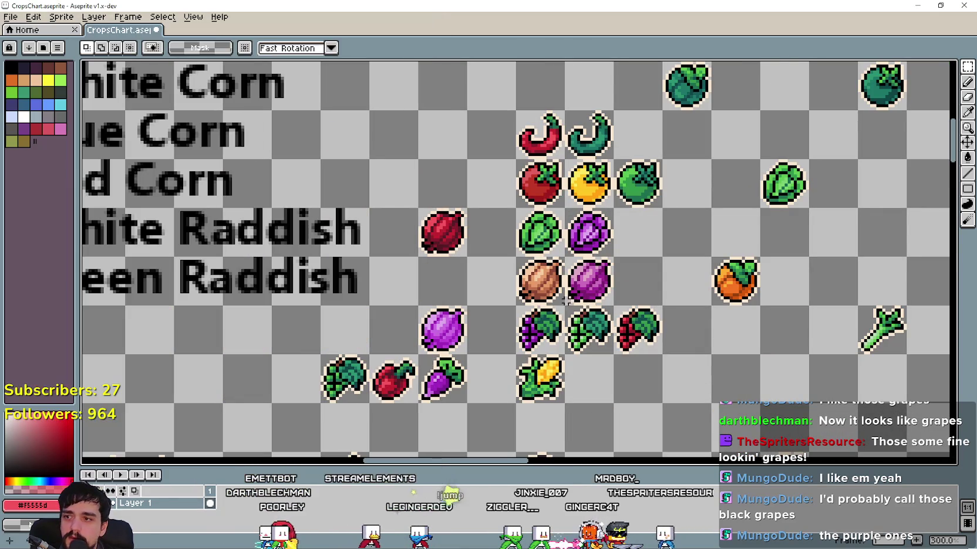
click(967, 67)
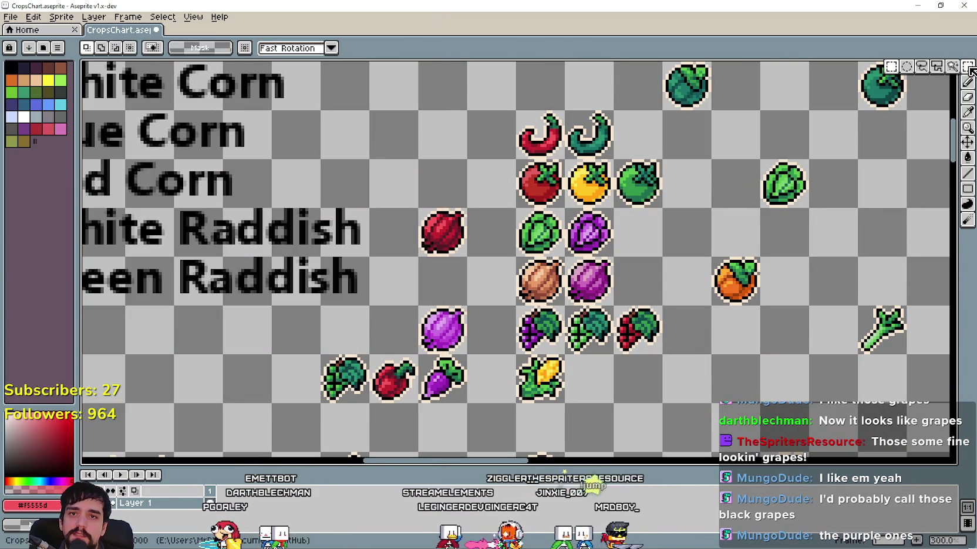
click(891, 67)
mouse_move(516, 354)
mouse_down()
mouse_move(563, 404)
mouse_move(589, 379)
mouse_up()
Glance at the corn reference photo and centre the crop icons in view
scroll(751, 382, up, 1)
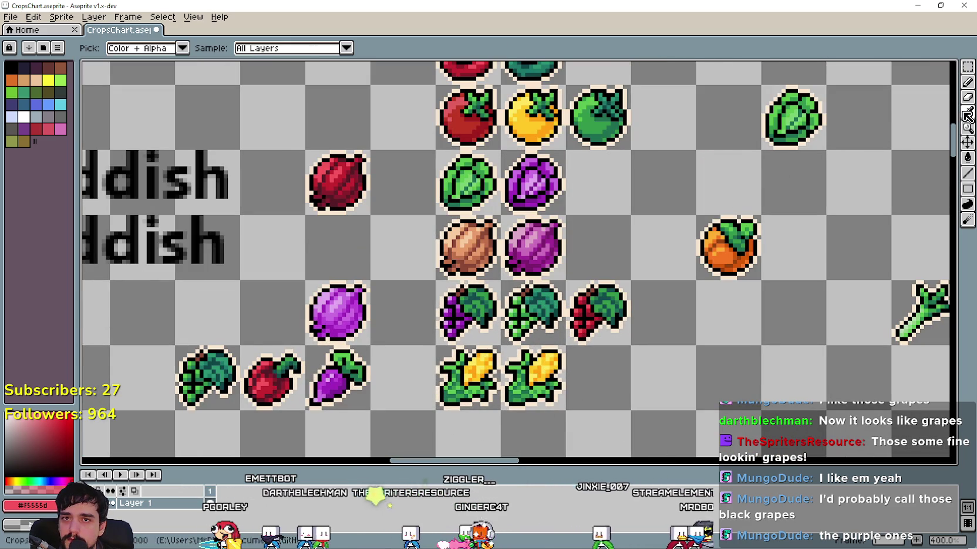
key(alt+Tab)
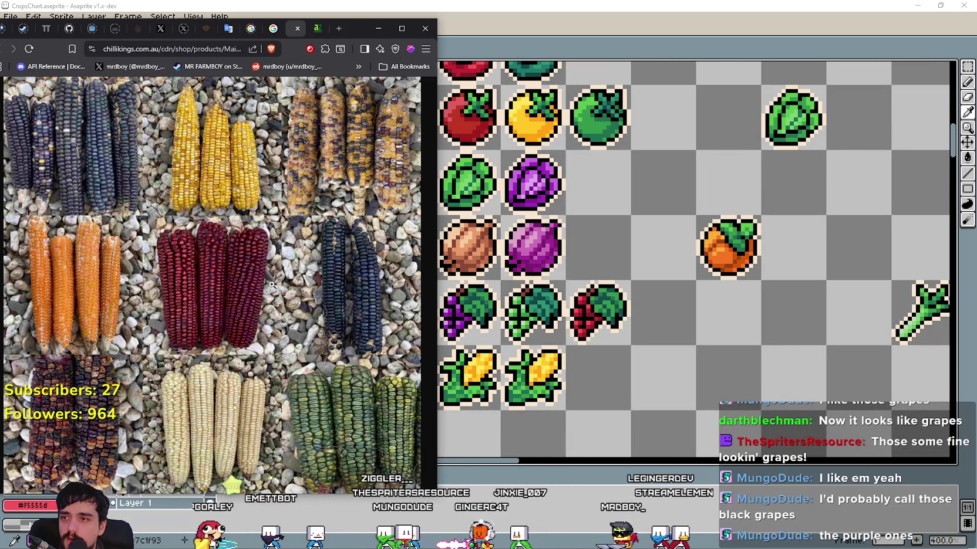
key(alt+Tab)
drag(646, 292, 678, 271)
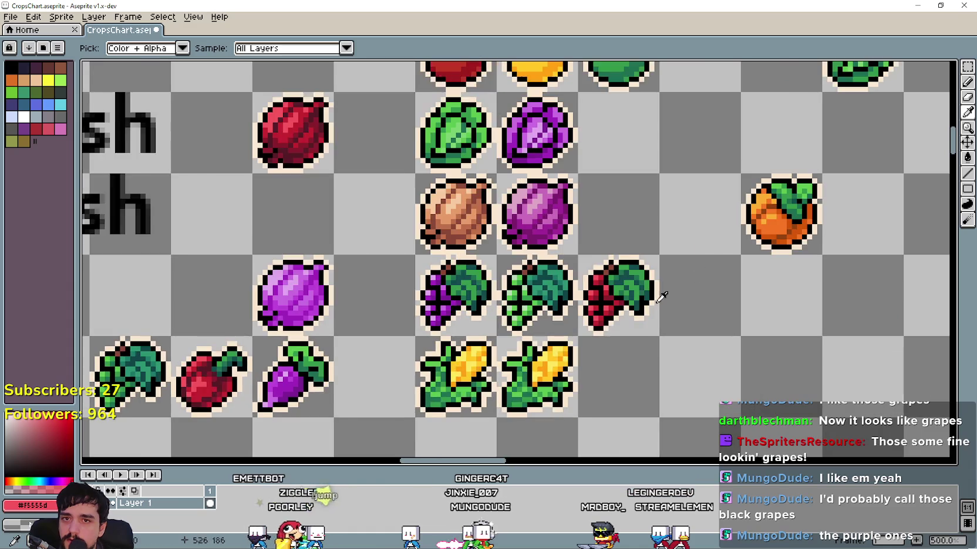
scroll(367, 165, up, 1)
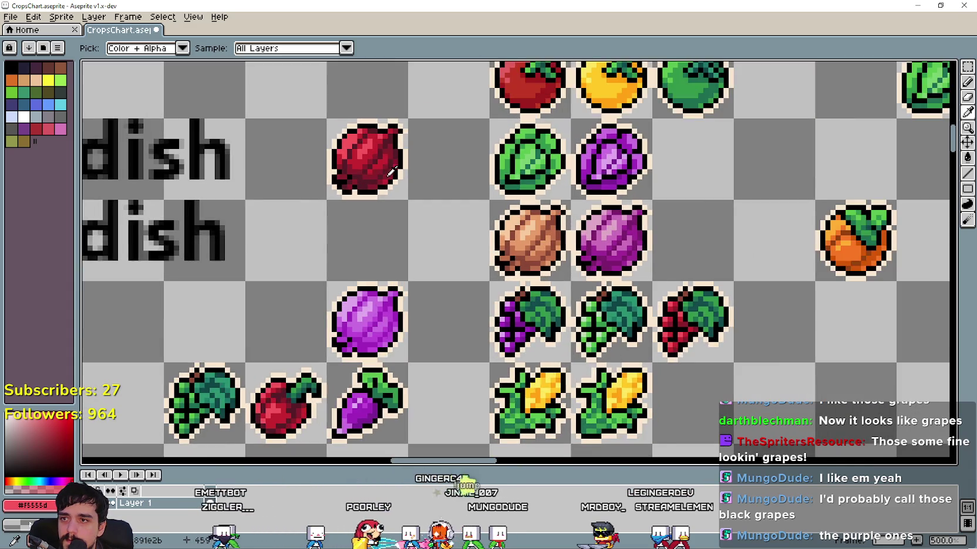
scroll(358, 160, up, 1)
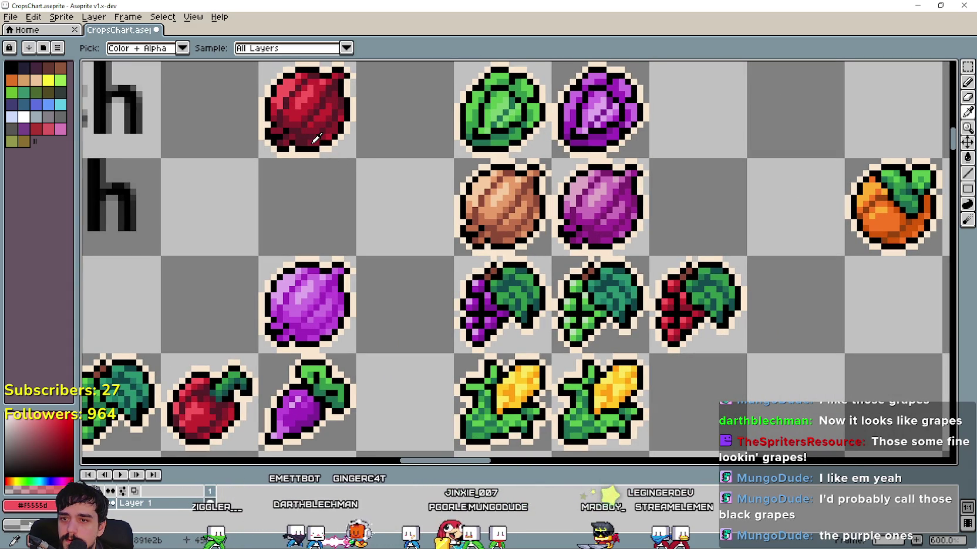
scroll(304, 140, up, 1)
scroll(322, 135, down, 1)
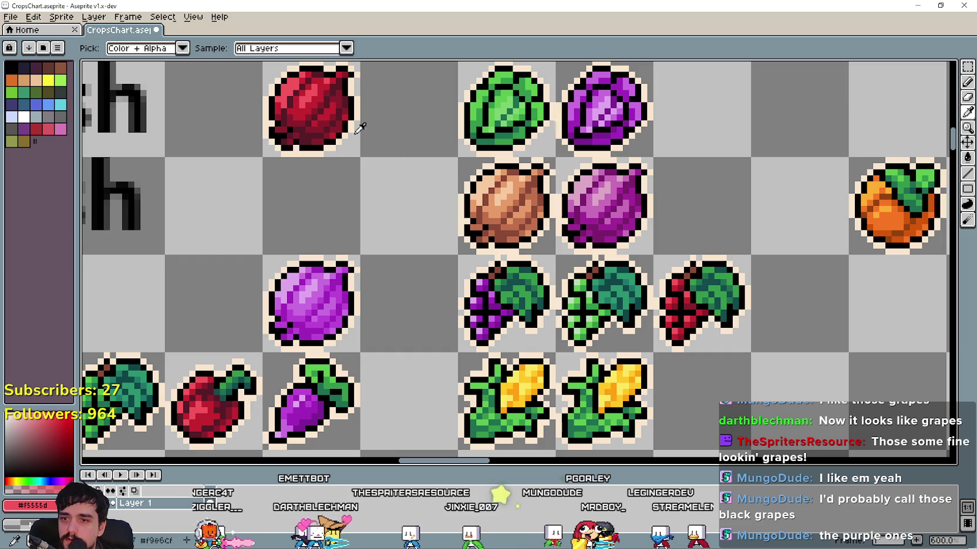
scroll(630, 399, up, 2)
scroll(584, 375, up, 1)
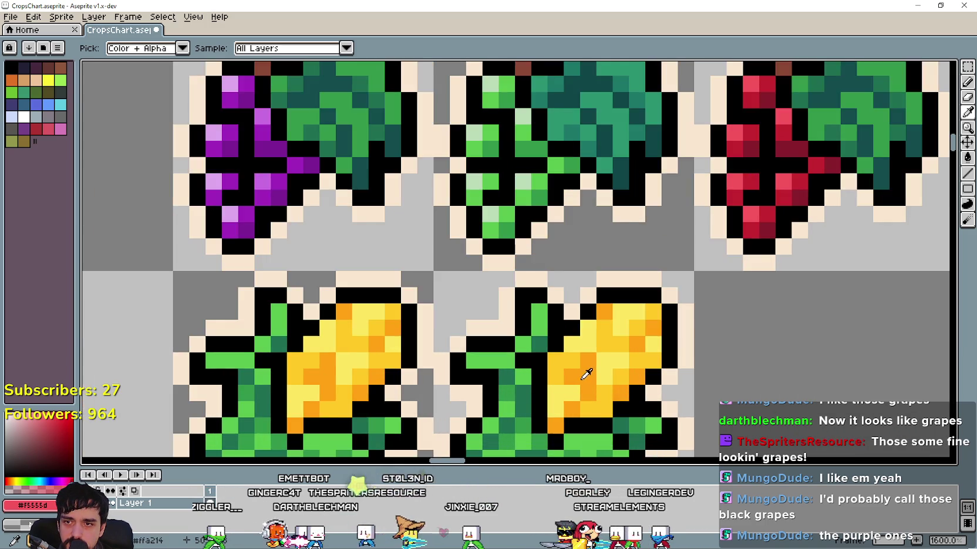
scroll(583, 375, down, 3)
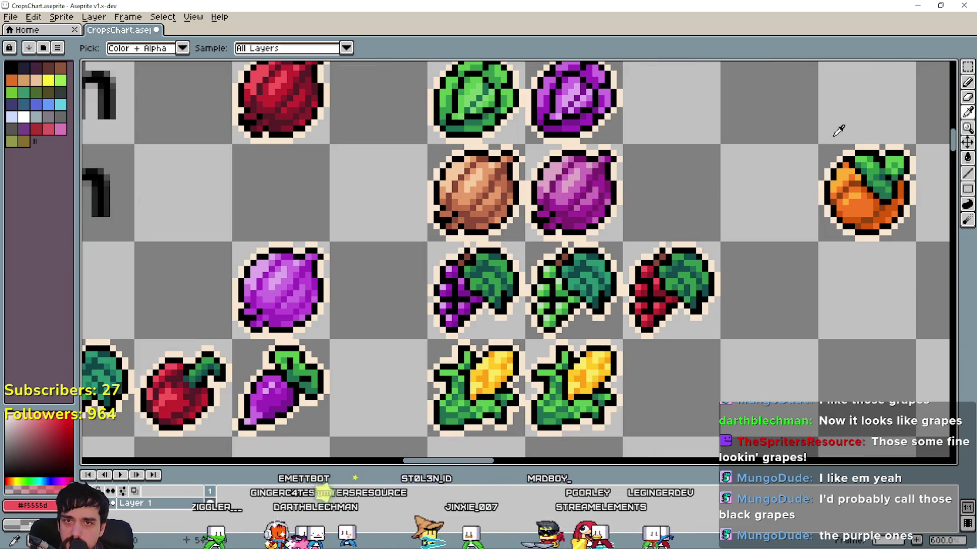
Sample the red onion's dark red #571c27 and switch to the Paint Bucket
click(274, 110)
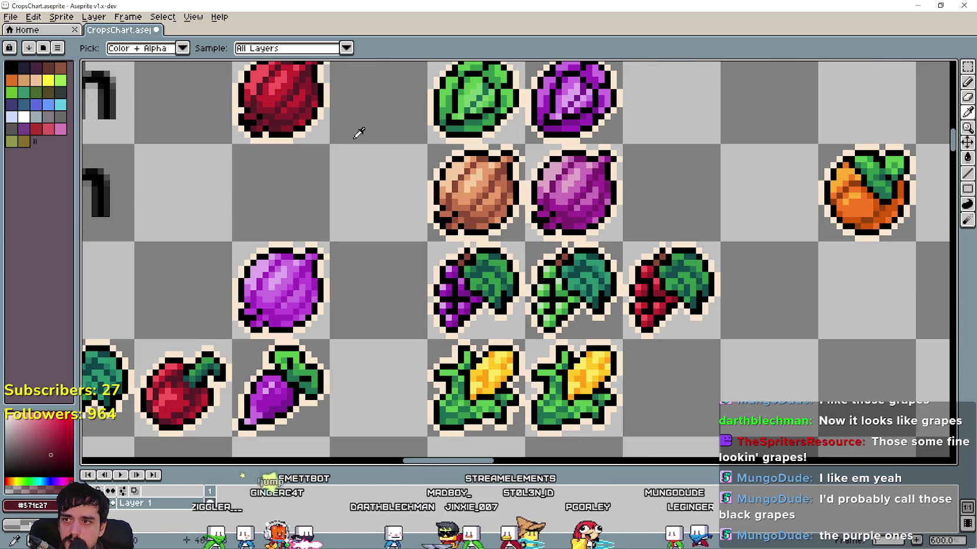
click(967, 157)
scroll(579, 373, up, 1)
scroll(580, 374, down, 1)
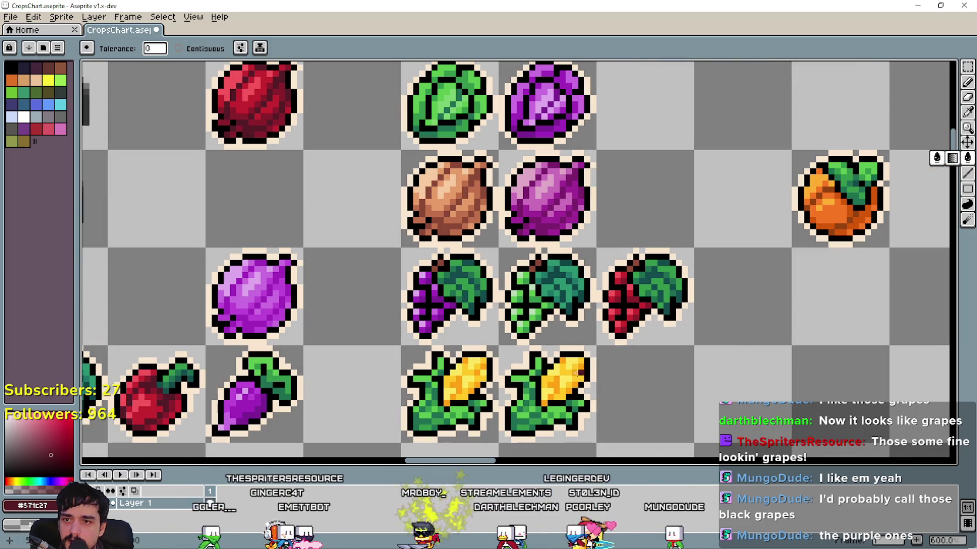
click(967, 67)
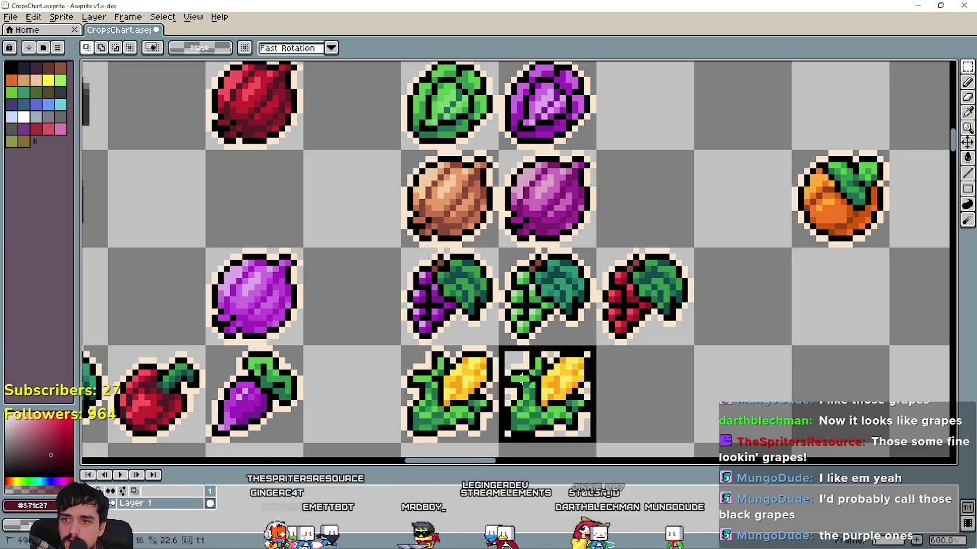
Fill the second corn's dark shading and kernels with dark red
click(968, 112)
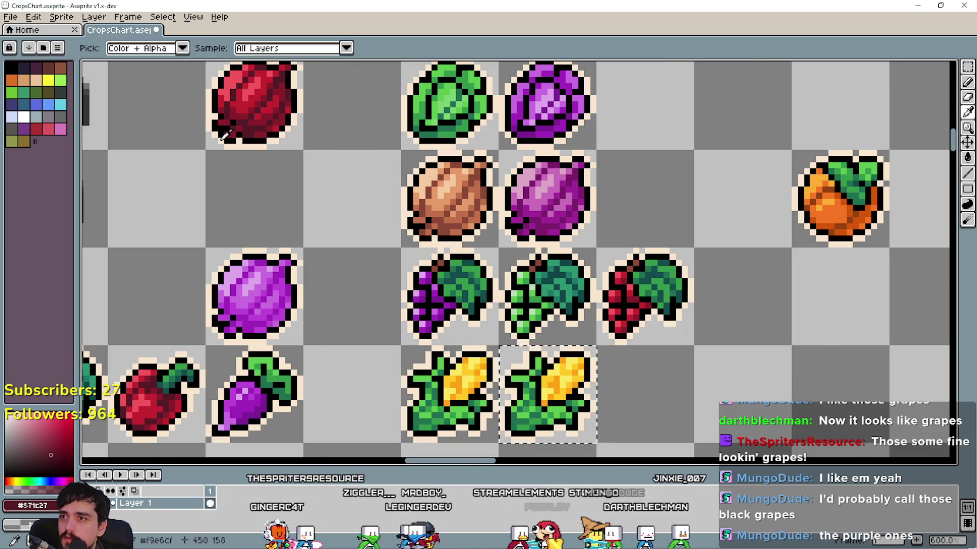
scroll(223, 140, up, 1)
drag(573, 274, 499, 181)
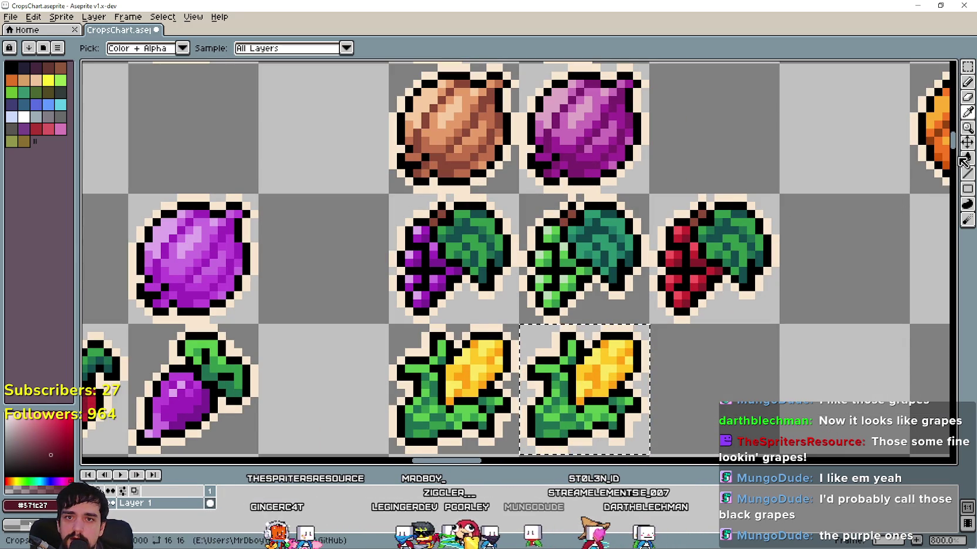
click(967, 159)
click(596, 385)
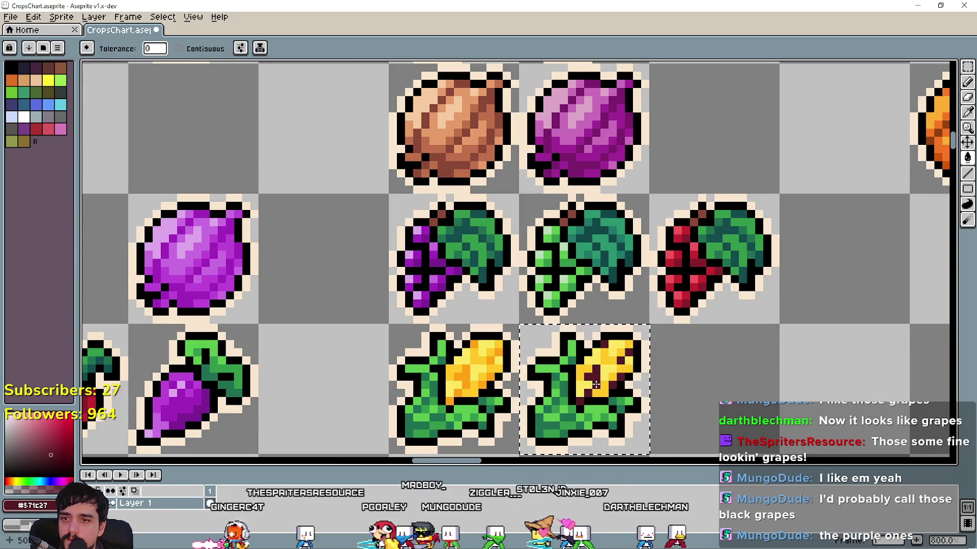
click(967, 112)
scroll(358, 233, down, 2)
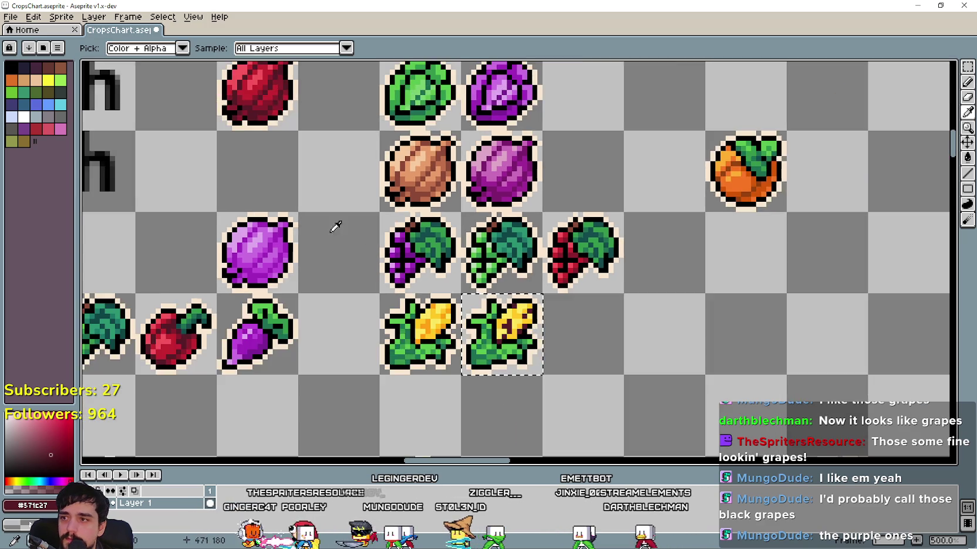
scroll(285, 203, up, 1)
scroll(281, 151, up, 1)
scroll(290, 142, up, 3)
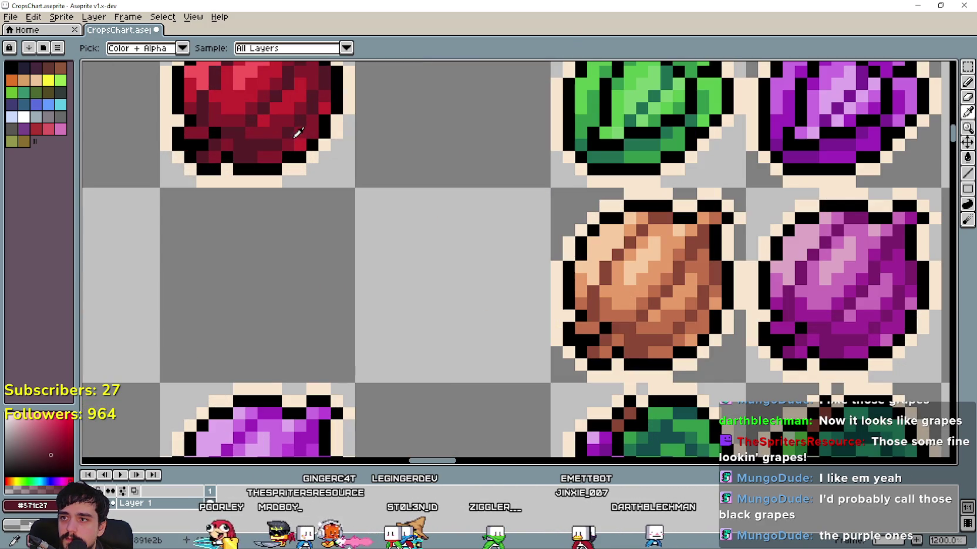
scroll(527, 215, down, 4)
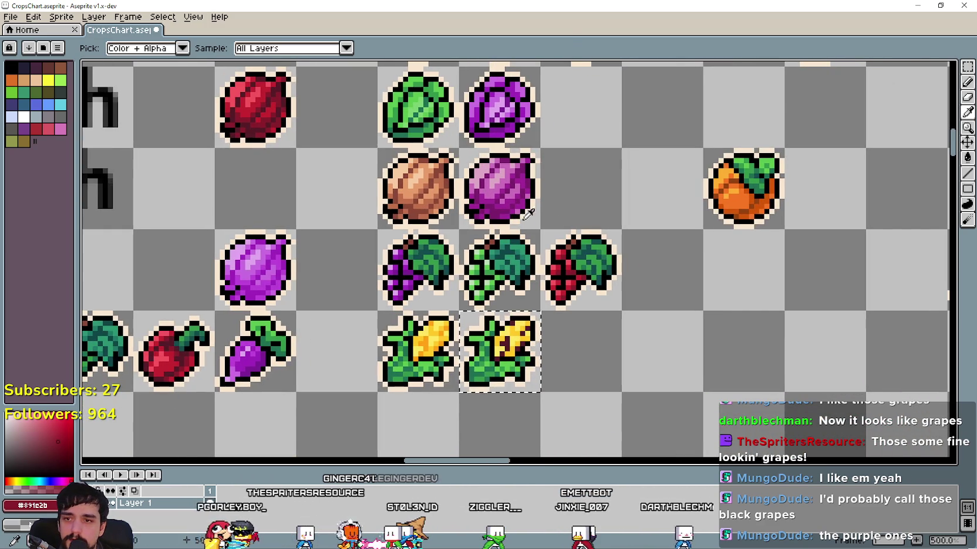
click(967, 158)
scroll(546, 357, up, 4)
click(546, 357)
scroll(563, 329, down, 2)
scroll(587, 285, down, 1)
scroll(587, 286, down, 1)
Sample the red onion's brighter red and fill the remaining kernels with it
click(967, 116)
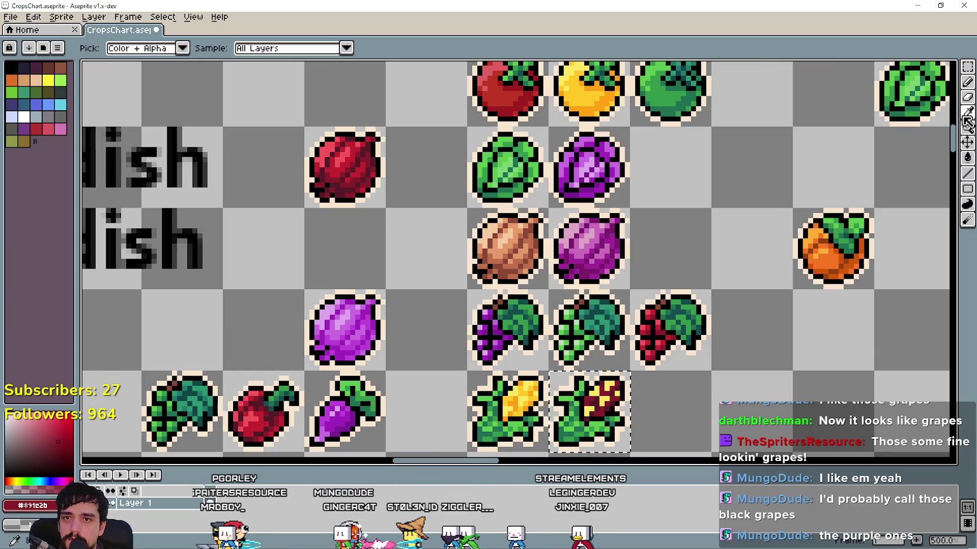
scroll(376, 161, up, 2)
scroll(361, 166, up, 2)
click(358, 168)
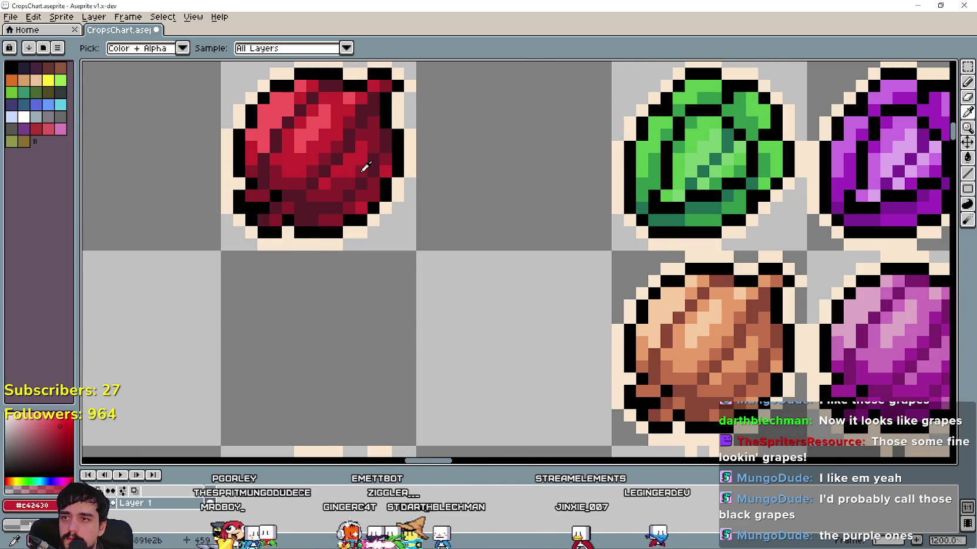
scroll(358, 167, down, 4)
click(968, 154)
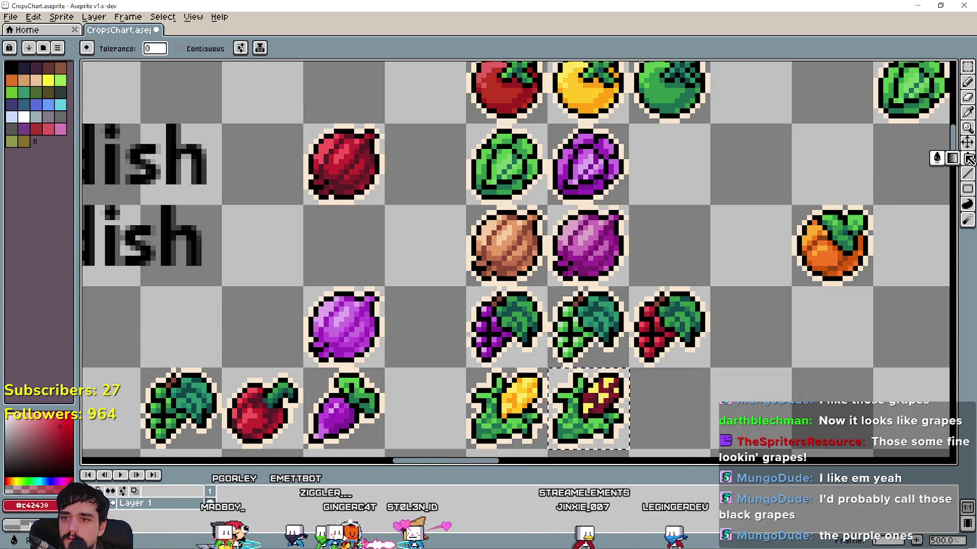
scroll(594, 406, up, 2)
scroll(596, 406, up, 2)
click(597, 405)
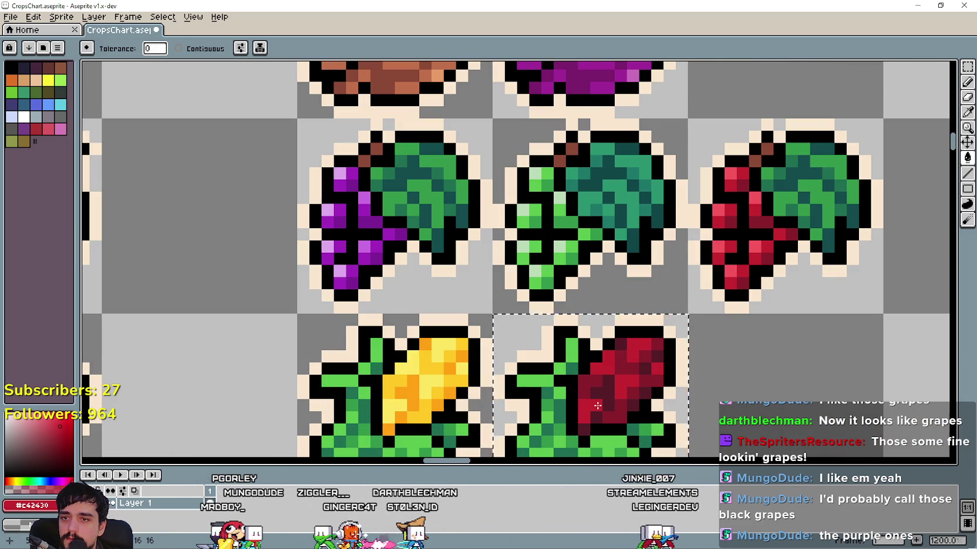
scroll(597, 406, down, 5)
scroll(604, 399, down, 1)
drag(666, 392, 535, 335)
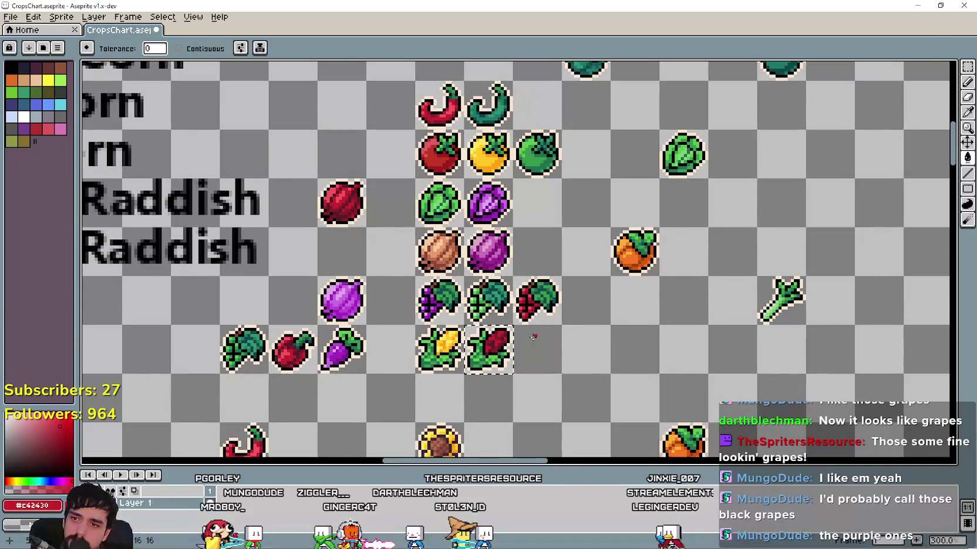
Fill a leaf pixel of the red corn with red
scroll(467, 360, up, 6)
click(480, 351)
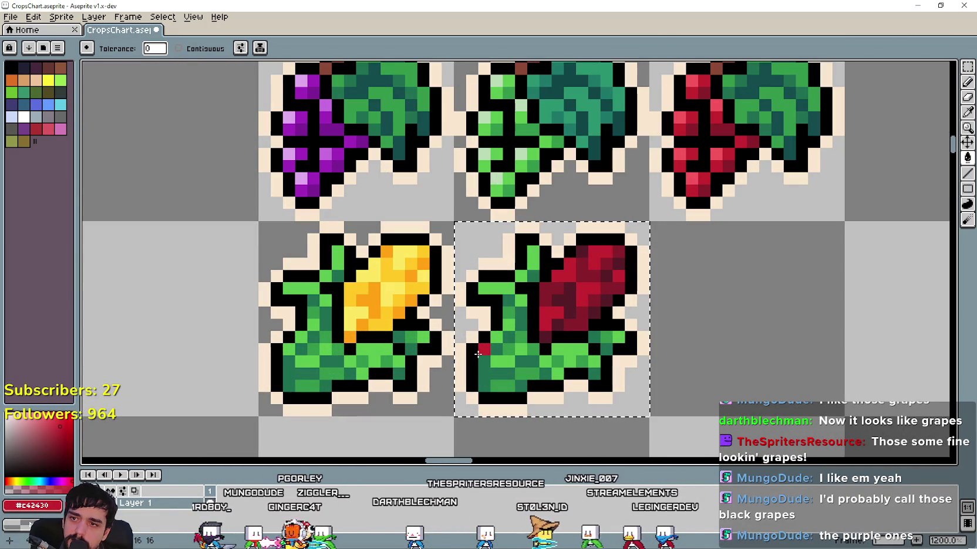
scroll(478, 354, down, 4)
scroll(478, 354, down, 2)
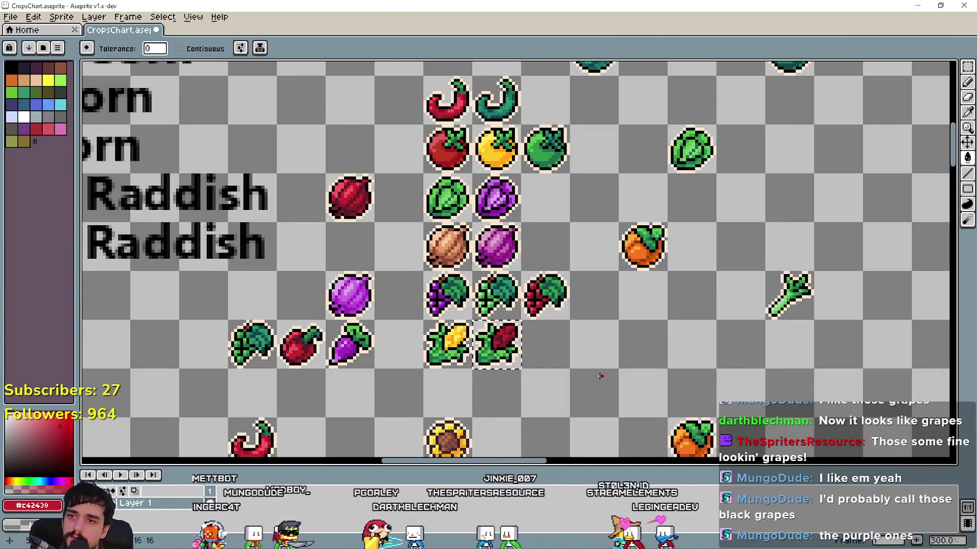
drag(603, 378, 657, 358)
scroll(626, 356, down, 1)
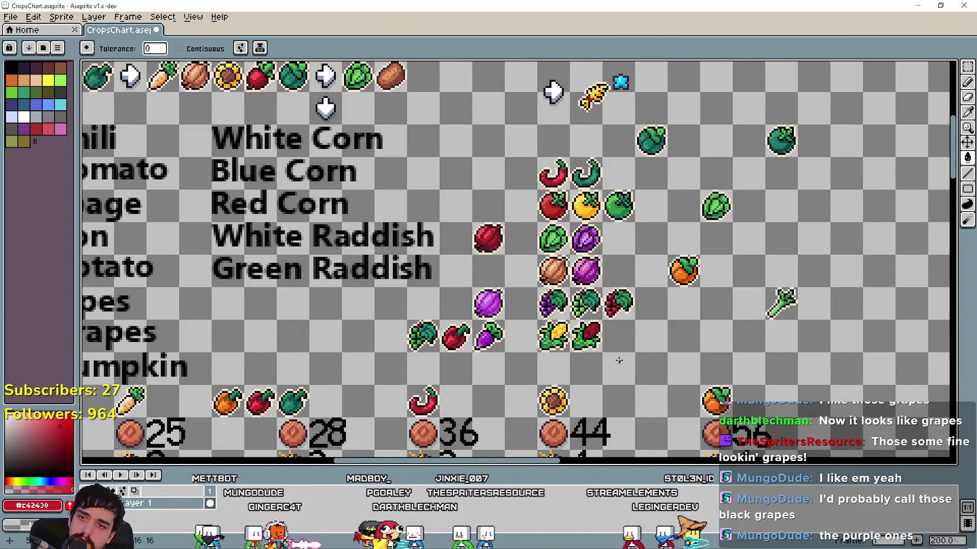
scroll(619, 359, up, 1)
scroll(619, 355, up, 2)
Compare the red corn against the corn reference photos and switch to Rectangular Marquee (M)
key(alt+Tab)
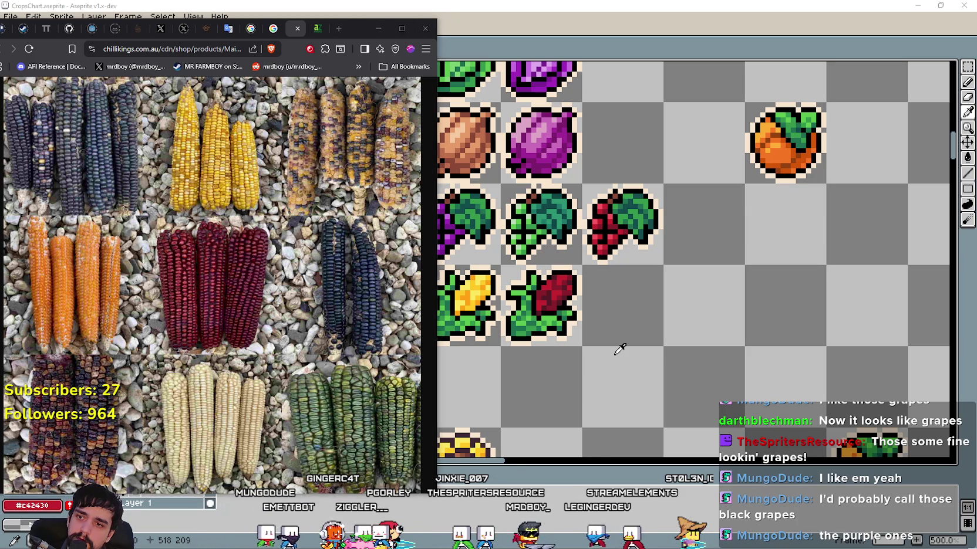
key(alt+Tab)
scroll(615, 355, down, 2)
key(alt+Tab)
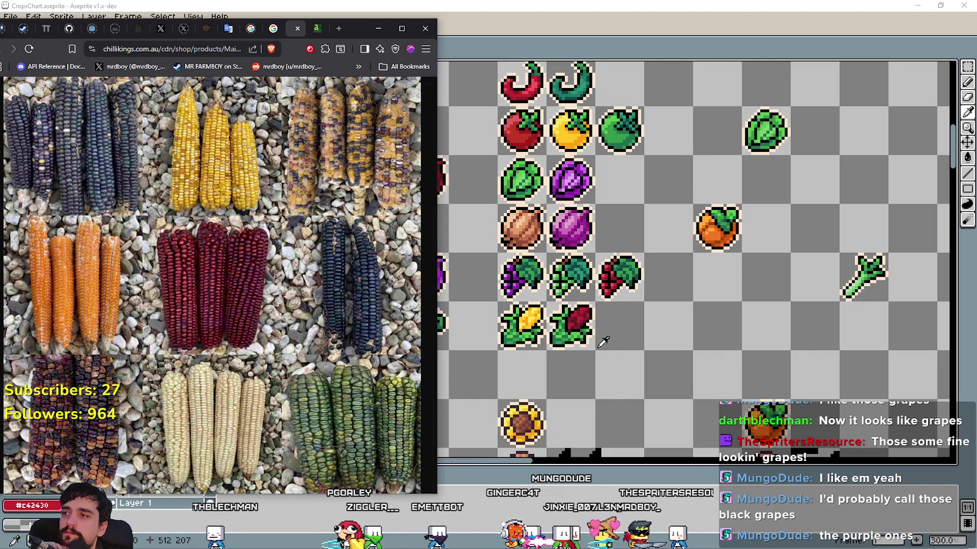
click(566, 18)
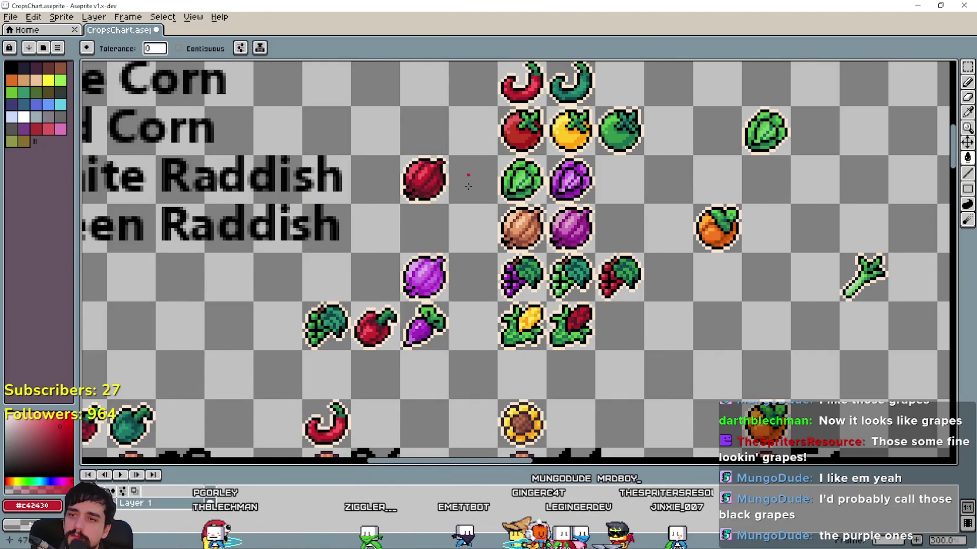
scroll(479, 131, down, 1)
mouse_move(248, 164)
mouse_down()
mouse_move(402, 194)
mouse_move(168, 173)
mouse_up()
key(alt+Tab)
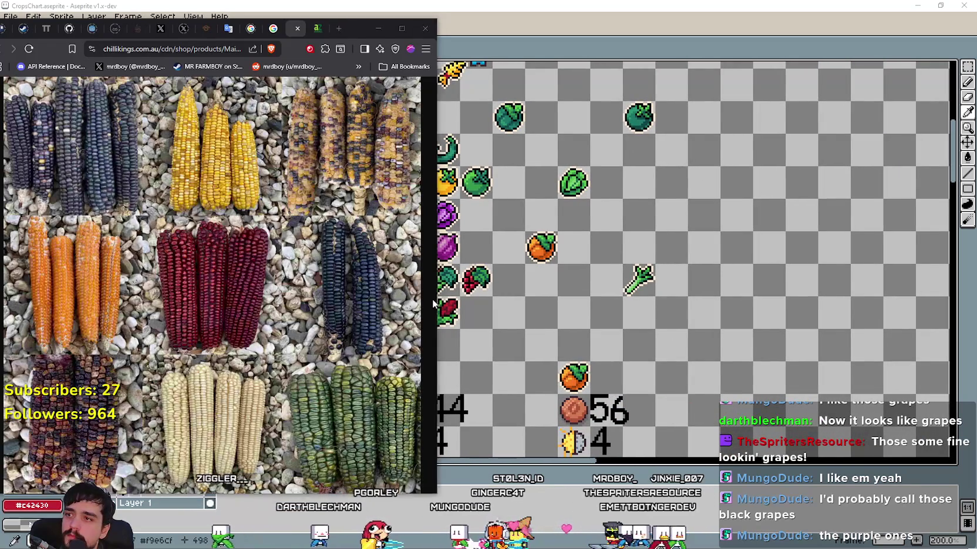
key(alt+Tab)
scroll(366, 234, up, 1)
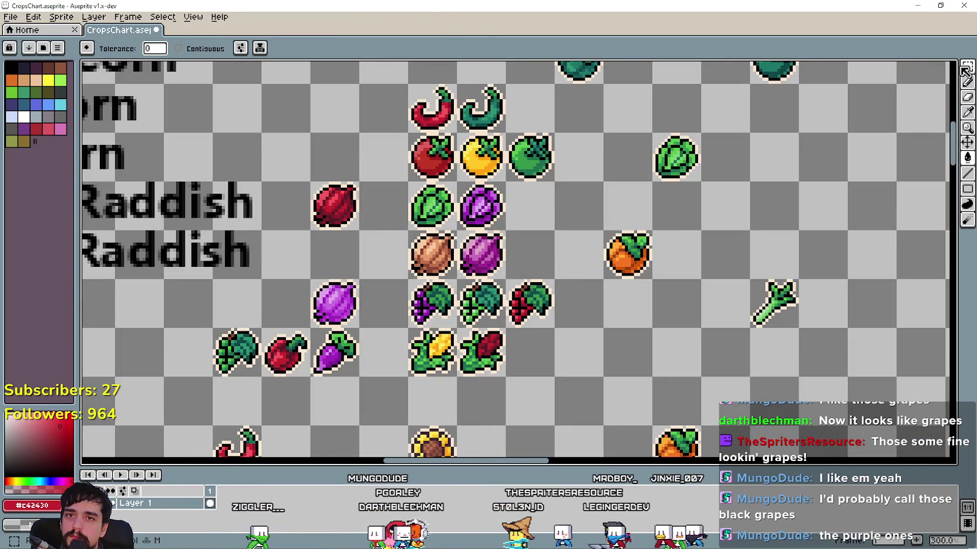
key(m)
key(alt+Tab)
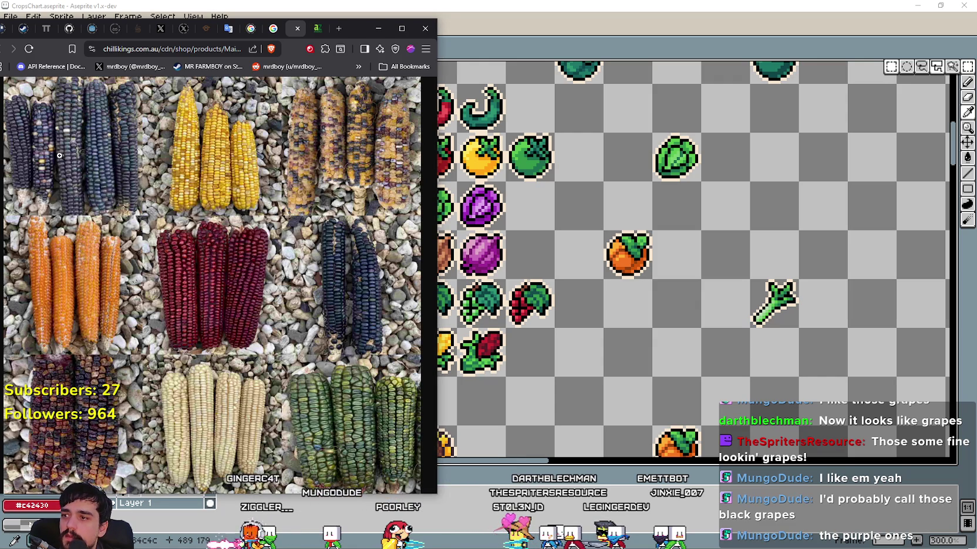
click(360, 296)
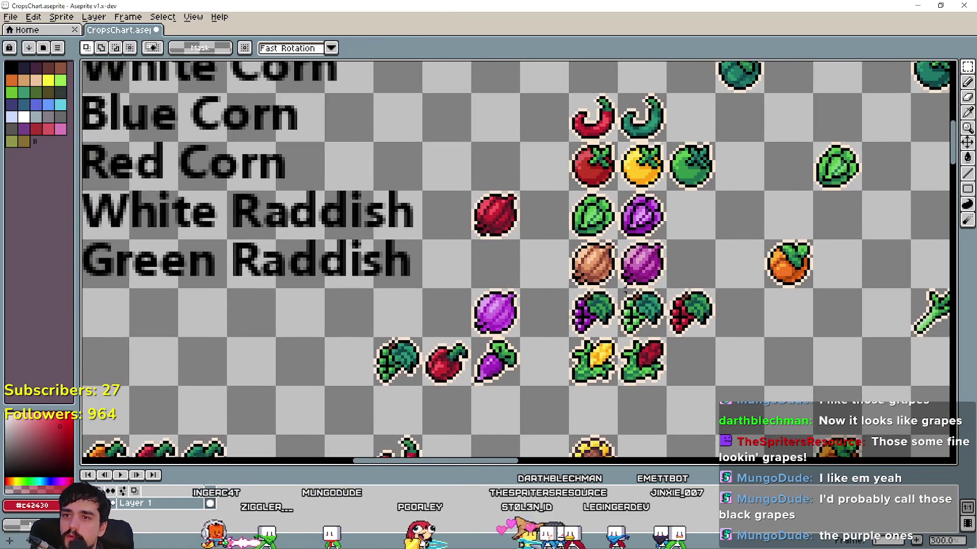
drag(360, 297, 667, 212)
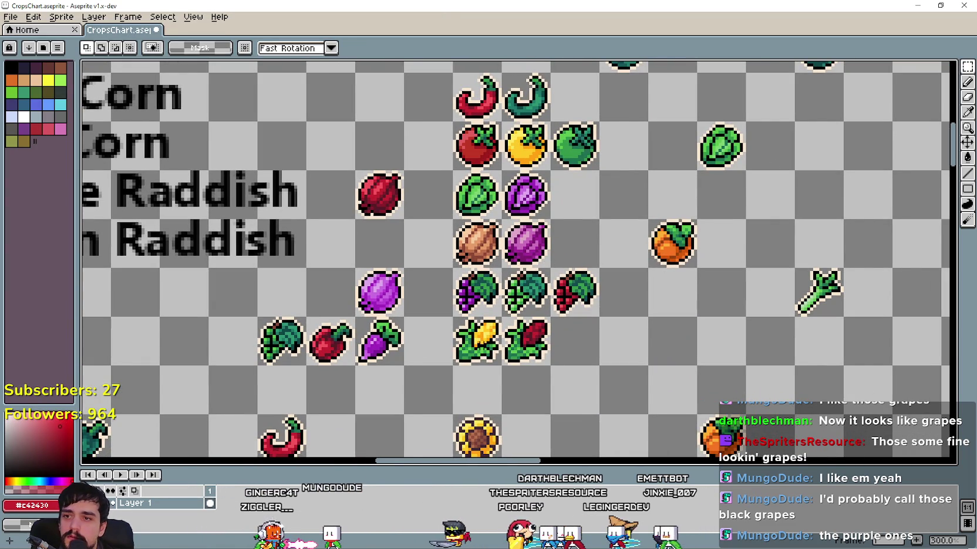
Copy the yellow corn into the cell beside the red corn and commit it
drag(489, 355, 586, 355)
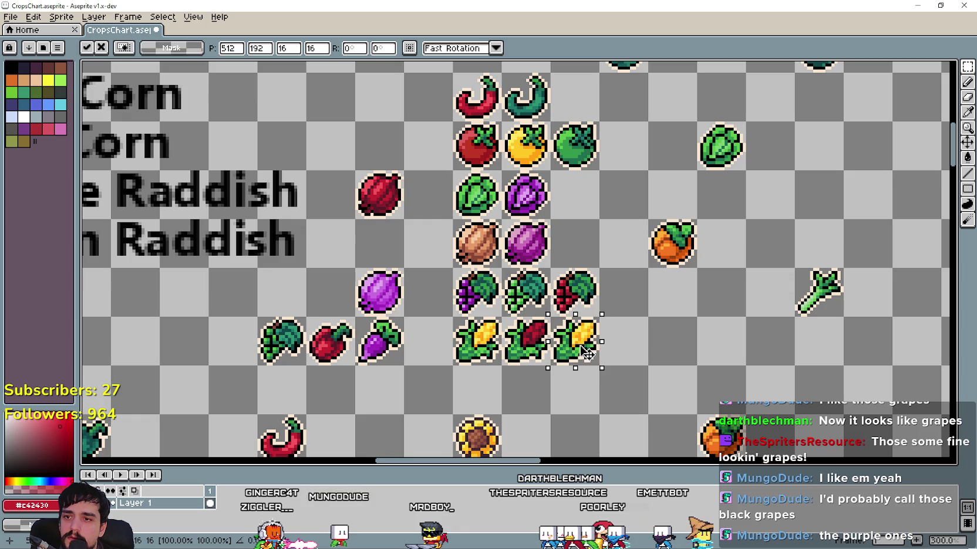
key(alt+Tab)
key(alt+Tab)
scroll(333, 290, down, 2)
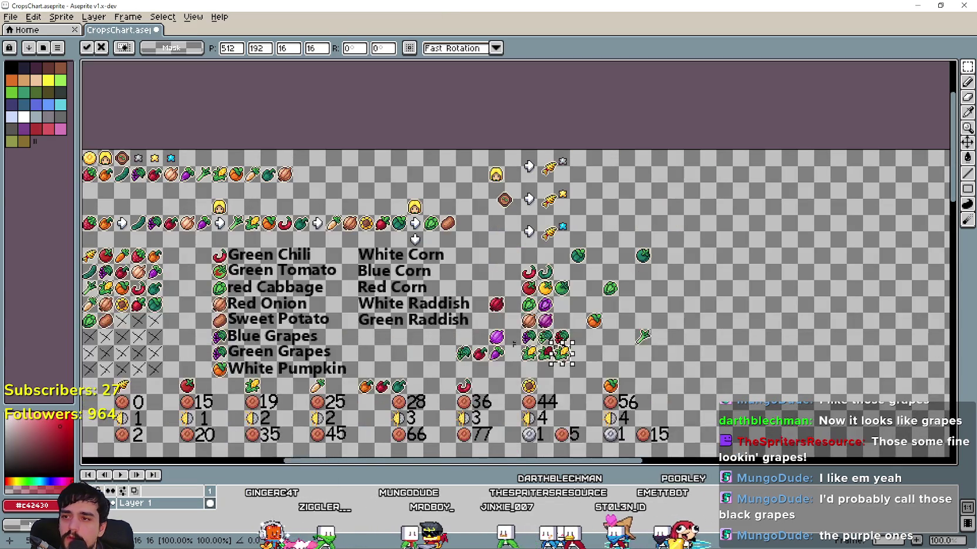
scroll(333, 290, up, 1)
scroll(334, 290, up, 1)
key(Return)
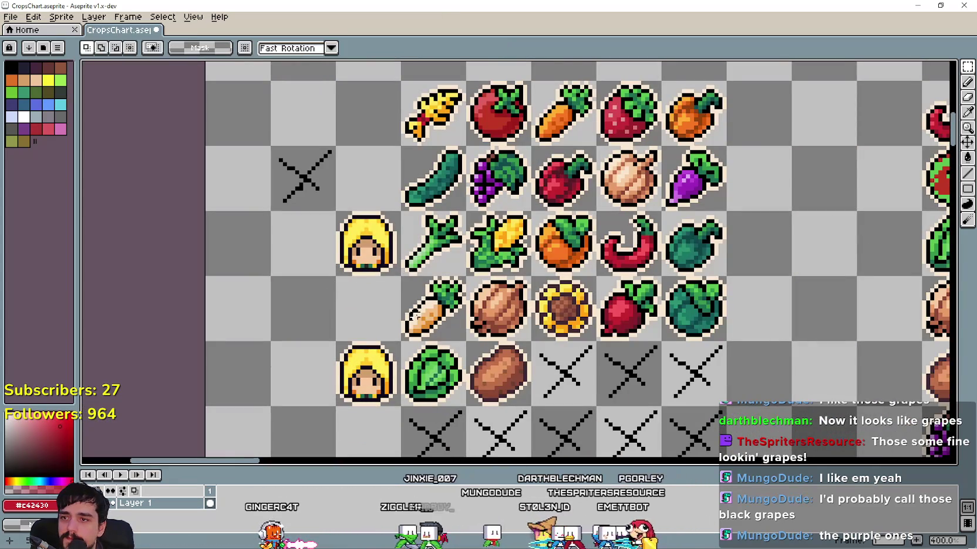
Paste another corn copy into an empty cell and commit it
drag(406, 305, 424, 322)
scroll(425, 322, down, 1)
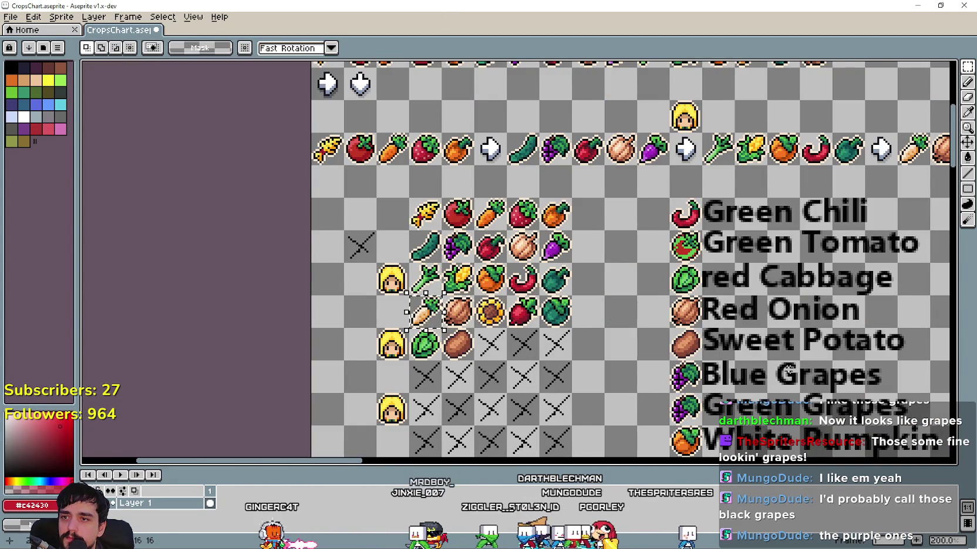
scroll(735, 355, right, 5)
scroll(734, 355, right, 5)
scroll(629, 321, up, 1)
scroll(630, 321, up, 2)
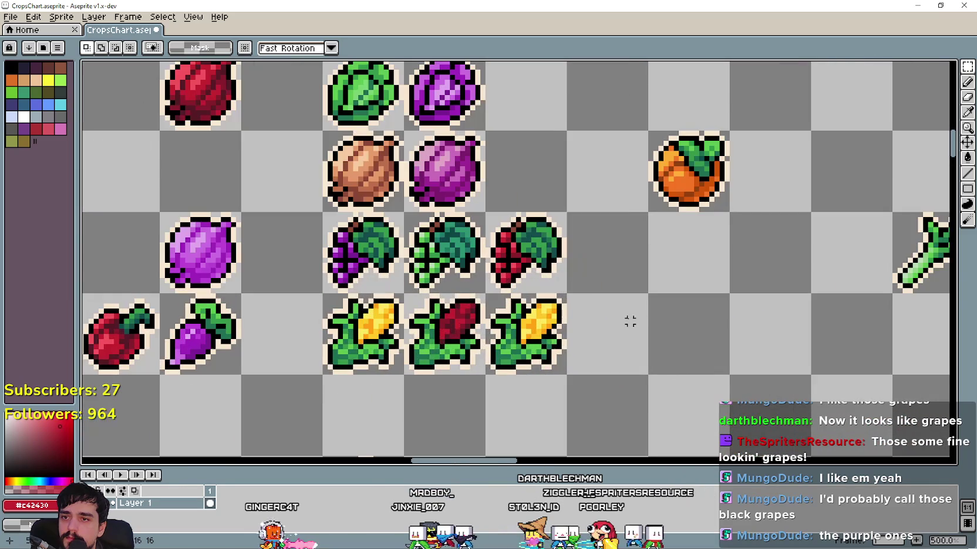
key(ctrl+v)
drag(558, 156, 802, 307)
key(Return)
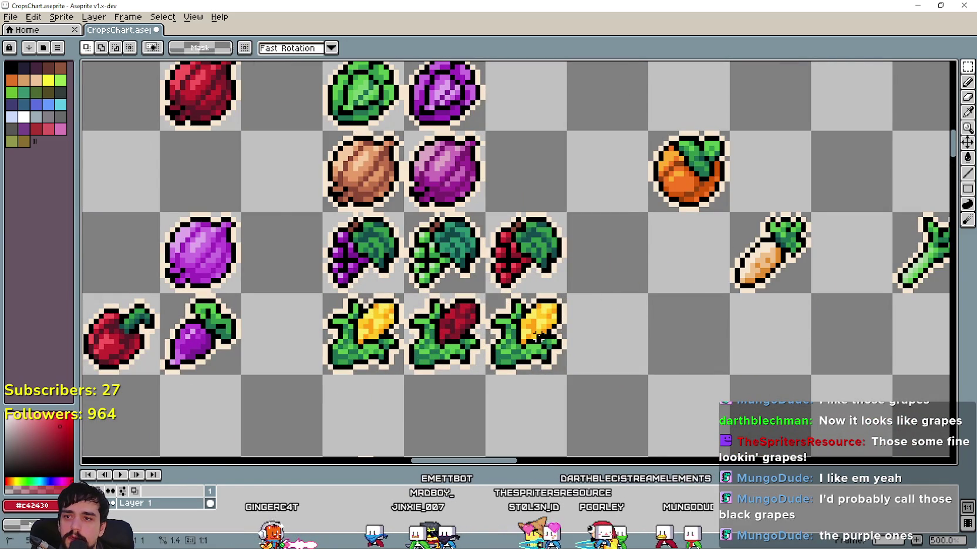
Move a corn copy into the next cell to the right and commit it
drag(545, 342, 633, 348)
key(Return)
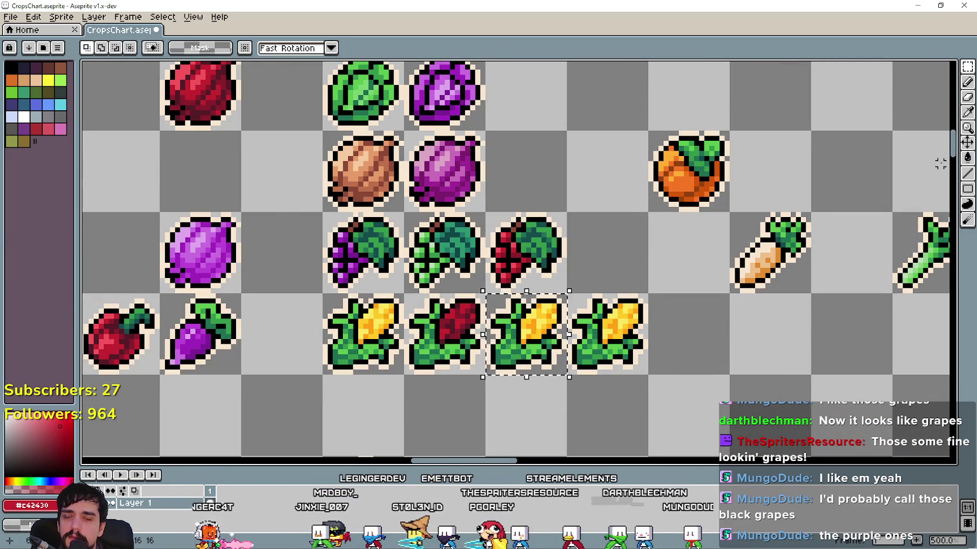
key(i)
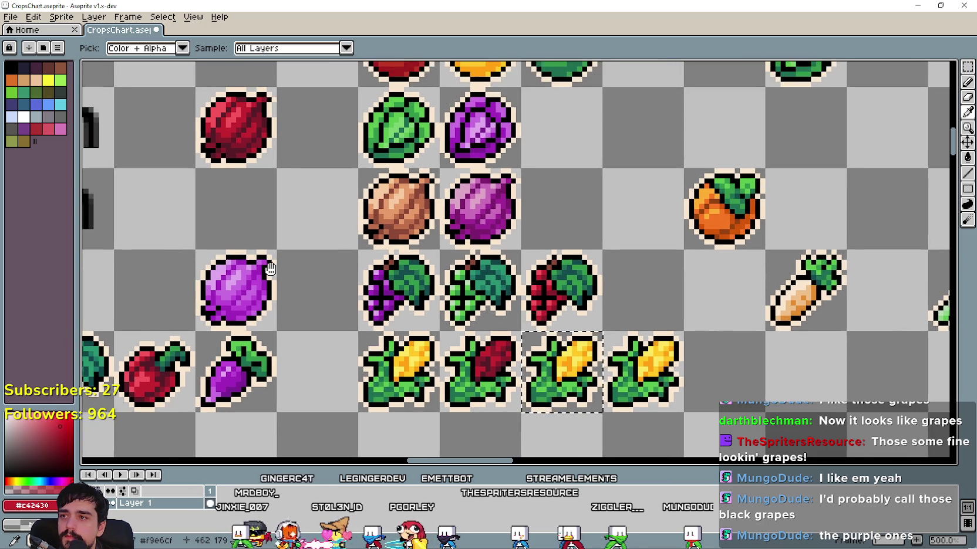
scroll(492, 243, up, 1)
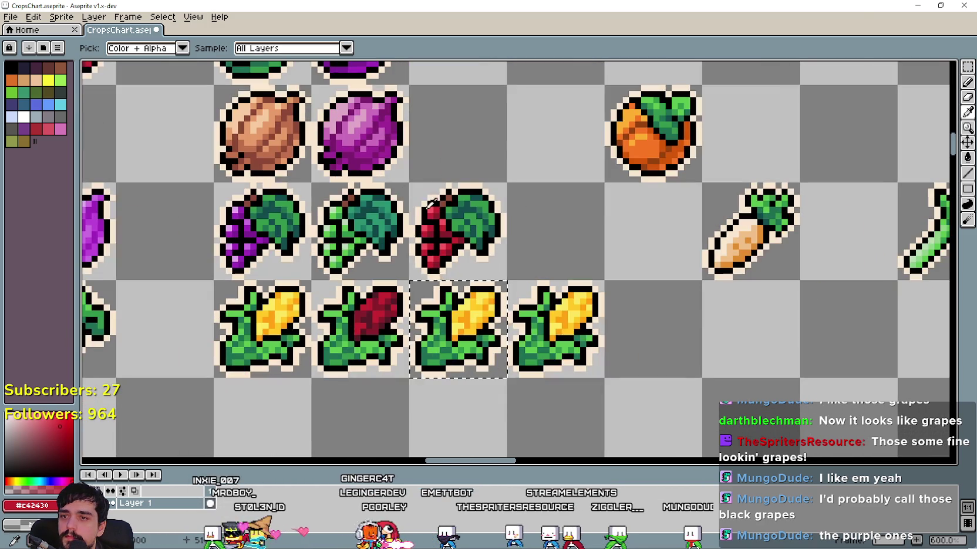
scroll(353, 148, up, 1)
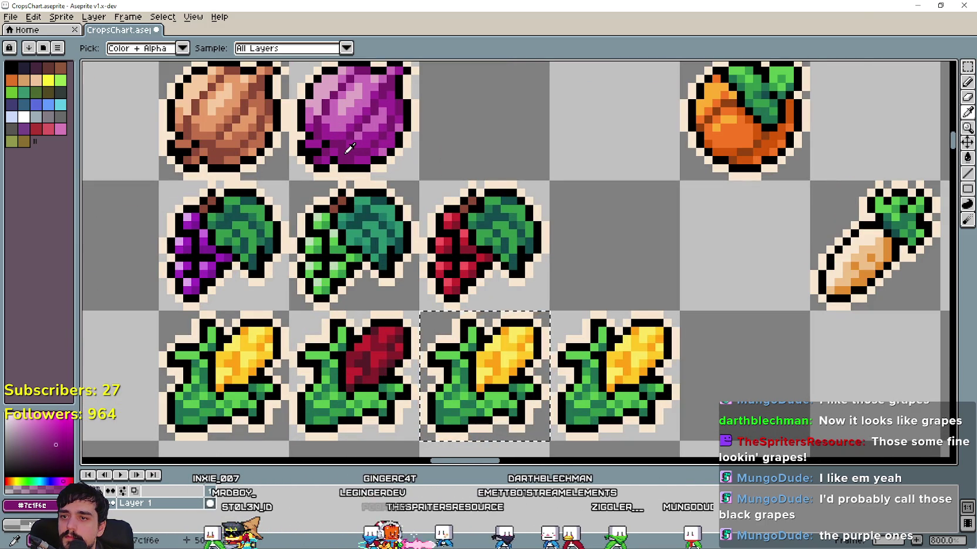
Sample the purple colour from the purple onion with the eyedropper
click(967, 157)
scroll(470, 374, up, 2)
scroll(512, 358, down, 2)
scroll(512, 358, down, 1)
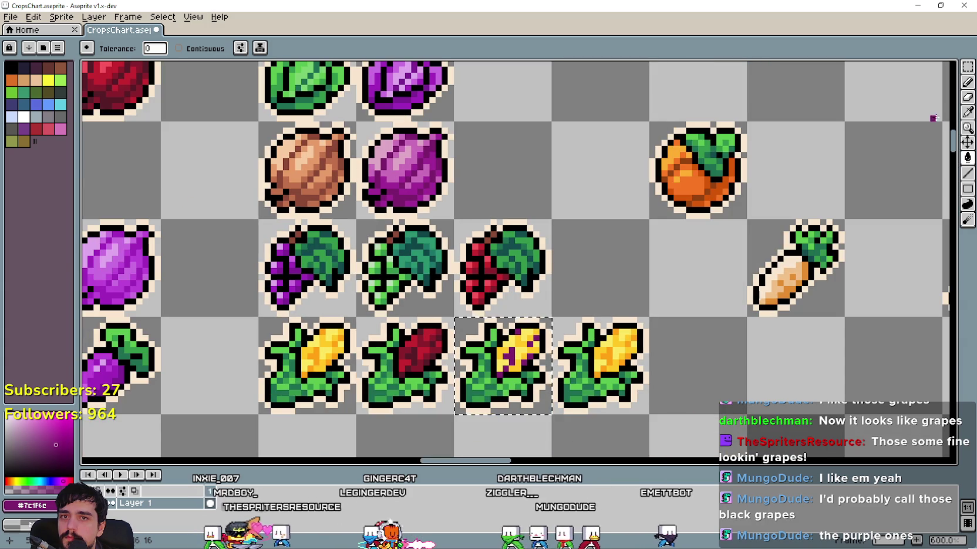
key(i)
scroll(424, 188, up, 3)
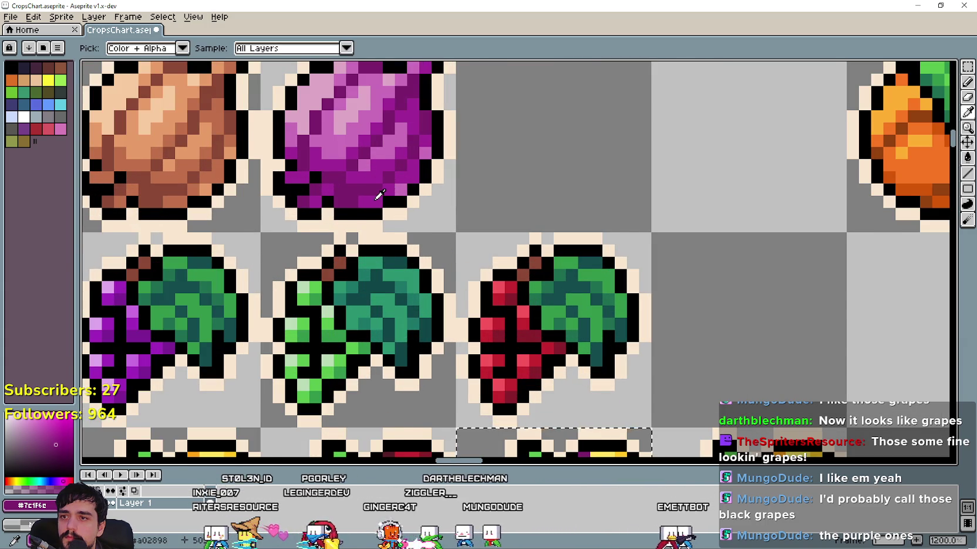
scroll(380, 195, down, 1)
click(376, 197)
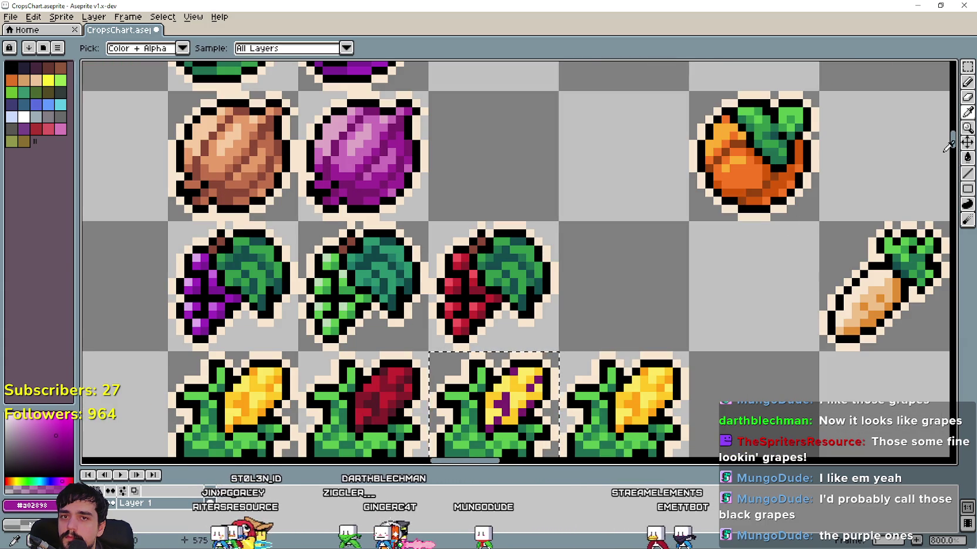
Paint-bucket the third corn's yellow kernel areas with the onion purple
click(967, 157)
click(513, 415)
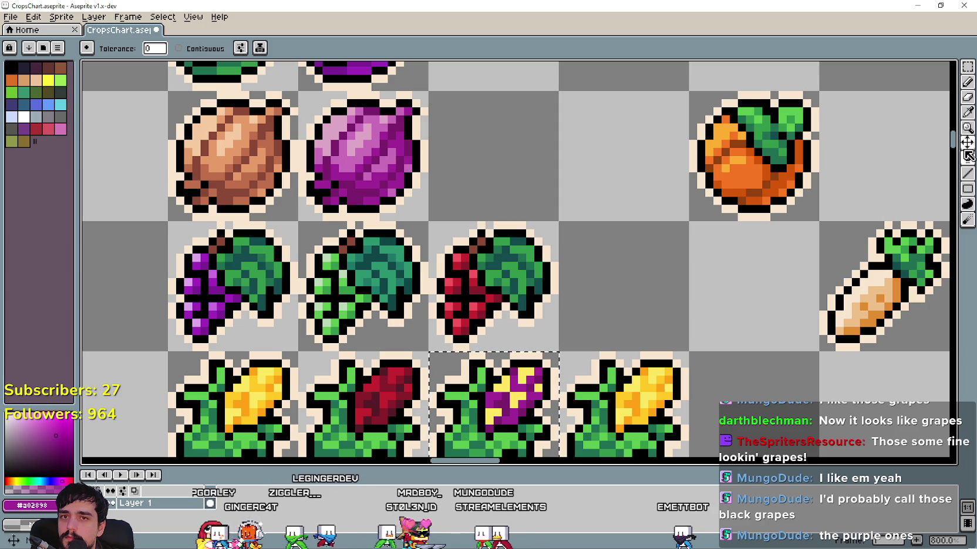
click(968, 127)
click(970, 118)
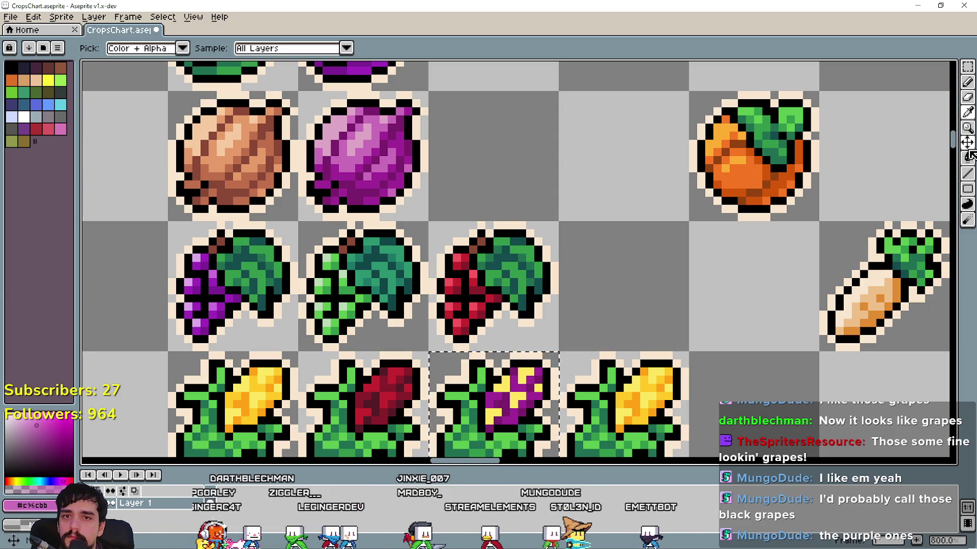
key(g)
click(511, 397)
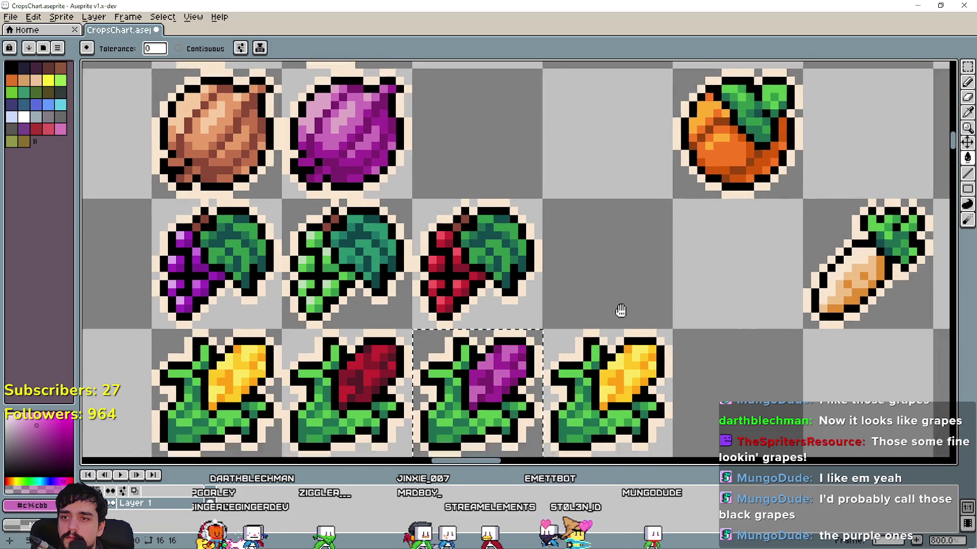
Select the cell holding the fourth corn sprite
drag(645, 340, 548, 267)
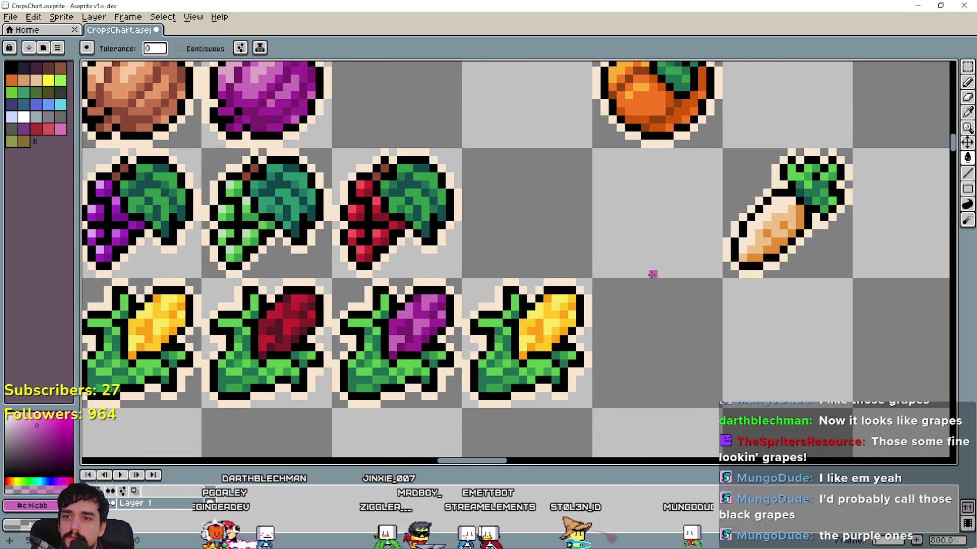
key(e)
key(m)
drag(592, 278, 462, 408)
Fill the fourth corn's orange shading with carrot orange and some kernels with the carrot's light tan
key(i)
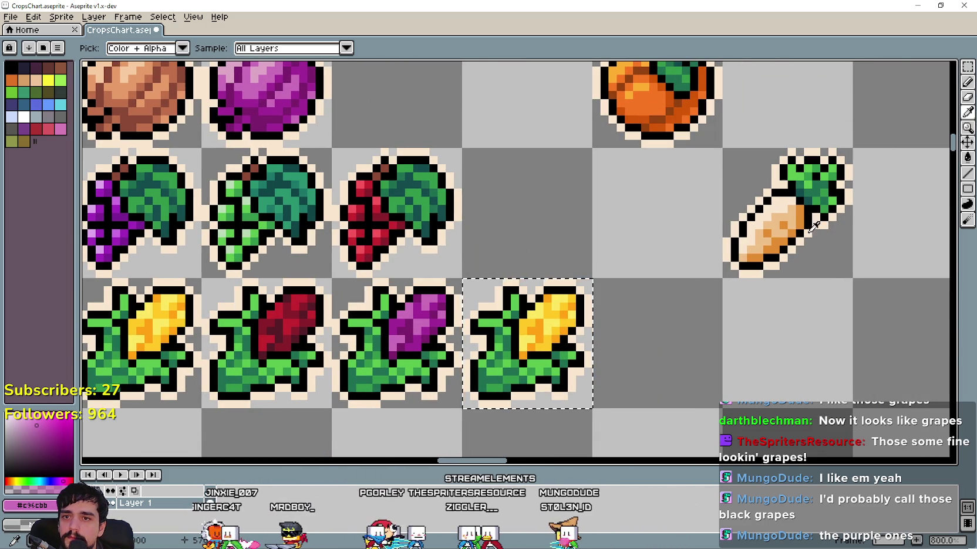
scroll(759, 243, up, 1)
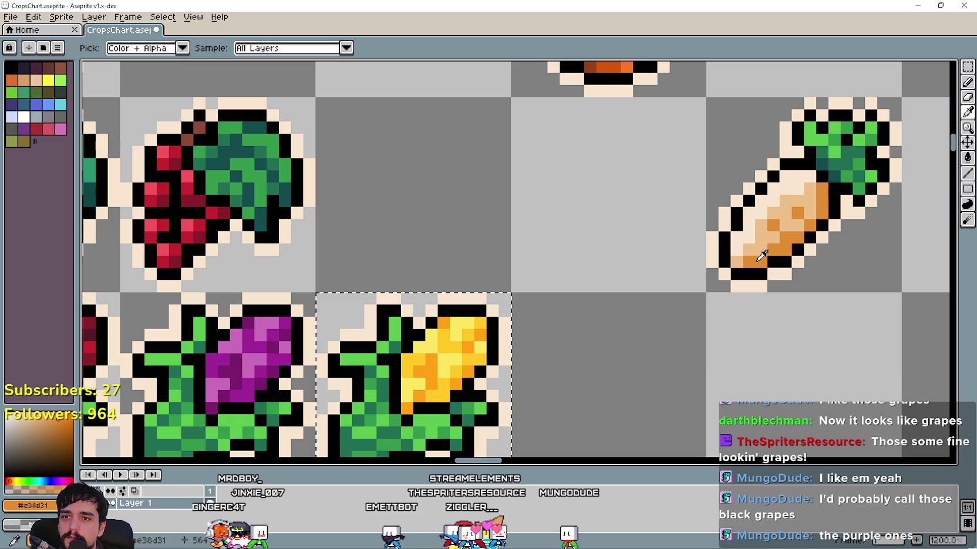
click(968, 158)
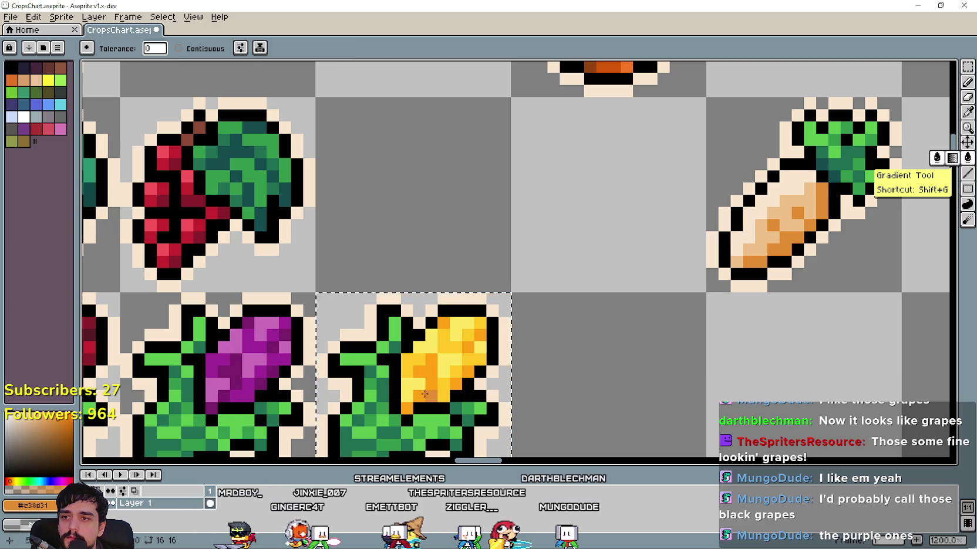
click(425, 394)
click(967, 111)
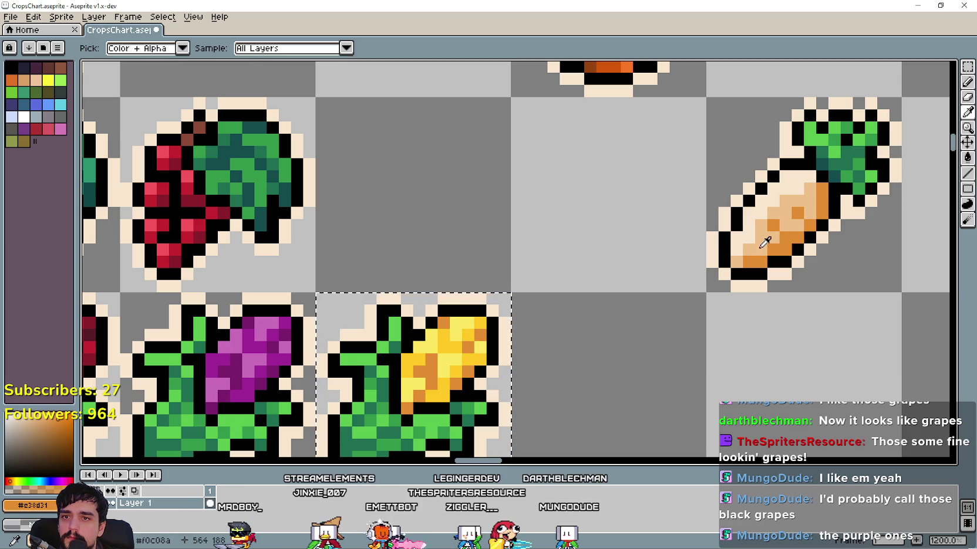
click(968, 158)
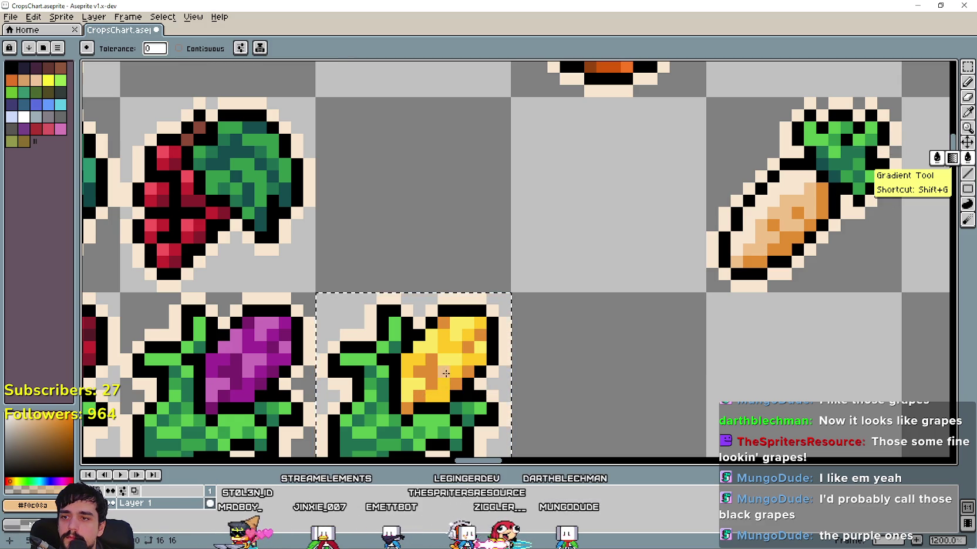
click(445, 385)
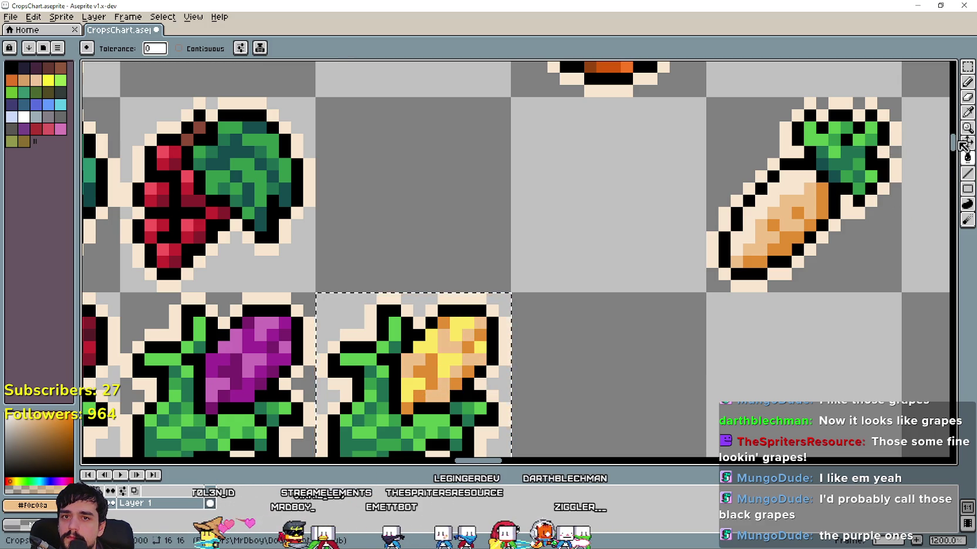
Fill the fourth corn's remaining yellow kernels with the carrot's pale cream
key(i)
click(780, 187)
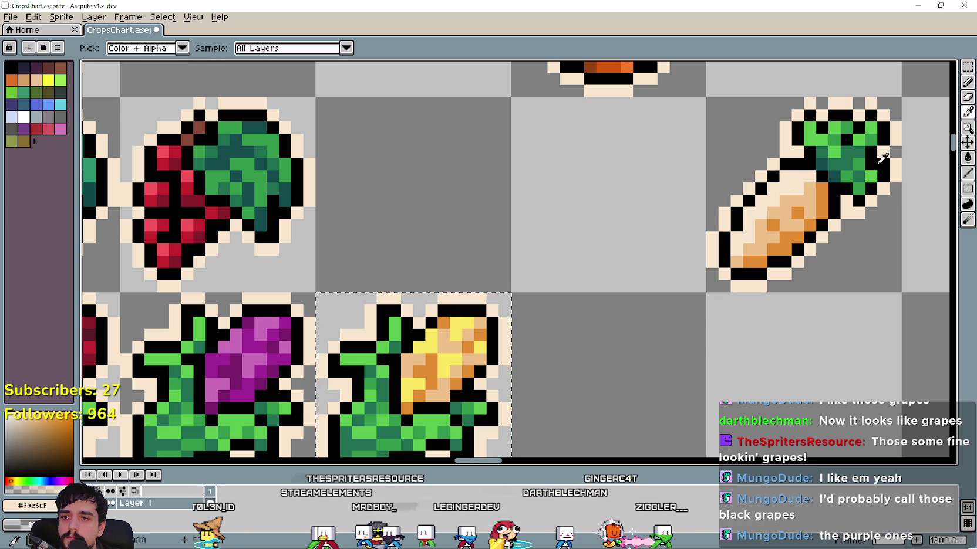
click(967, 157)
click(475, 381)
scroll(528, 390, down, 4)
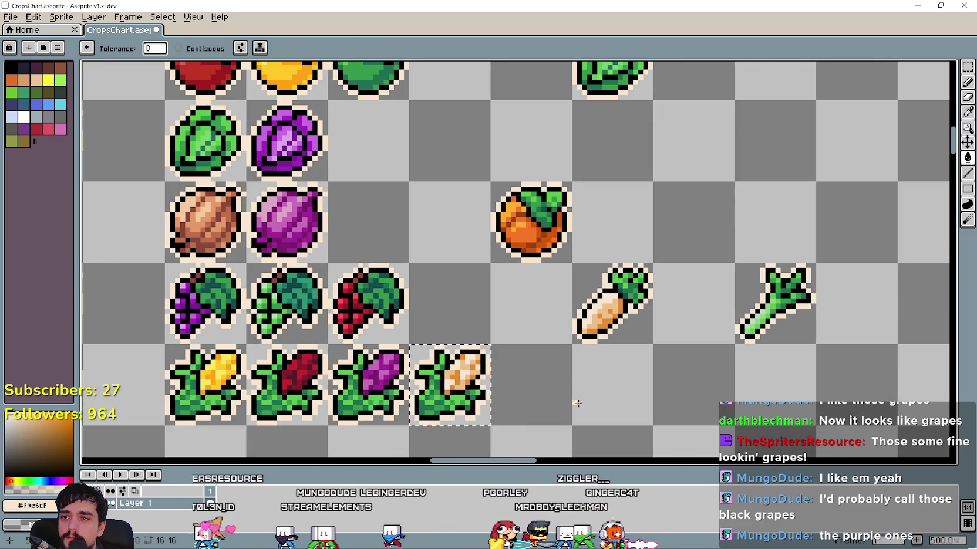
scroll(586, 376, down, 1)
scroll(586, 353, left, 2)
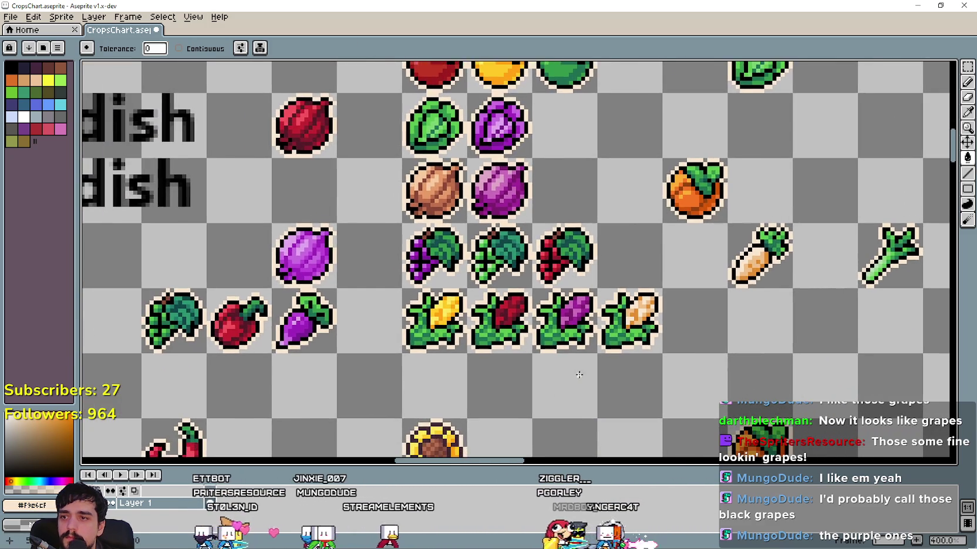
Marquee-select the row of four corn sprites: yellow, red, purple and white
scroll(514, 382, down, 1)
scroll(514, 382, down, 1)
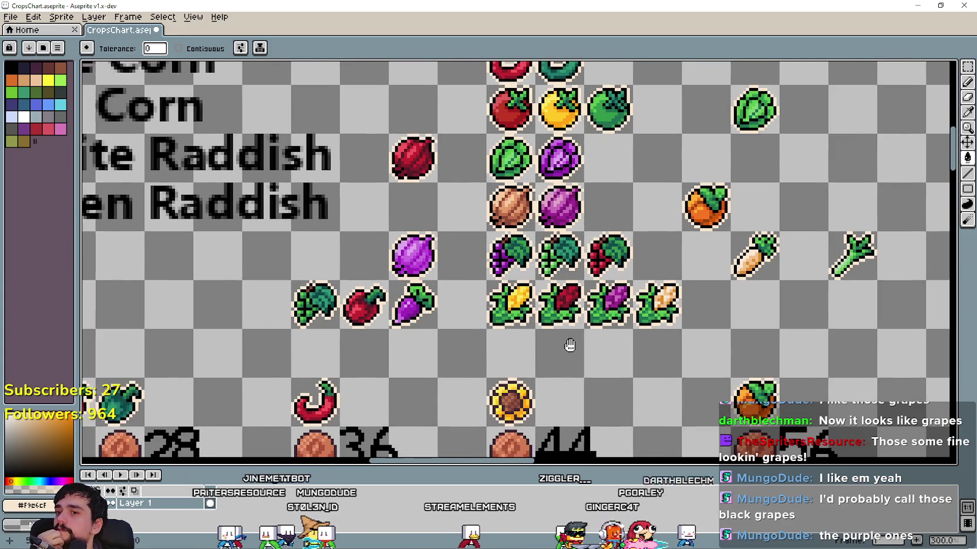
scroll(528, 364, right, 1)
scroll(586, 375, up, 3)
scroll(620, 382, right, 1)
mouse_move(620, 382)
mouse_down()
mouse_move(475, 394)
mouse_move(532, 349)
mouse_up()
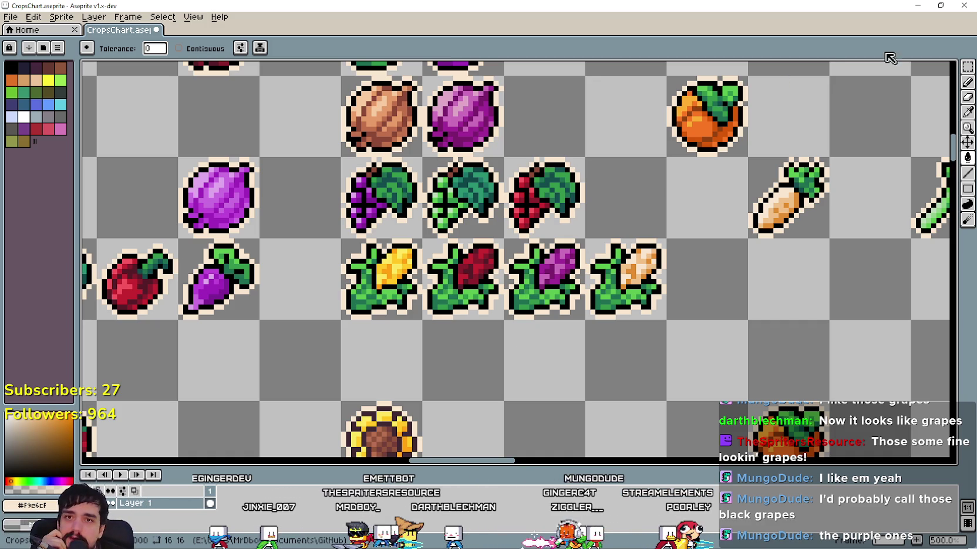
click(967, 67)
scroll(623, 374, down, 3)
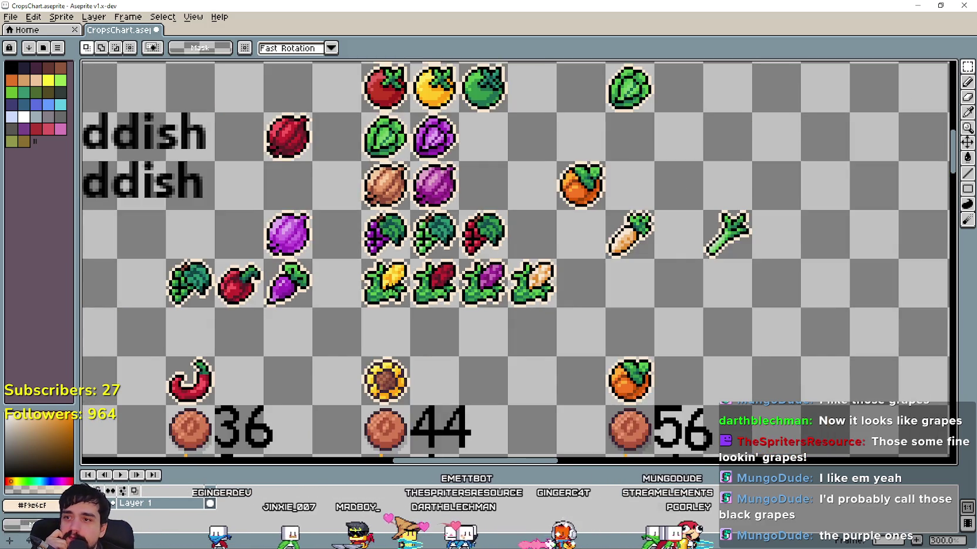
drag(623, 374, 578, 340)
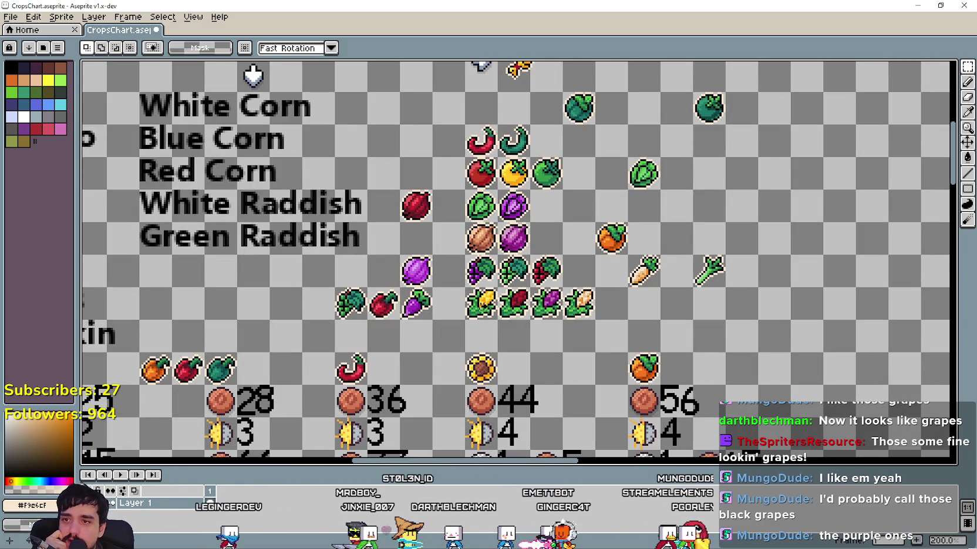
drag(469, 291, 498, 317)
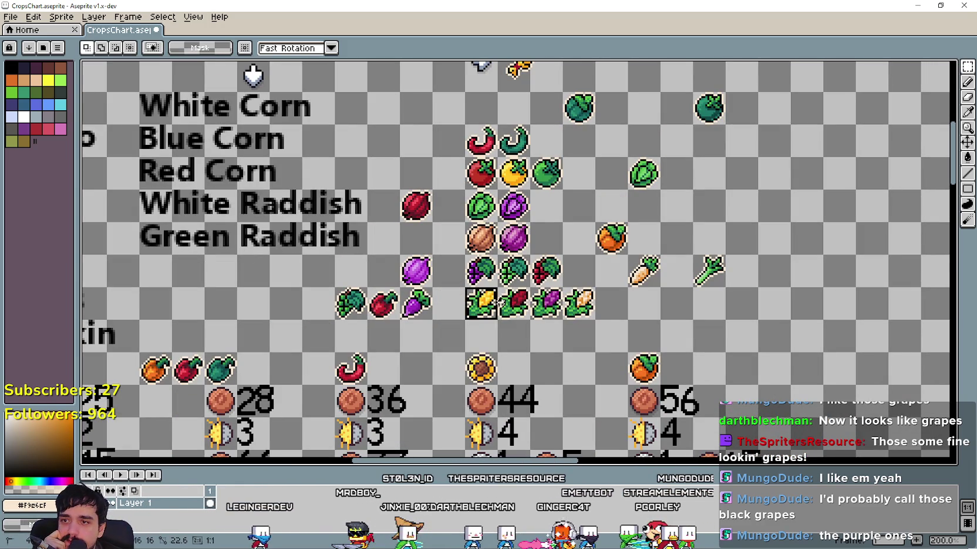
Pan toward the crop labels and prices, then bring up the browser's corn reference photos
click(534, 338)
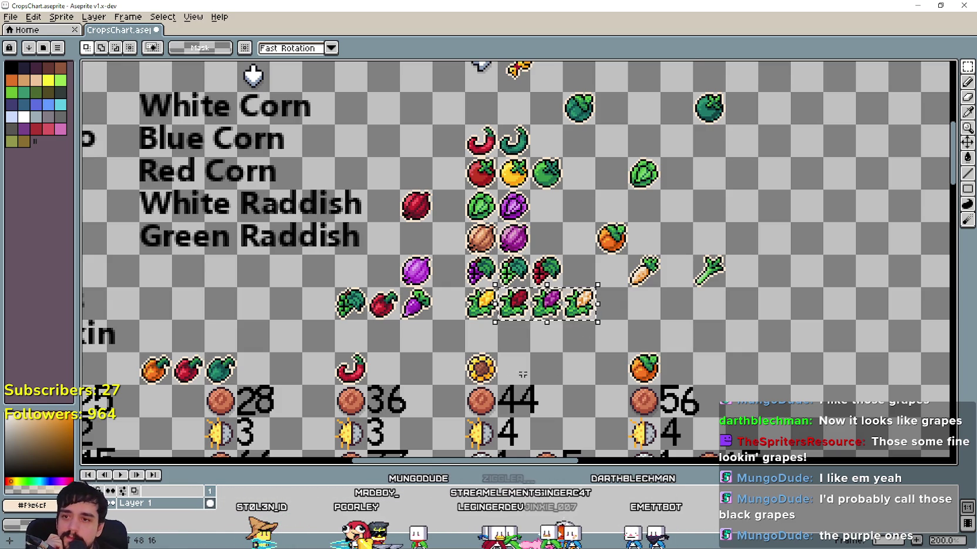
drag(604, 311, 674, 243)
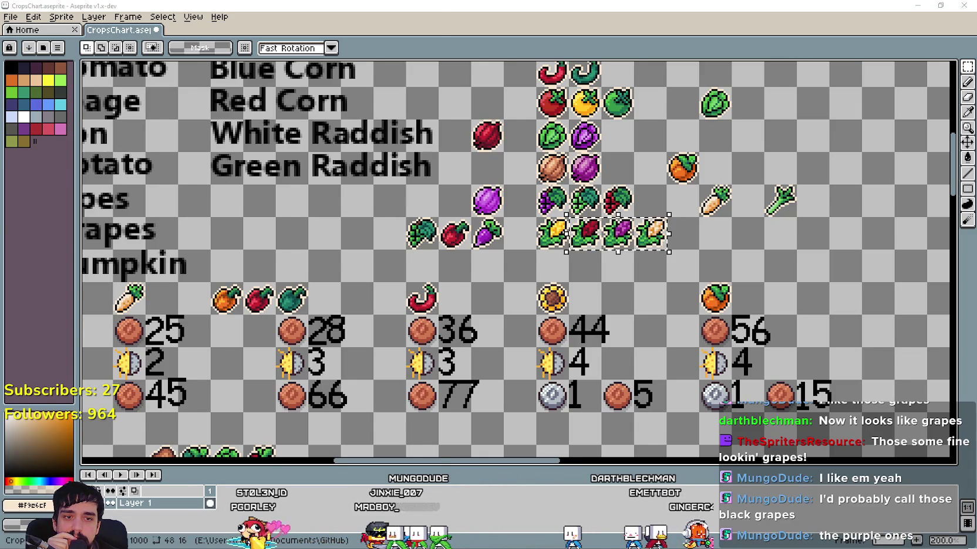
key(alt+Tab)
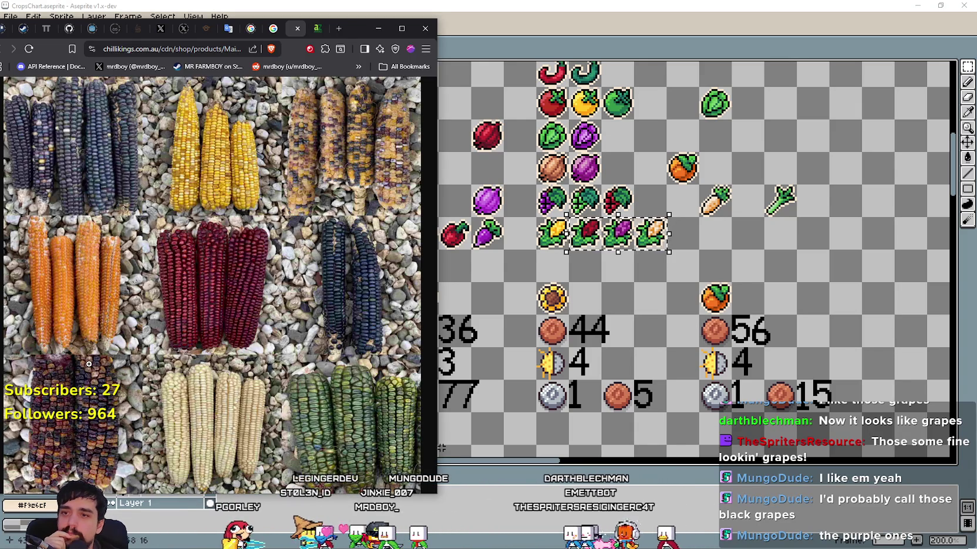
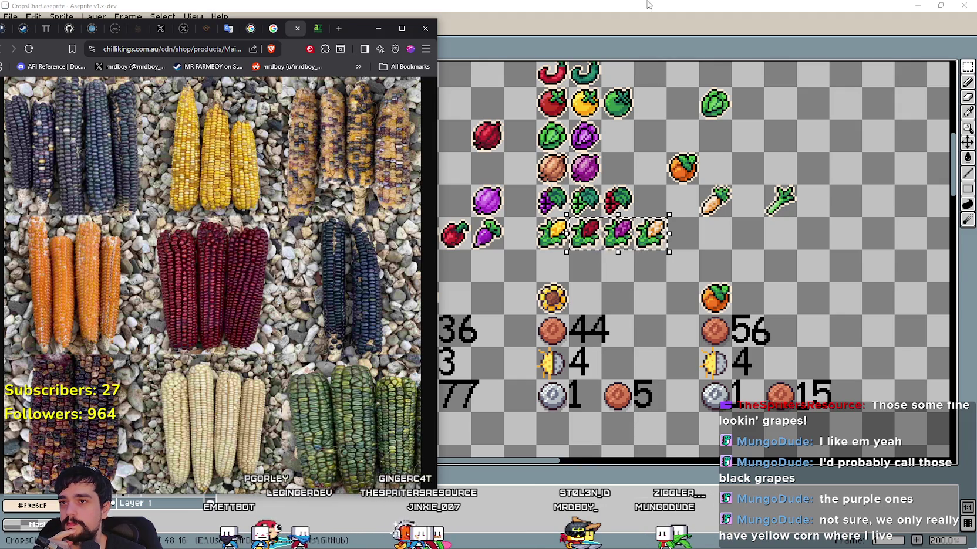
Return to the 'corn types' image results and view the Facebook corn chart at full size
drag(355, 56, 566, 51)
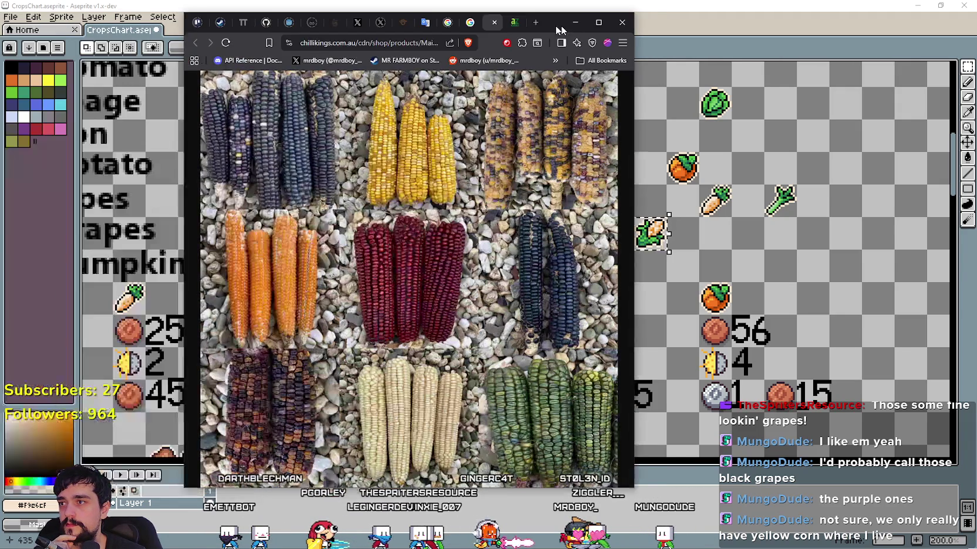
click(469, 25)
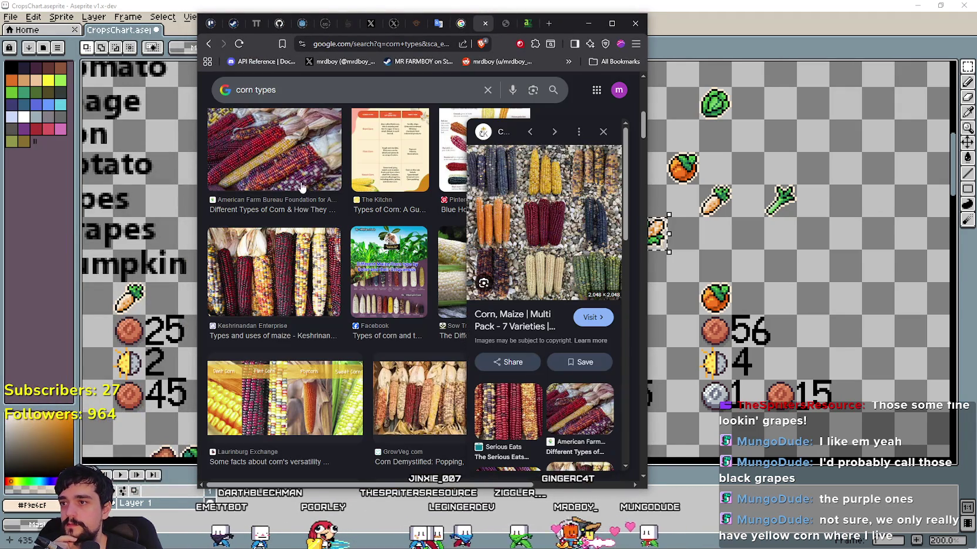
click(366, 282)
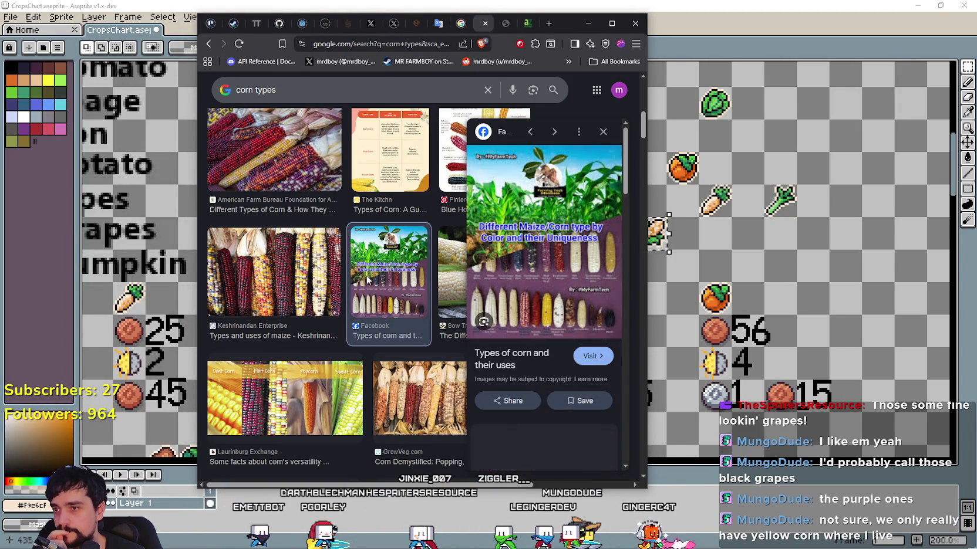
right_click(522, 246)
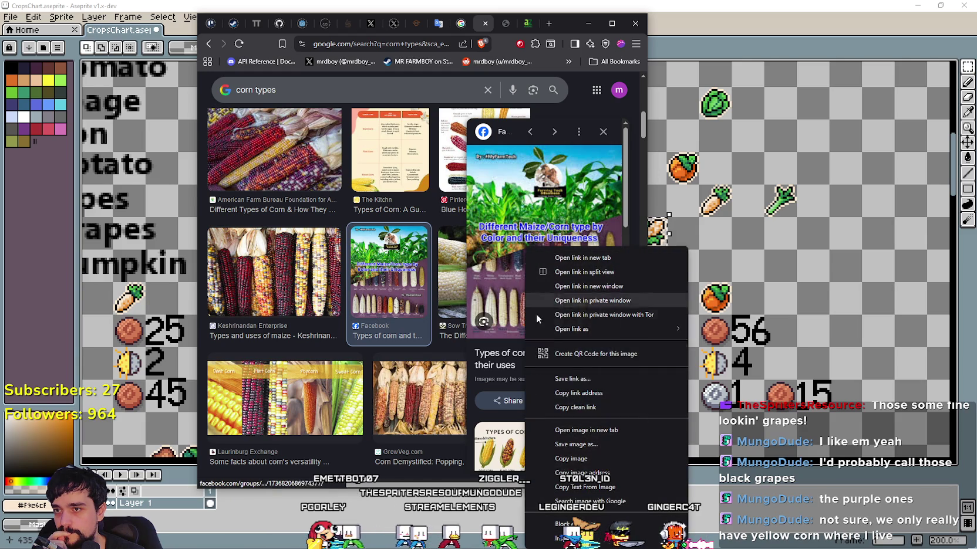
click(595, 431)
click(487, 26)
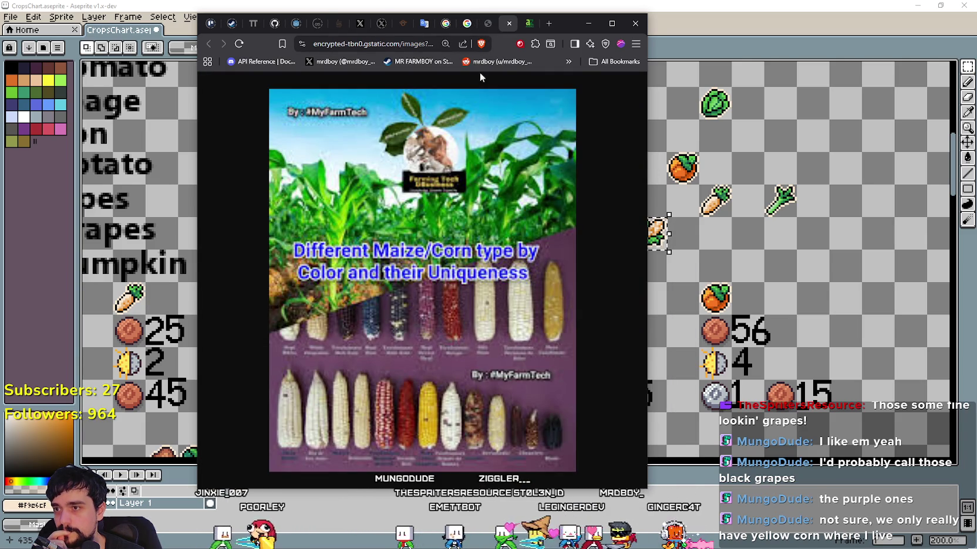
click(508, 23)
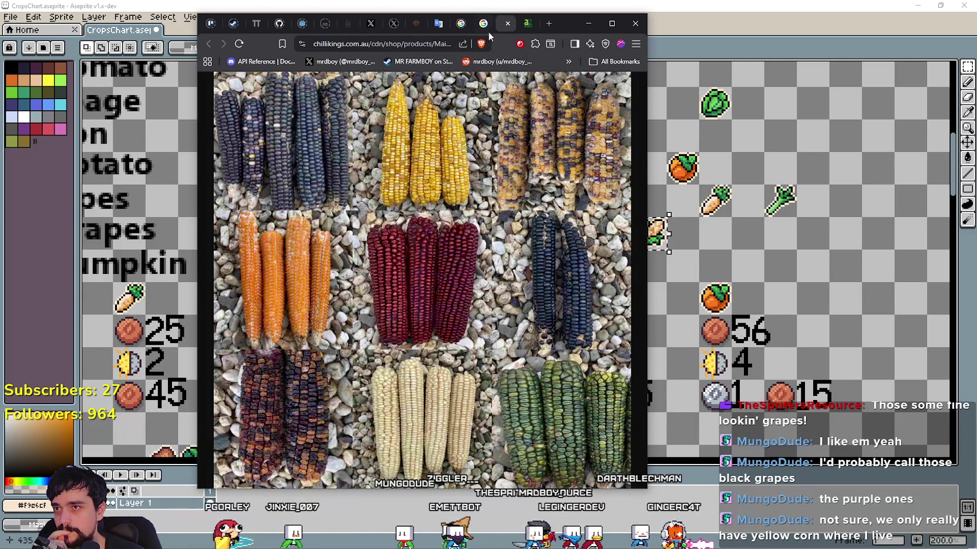
click(485, 24)
Visit the Facebook post with the types of corn chart, read through it, and close it
click(509, 352)
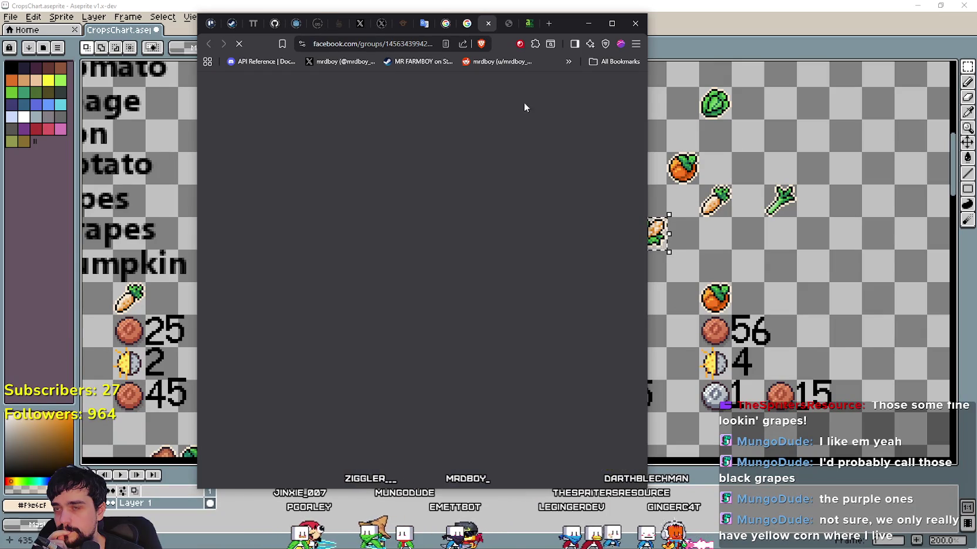
scroll(526, 217, down, 1)
scroll(469, 246, down, 4)
scroll(440, 264, down, 2)
scroll(427, 270, down, 1)
scroll(426, 270, down, 5)
scroll(427, 270, down, 5)
scroll(426, 270, down, 3)
scroll(426, 270, down, 1)
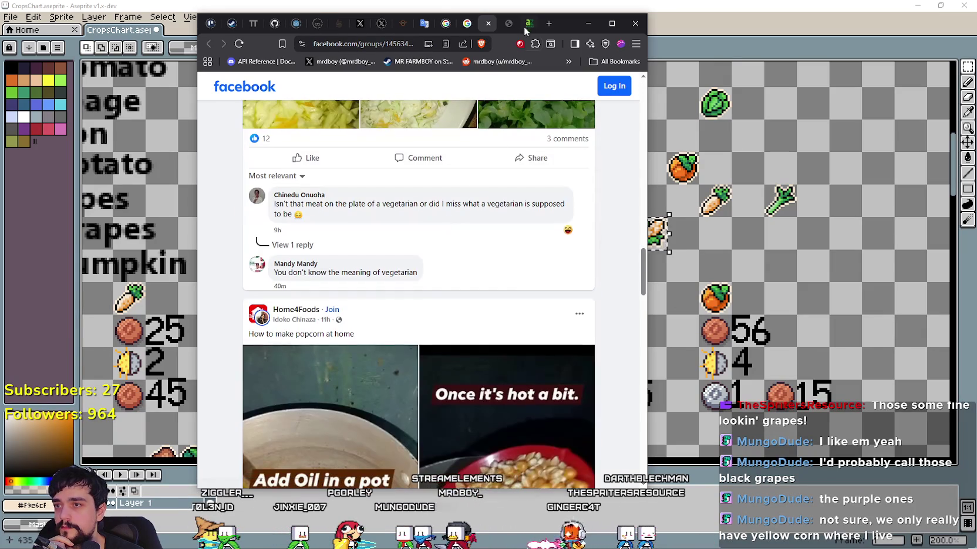
click(488, 23)
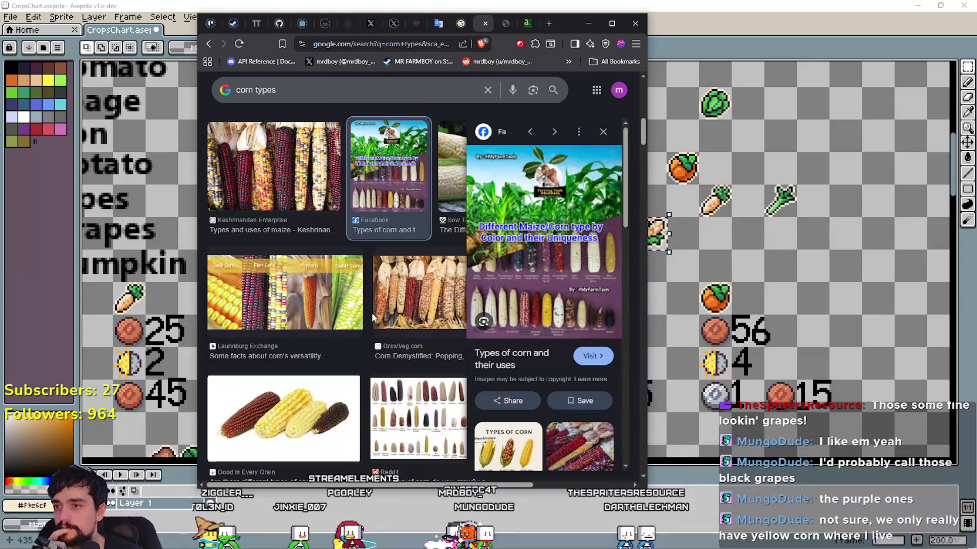
Open the Reddit corn varieties image in a new tab, review it, then close it
scroll(372, 317, down, 2)
click(418, 317)
right_click(531, 185)
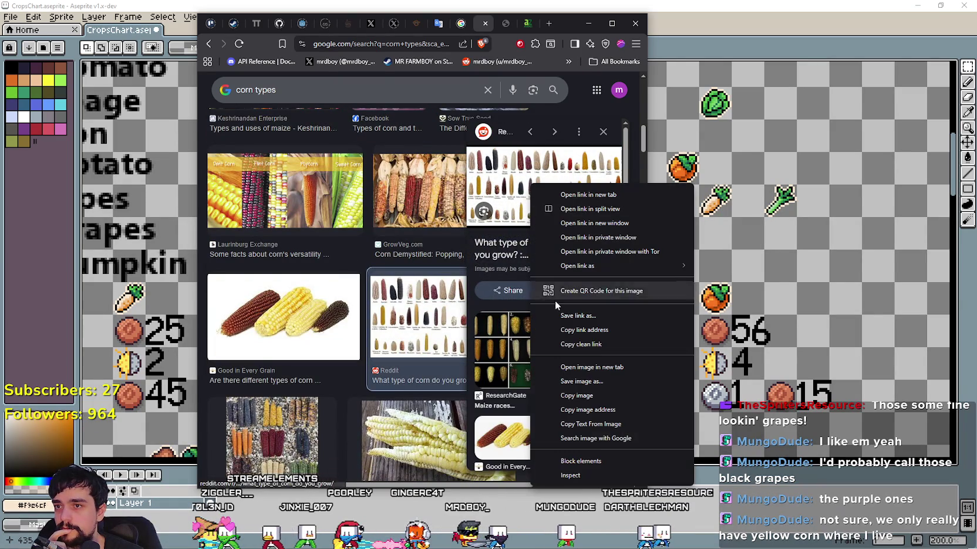
click(576, 368)
click(488, 27)
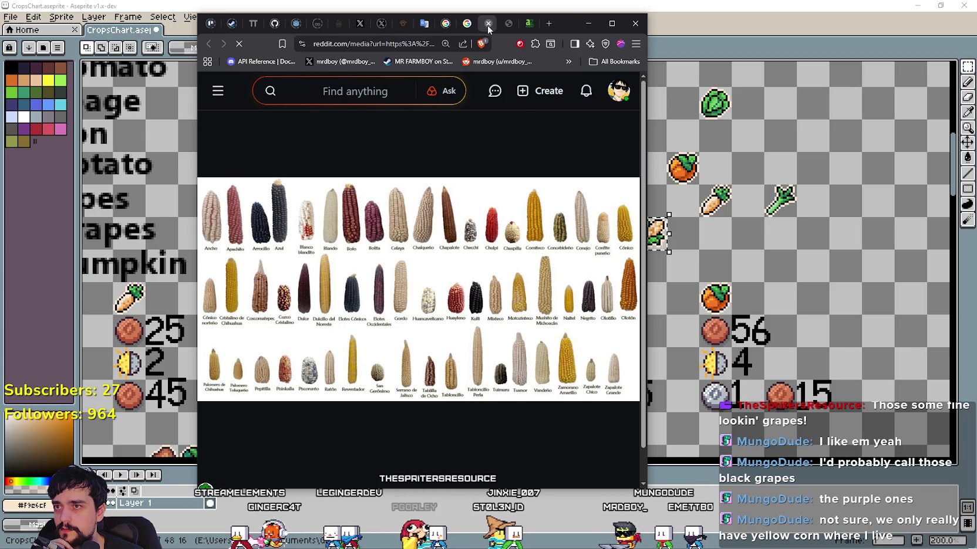
key(ctrl+w)
scroll(347, 310, down, 3)
scroll(303, 231, up, 2)
scroll(303, 230, down, 3)
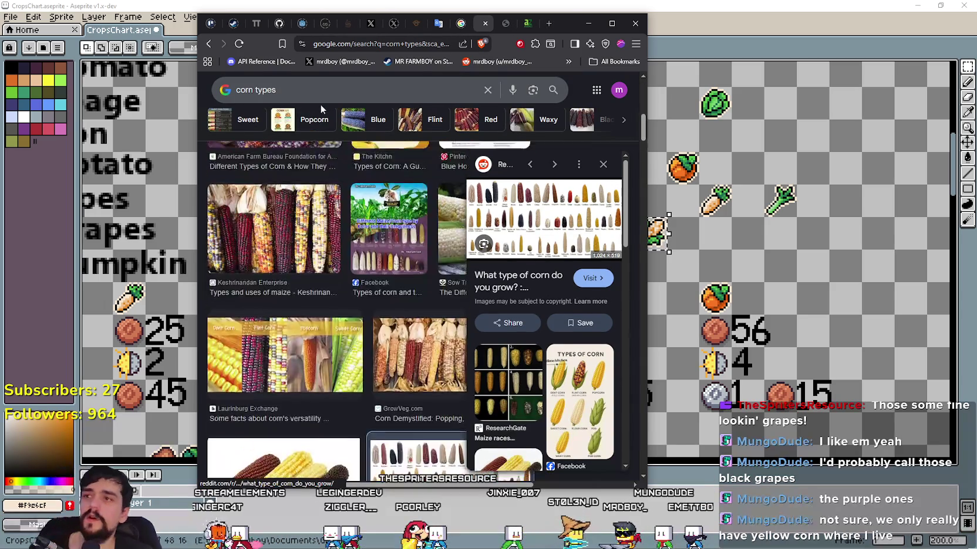
click(325, 89)
Search for 'corn types pixel art' and browse the image results
text(pixel ar)
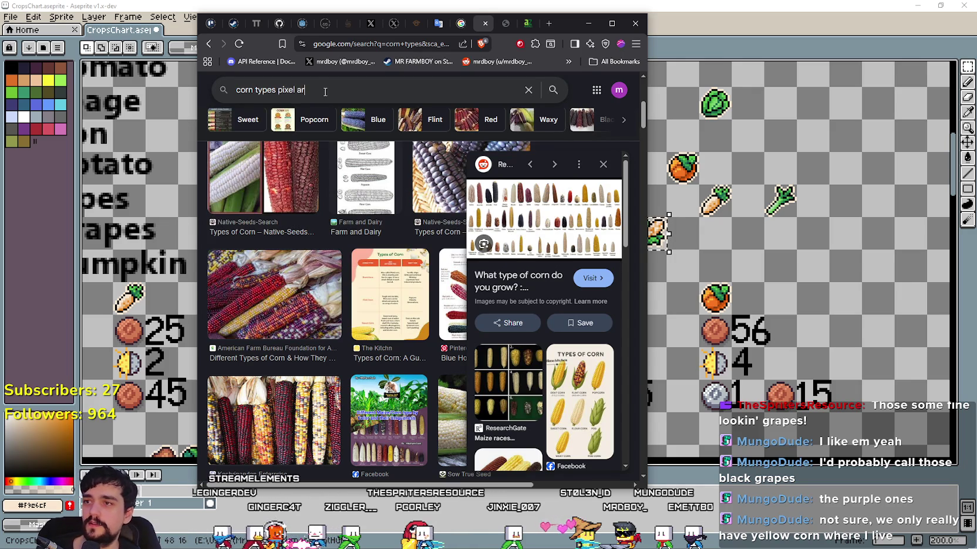
text(t)
key(Return)
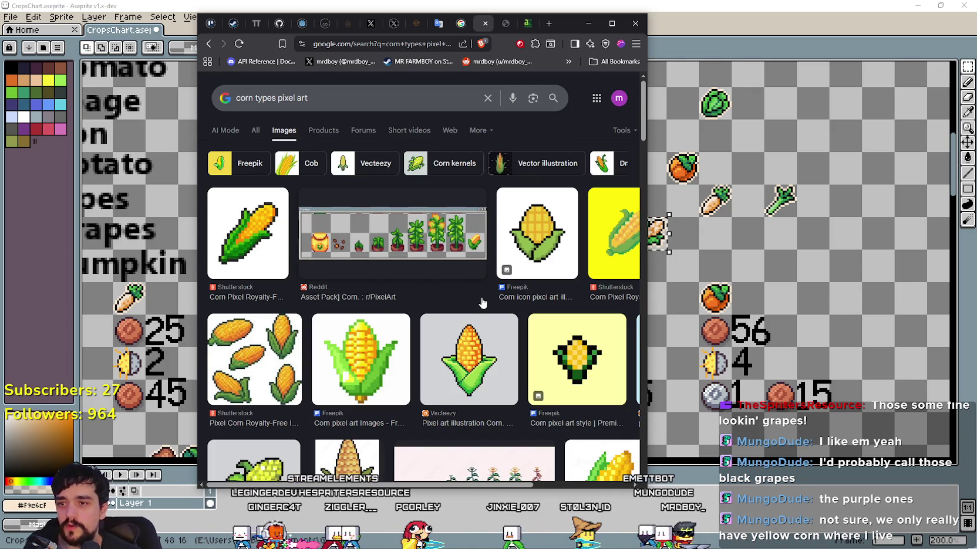
scroll(433, 283, down, 2)
scroll(458, 352, down, 2)
scroll(486, 443, down, 4)
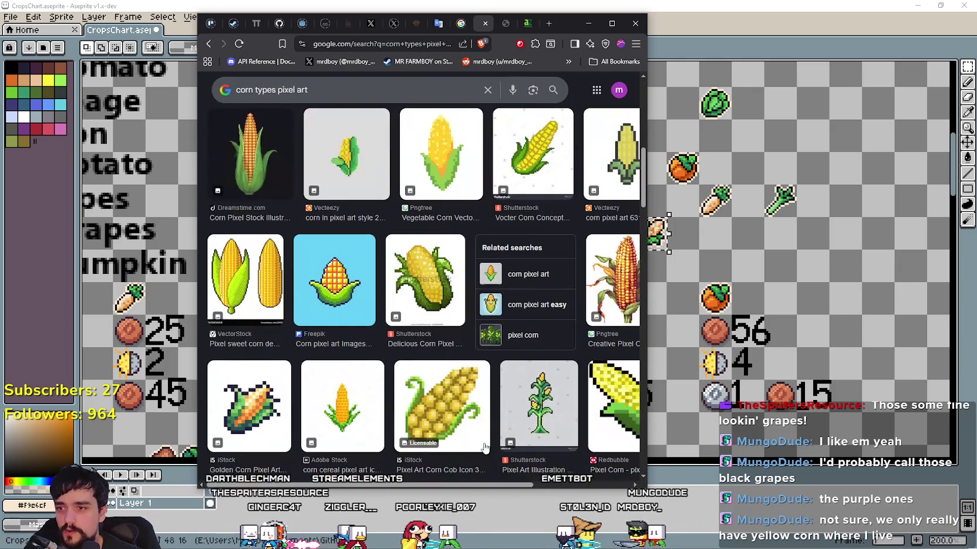
scroll(566, 384, right, 2)
scroll(565, 384, down, 2)
scroll(562, 405, down, 2)
scroll(559, 429, down, 2)
scroll(556, 450, down, 2)
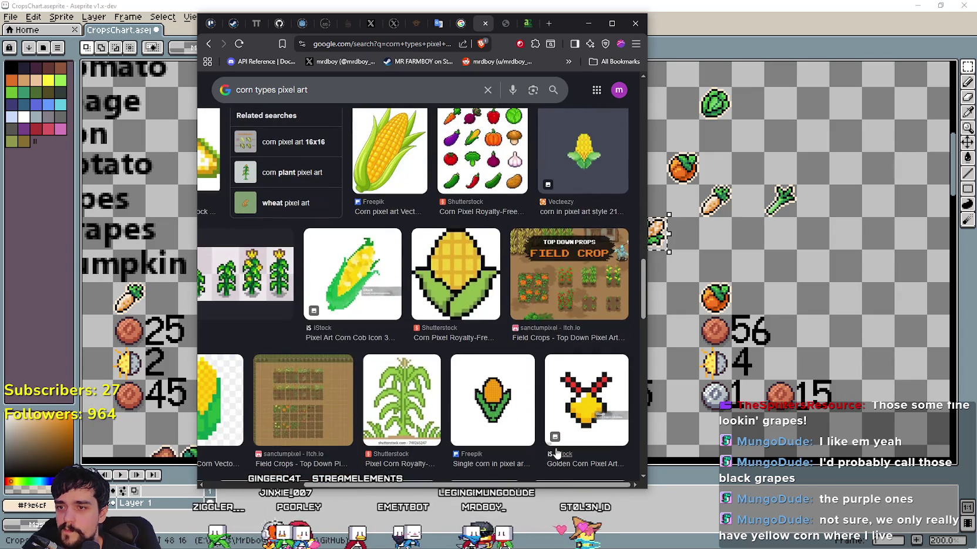
scroll(481, 446, down, 2)
scroll(399, 434, down, 2)
scroll(343, 423, down, 2)
scroll(343, 422, down, 3)
scroll(346, 418, down, 3)
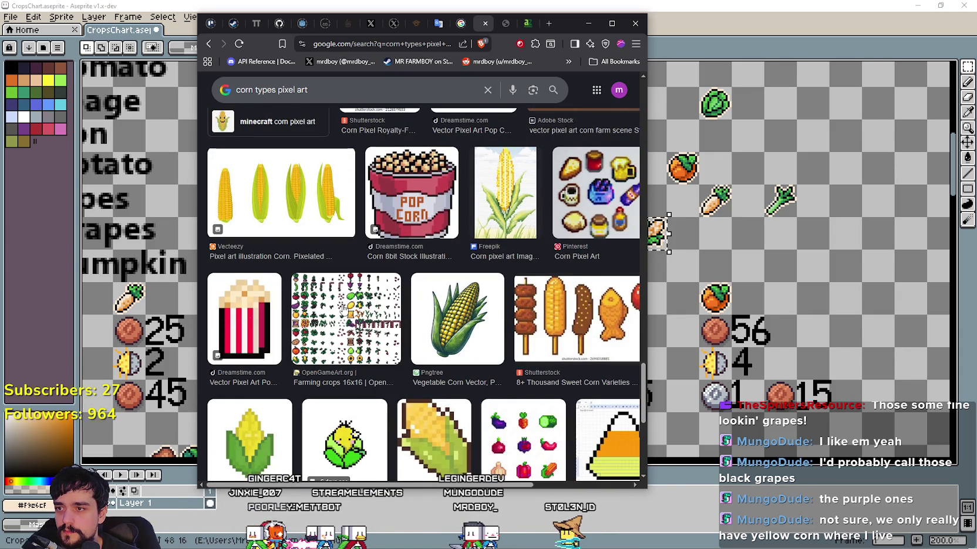
Preview the Farming crops 16x16 sprite sheet and its related images, then close the preview
click(344, 306)
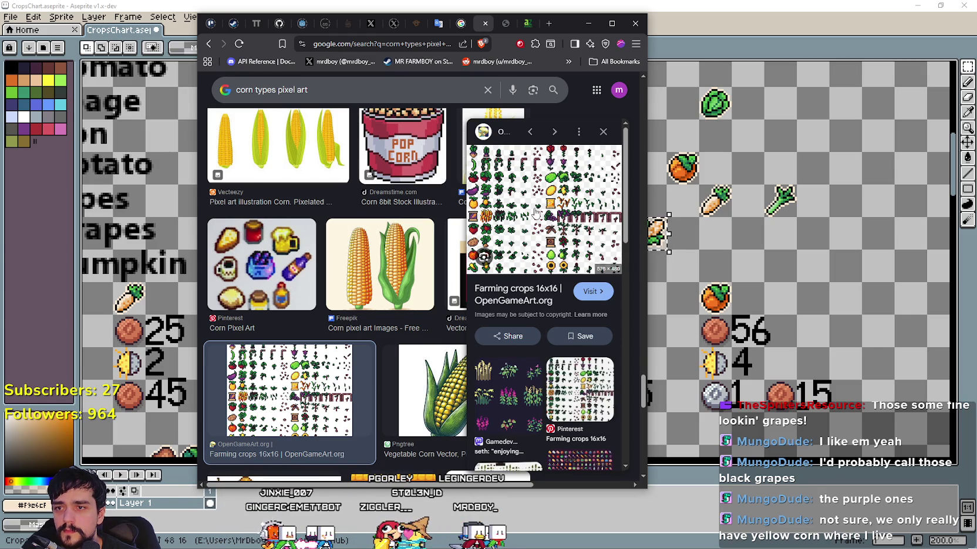
scroll(556, 370, down, 2)
scroll(553, 381, down, 1)
scroll(553, 381, down, 2)
scroll(529, 370, down, 2)
scroll(514, 356, down, 2)
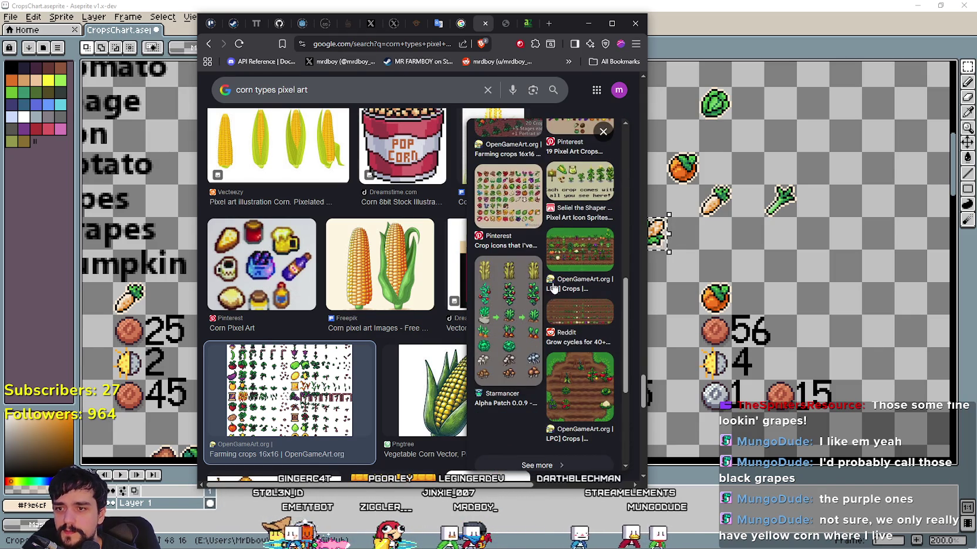
scroll(514, 356, down, 3)
scroll(389, 327, down, 5)
scroll(389, 326, down, 3)
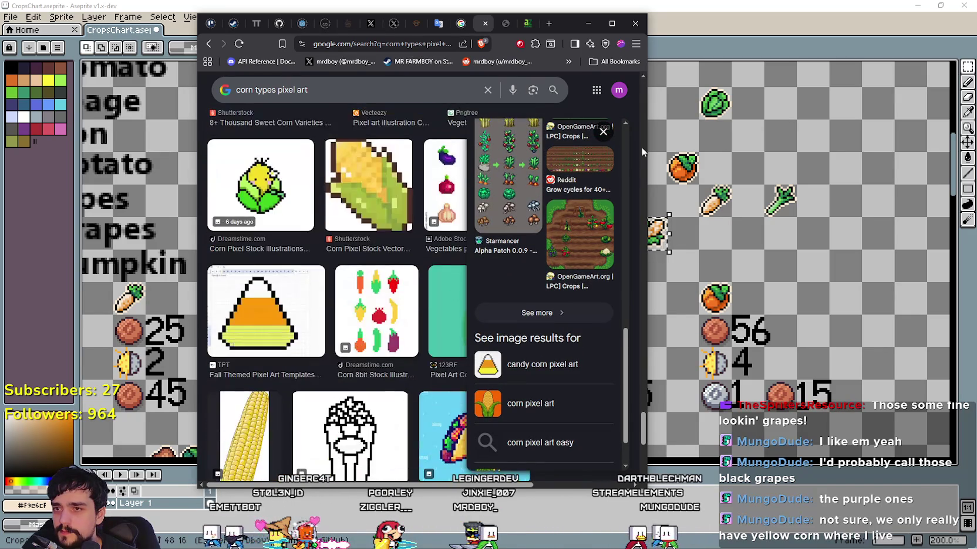
click(604, 131)
Change the query to 'corn pixel art' and run the search
scroll(411, 264, down, 3)
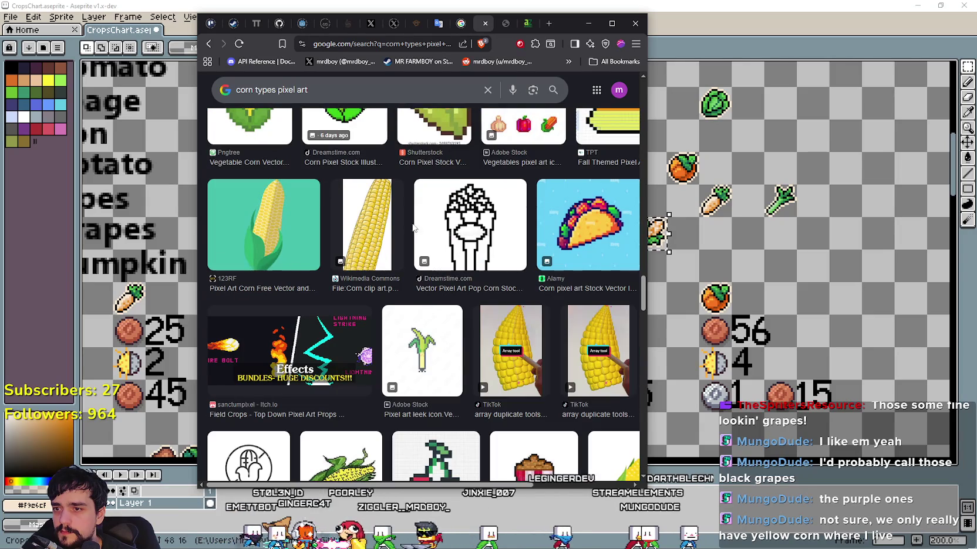
click(255, 90)
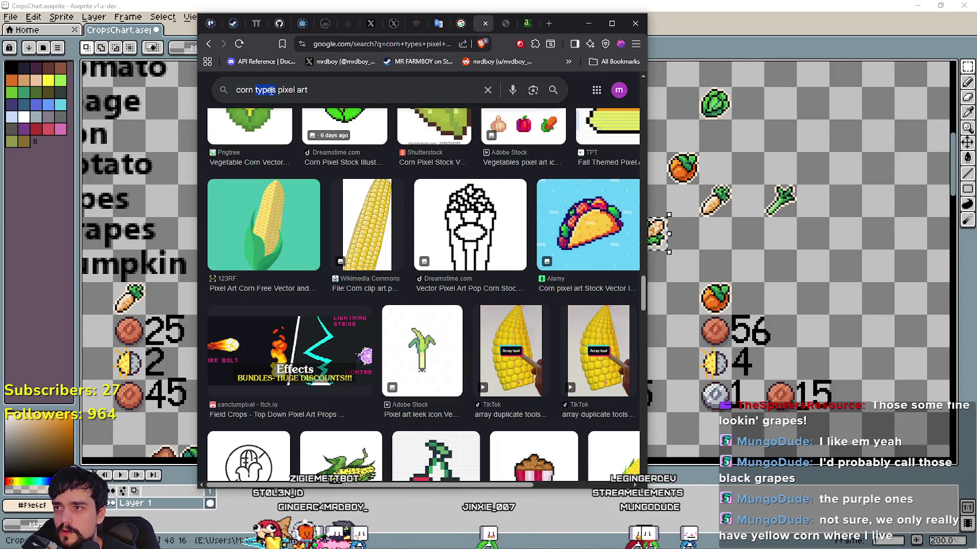
key(Return)
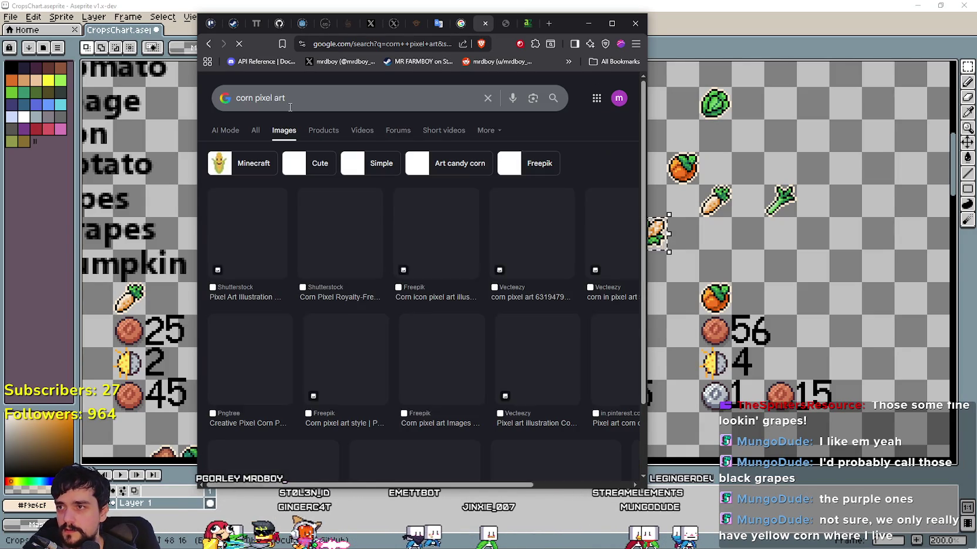
Extend the search to 'corn pixel art categories' and browse the results
scroll(411, 301, down, 10)
click(309, 88)
text(catehg)
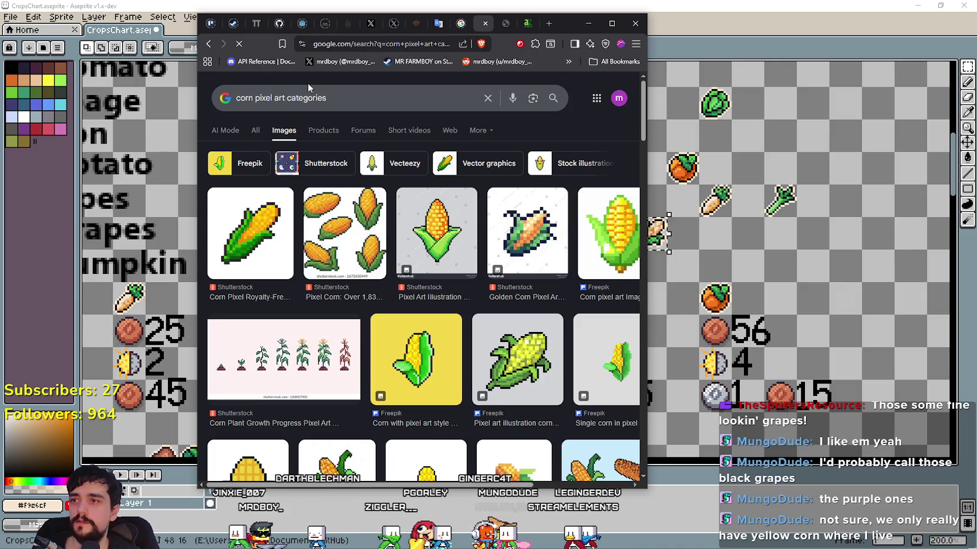
scroll(410, 264, down, 3)
scroll(546, 327, down, 3)
scroll(546, 327, down, 5)
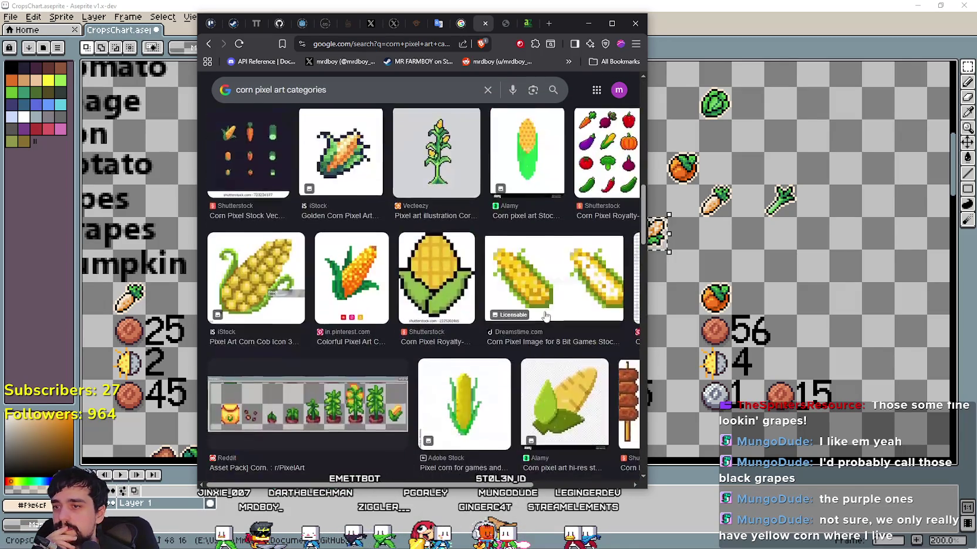
scroll(545, 317, up, 3)
scroll(543, 300, down, 3)
scroll(536, 288, down, 3)
scroll(536, 289, down, 3)
scroll(534, 286, down, 3)
scroll(533, 286, down, 2)
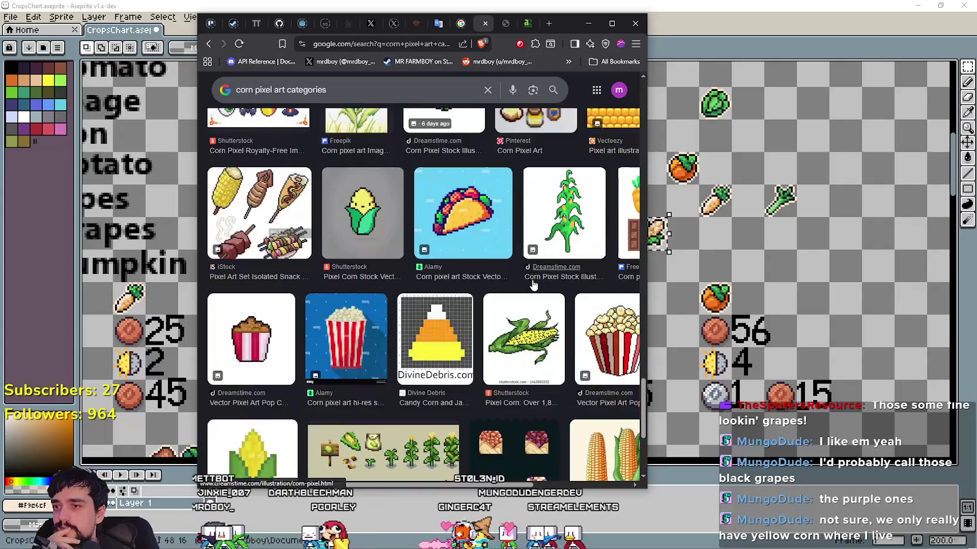
scroll(522, 280, down, 3)
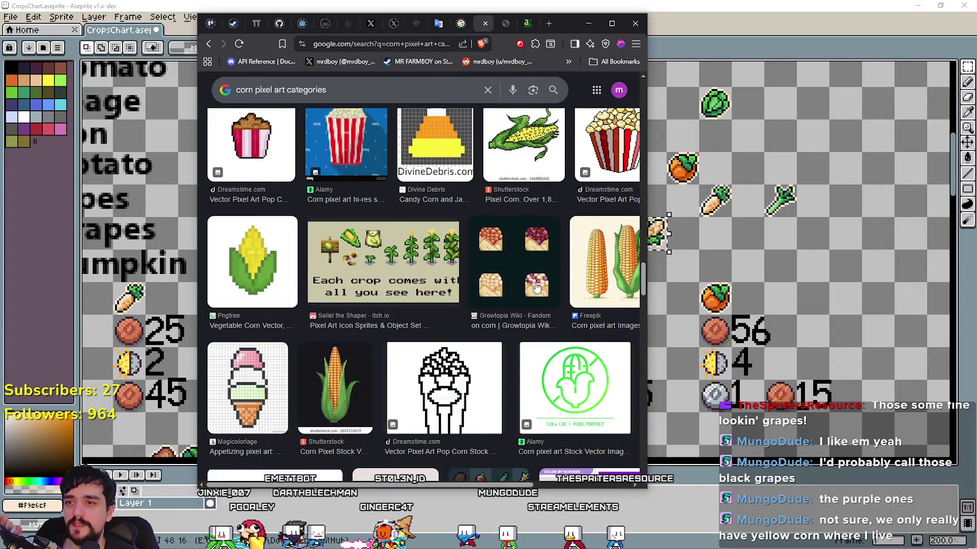
scroll(536, 289, down, 2)
scroll(531, 282, down, 2)
scroll(516, 270, down, 2)
scroll(486, 249, down, 2)
scroll(484, 248, down, 3)
scroll(482, 247, down, 1)
scroll(479, 247, down, 2)
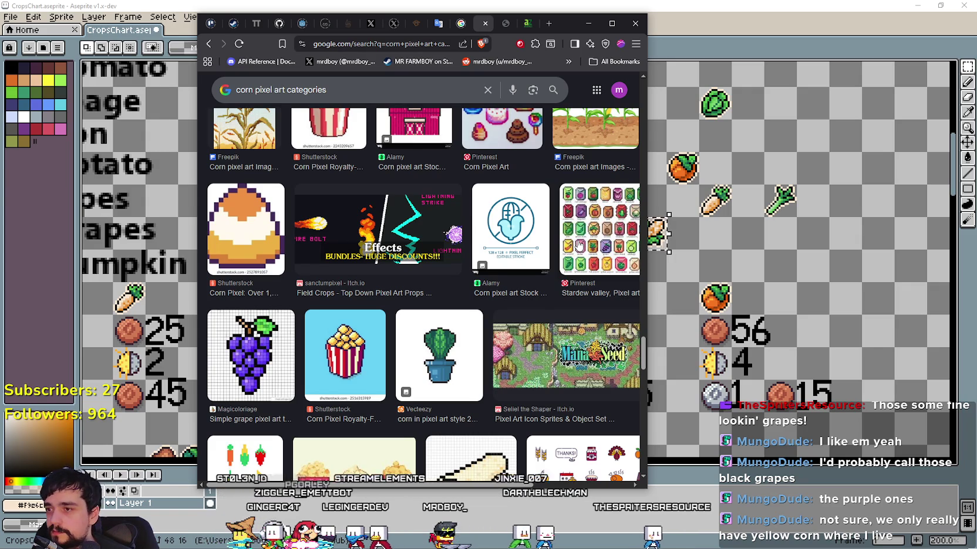
scroll(579, 245, down, 3)
scroll(579, 245, down, 3)
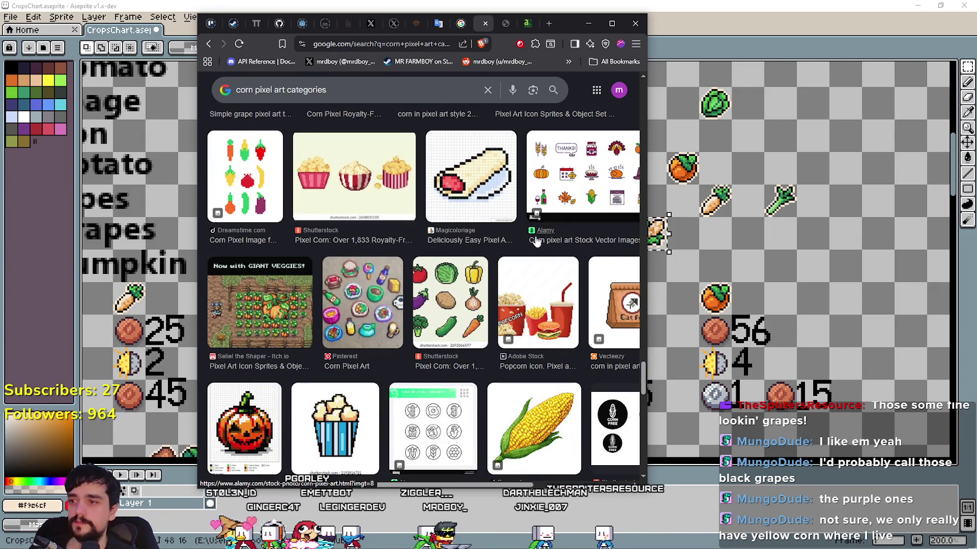
scroll(538, 243, down, 3)
scroll(522, 237, down, 3)
scroll(502, 232, down, 3)
scroll(499, 232, down, 5)
scroll(491, 230, up, 3)
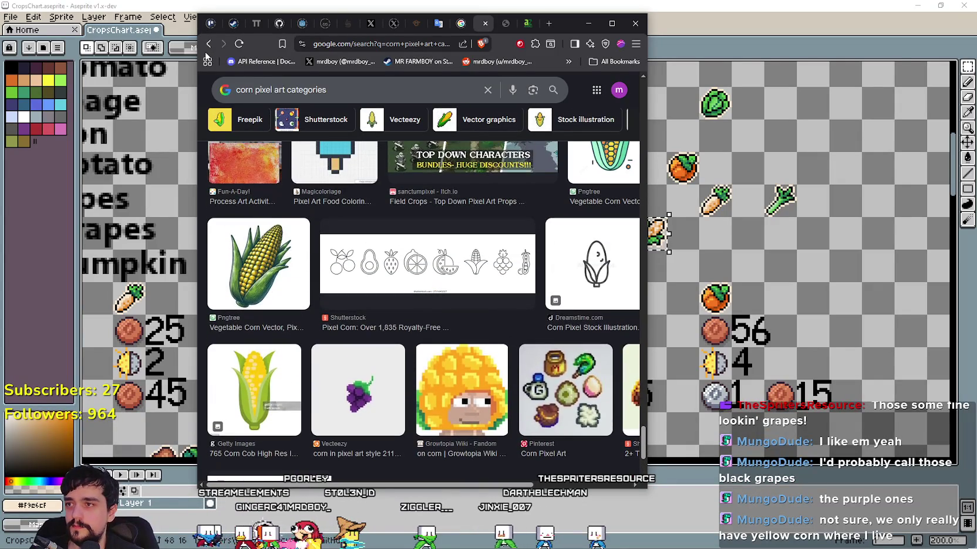
Go back to the earlier results and replace the query with 'corn types'
click(211, 44)
click(303, 90)
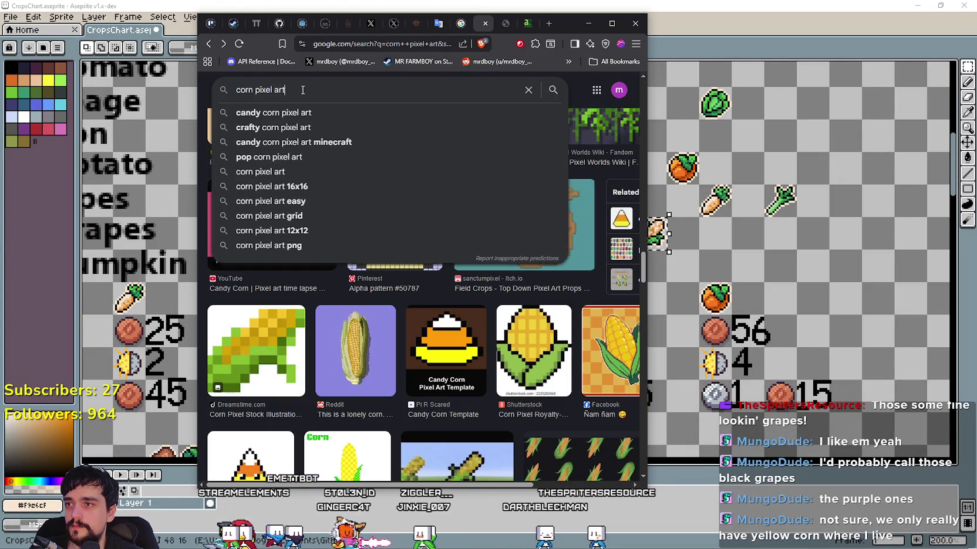
key(BackSpace)
text(corn types)
key(Return)
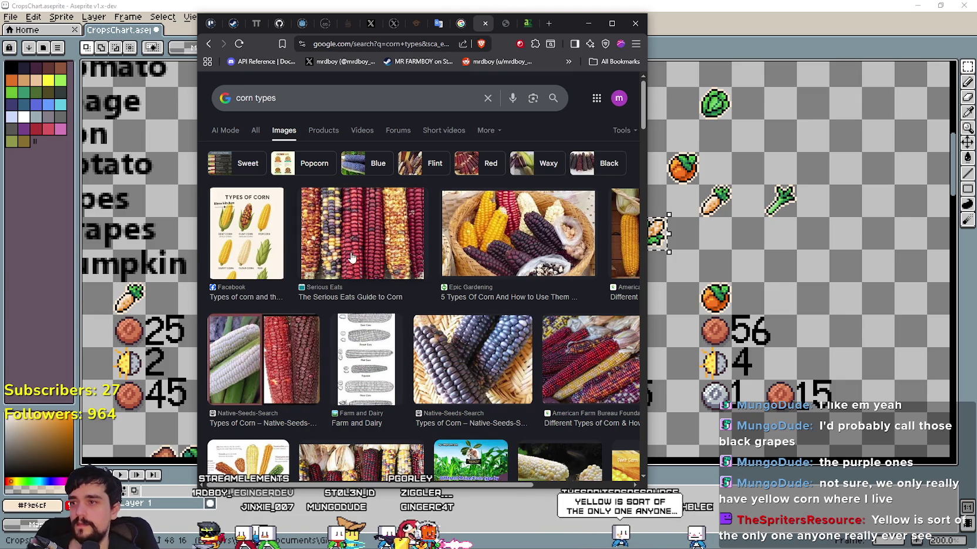
Preview corn image results and open the Epic Gardening corn types article
scroll(460, 298, down, 2)
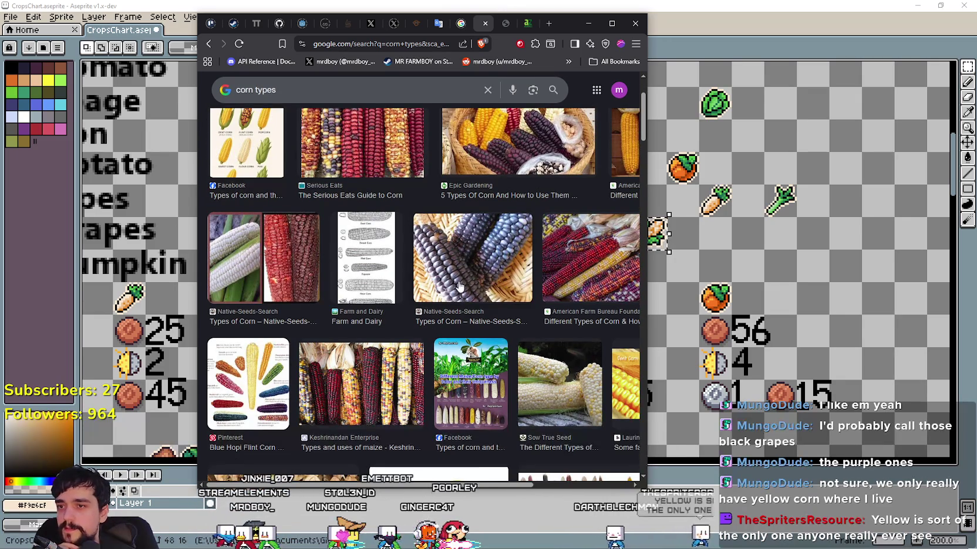
click(472, 266)
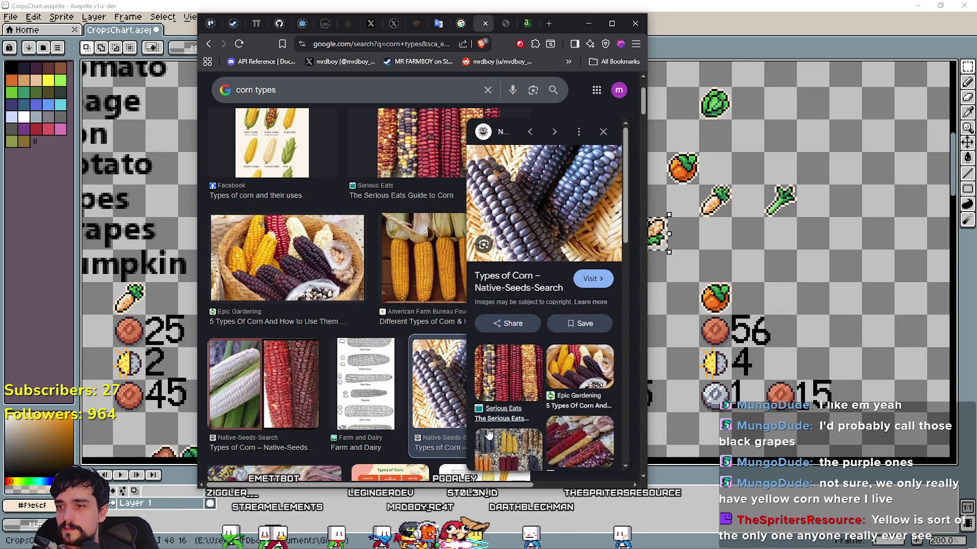
scroll(495, 430, down, 1)
click(568, 335)
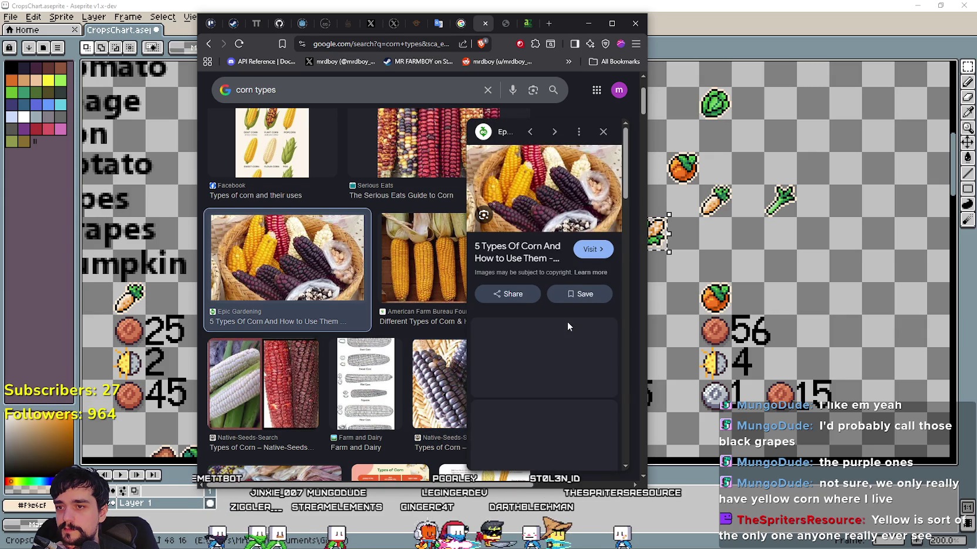
click(535, 259)
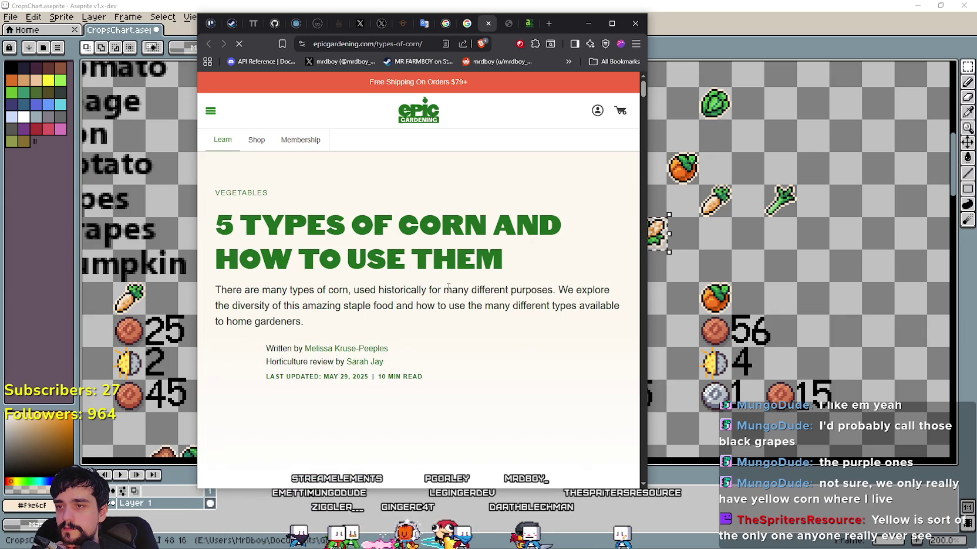
Scroll down the article to the Flour Corn heading and highlight it
scroll(487, 329, down, 3)
scroll(483, 330, down, 3)
scroll(422, 299, down, 3)
scroll(352, 270, down, 2)
scroll(286, 245, down, 1)
scroll(284, 244, down, 1)
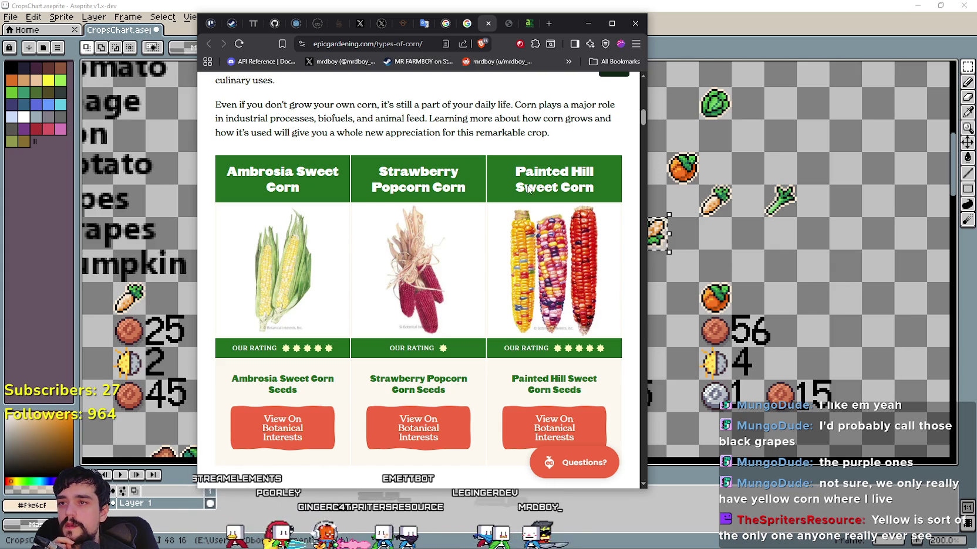
scroll(554, 211, down, 1)
scroll(549, 235, down, 2)
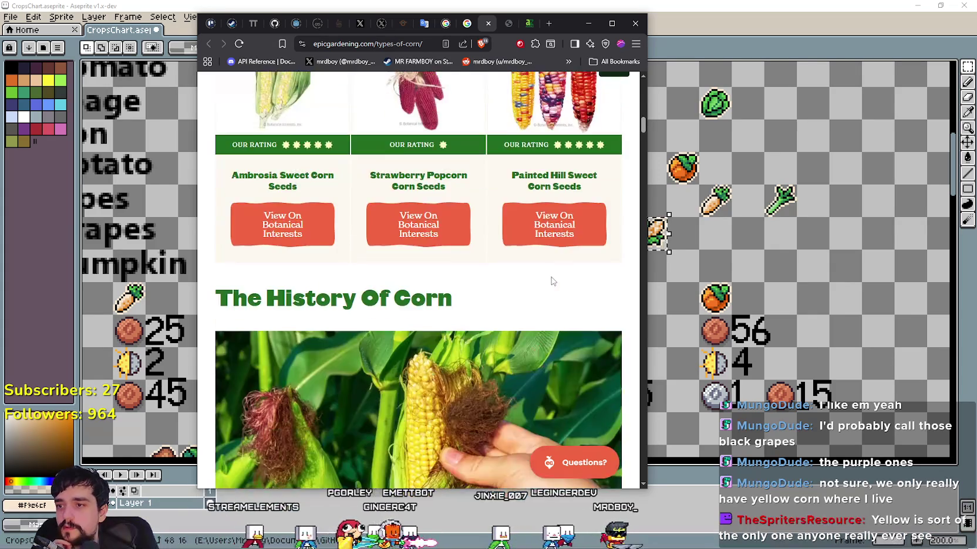
scroll(541, 258, down, 2)
scroll(539, 258, down, 4)
scroll(534, 250, down, 5)
scroll(516, 241, down, 2)
scroll(502, 238, down, 6)
scroll(490, 234, down, 3)
scroll(487, 233, down, 5)
scroll(484, 228, down, 4)
scroll(483, 229, down, 4)
scroll(482, 229, down, 3)
scroll(483, 230, down, 5)
scroll(479, 229, down, 2)
scroll(478, 229, down, 1)
double_click(270, 229)
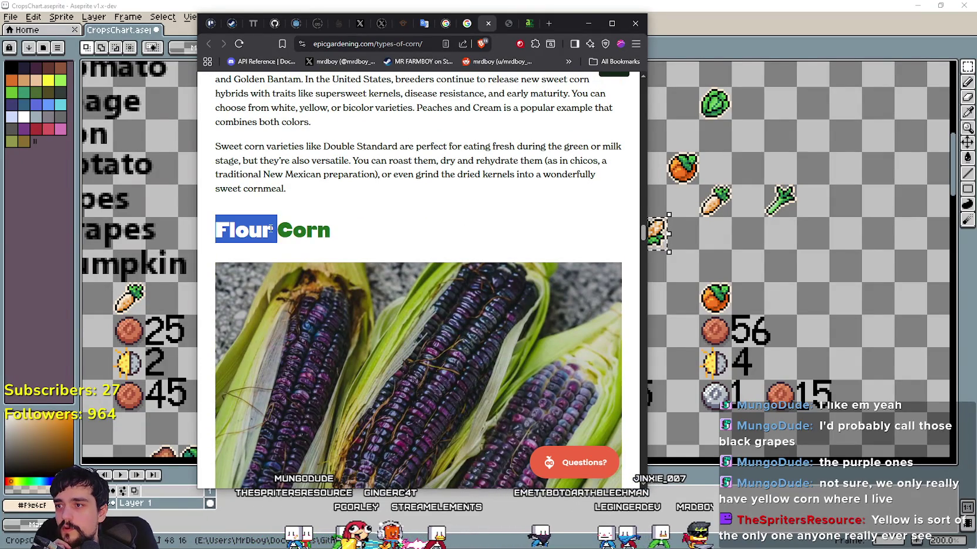
triple_click(275, 228)
scroll(385, 363, down, 4)
scroll(385, 363, down, 1)
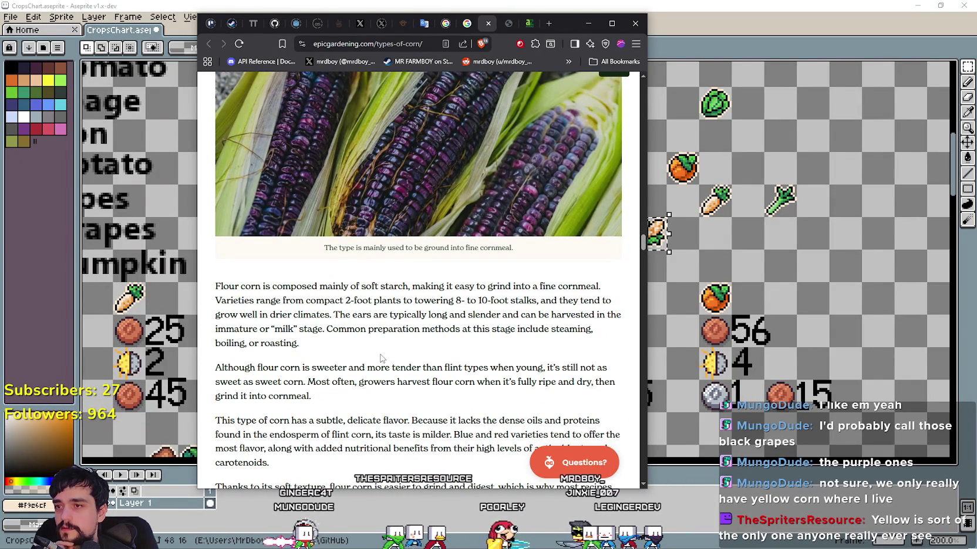
Read the flour corn Varieties section, then return to the CropsChart sprite sheet
scroll(381, 358, up, 3)
scroll(352, 346, up, 2)
click(289, 333)
double_click(251, 330)
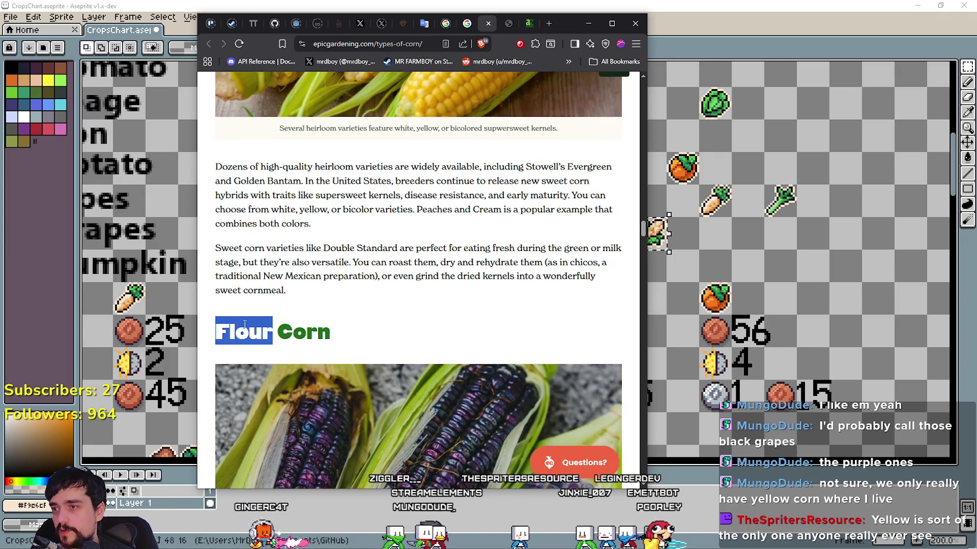
scroll(264, 311, down, 2)
scroll(272, 305, down, 1)
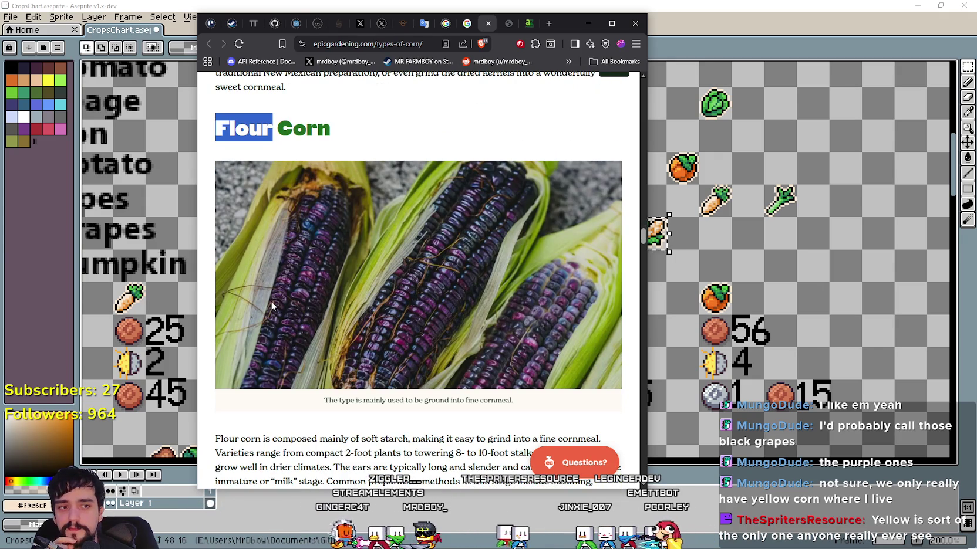
scroll(271, 306, down, 2)
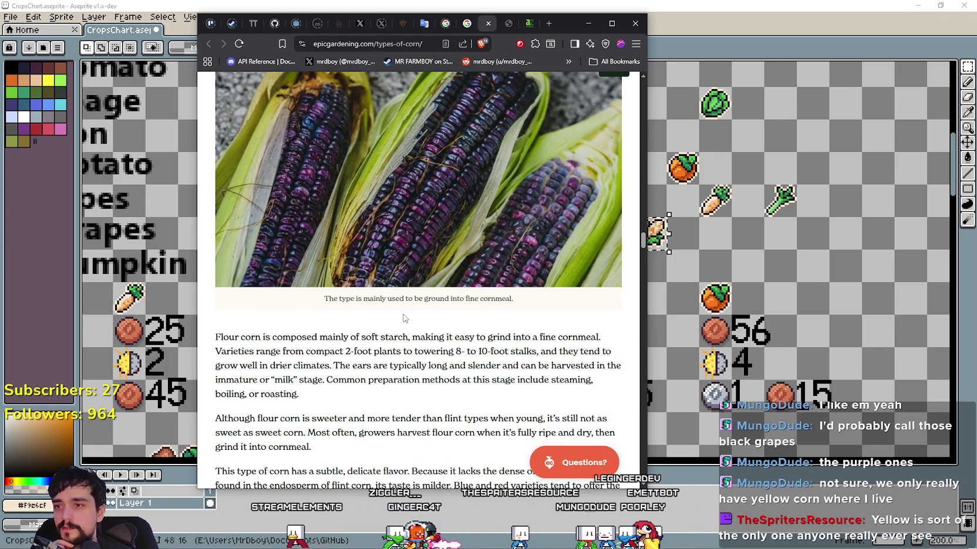
scroll(403, 320, up, 2)
scroll(315, 295, down, 3)
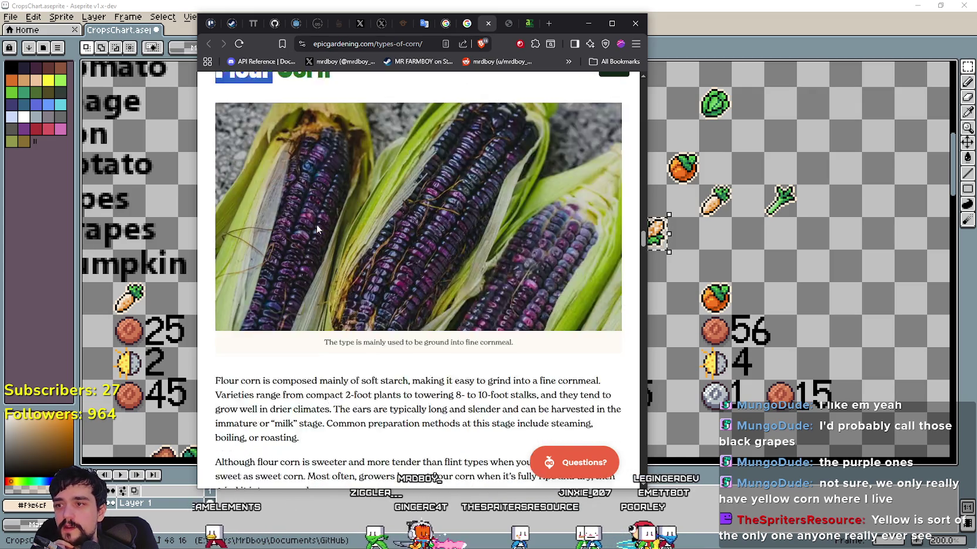
scroll(352, 288, up, 2)
scroll(369, 278, up, 5)
scroll(369, 278, up, 1)
scroll(411, 234, up, 3)
scroll(398, 201, down, 4)
scroll(404, 356, down, 3)
scroll(425, 336, up, 5)
scroll(462, 243, up, 3)
scroll(462, 245, up, 1)
scroll(464, 293, down, 5)
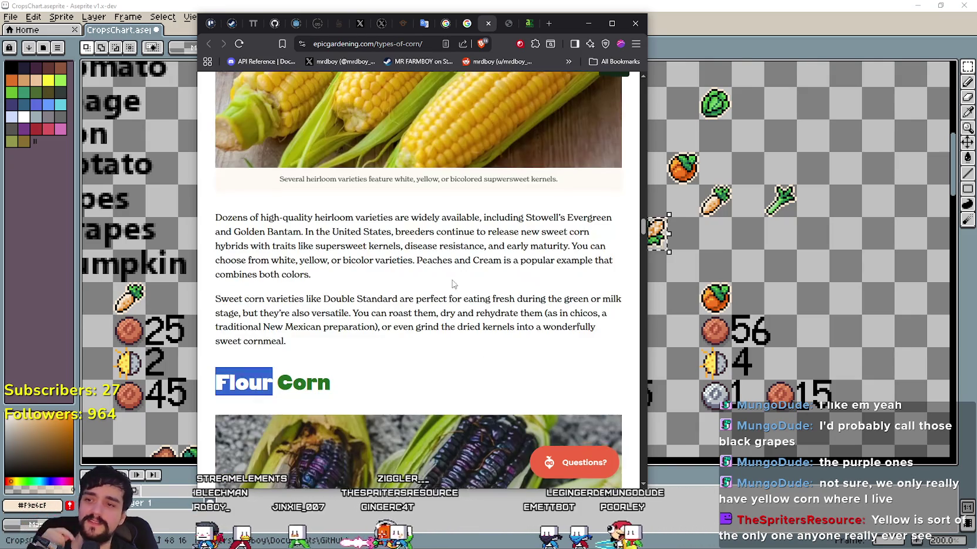
scroll(411, 343, down, 4)
scroll(387, 298, down, 4)
scroll(382, 308, down, 5)
scroll(375, 318, down, 5)
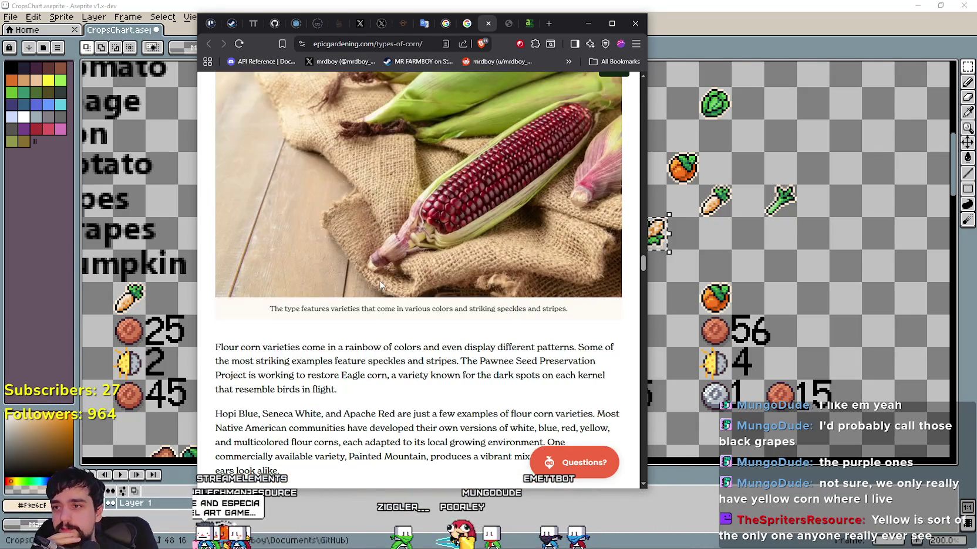
scroll(380, 285, up, 3)
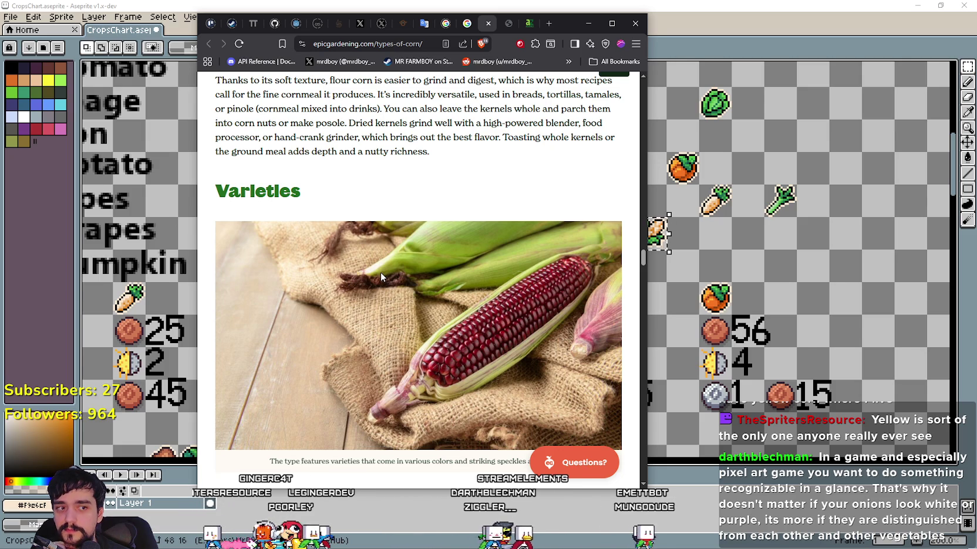
scroll(380, 272, down, 5)
click(731, 14)
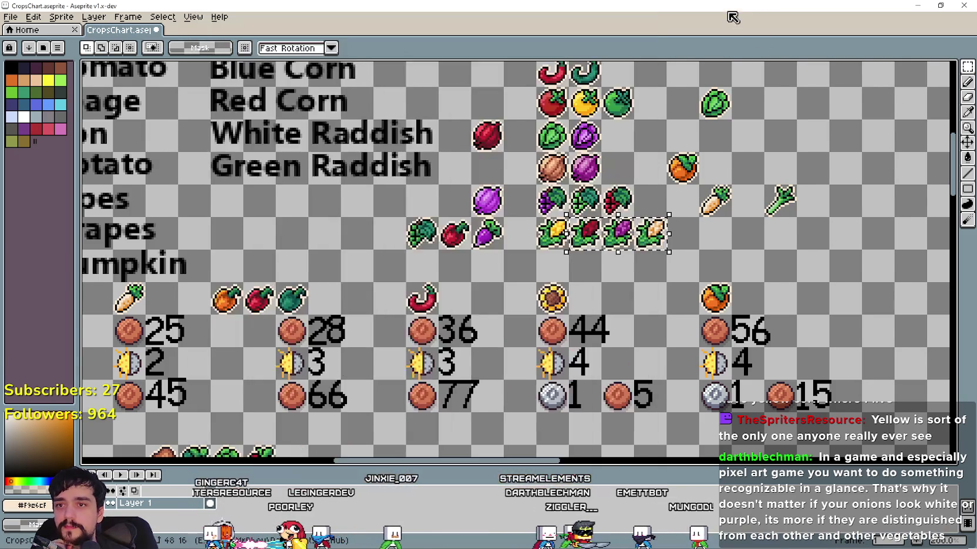
Delete the red corn sprite and shift the purple and white corn one cell left
scroll(613, 249, down, 2)
scroll(579, 246, up, 2)
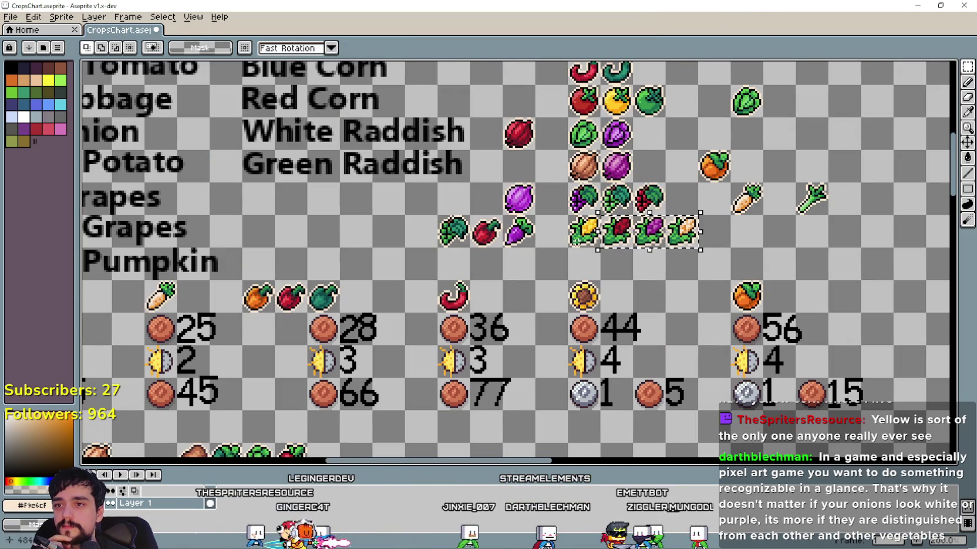
scroll(576, 240, down, 1)
scroll(528, 281, down, 1)
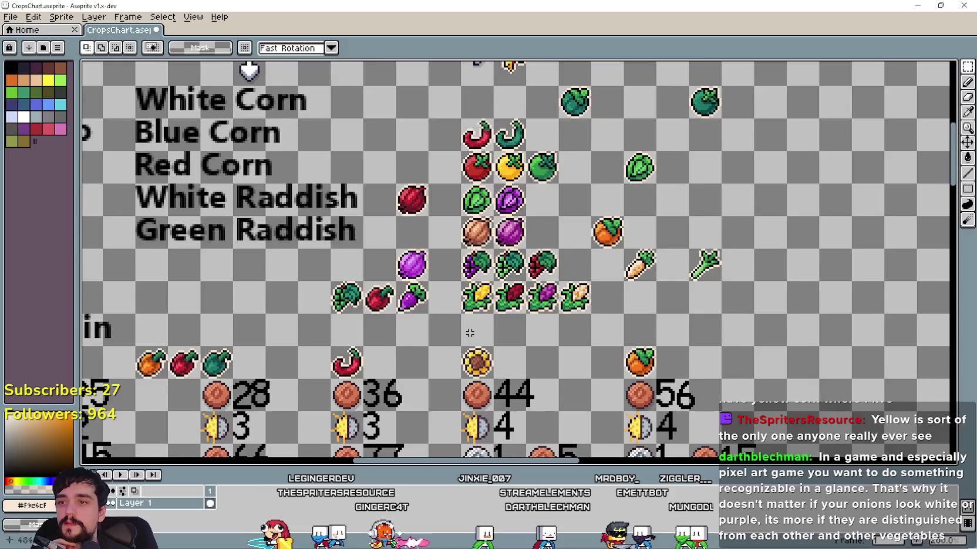
scroll(519, 307, down, 1)
scroll(500, 318, up, 3)
click(474, 304)
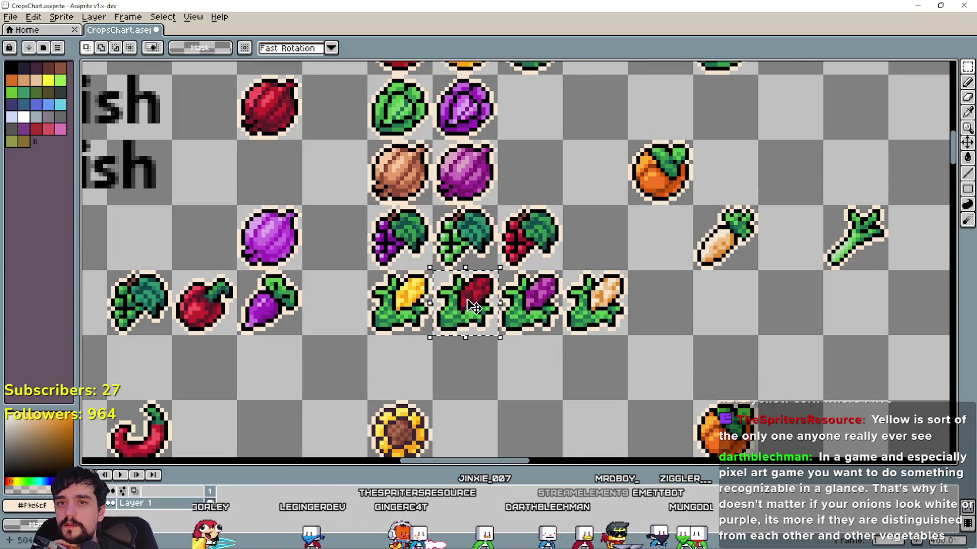
key(Delete)
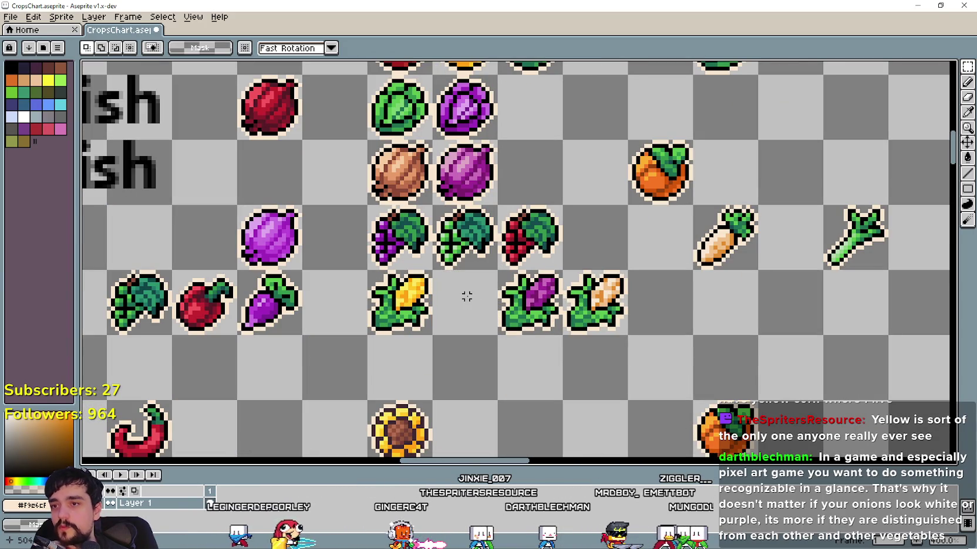
mouse_move(531, 288)
mouse_down()
mouse_move(592, 308)
mouse_move(518, 317)
mouse_up()
key(Return)
Select the green chili cell, pan to the crop name labels, and paste the onion icon
scroll(348, 312, down, 3)
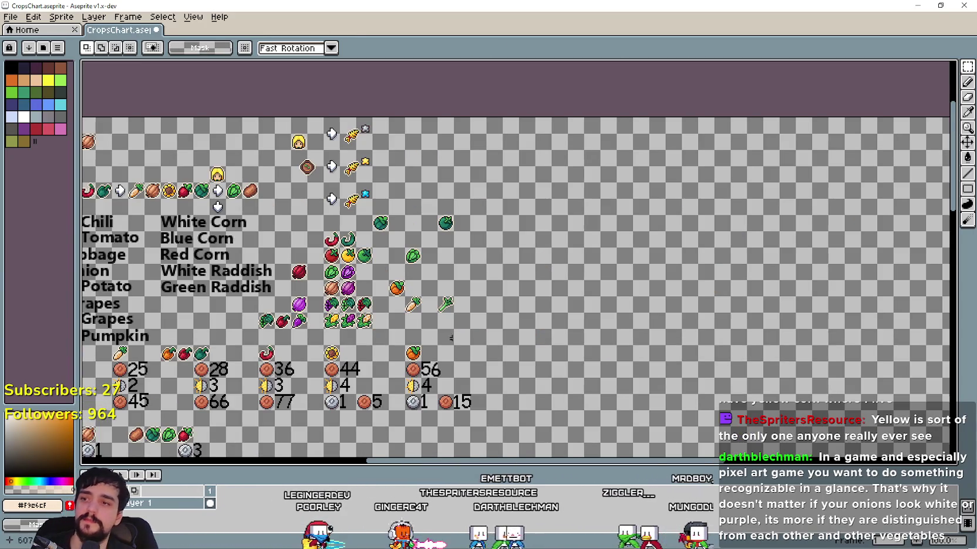
scroll(578, 315, up, 2)
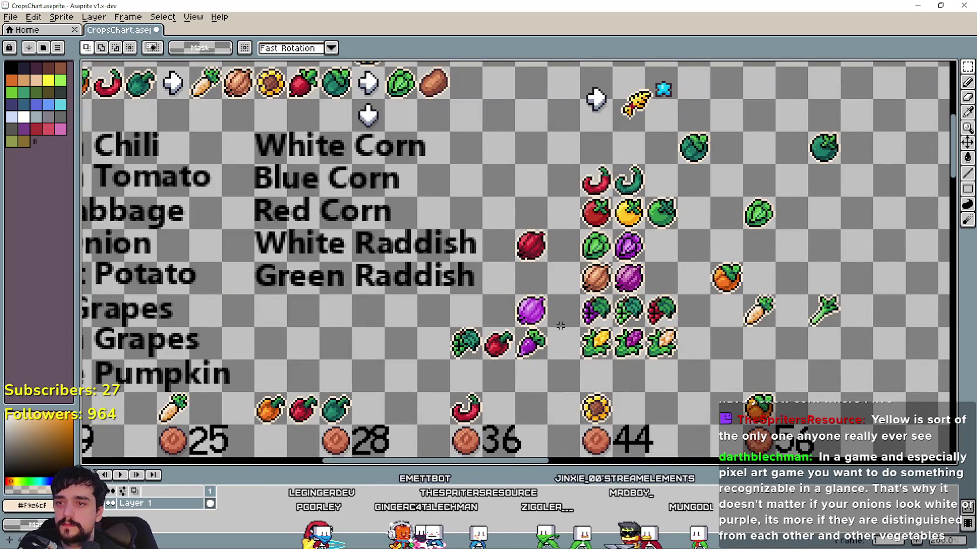
drag(627, 179, 631, 206)
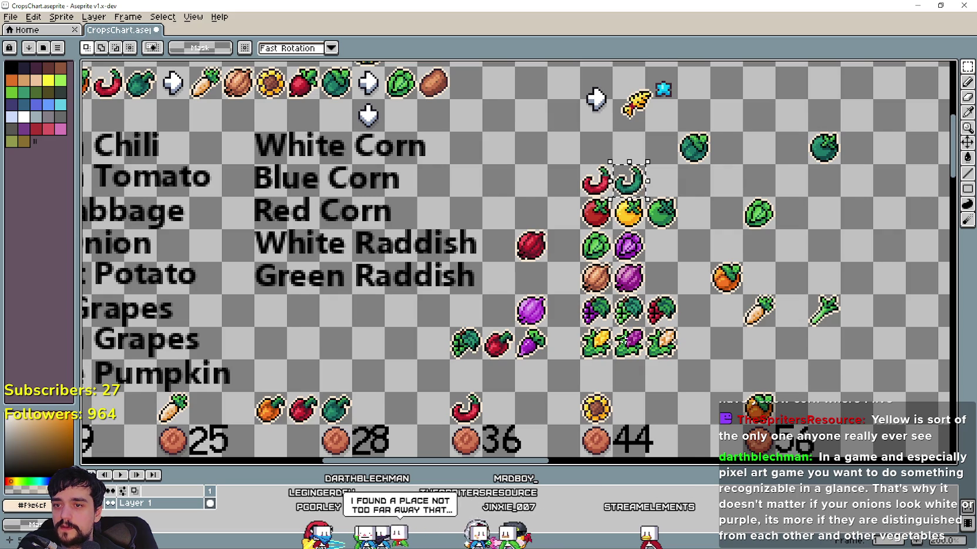
scroll(558, 335, down, 1)
scroll(540, 323, up, 2)
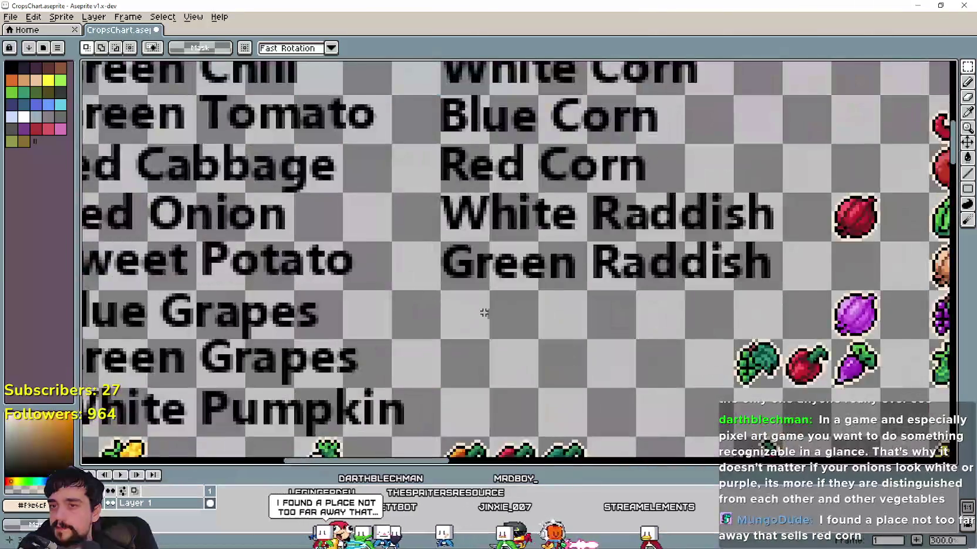
scroll(538, 321, down, 1)
drag(539, 321, 370, 291)
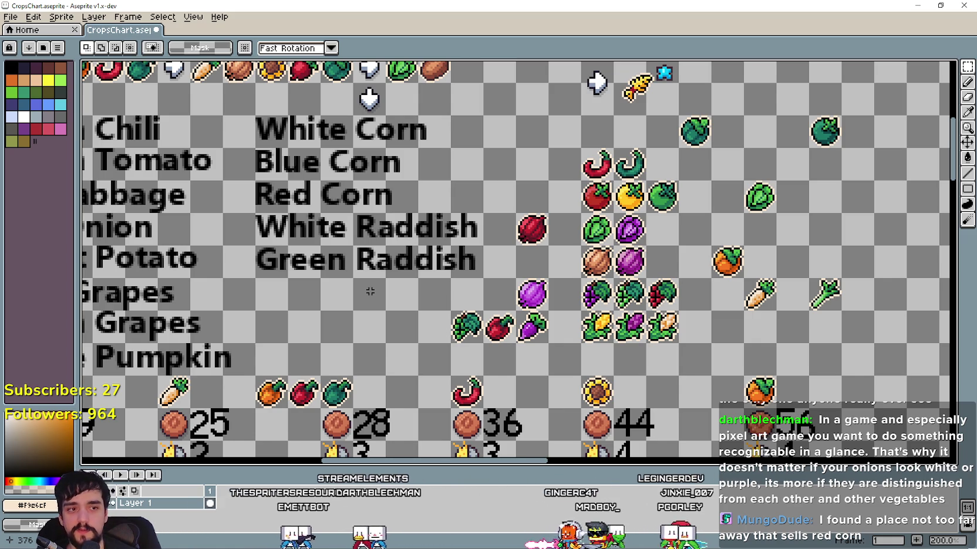
scroll(378, 265, down, 2)
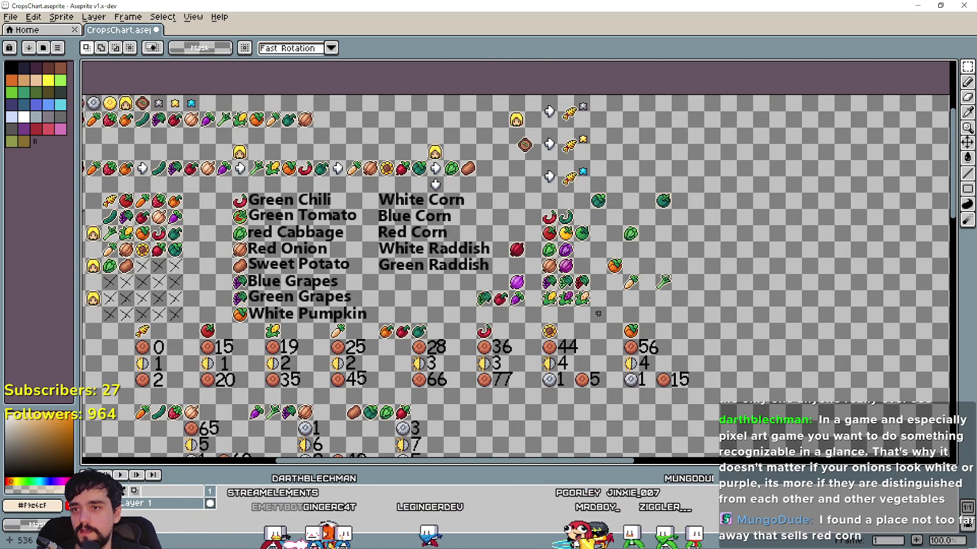
scroll(597, 315, up, 1)
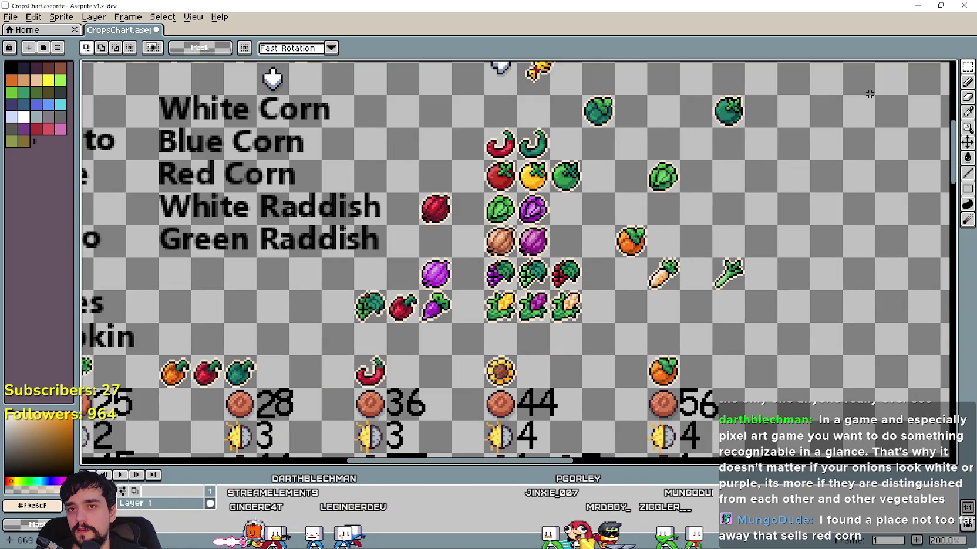
scroll(535, 149, down, 2)
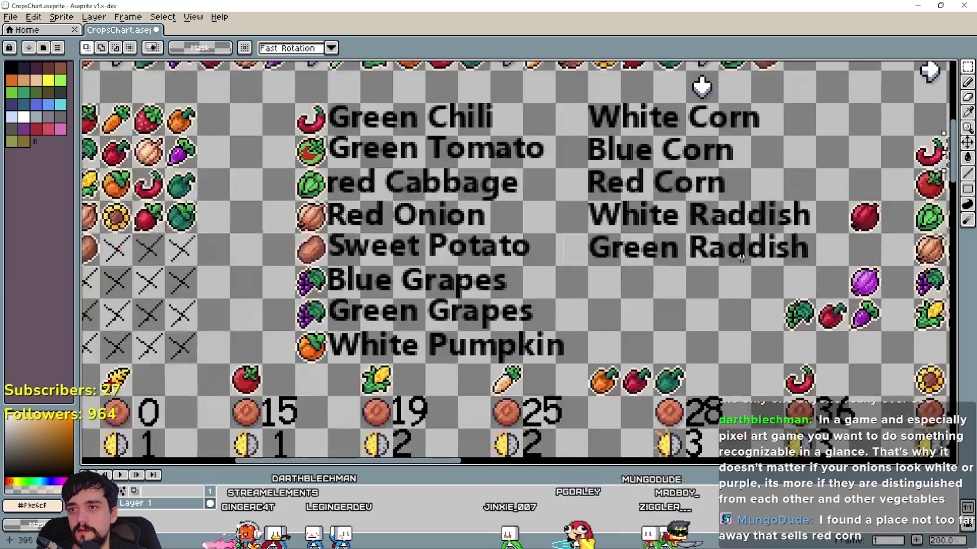
scroll(543, 235, up, 2)
key(ctrl+v)
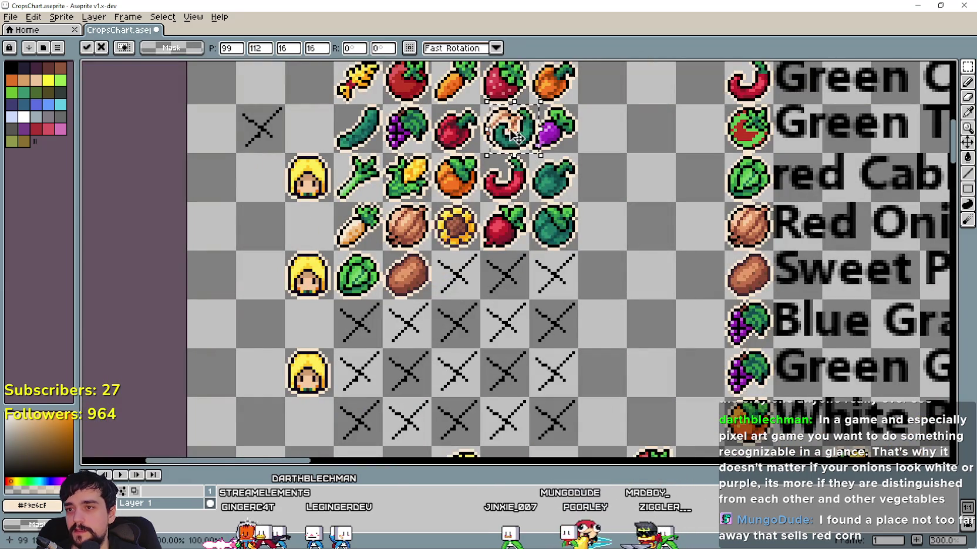
Commit the pasted onion and erase the placeholder X marks in the left grid
key(Return)
drag(431, 251, 578, 349)
key(Delete)
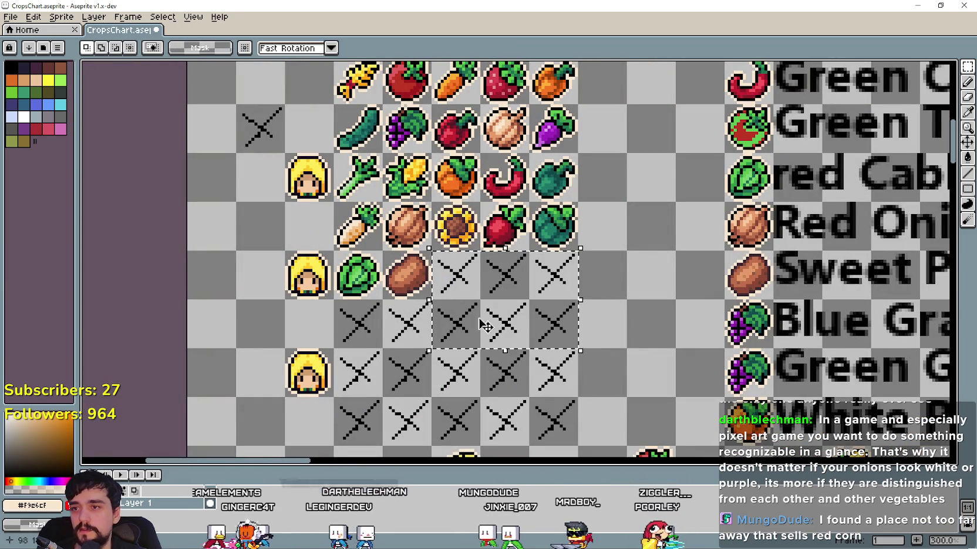
key(ctrl+d)
drag(437, 323, 355, 324)
Copy the green chili icon and place it beside the sweet potato
scroll(354, 324, down, 2)
scroll(838, 242, up, 1)
scroll(838, 242, up, 1)
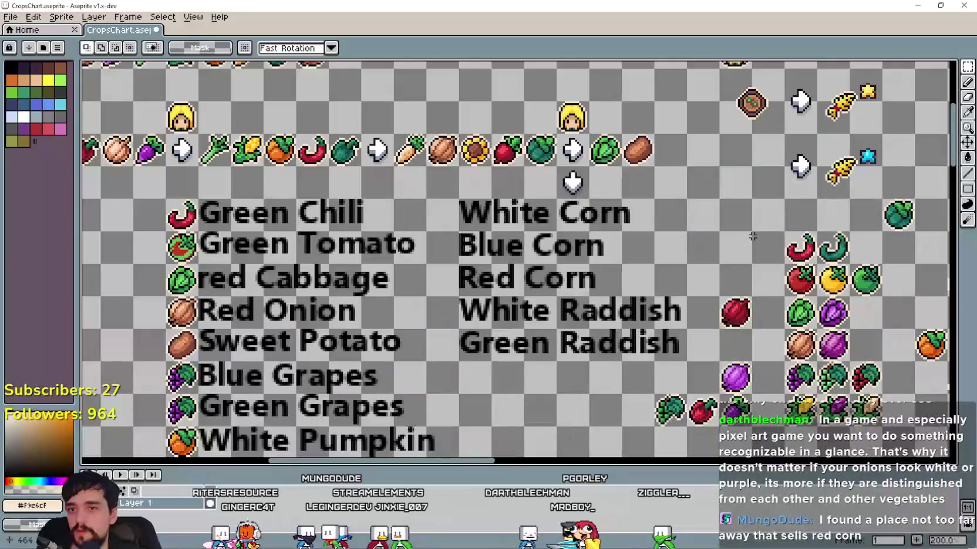
key(ctrl+c)
key(ctrl+v)
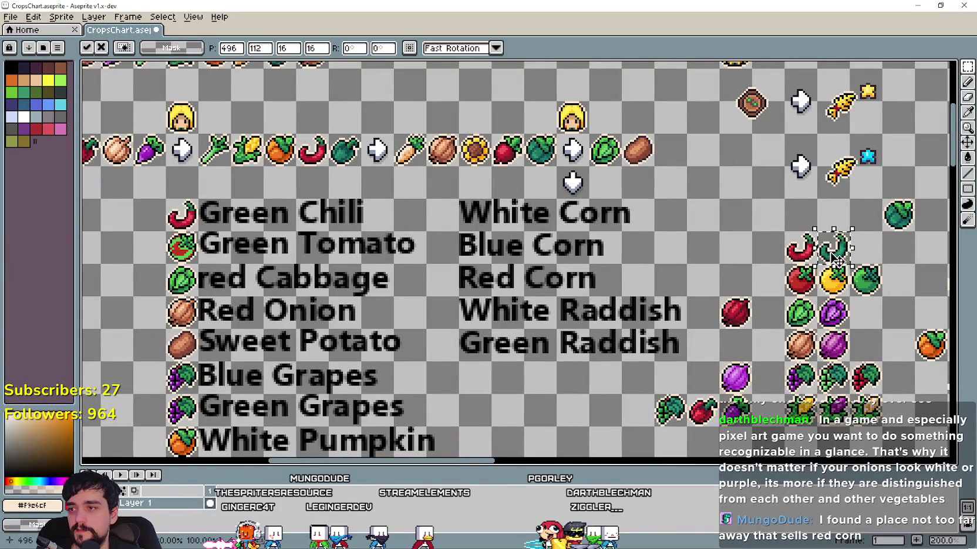
mouse_move(274, 322)
mouse_down()
mouse_move(418, 267)
mouse_move(297, 318)
mouse_up()
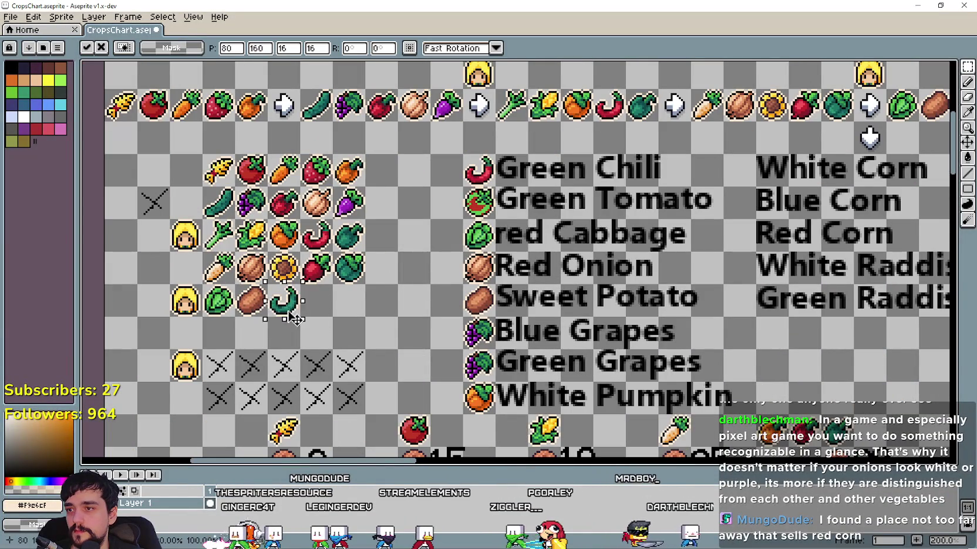
key(Return)
Copy the yellow tomato icon and place it after the green chili
scroll(446, 411, down, 2)
scroll(662, 411, up, 2)
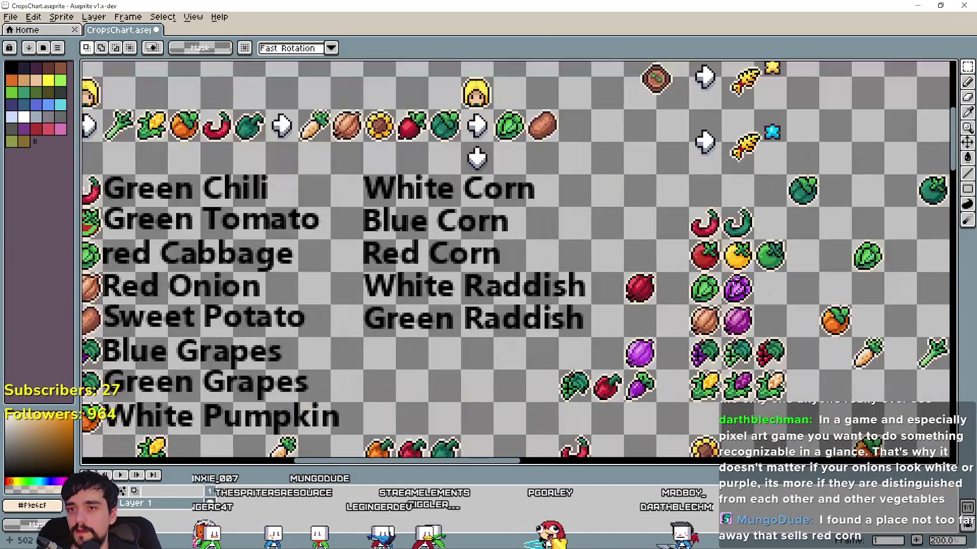
key(ctrl+c)
scroll(738, 255, down, 2)
scroll(294, 264, up, 2)
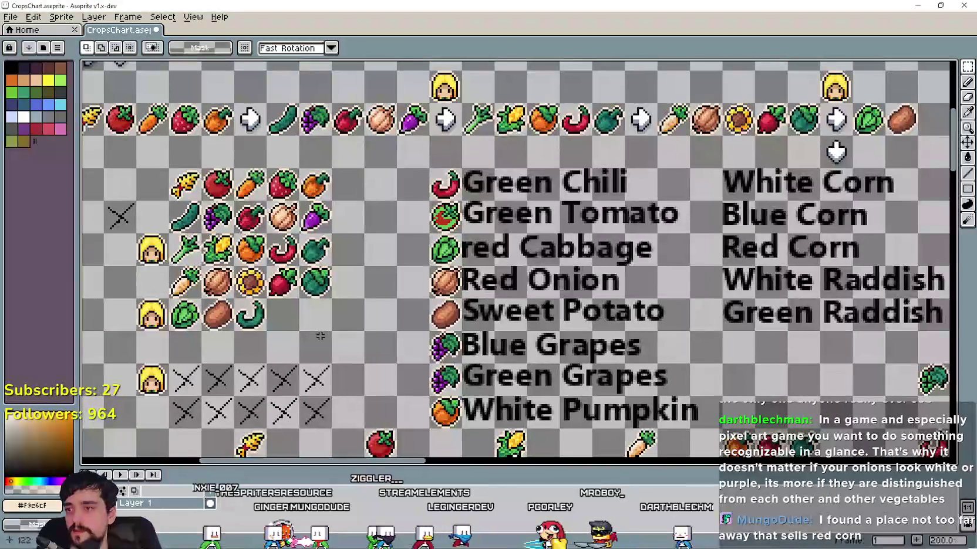
key(ctrl+v)
drag(507, 262, 322, 317)
key(Return)
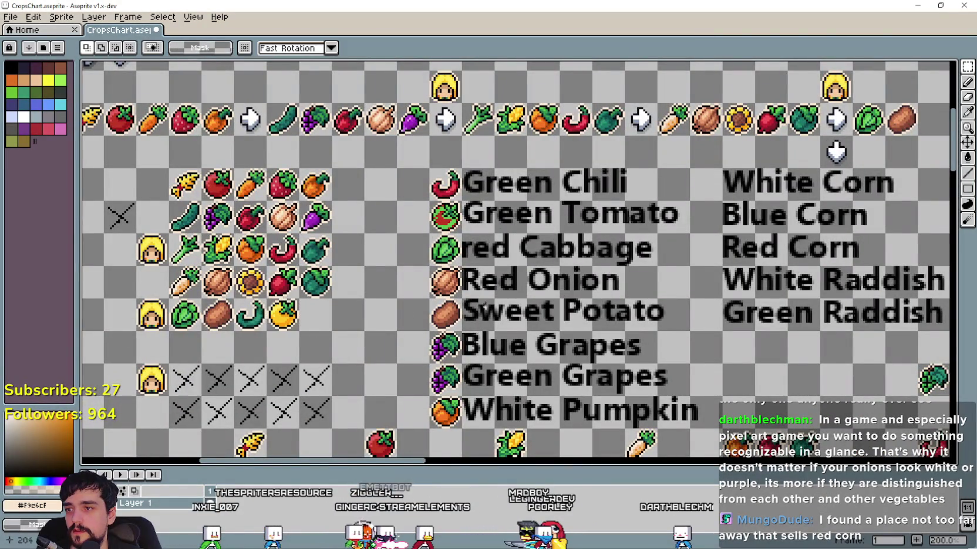
Copy the green tomato icon into the placeholder row
scroll(481, 264, right, 5)
scroll(673, 244, right, 4)
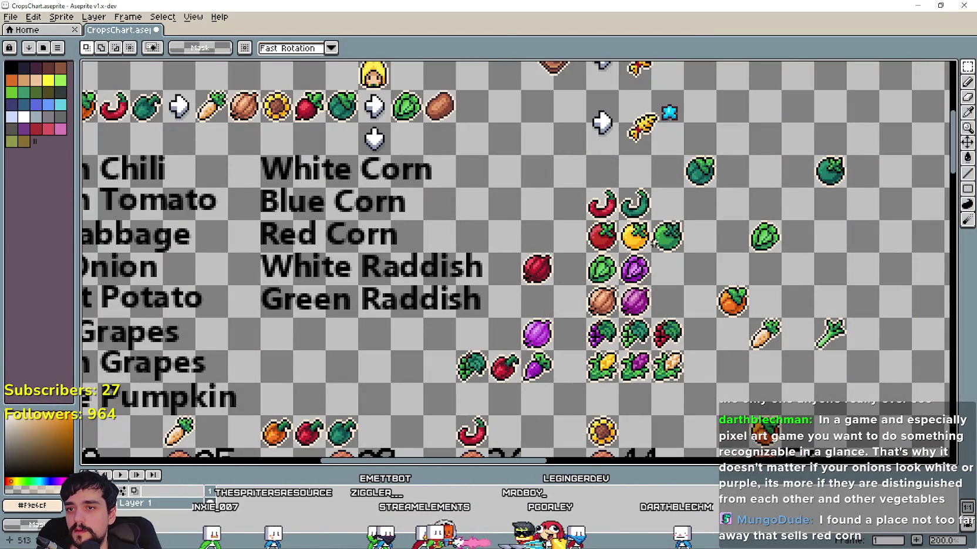
key(ctrl+c)
scroll(322, 292, down, 2)
scroll(411, 176, up, 3)
key(ctrl+v)
drag(524, 174, 359, 368)
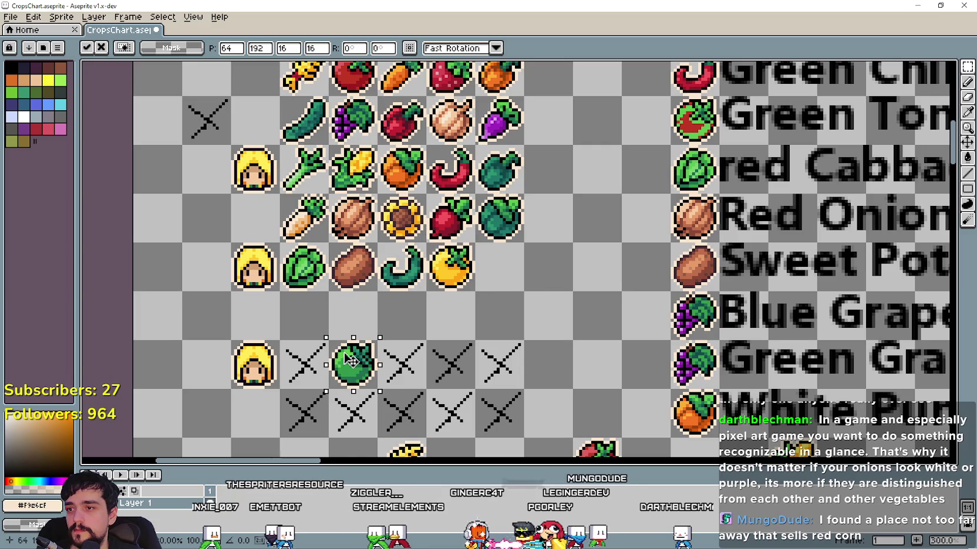
key(Return)
Place two purple onion copies side by side in the left grid
scroll(625, 343, down, 1)
scroll(625, 343, right, 5)
scroll(465, 276, down, 1)
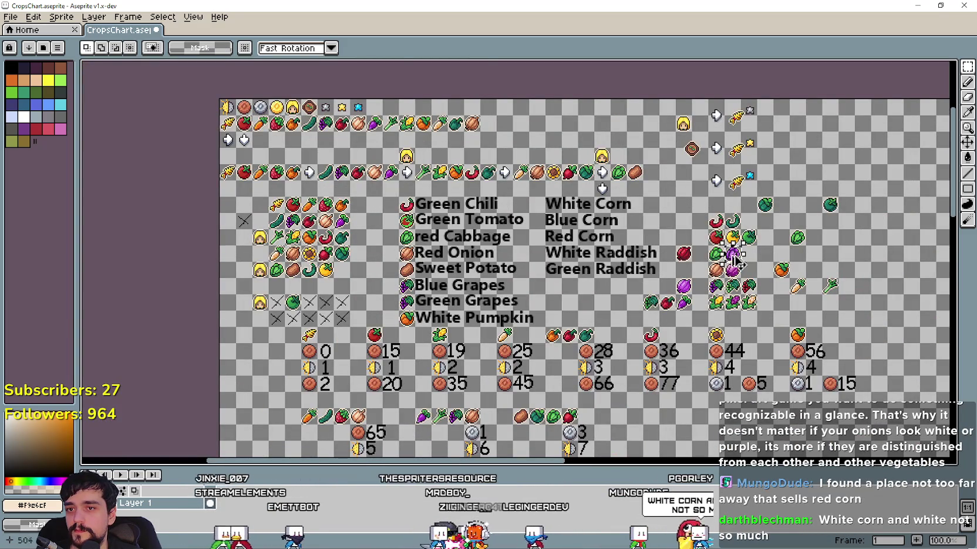
key(ctrl+v)
drag(654, 269, 292, 286)
key(Return)
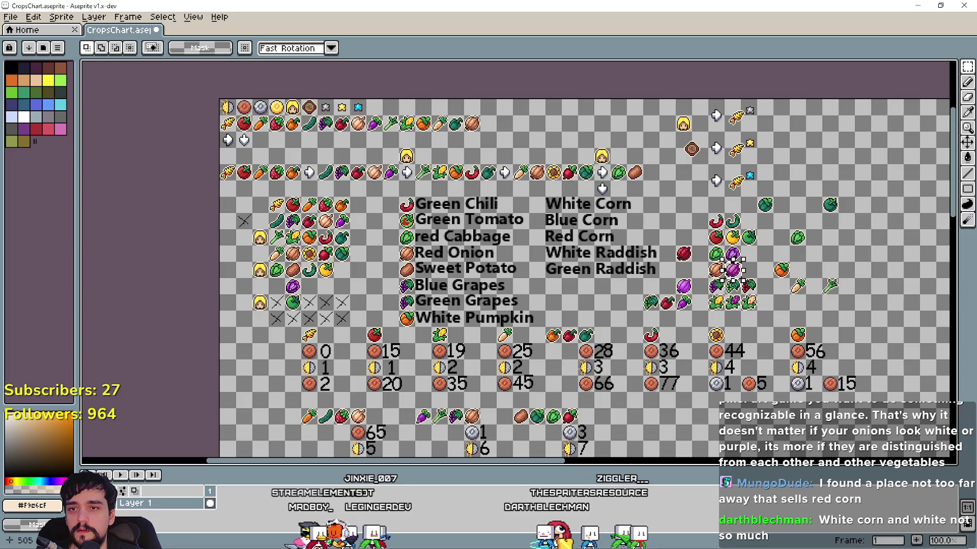
key(ctrl+v)
drag(313, 332, 339, 329)
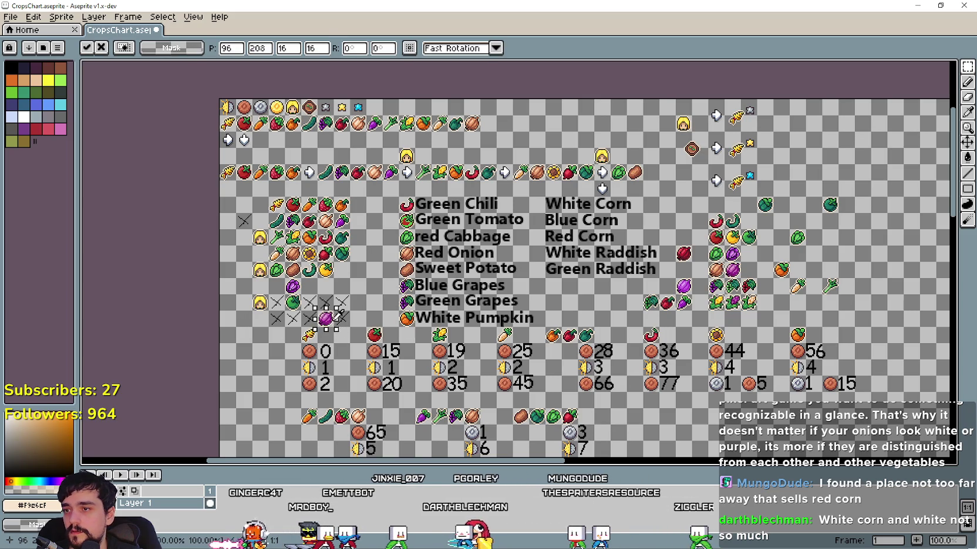
key(Return)
Move the purple grapes icons from the right into the left grid
mouse_move(720, 274)
mouse_down()
mouse_move(745, 305)
mouse_move(706, 303)
mouse_up()
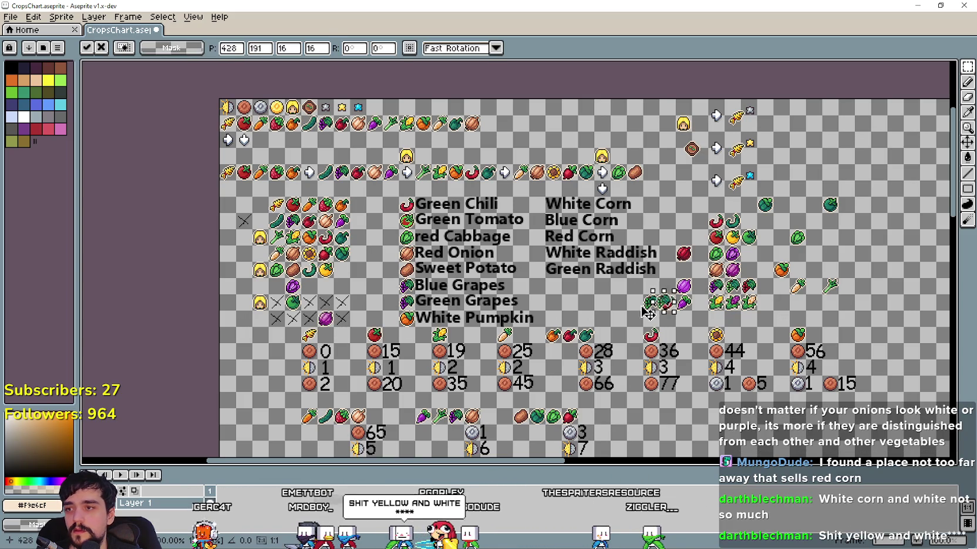
drag(319, 290, 302, 290)
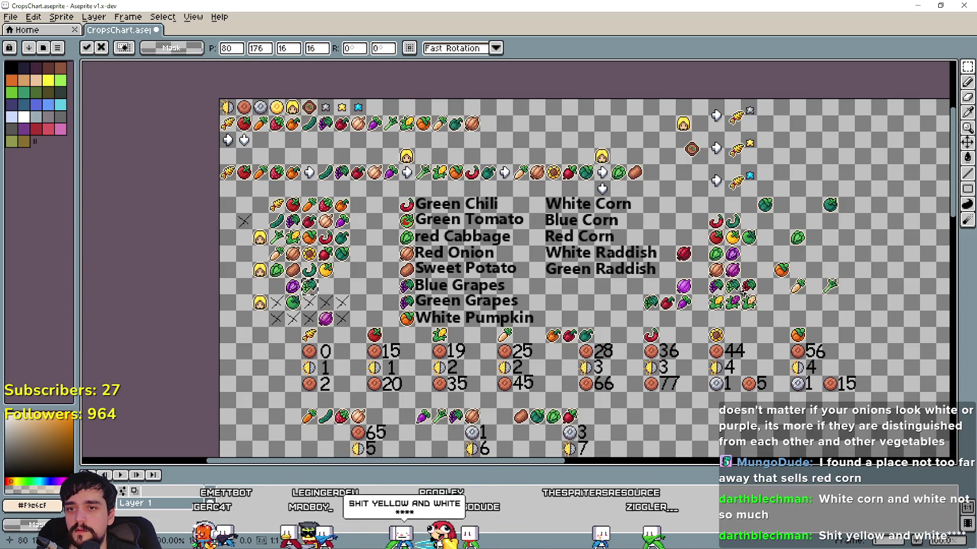
drag(742, 275, 760, 305)
click(752, 297)
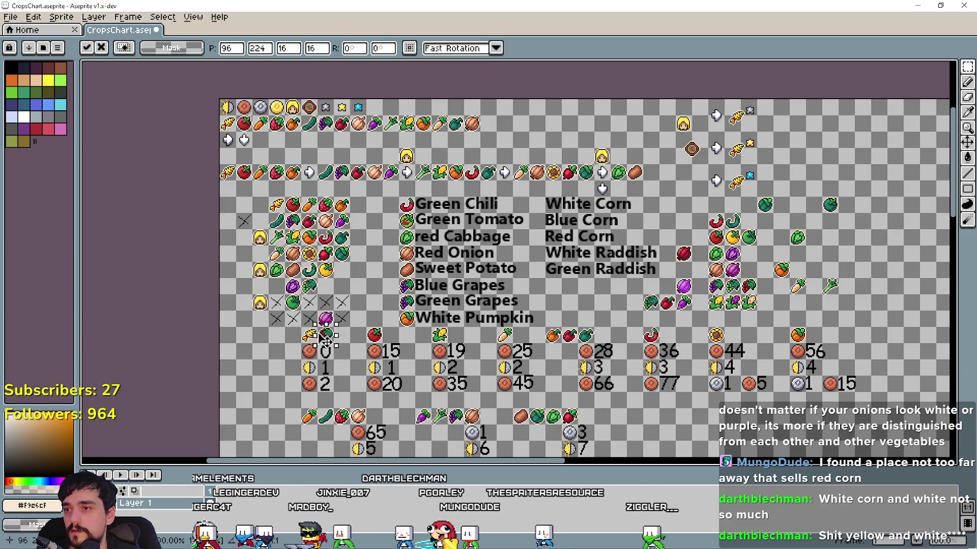
click(385, 321)
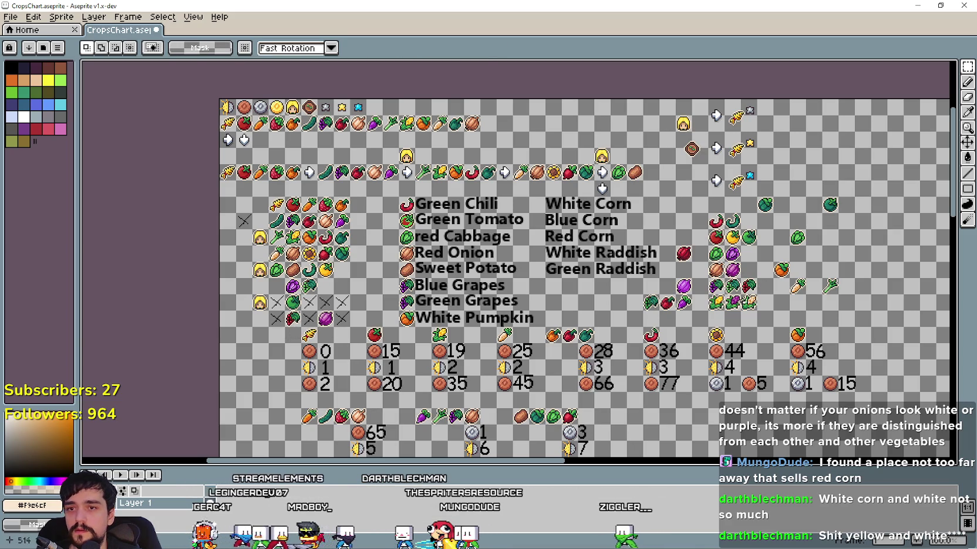
click(322, 318)
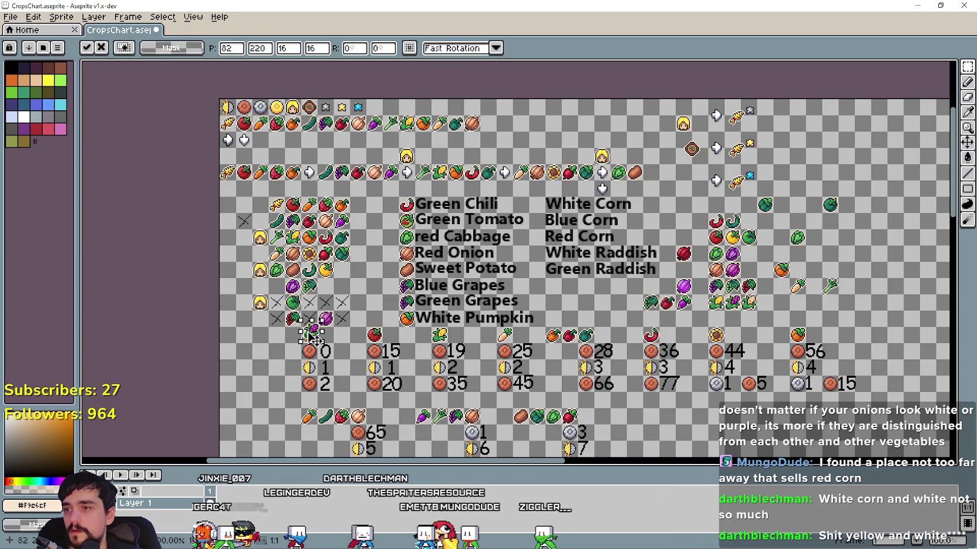
drag(325, 330, 343, 307)
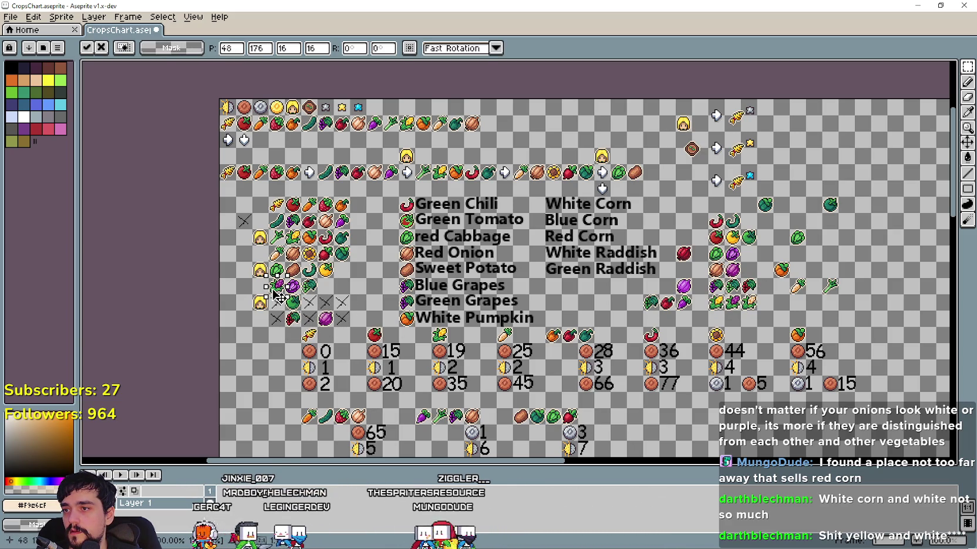
click(364, 311)
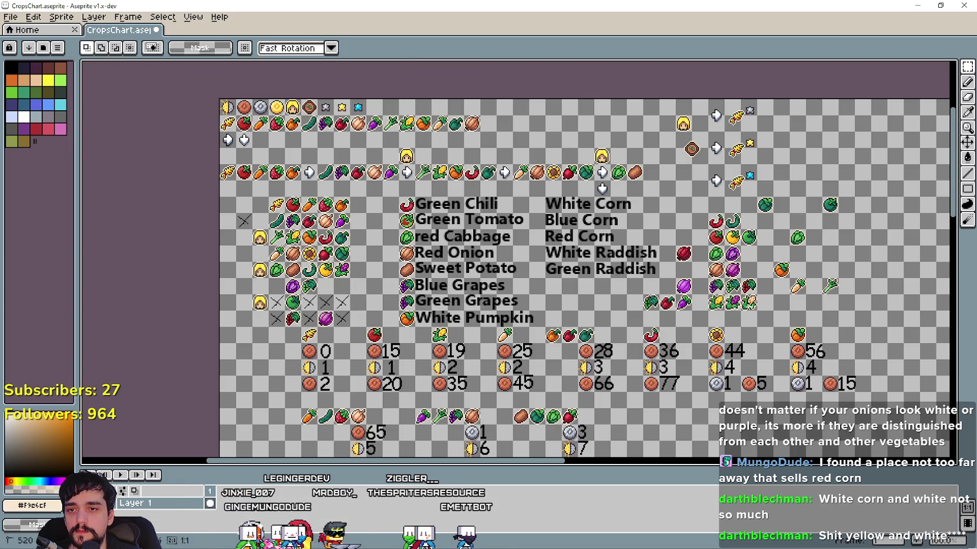
Paste a copy of the corn icon, nudge the selection onto the yellow corn, and deselect
key(ctrl+v)
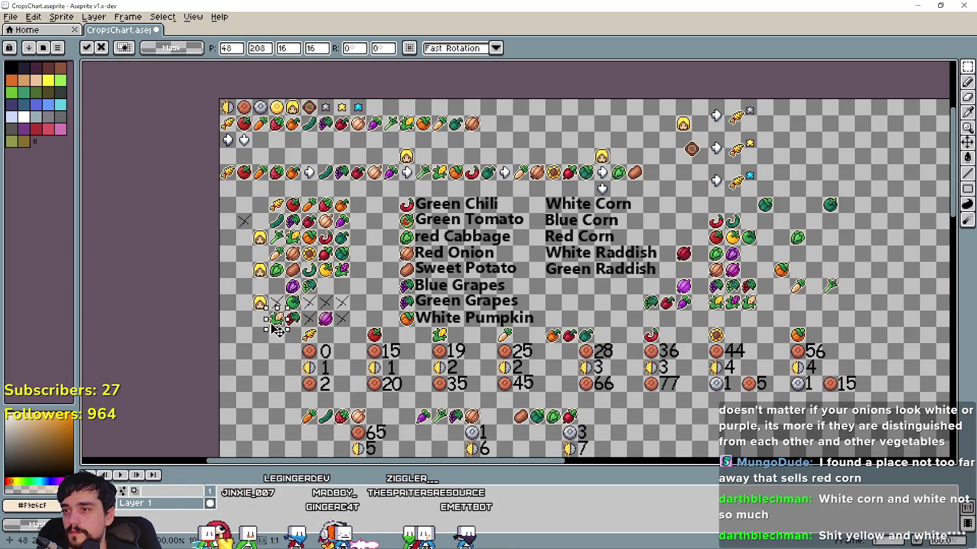
key(Return)
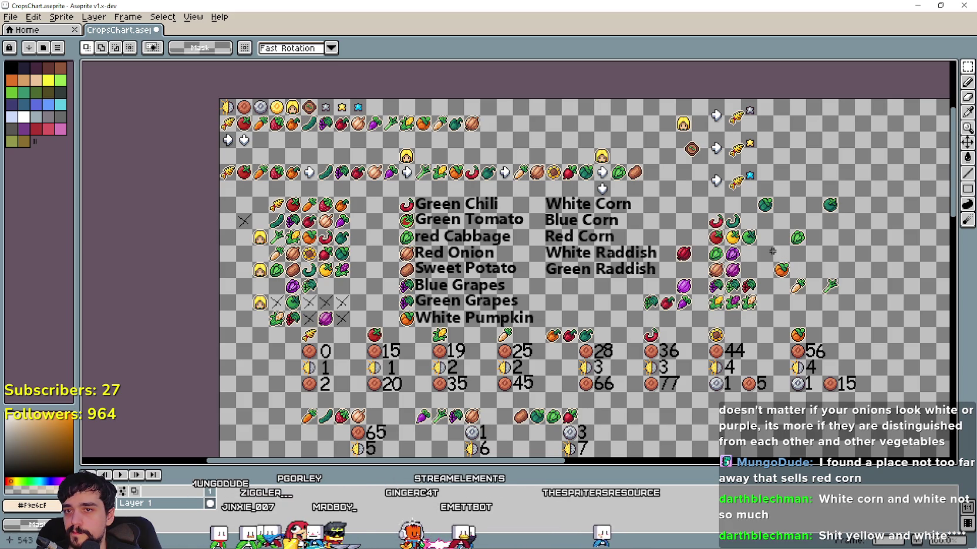
key(Left)
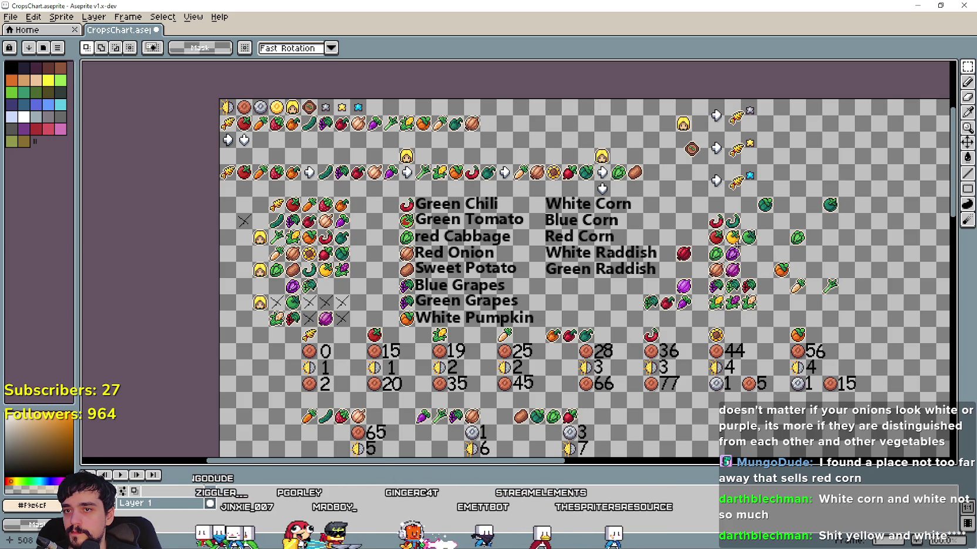
key(ctrl+d)
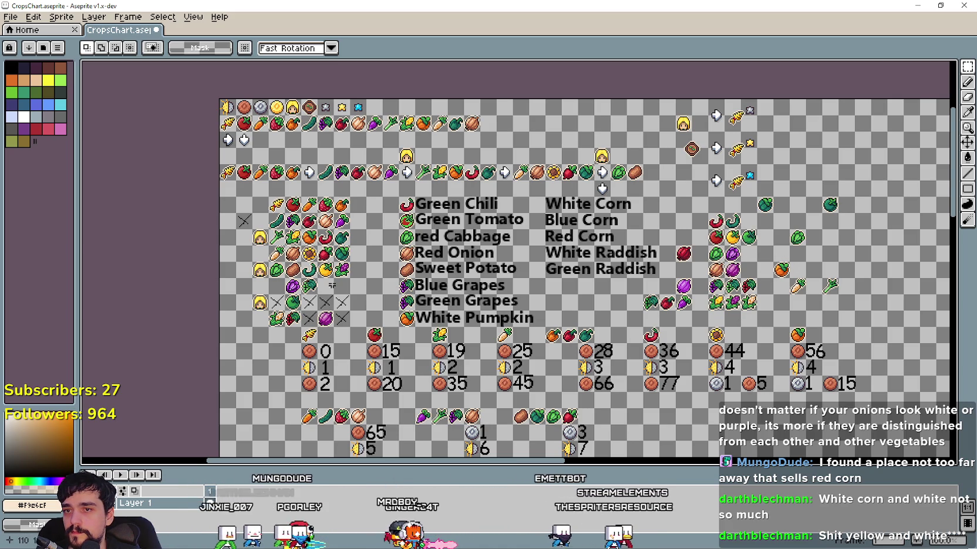
scroll(269, 295, up, 1)
scroll(352, 293, left, 2)
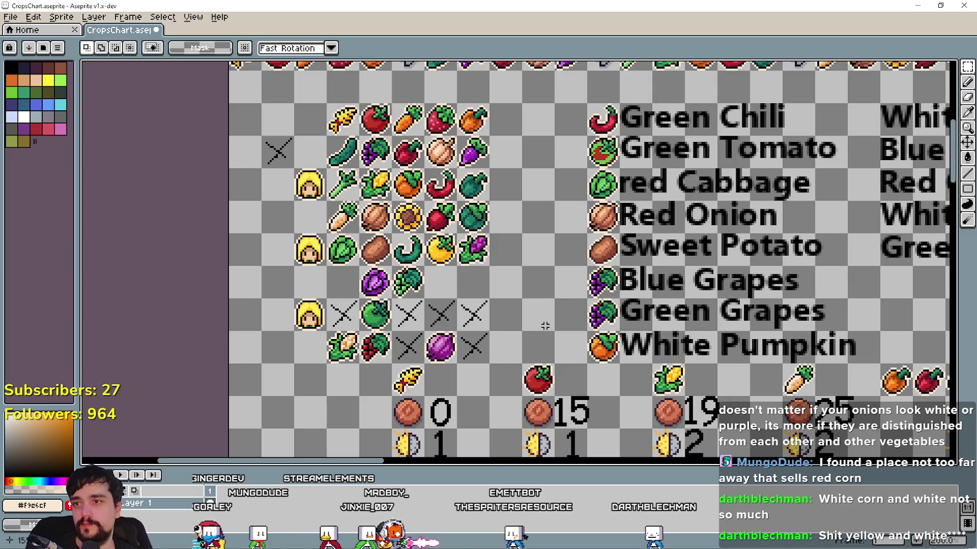
Zoom and pan across the crop icon grid to centre the view on the corn icon
scroll(519, 329, down, 2)
scroll(518, 328, down, 1)
scroll(719, 291, up, 3)
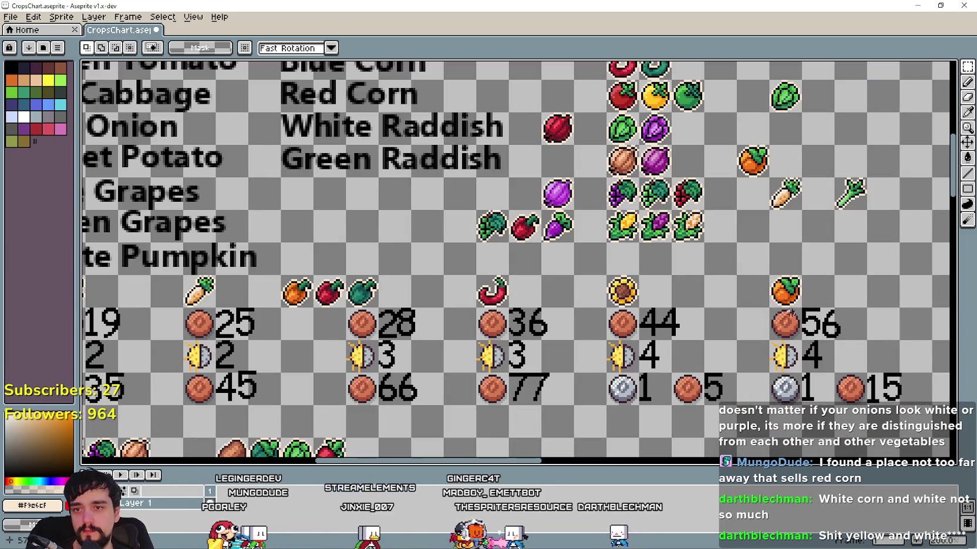
scroll(716, 296, down, 2)
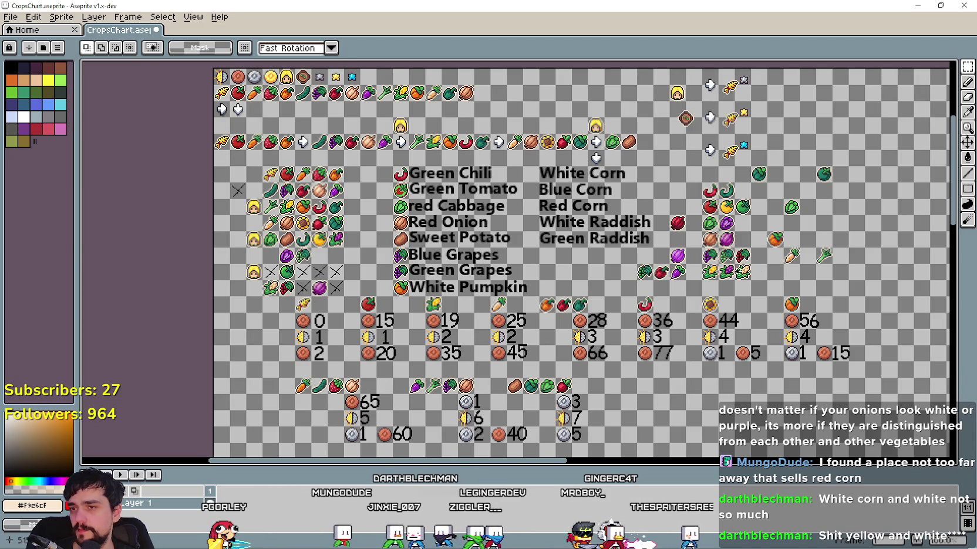
scroll(720, 275, up, 1)
scroll(716, 269, down, 1)
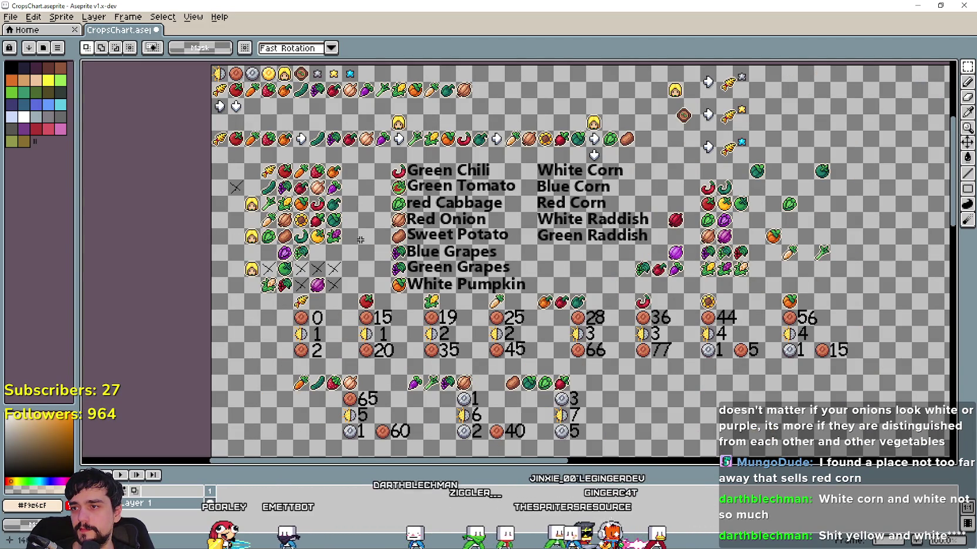
scroll(724, 292, up, 1)
scroll(605, 275, down, 1)
scroll(446, 250, up, 1)
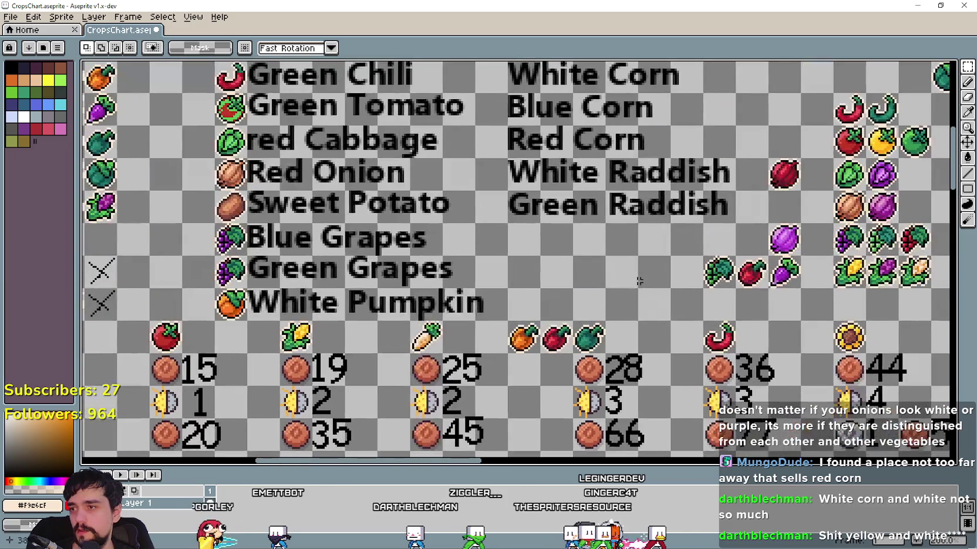
scroll(502, 276, down, 1)
scroll(257, 263, up, 1)
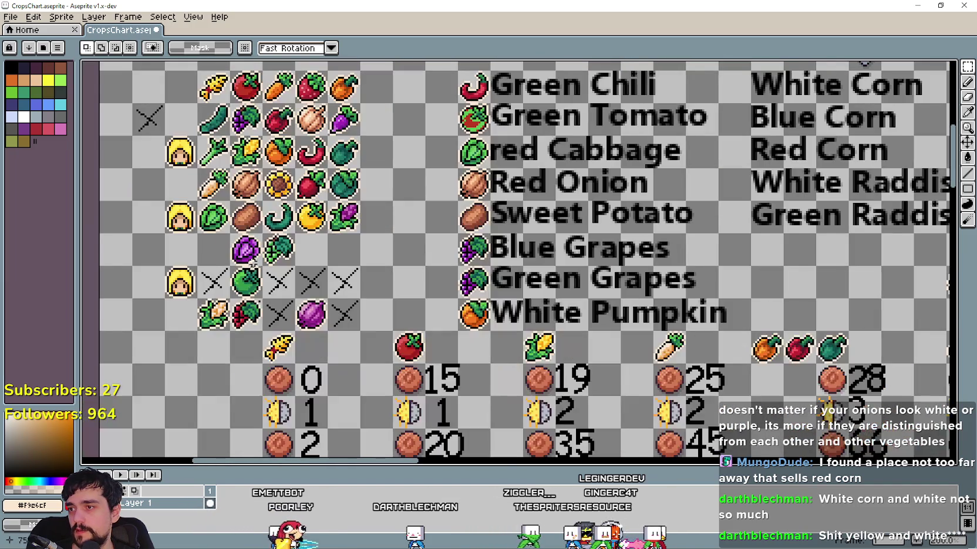
drag(480, 267, 587, 343)
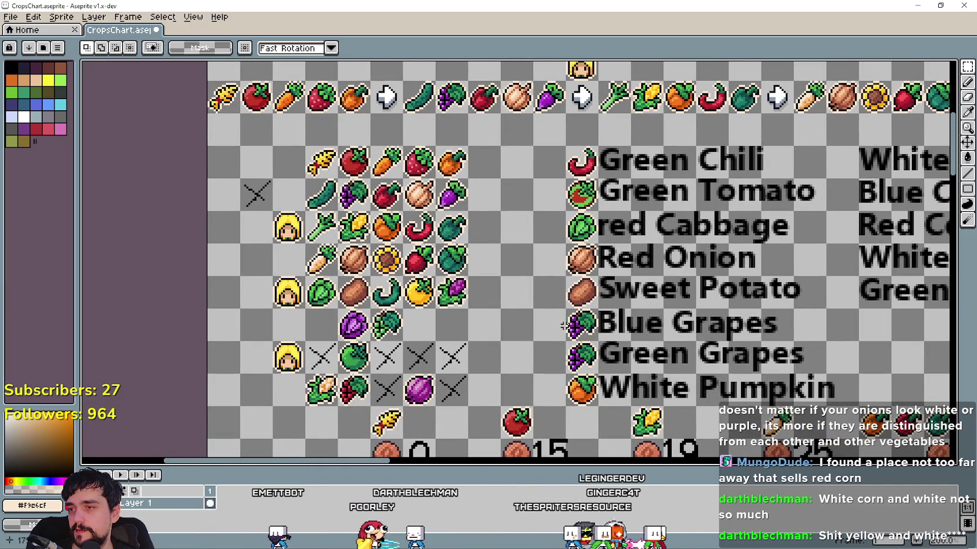
scroll(220, 368, up, 1)
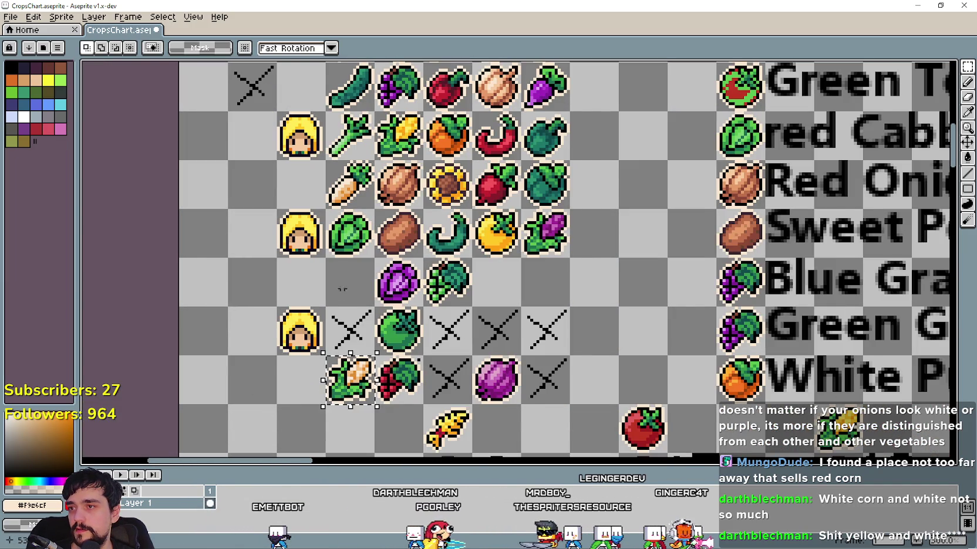
scroll(343, 292, up, 1)
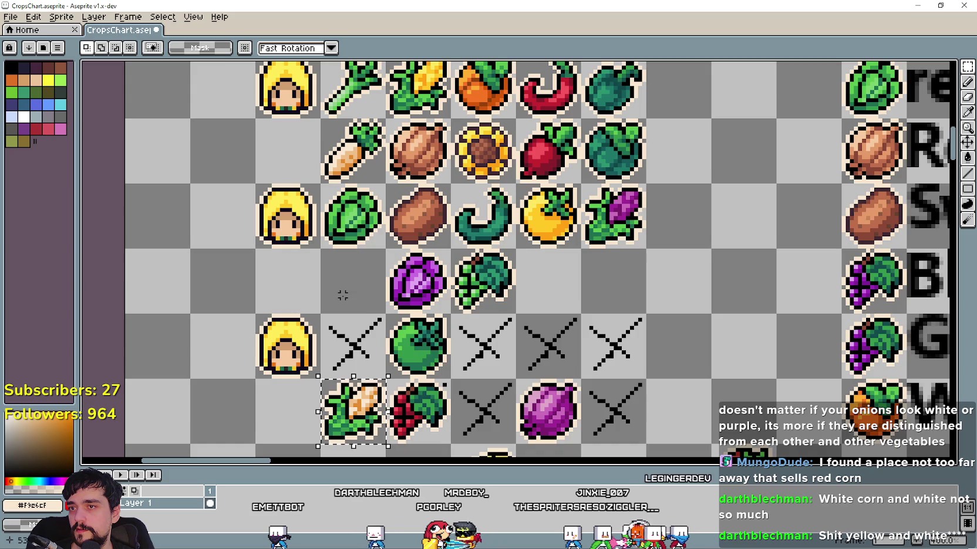
drag(342, 295, 363, 396)
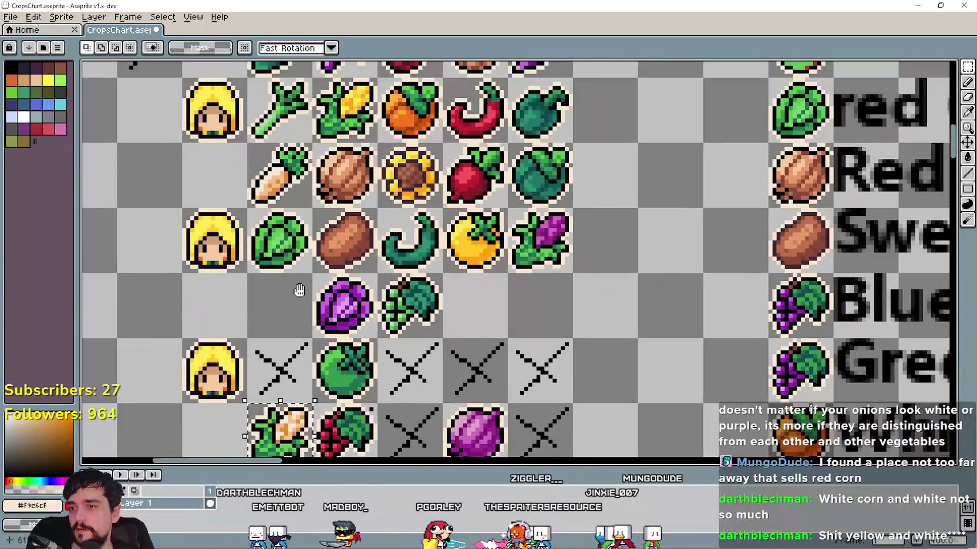
mouse_move(364, 396)
mouse_down()
mouse_move(341, 258)
mouse_move(368, 240)
mouse_up()
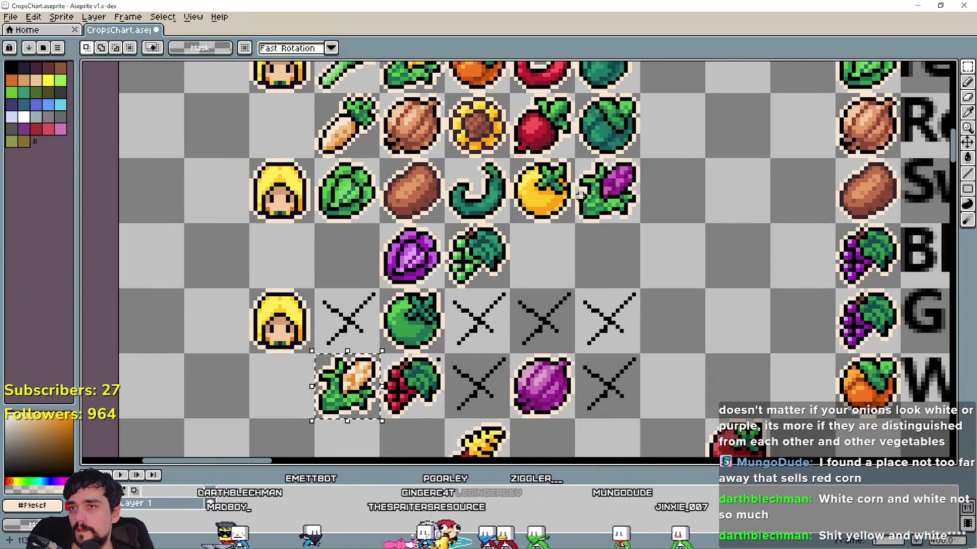
drag(580, 194, 645, 222)
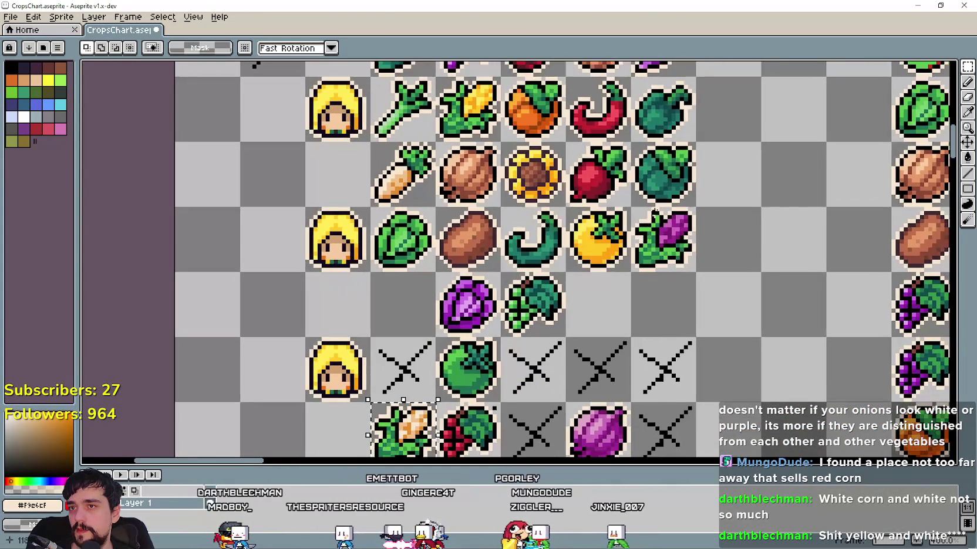
Use the eyedropper to take the red chili's colour as the drawing colour
mouse_move(670, 166)
mouse_down()
mouse_move(662, 296)
mouse_move(639, 127)
mouse_move(674, 190)
mouse_up()
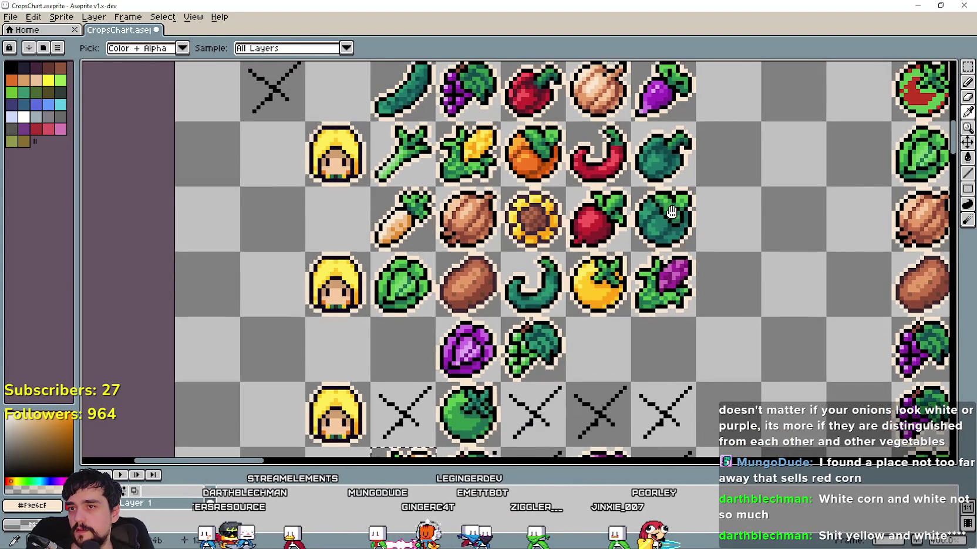
scroll(633, 153, up, 1)
scroll(633, 152, down, 1)
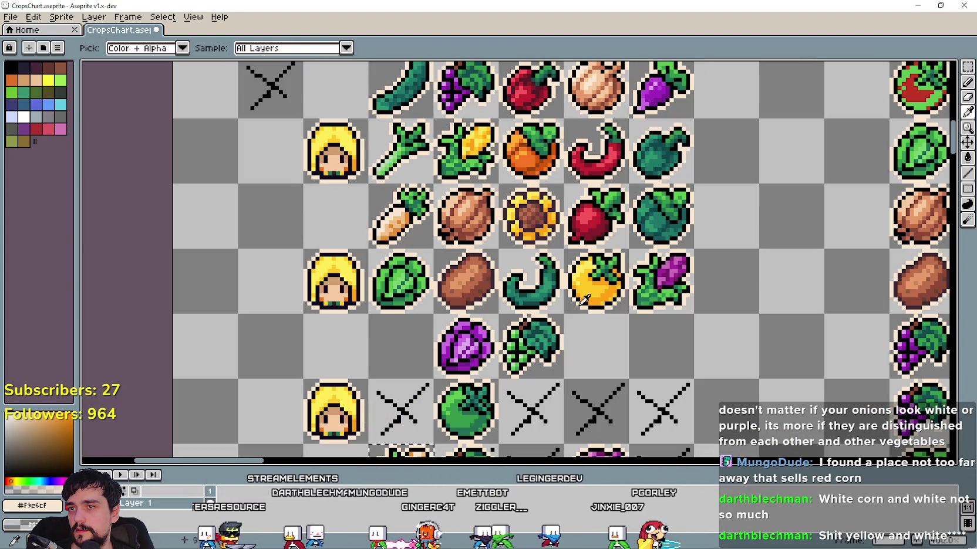
click(615, 149)
drag(615, 149, 630, 94)
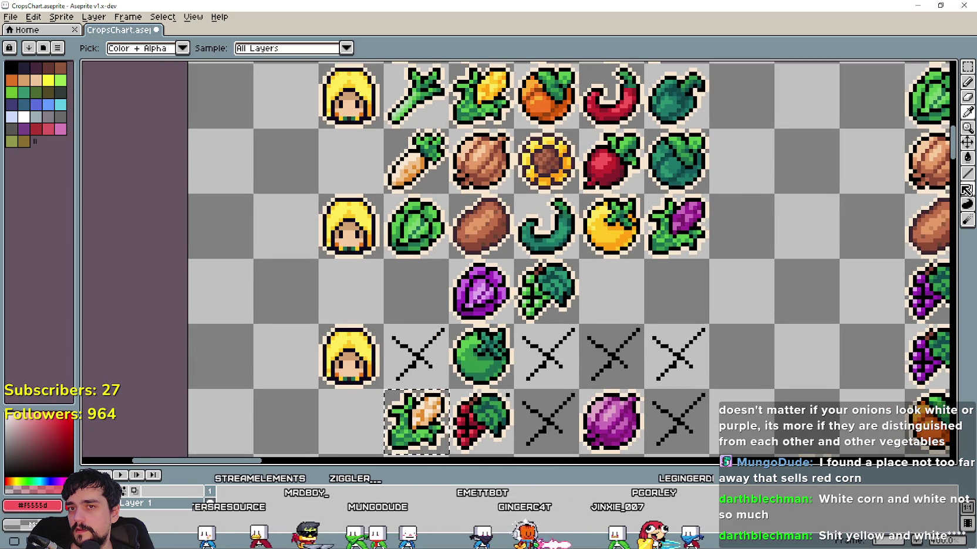
click(967, 157)
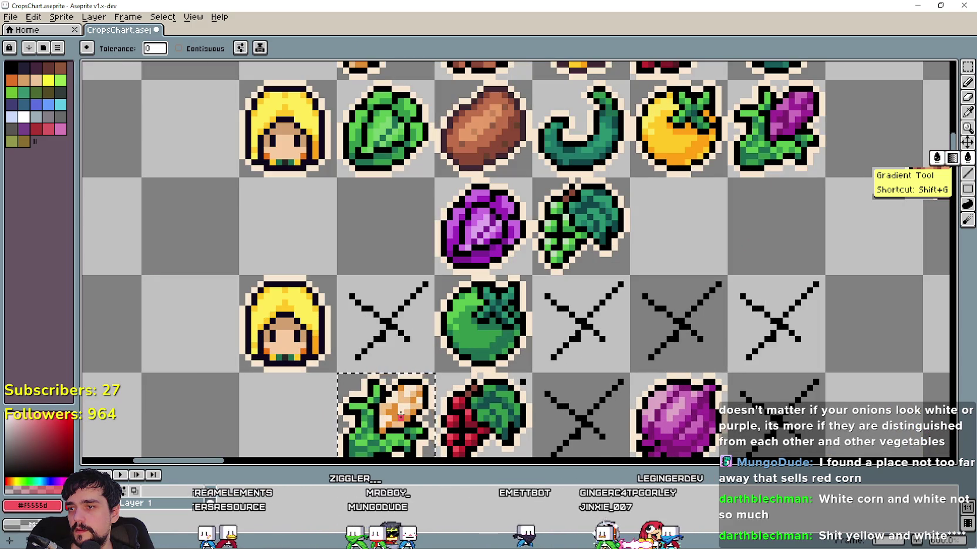
scroll(409, 390, up, 3)
scroll(419, 345, up, 3)
click(420, 345)
scroll(419, 346, down, 3)
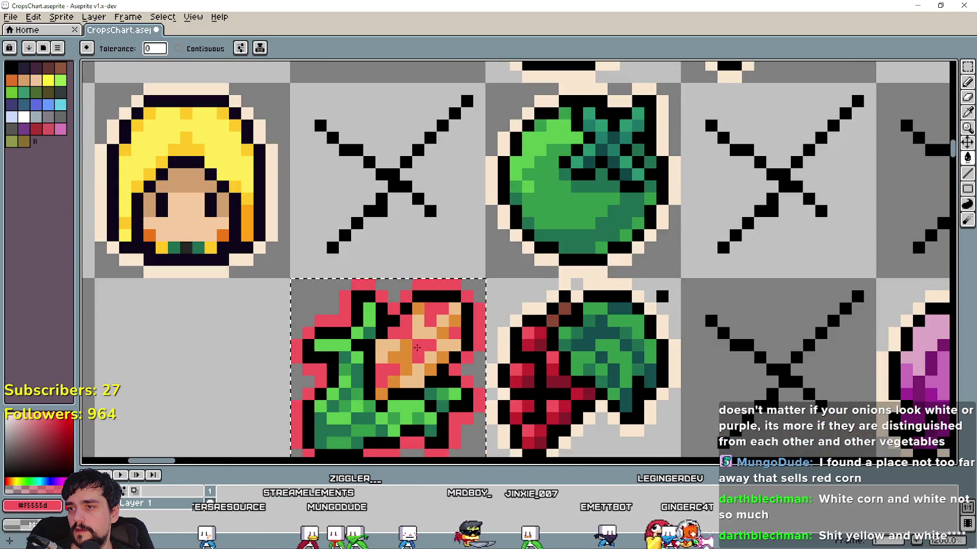
scroll(420, 345, down, 2)
key(ctrl+z)
click(178, 48)
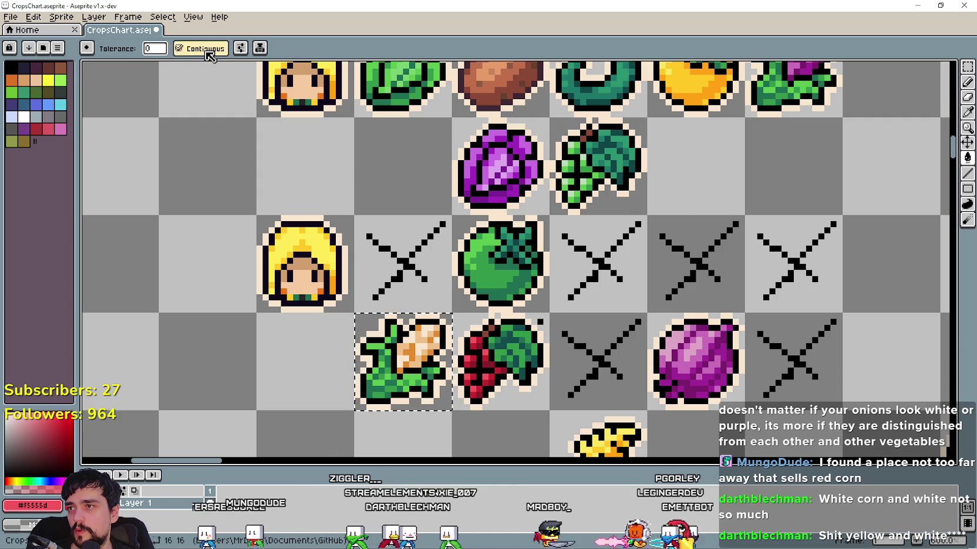
scroll(382, 352, up, 1)
scroll(432, 335, up, 1)
scroll(432, 335, up, 1)
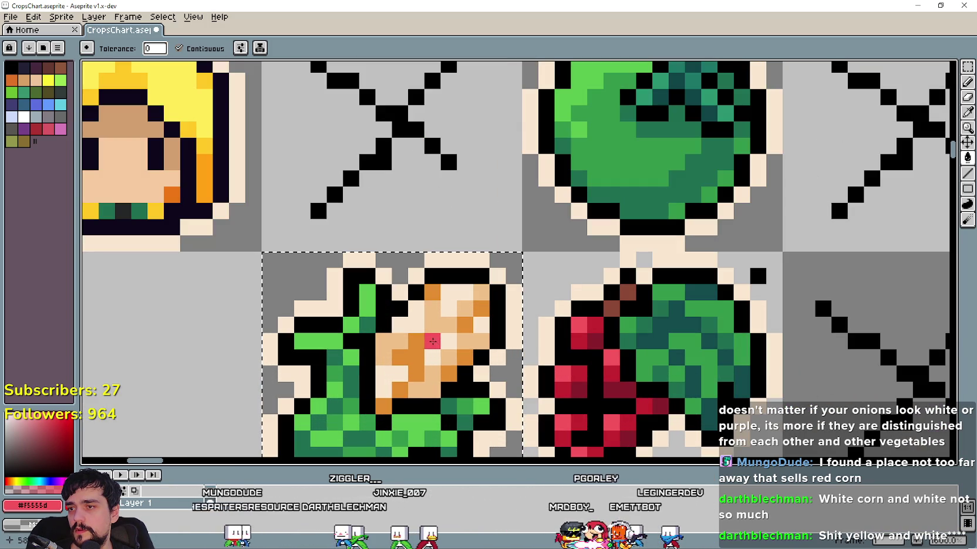
click(439, 342)
click(416, 309)
click(442, 301)
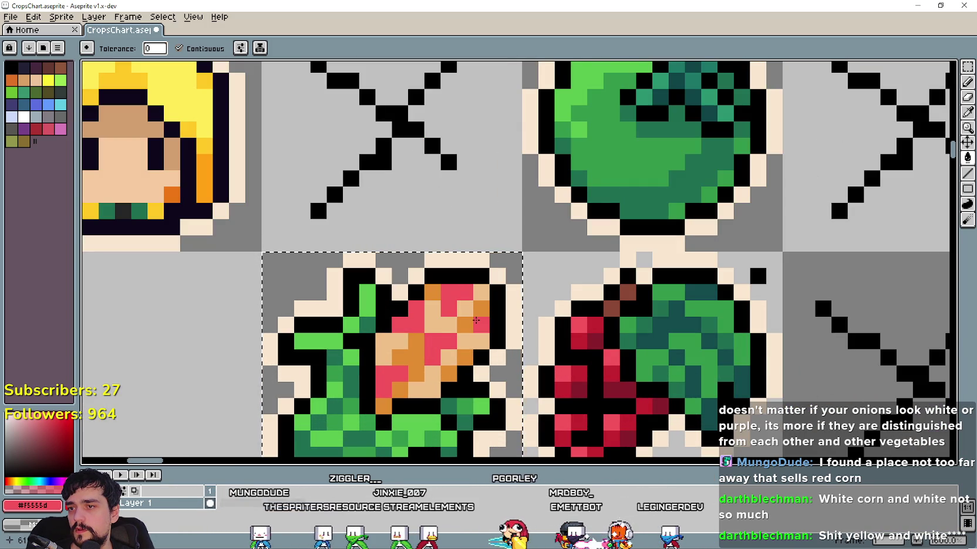
scroll(474, 318, down, 1)
scroll(497, 303, down, 1)
drag(692, 170, 694, 253)
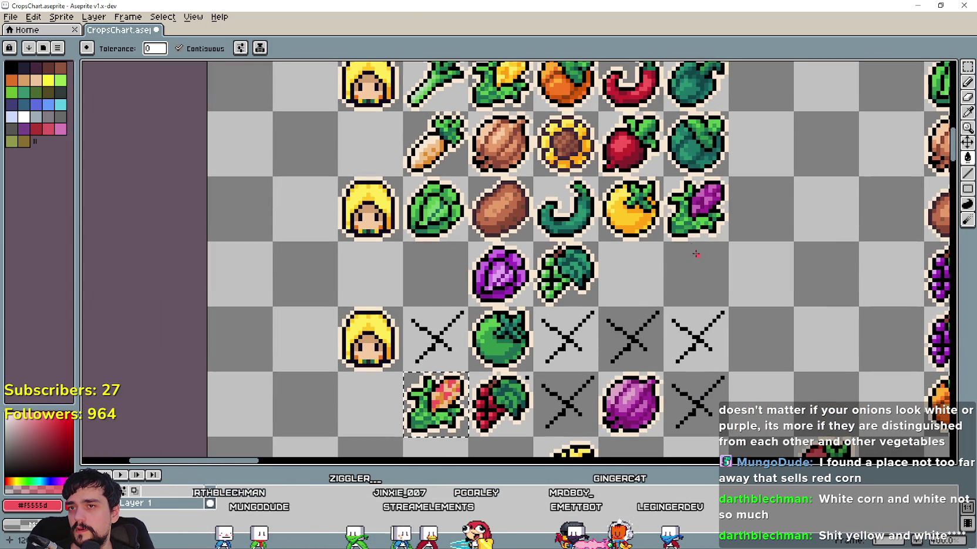
click(967, 114)
scroll(651, 147, up, 1)
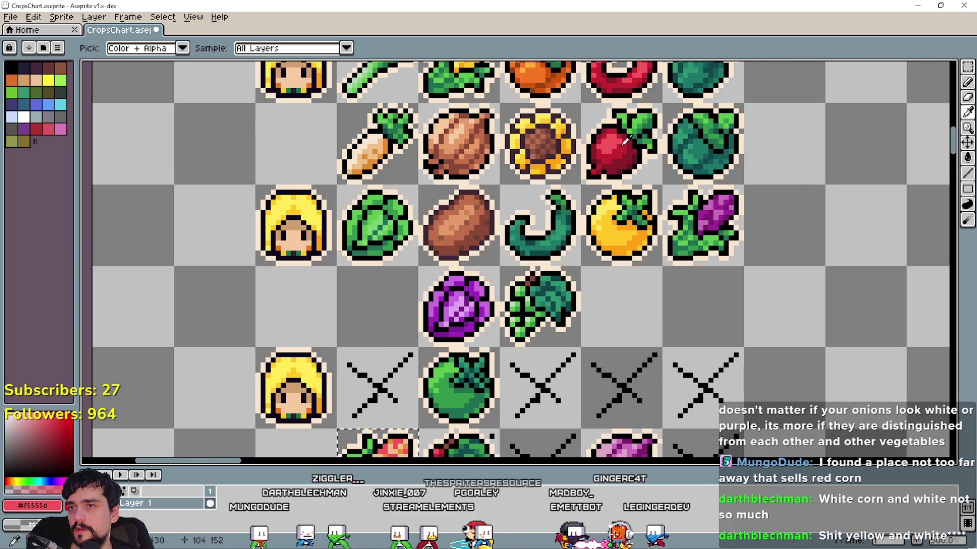
click(637, 156)
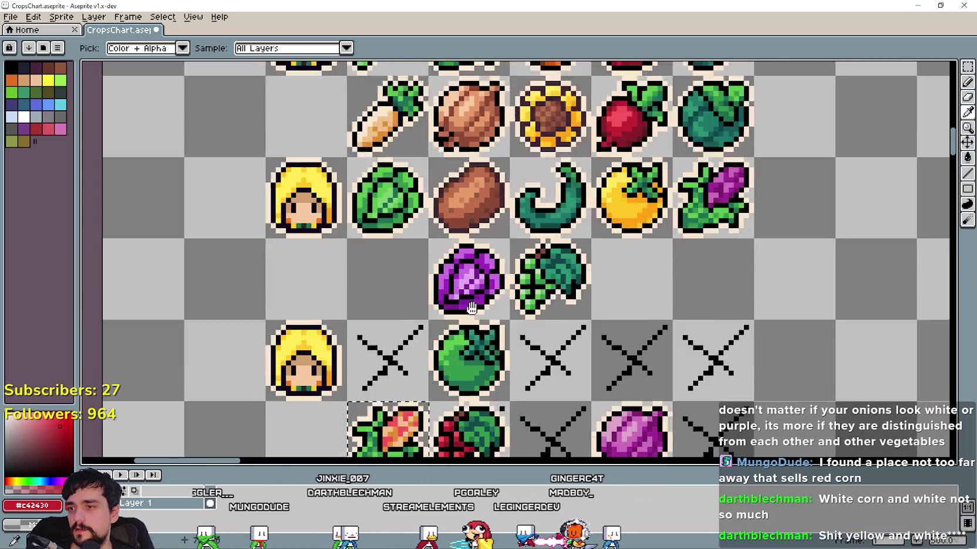
drag(139, 206, 212, 91)
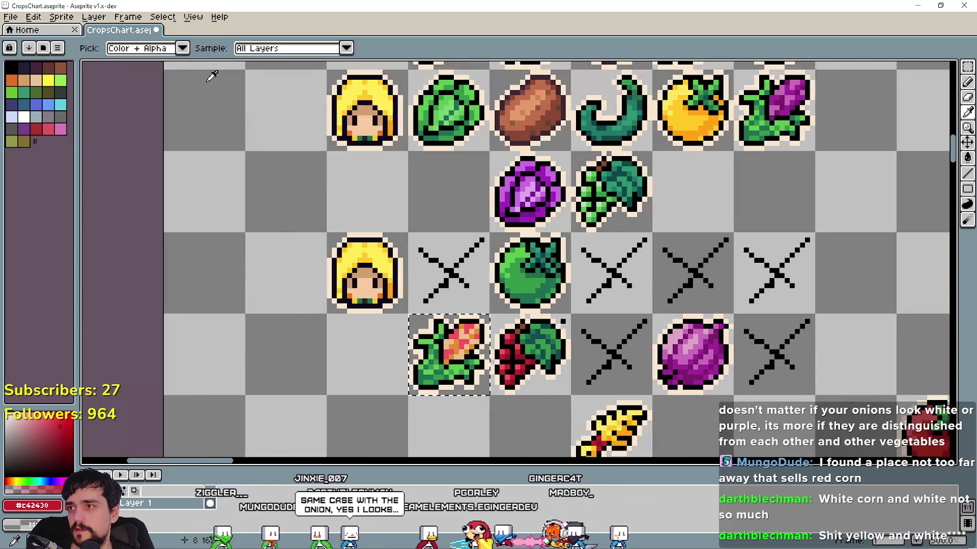
click(966, 158)
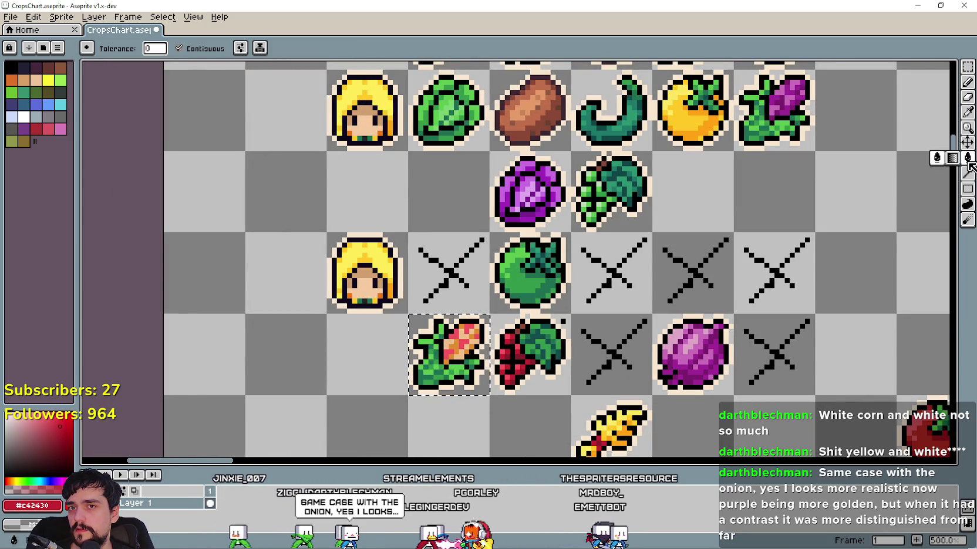
scroll(410, 328, up, 2)
click(179, 48)
scroll(481, 328, up, 3)
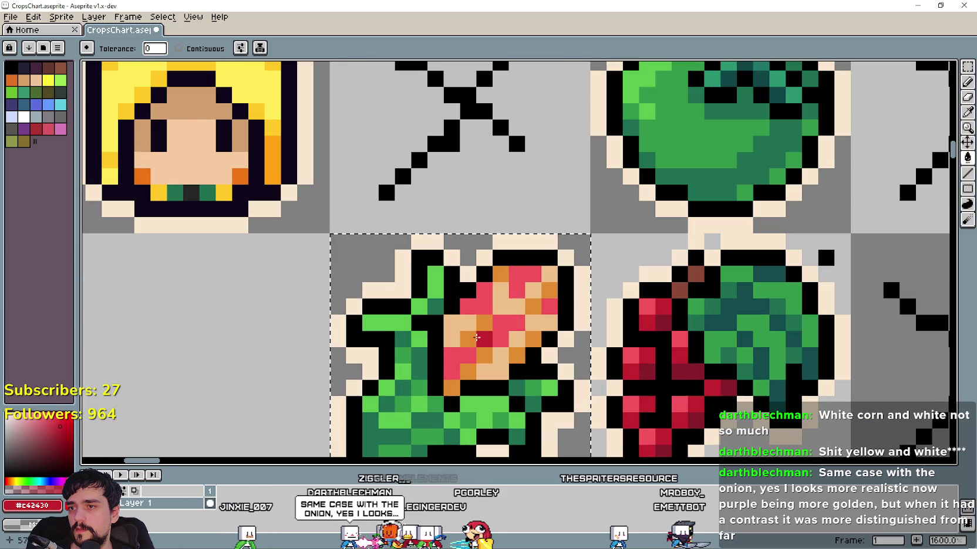
click(484, 327)
scroll(484, 327, down, 5)
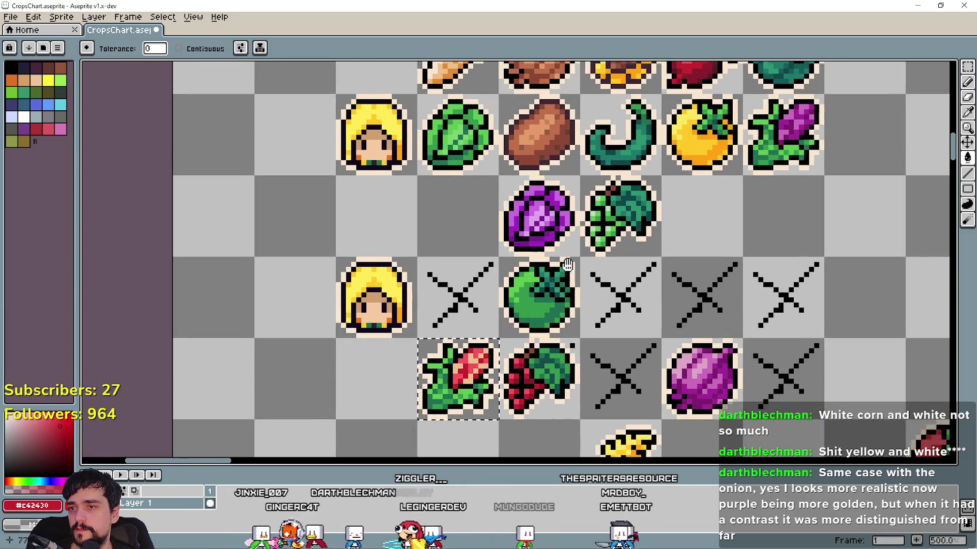
drag(566, 265, 559, 271)
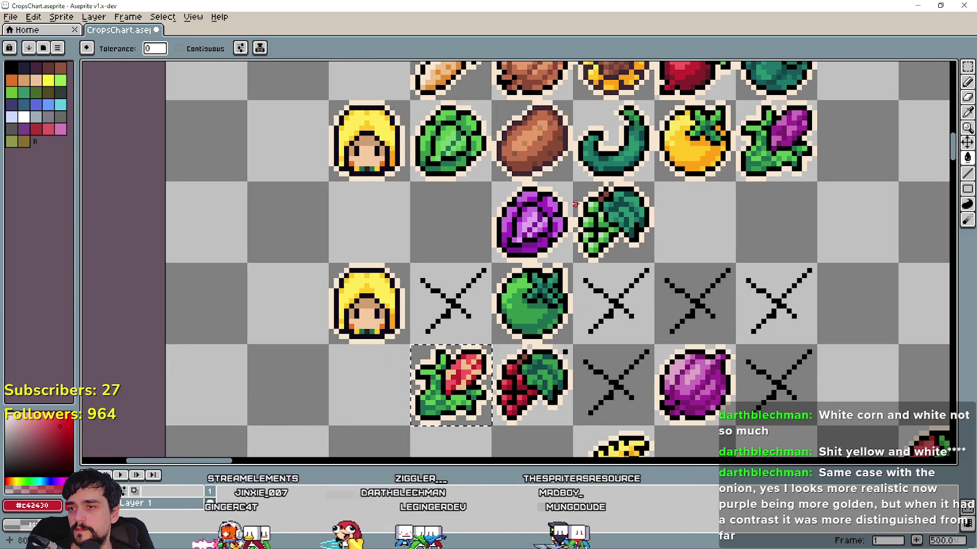
drag(563, 207, 552, 287)
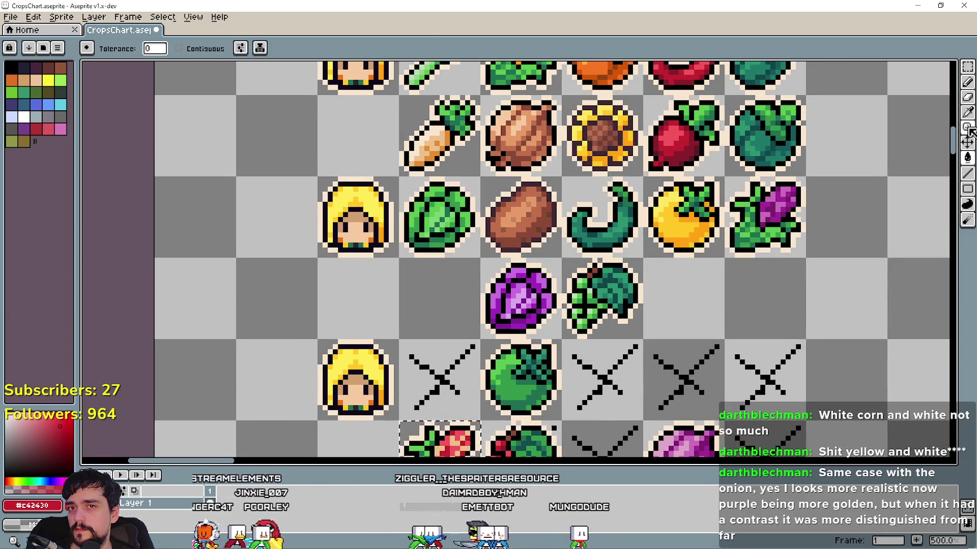
click(967, 112)
scroll(704, 136, up, 1)
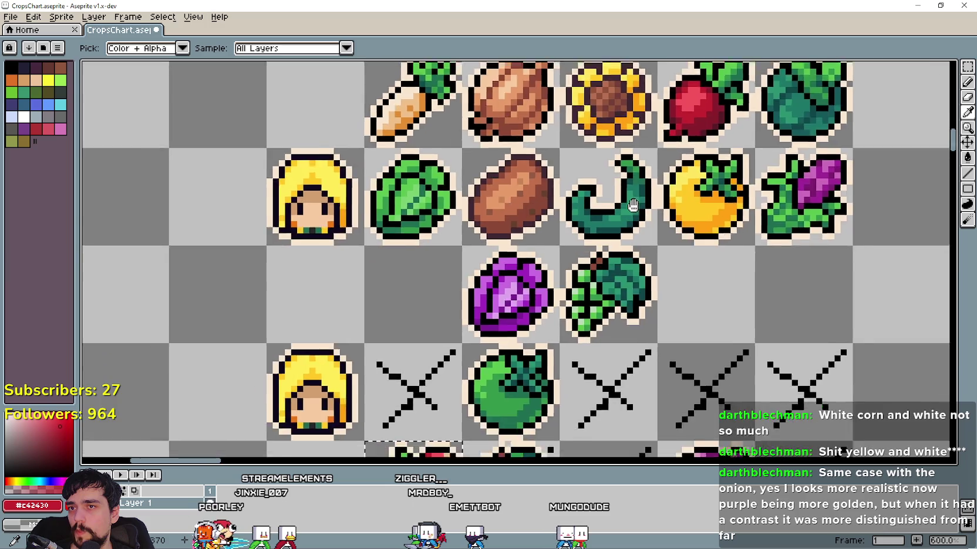
drag(631, 206, 635, 225)
scroll(669, 172, up, 1)
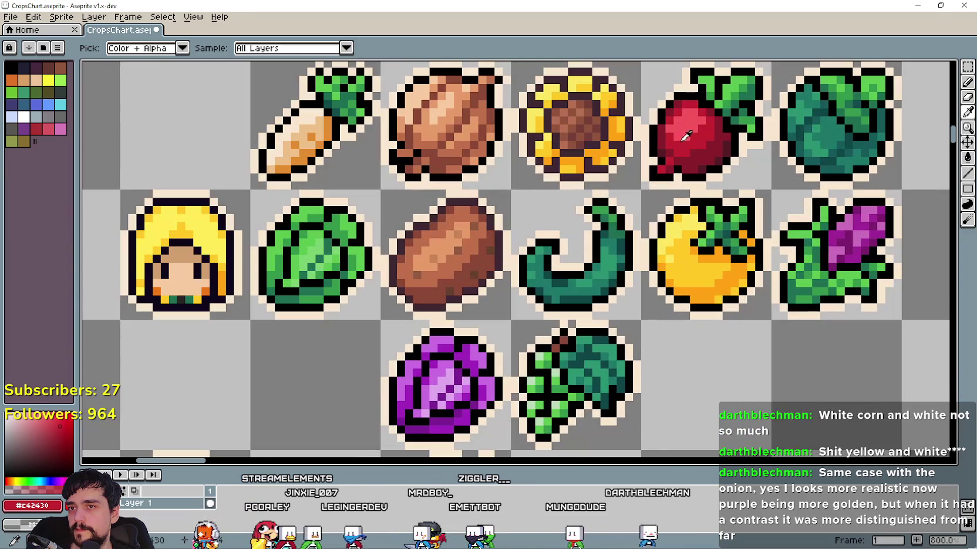
drag(453, 295, 563, 217)
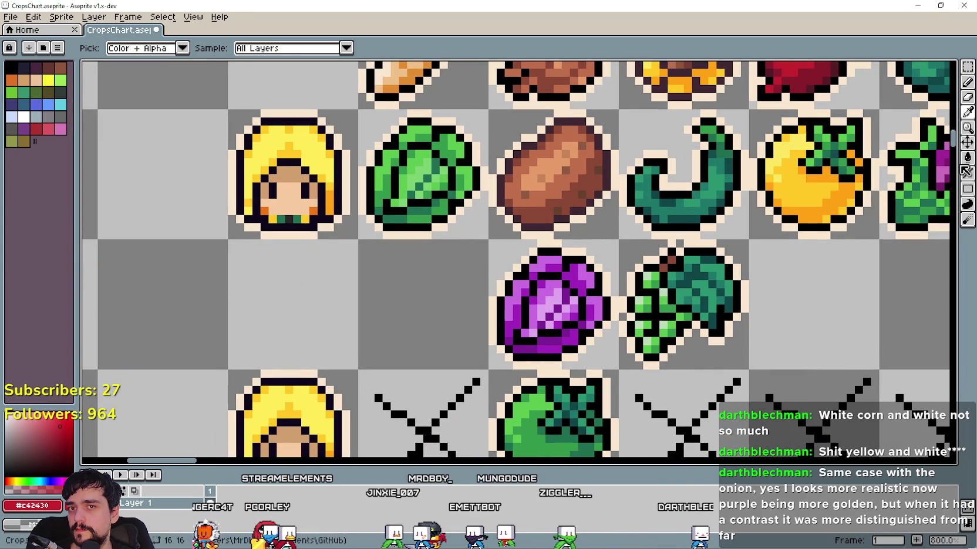
key(g)
mouse_move(411, 407)
mouse_down()
mouse_move(459, 327)
mouse_move(485, 241)
mouse_up()
scroll(503, 328, up, 2)
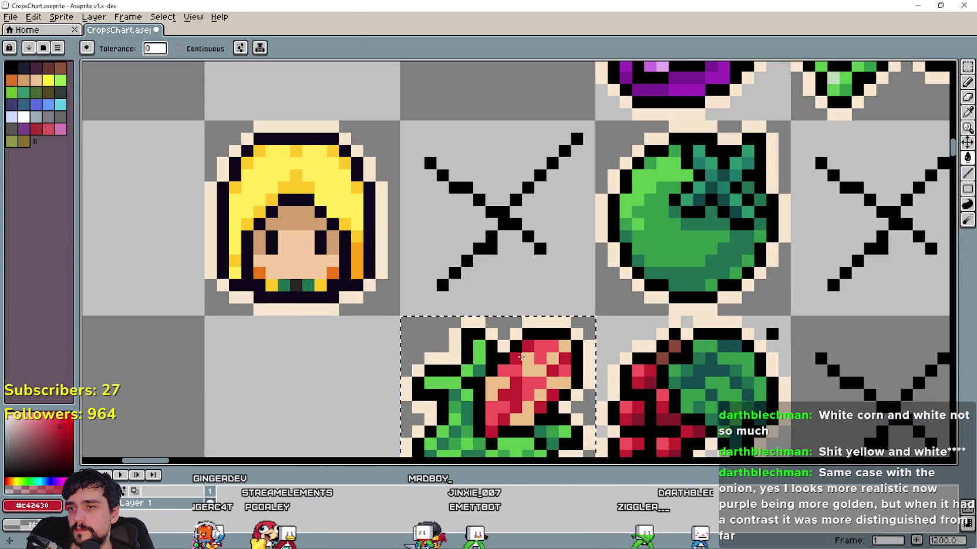
key(ctrl+y)
key(ctrl+y)
key(ctrl+z)
scroll(525, 371, down, 2)
scroll(522, 376, down, 1)
drag(682, 208, 597, 292)
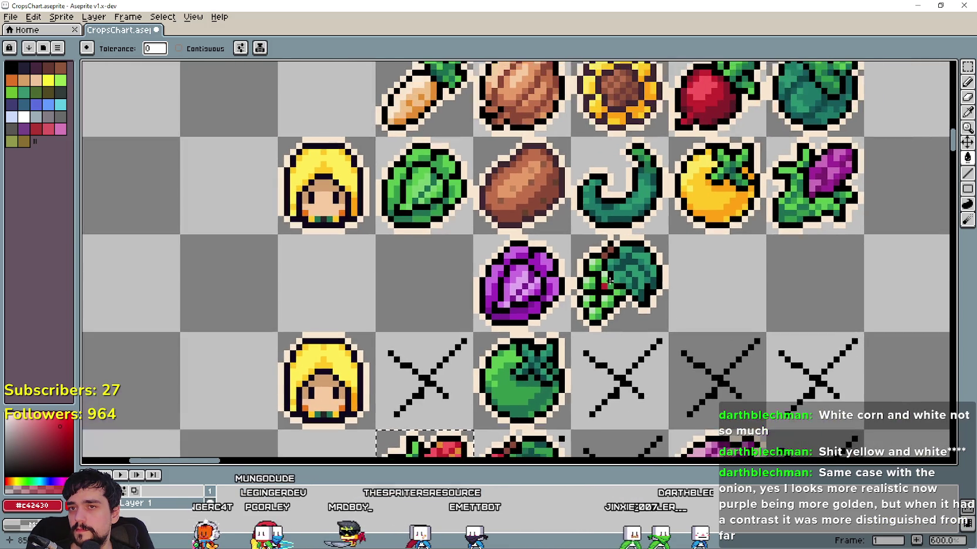
click(968, 117)
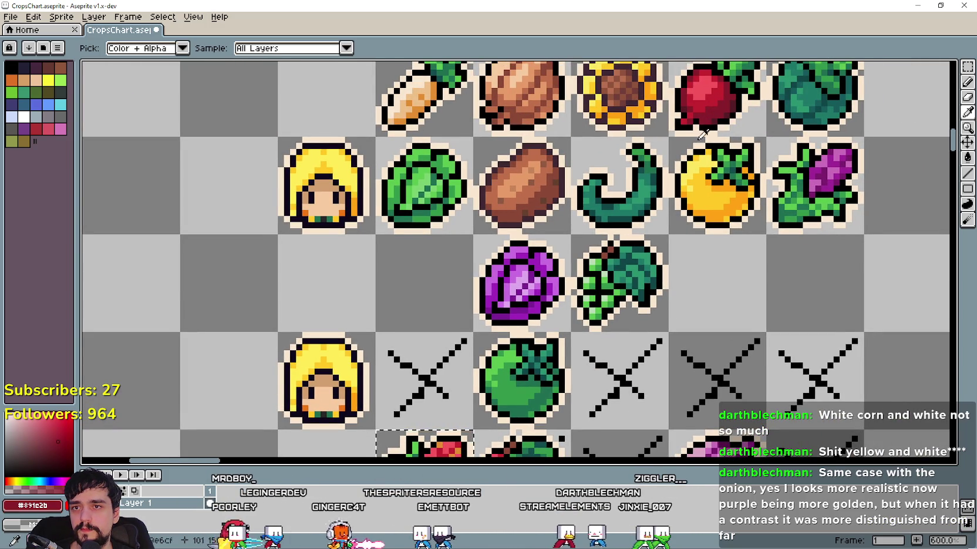
scroll(675, 135, down, 5)
scroll(472, 321, up, 1)
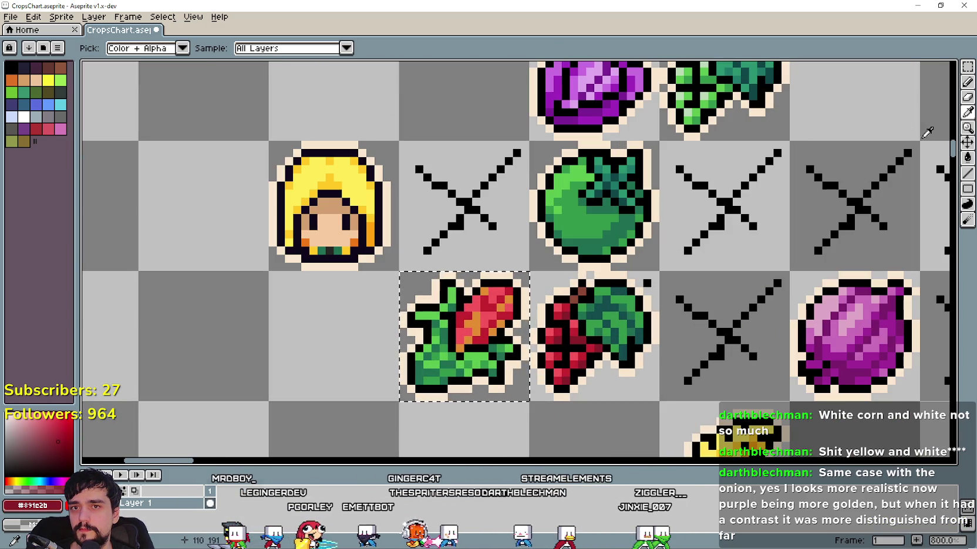
key(g)
scroll(495, 336, up, 1)
scroll(528, 328, down, 4)
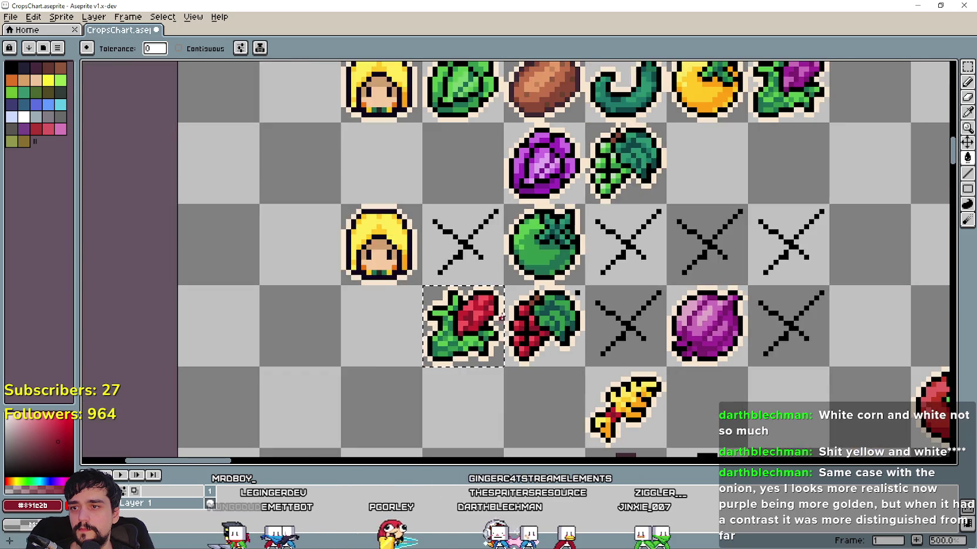
scroll(586, 317, down, 1)
scroll(646, 304, down, 1)
scroll(646, 304, down, 1)
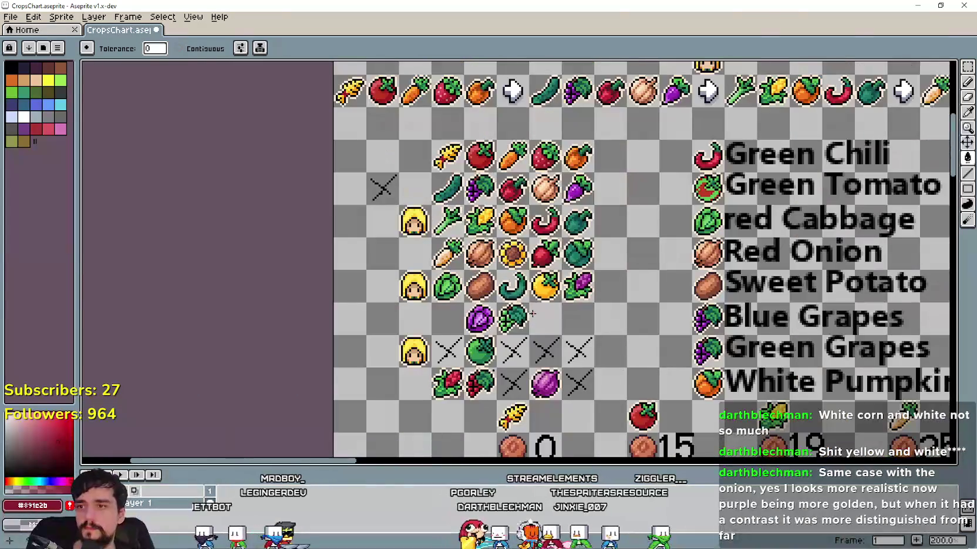
drag(584, 319, 519, 250)
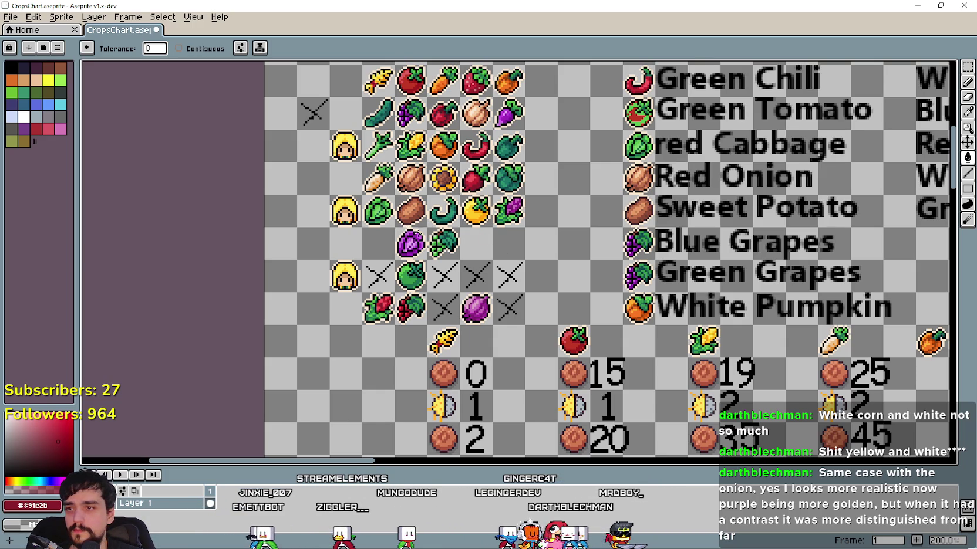
drag(554, 248, 489, 303)
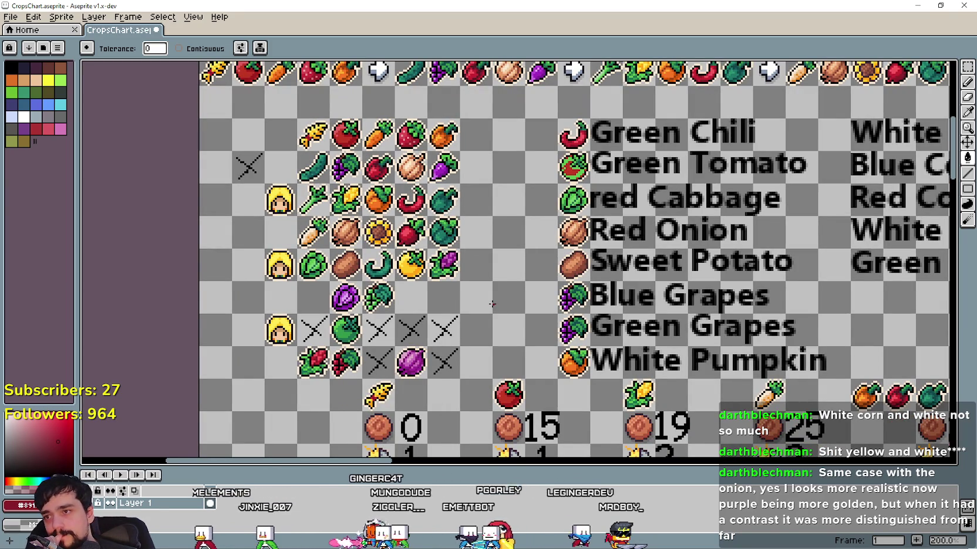
drag(633, 273, 287, 265)
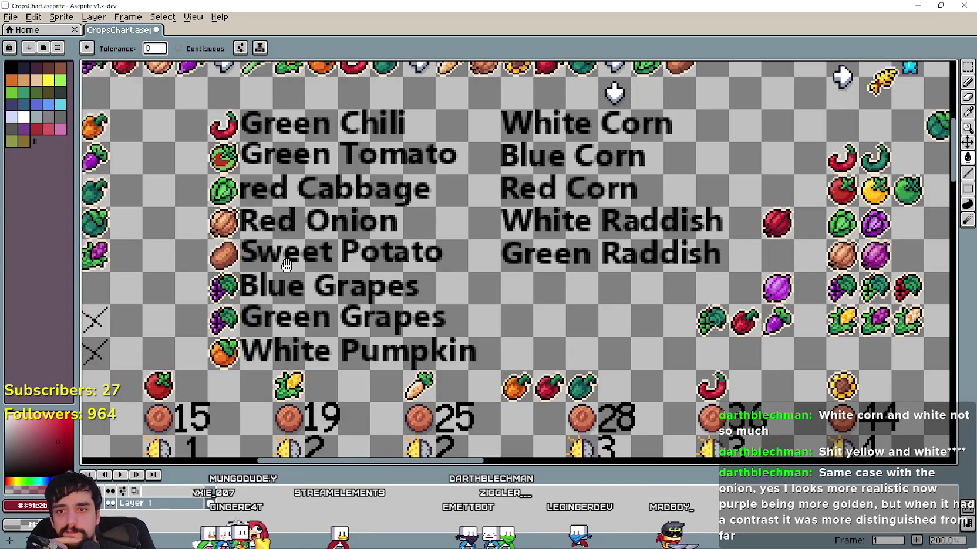
drag(287, 265, 289, 255)
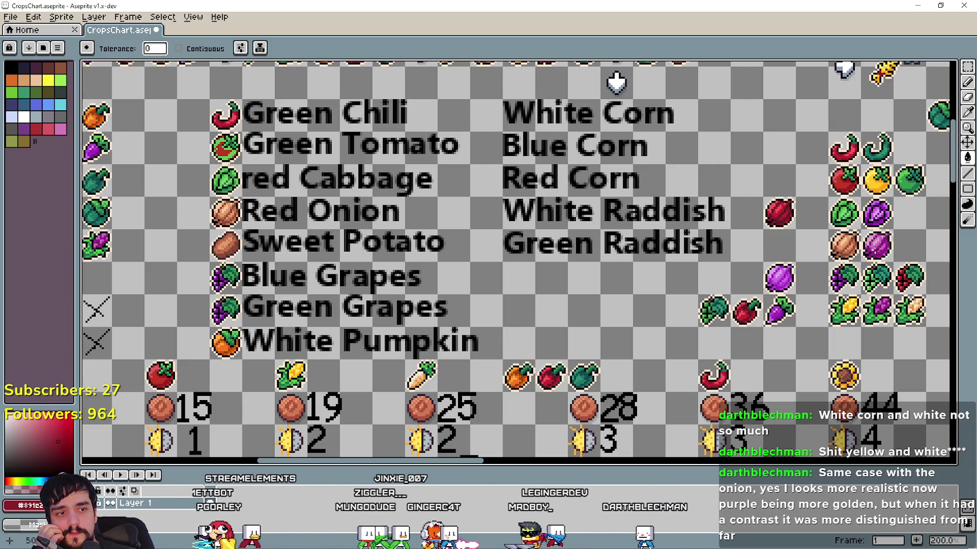
drag(874, 250, 579, 329)
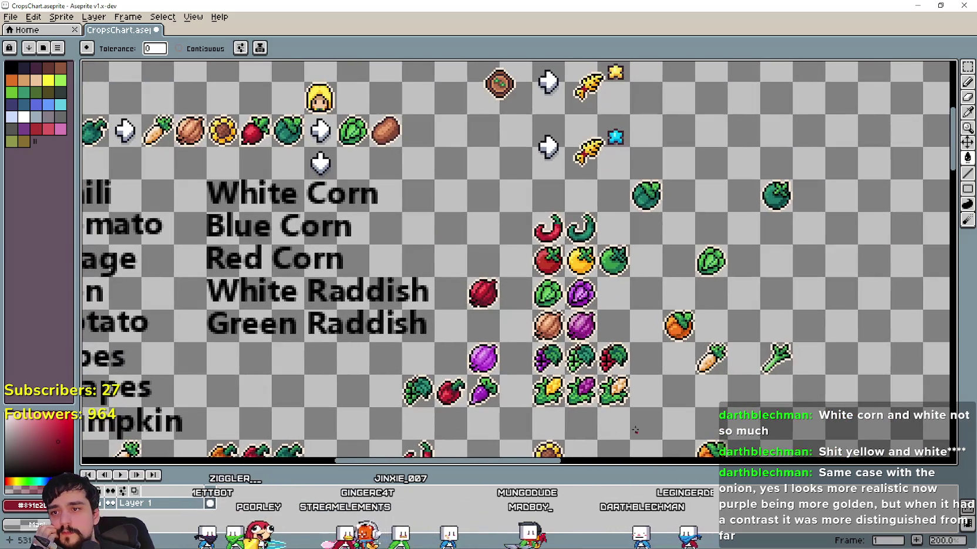
mouse_move(612, 372)
mouse_down()
mouse_move(618, 236)
mouse_move(621, 302)
mouse_move(639, 296)
mouse_up()
scroll(486, 283, up, 1)
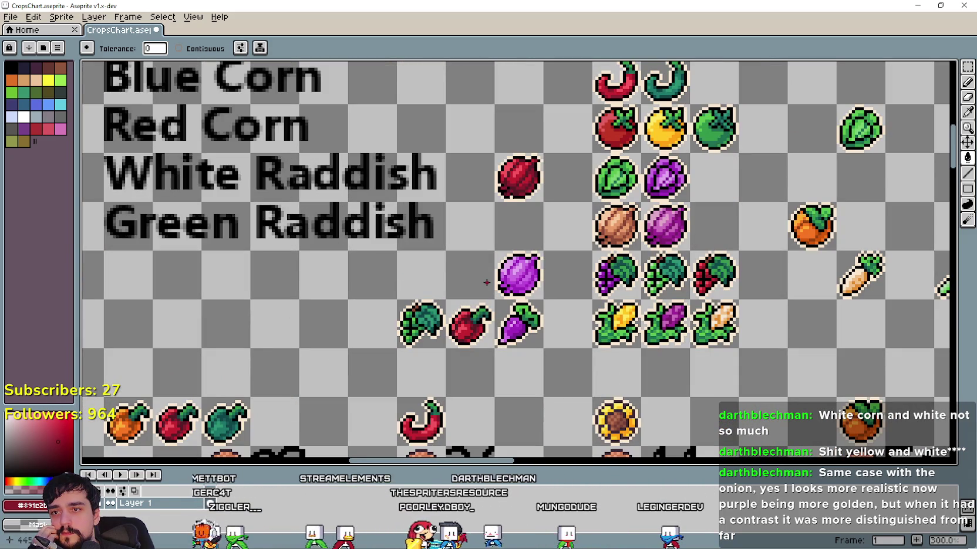
scroll(397, 335, down, 1)
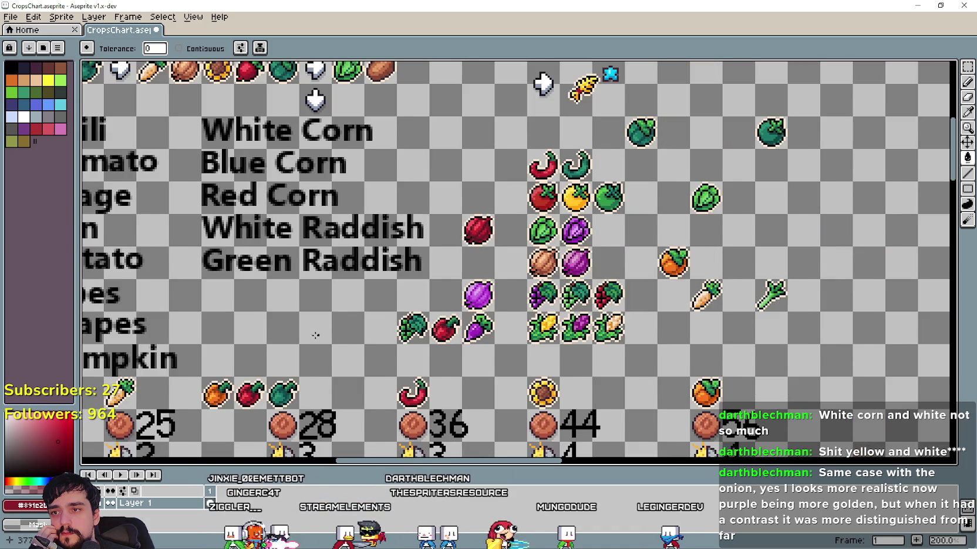
scroll(304, 335, down, 1)
drag(256, 335, 513, 284)
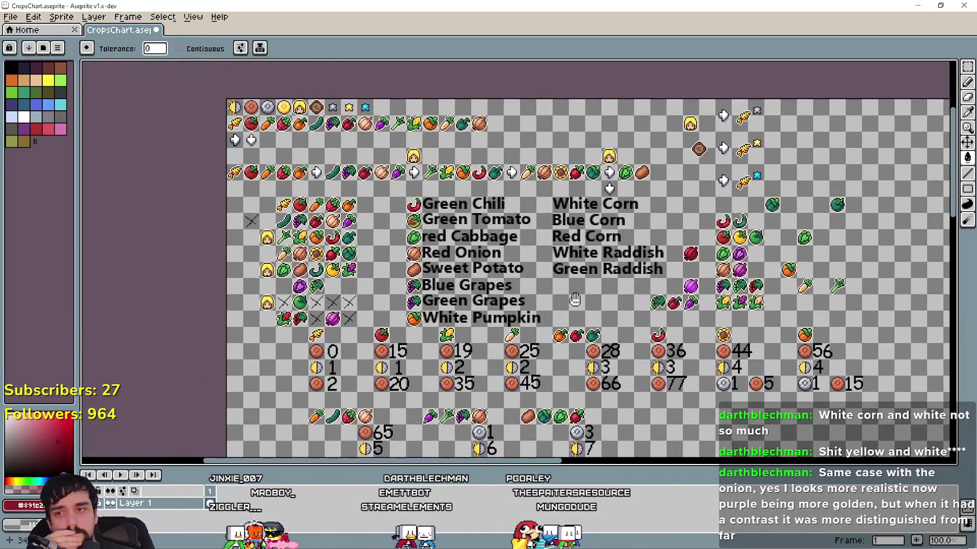
Bring the name lists and the stat numbers under the icons into view
drag(512, 283, 645, 310)
scroll(507, 311, up, 1)
scroll(508, 311, down, 1)
scroll(509, 312, up, 1)
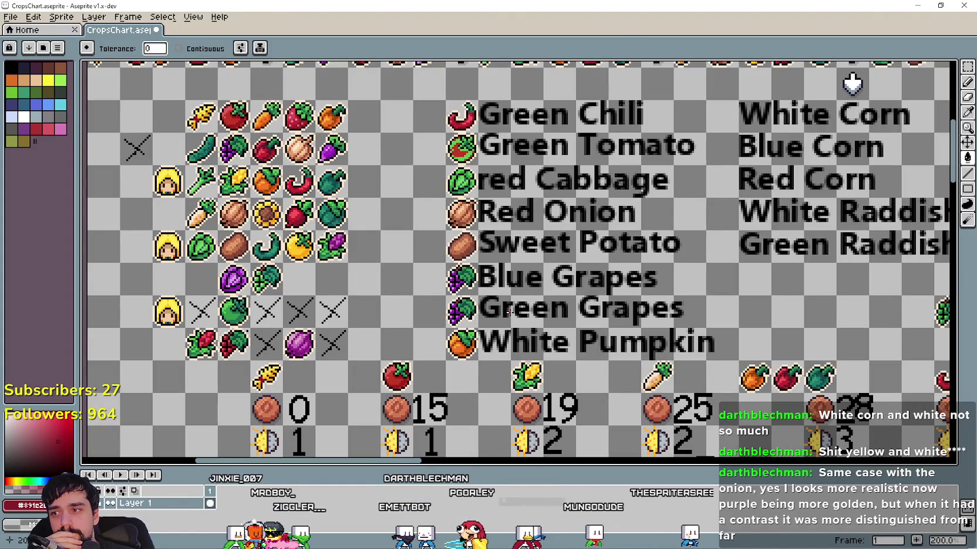
scroll(587, 293, right, 1)
scroll(557, 317, right, 5)
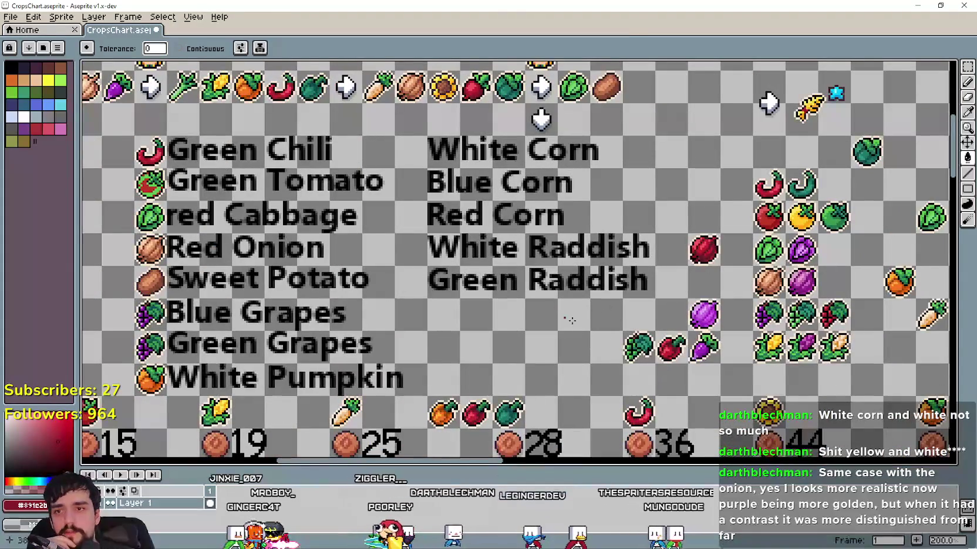
scroll(522, 350, right, 3)
drag(522, 349, 403, 263)
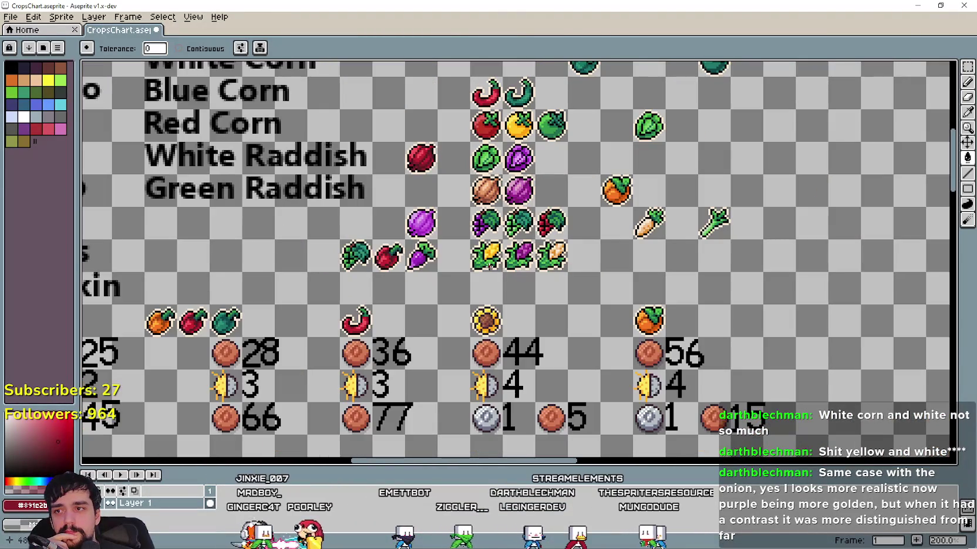
Switch to the Rectangular Marquee and centre the chart on the White Pumpkin icon
click(968, 66)
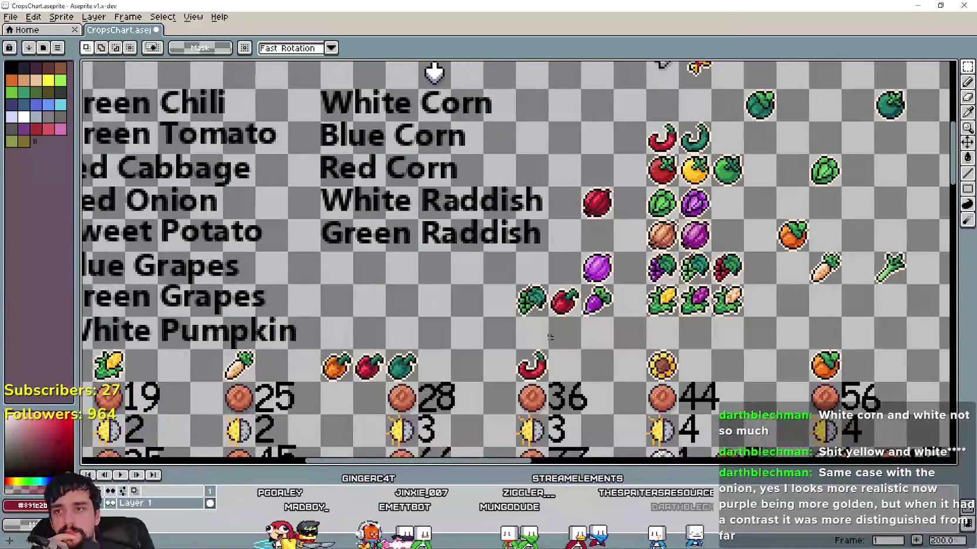
scroll(587, 294, down, 1)
drag(420, 347, 591, 329)
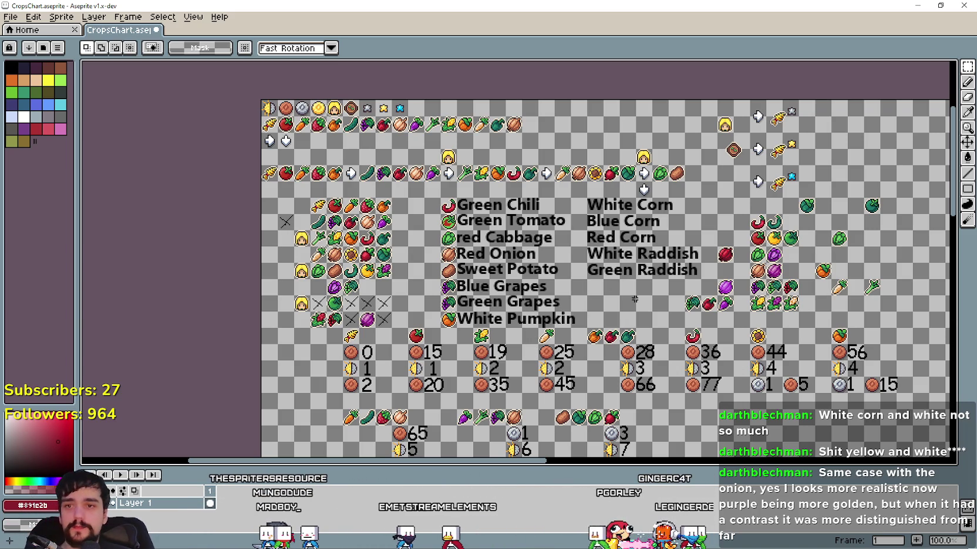
scroll(343, 307, up, 1)
scroll(343, 307, down, 1)
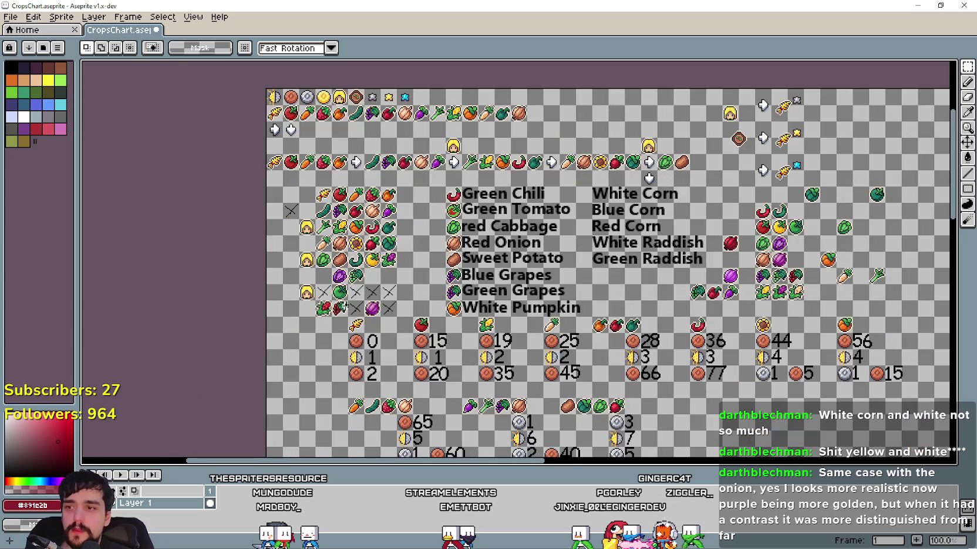
drag(604, 292, 526, 314)
scroll(527, 315, up, 1)
scroll(526, 315, down, 1)
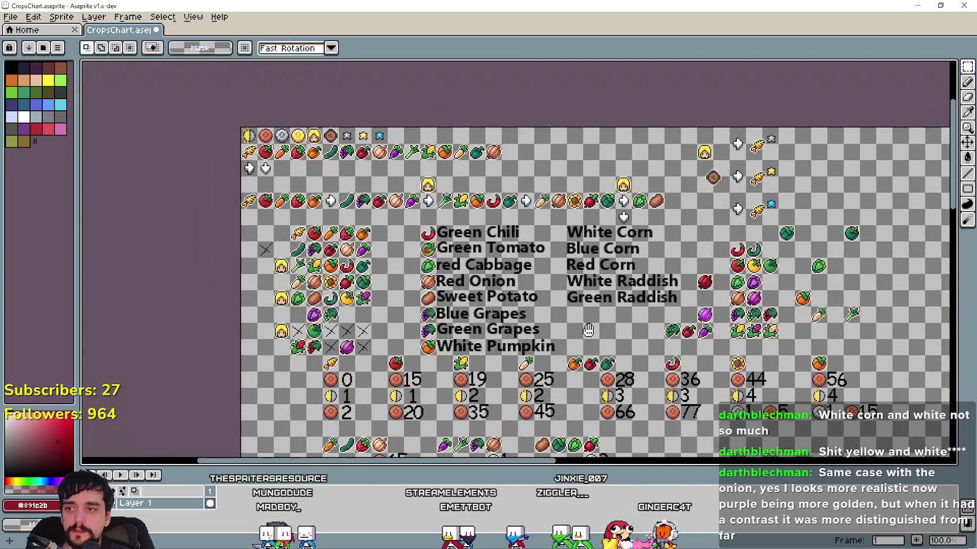
drag(667, 299, 565, 324)
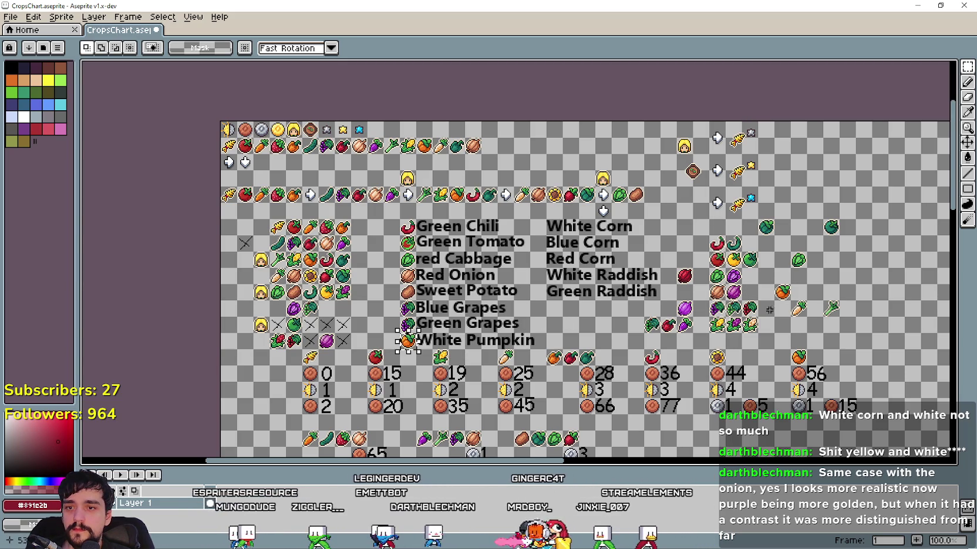
Paste a copy of the pumpkin icon directly below the loose pumpkin
scroll(740, 317, up, 3)
key(ctrl+v)
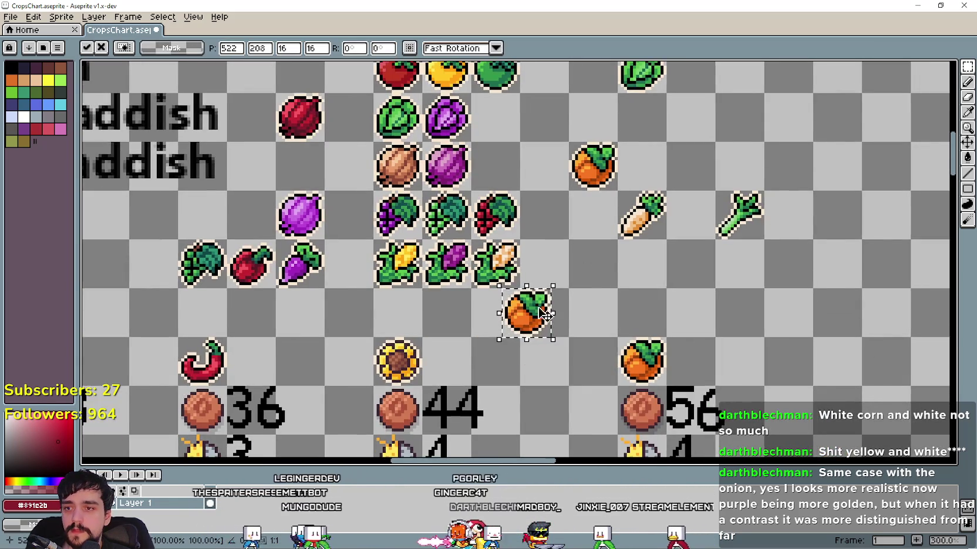
mouse_move(526, 313)
mouse_down()
mouse_move(613, 259)
mouse_move(595, 229)
mouse_up()
click(644, 217)
Nudge the pale carrot icon up and right so it sits above the leek-like icon
key(shift+Up)
key(shift+Right)
key(shift+Right)
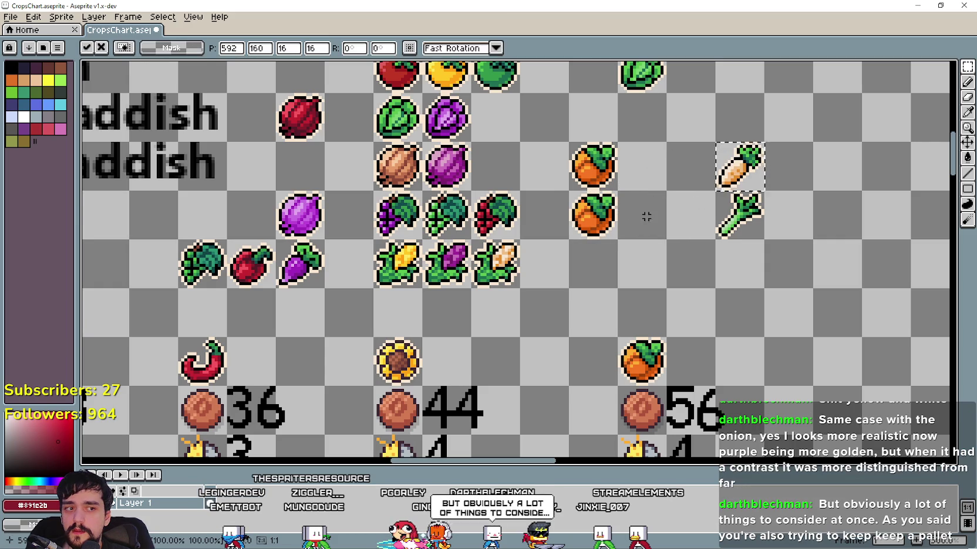
click(643, 217)
scroll(594, 378, up, 3)
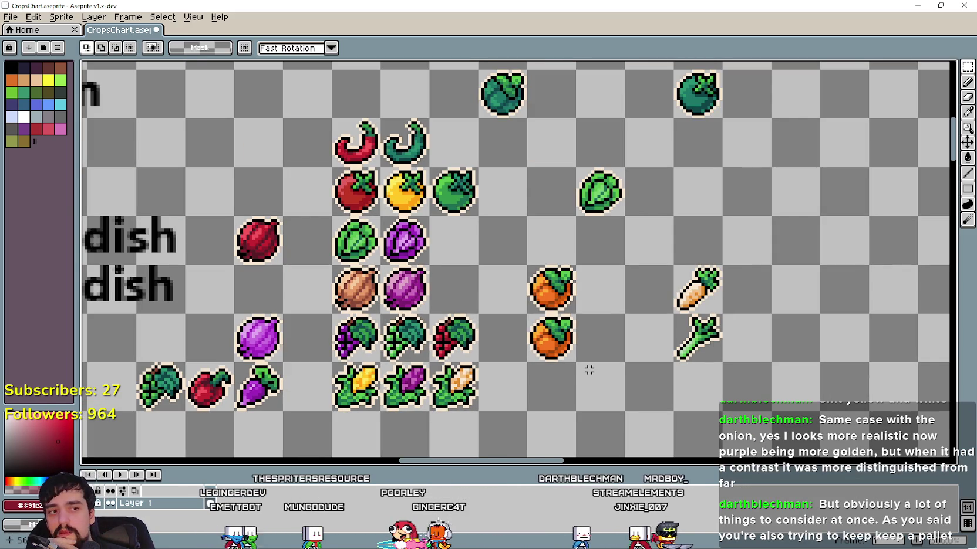
scroll(589, 370, down, 1)
scroll(589, 370, down, 1)
mouse_move(589, 369)
mouse_down()
mouse_move(741, 305)
mouse_move(733, 312)
mouse_up()
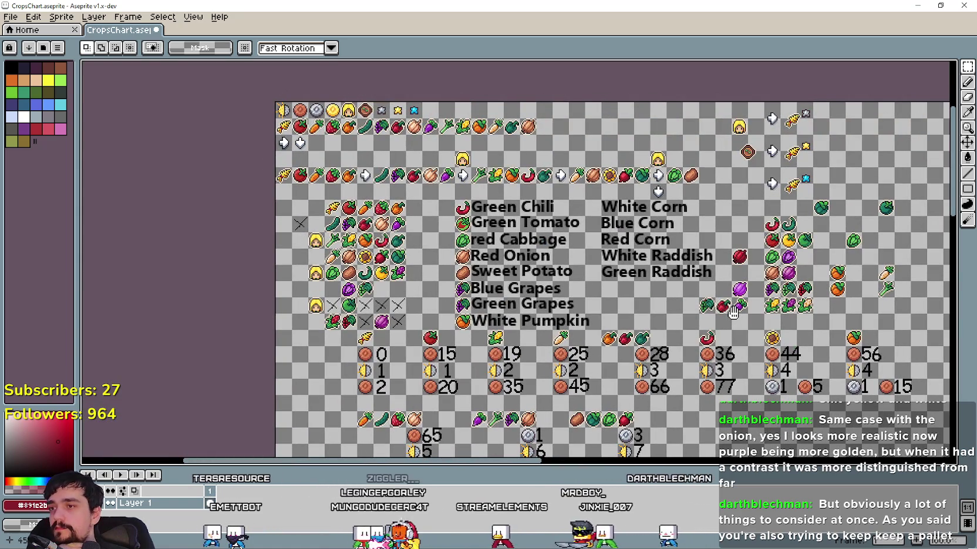
drag(526, 311, 631, 310)
scroll(631, 310, up, 2)
scroll(631, 310, down, 1)
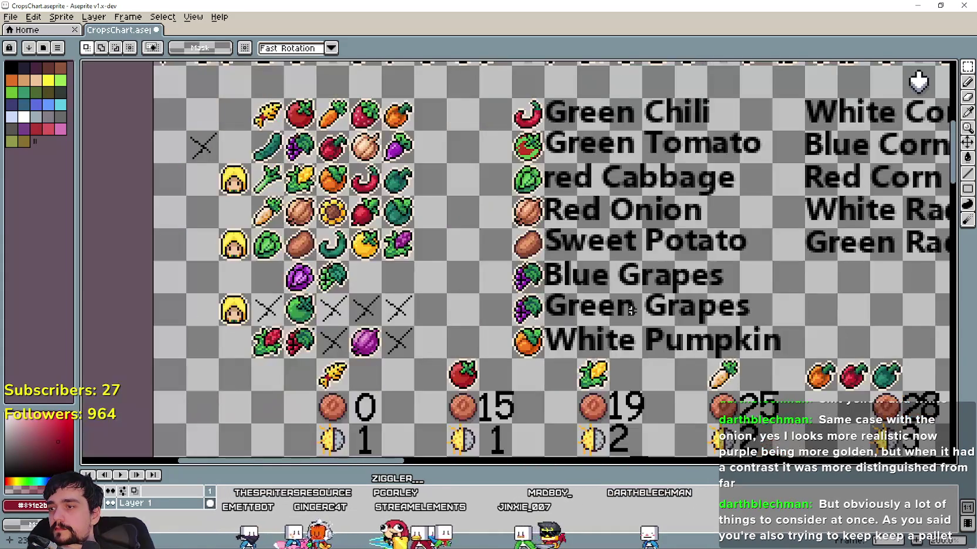
scroll(631, 310, down, 1)
scroll(697, 303, right, 2)
scroll(696, 303, right, 3)
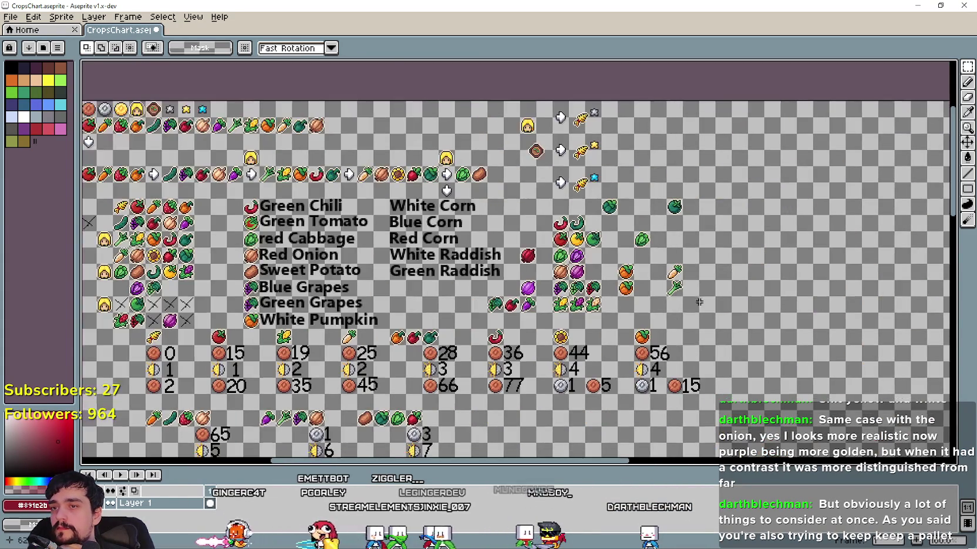
Select the lower copied tile and sample the tan colour from the pale carrot
scroll(697, 303, up, 1)
scroll(636, 257, left, 2)
scroll(635, 252, up, 1)
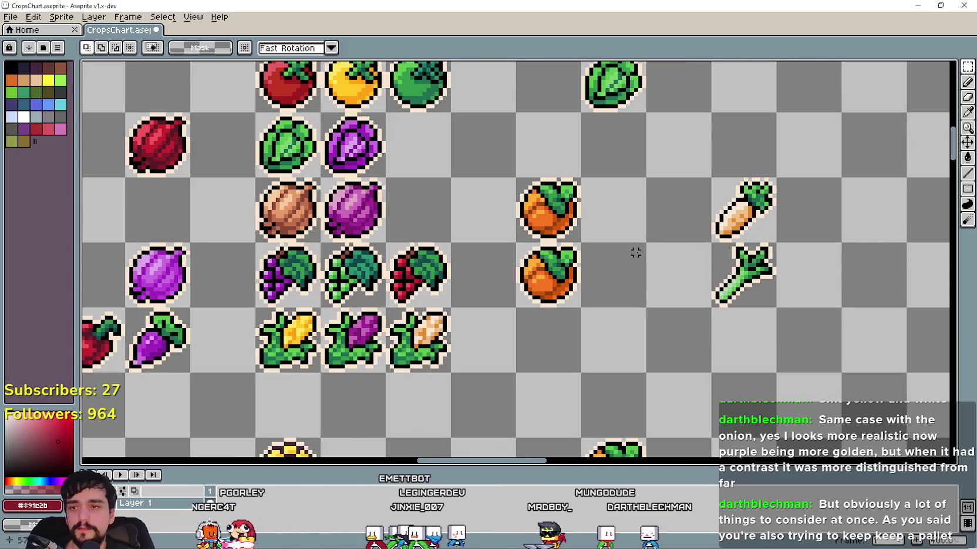
click(562, 269)
scroll(693, 201, up, 1)
key(i)
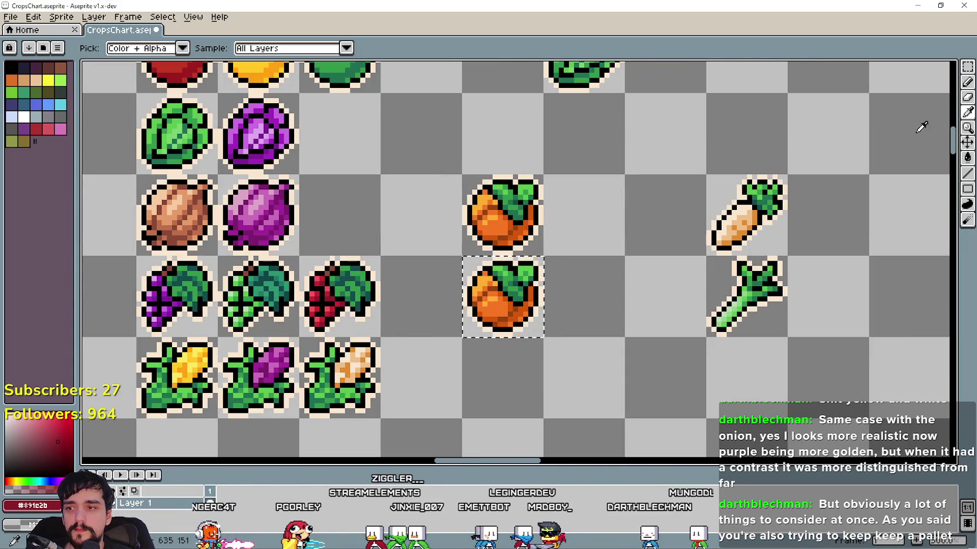
scroll(606, 246, down, 1)
scroll(632, 239, up, 1)
scroll(682, 247, up, 1)
scroll(652, 248, down, 3)
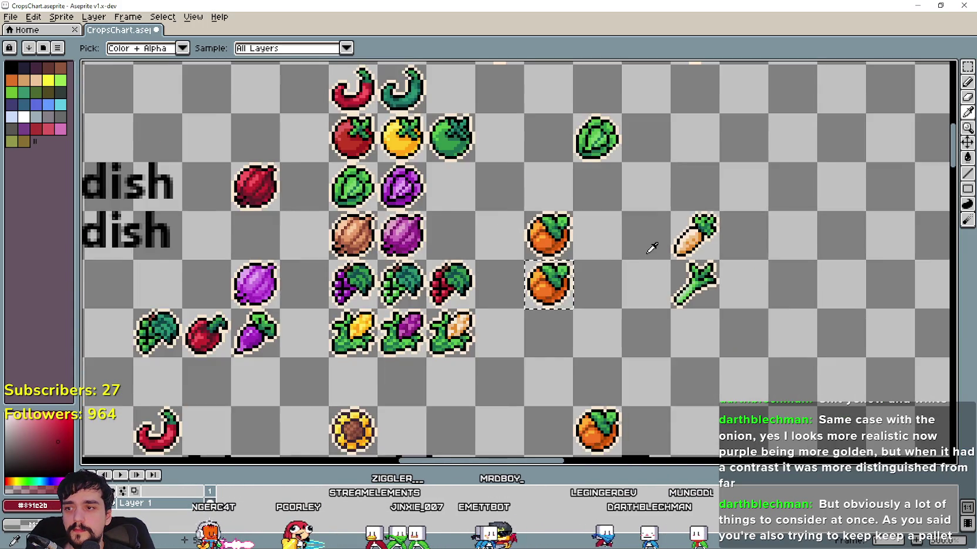
scroll(651, 248, down, 1)
scroll(611, 270, down, 1)
scroll(567, 294, left, 3)
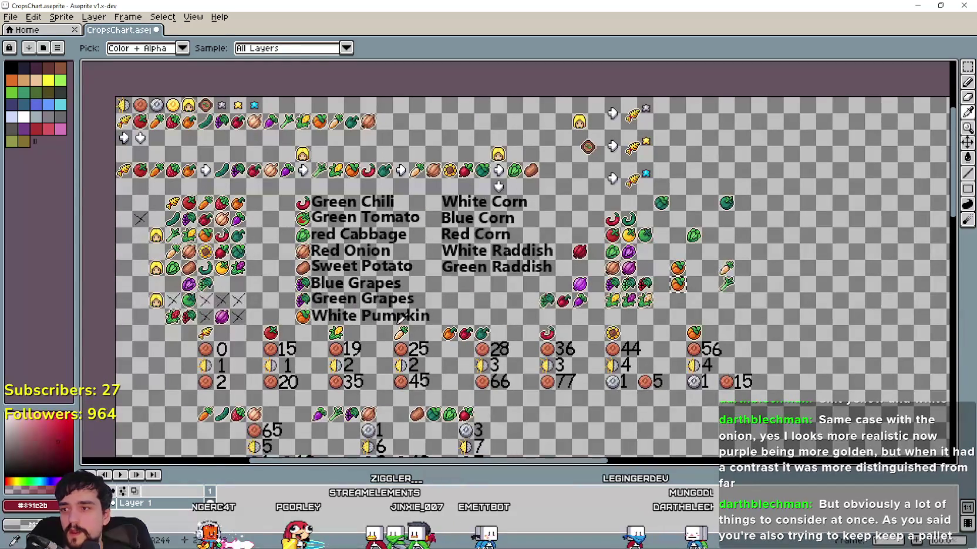
scroll(170, 334, up, 1)
scroll(170, 333, down, 2)
scroll(170, 332, up, 1)
mouse_move(716, 259)
mouse_down()
mouse_move(375, 339)
mouse_move(432, 229)
mouse_up()
scroll(366, 337, up, 2)
scroll(477, 220, up, 1)
scroll(464, 263, up, 1)
scroll(531, 269, up, 1)
scroll(531, 268, up, 1)
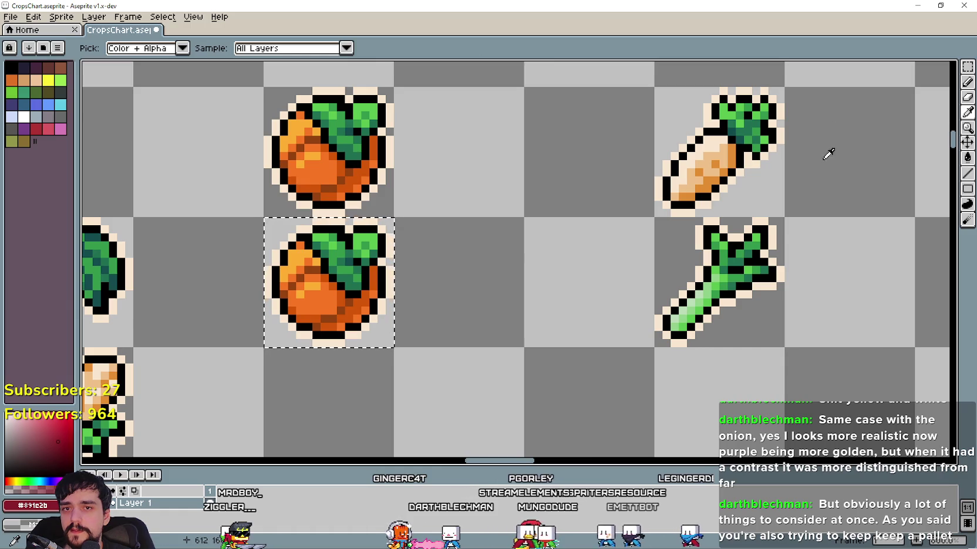
click(712, 179)
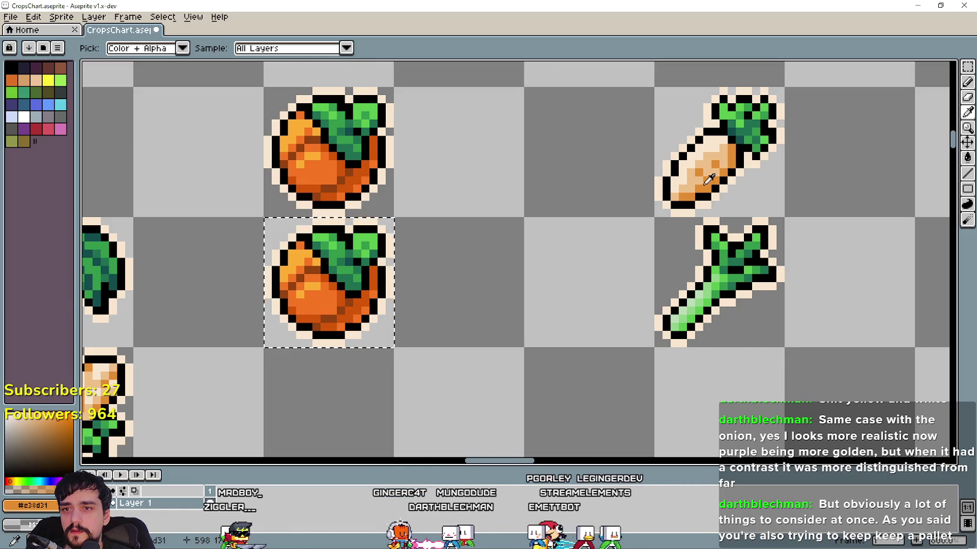
Fill the lower copy's bottom edge and darker lower shade with tan
click(967, 159)
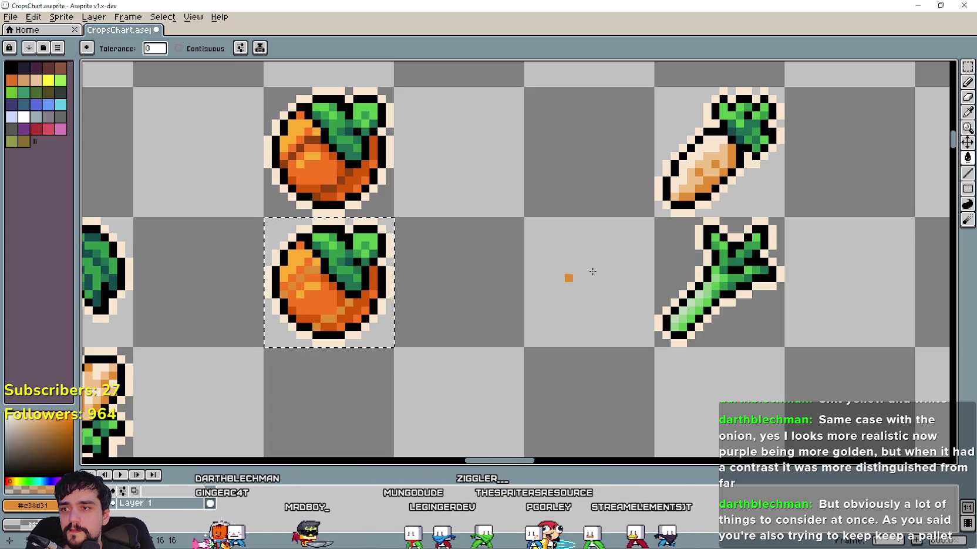
key(i)
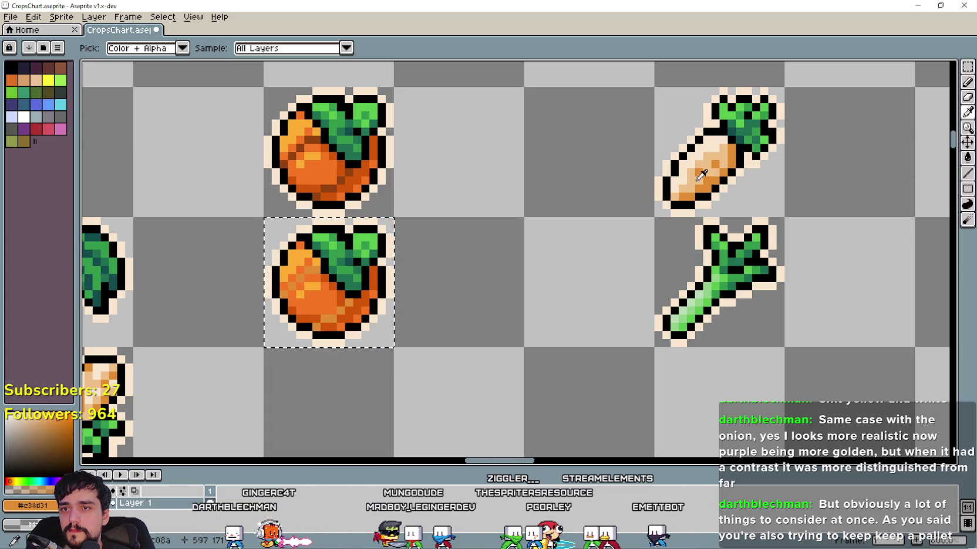
click(967, 157)
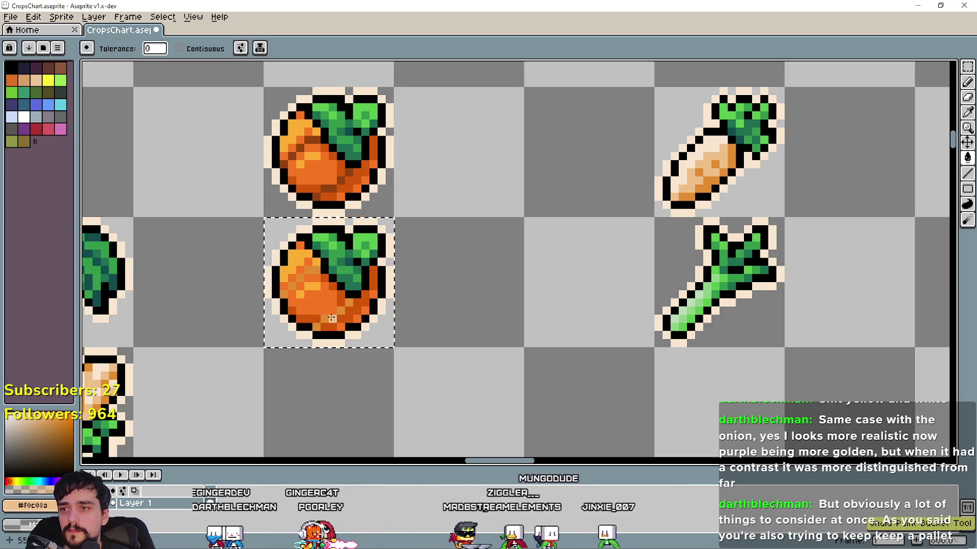
click(330, 324)
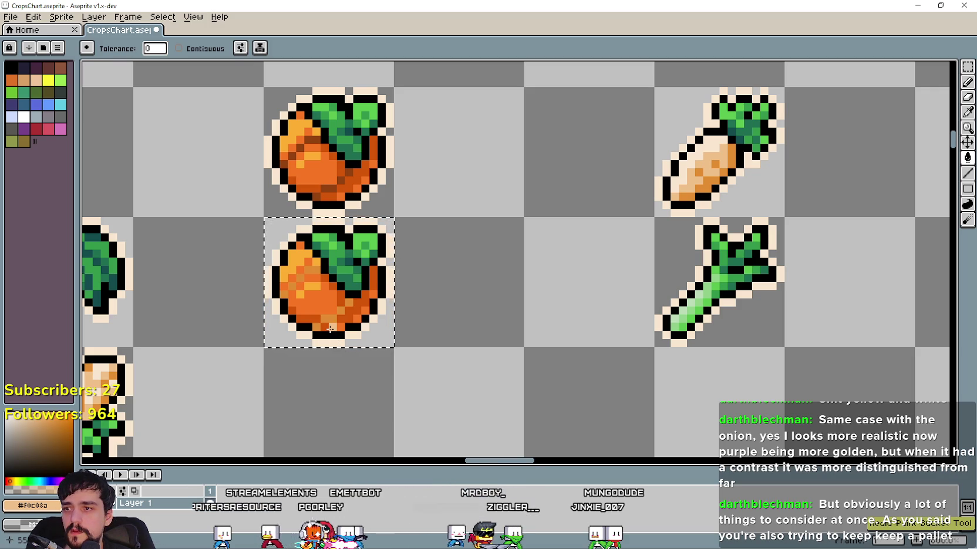
click(330, 332)
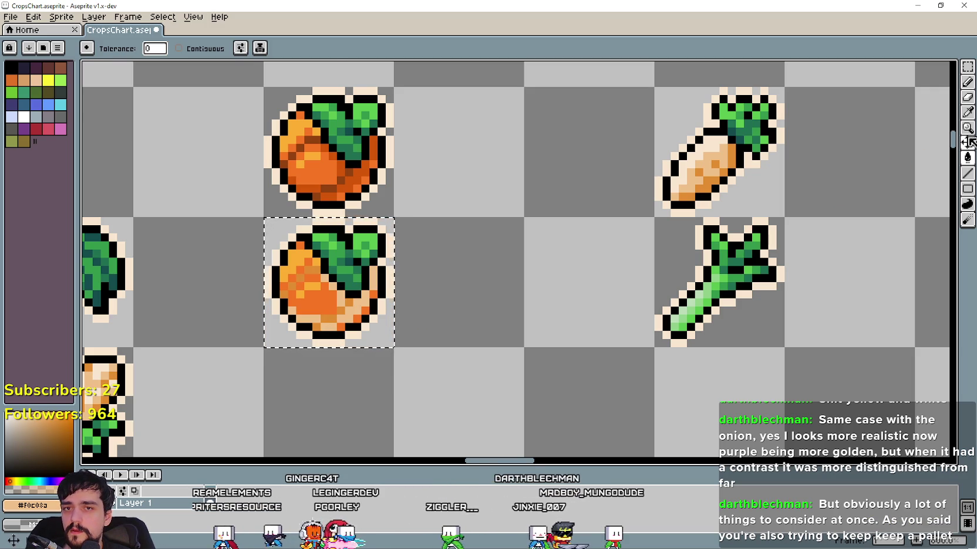
Fill the lower copy's orange body with cream
key(i)
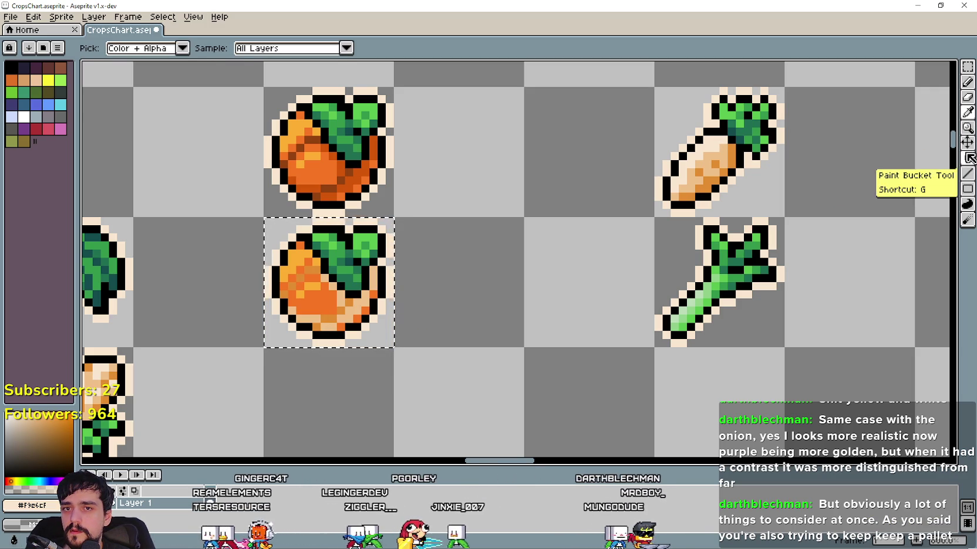
click(967, 158)
click(314, 299)
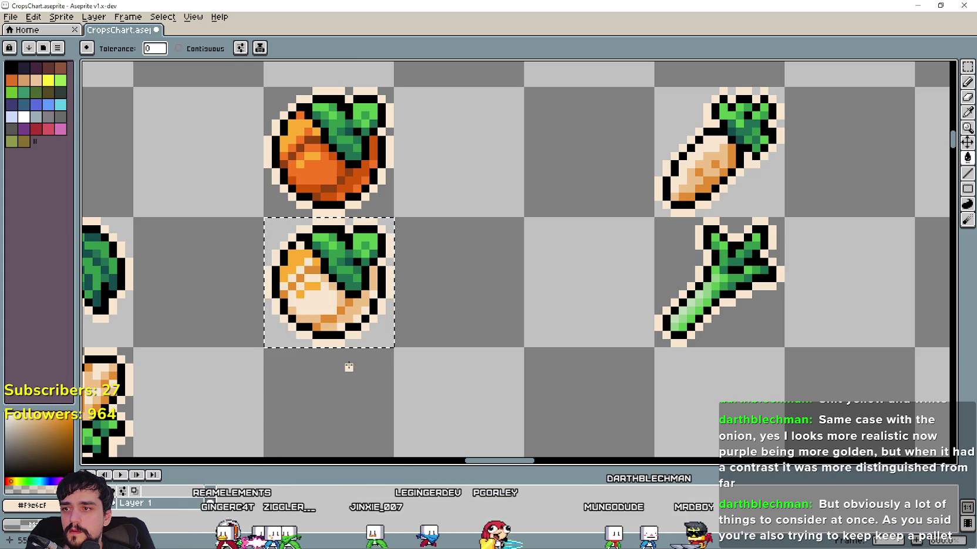
drag(339, 334, 495, 354)
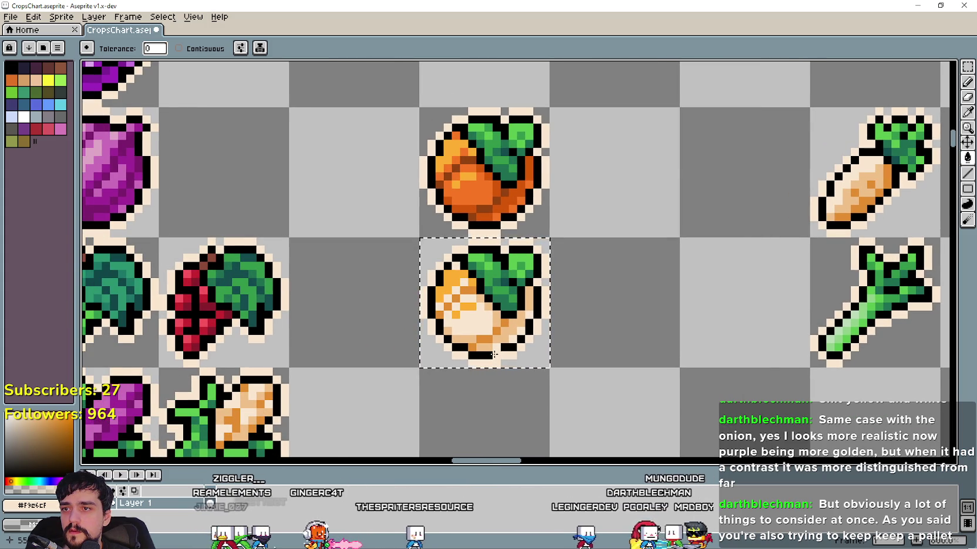
Marquee-select the onion sprite in the lower rows of the chart
scroll(494, 355, down, 1)
scroll(489, 352, down, 1)
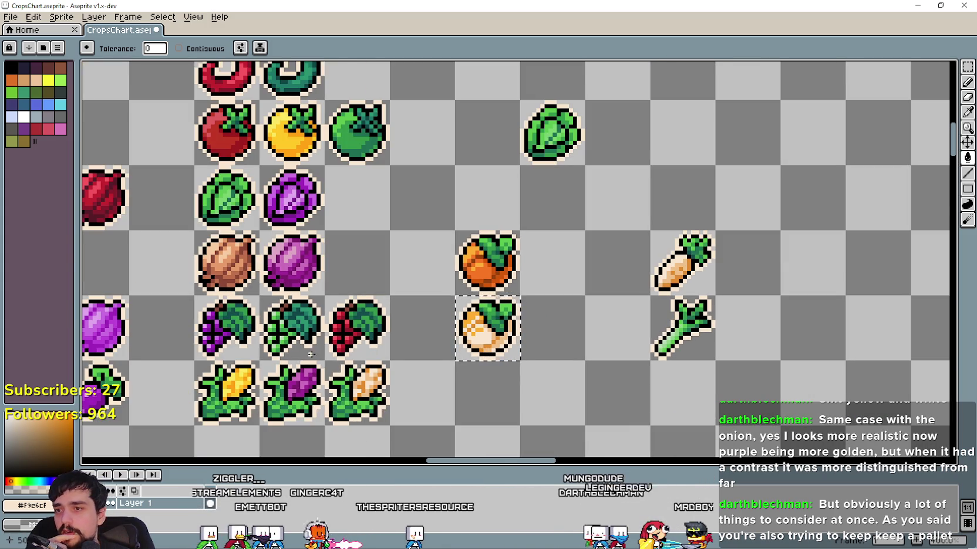
scroll(299, 351, down, 1)
scroll(299, 350, down, 1)
drag(308, 353, 584, 376)
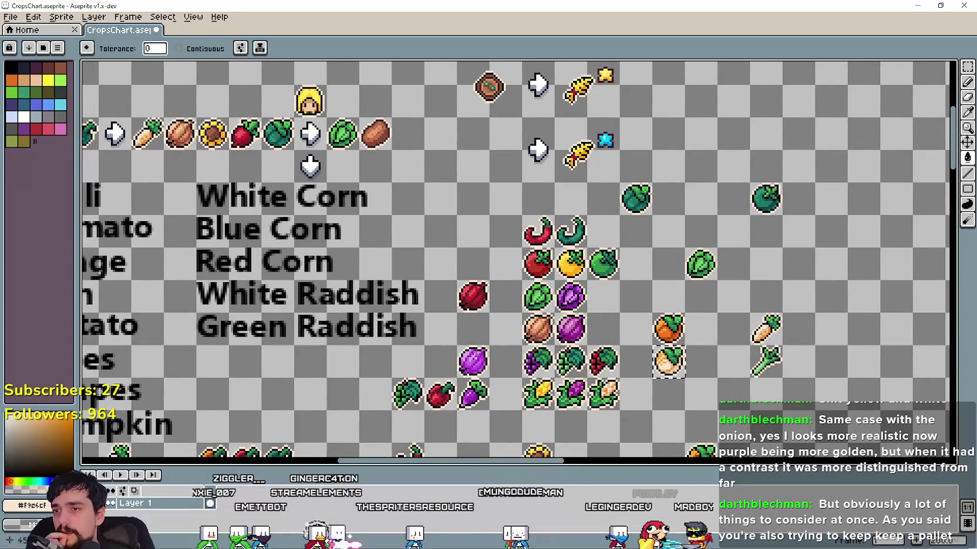
drag(324, 227, 702, 280)
mouse_move(339, 252)
mouse_down()
mouse_move(642, 276)
mouse_move(640, 176)
mouse_up()
scroll(424, 237, up, 1)
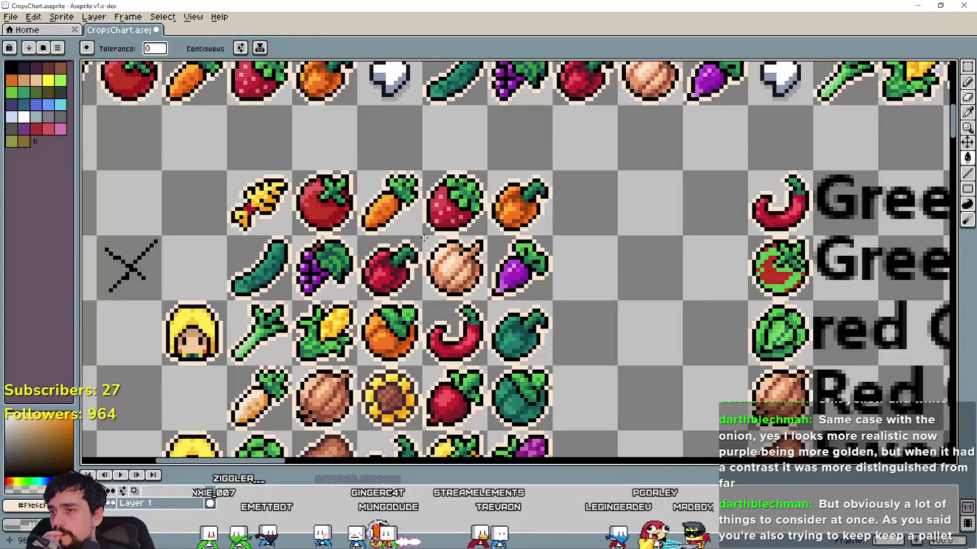
drag(608, 316, 634, 125)
drag(616, 211, 580, 336)
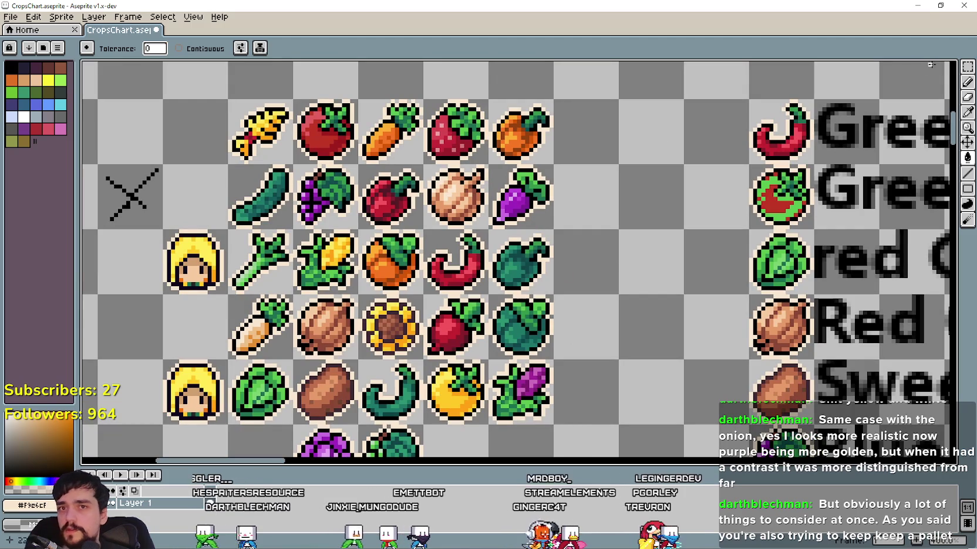
click(967, 66)
drag(427, 165, 486, 225)
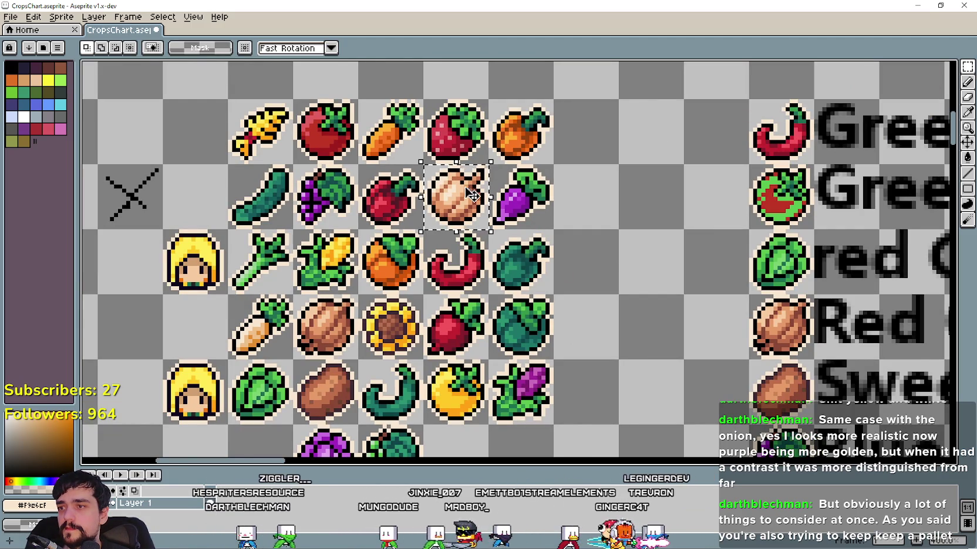
scroll(464, 197, down, 3)
scroll(527, 218, up, 5)
scroll(514, 182, up, 1)
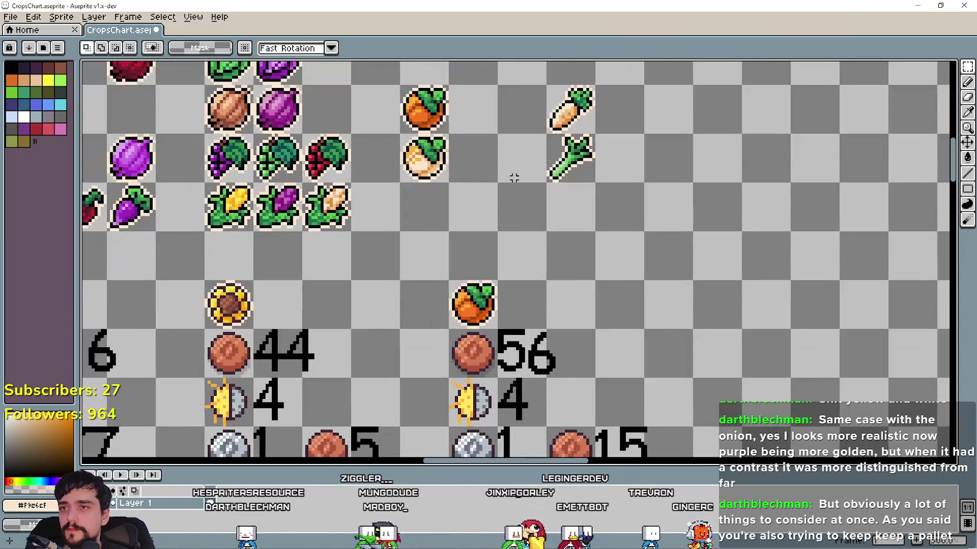
scroll(427, 321, up, 1)
Paste the orange radish back over the whitened lower copy
key(ctrl+v)
key(ctrl+z)
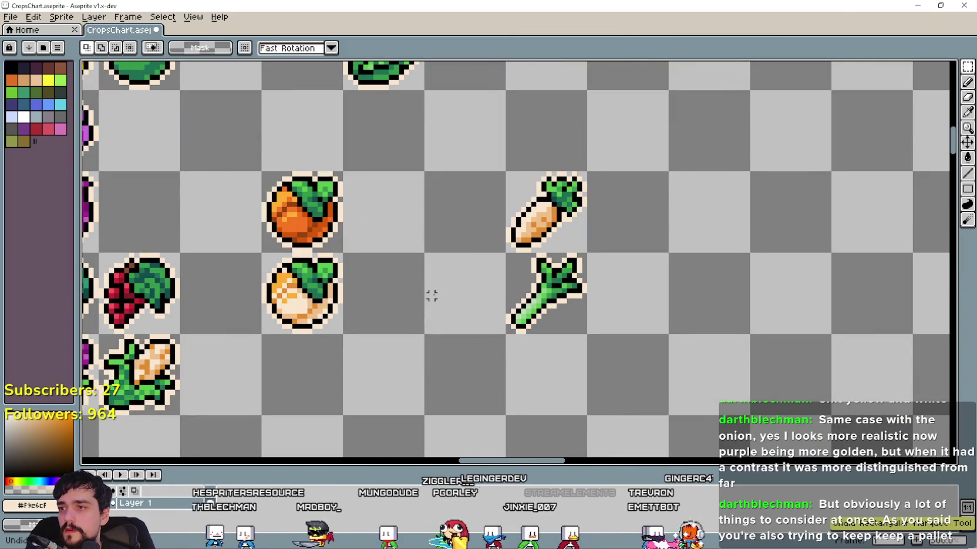
key(ctrl+v)
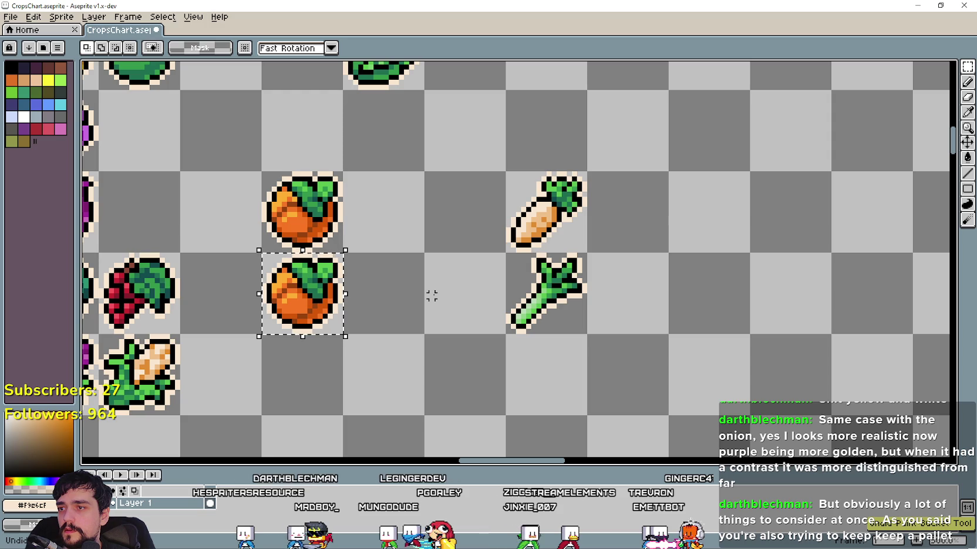
Paste a copy of the onion into the empty cell left of the carrot
key(ctrl+v)
drag(502, 281, 476, 242)
click(406, 306)
drag(452, 275, 520, 283)
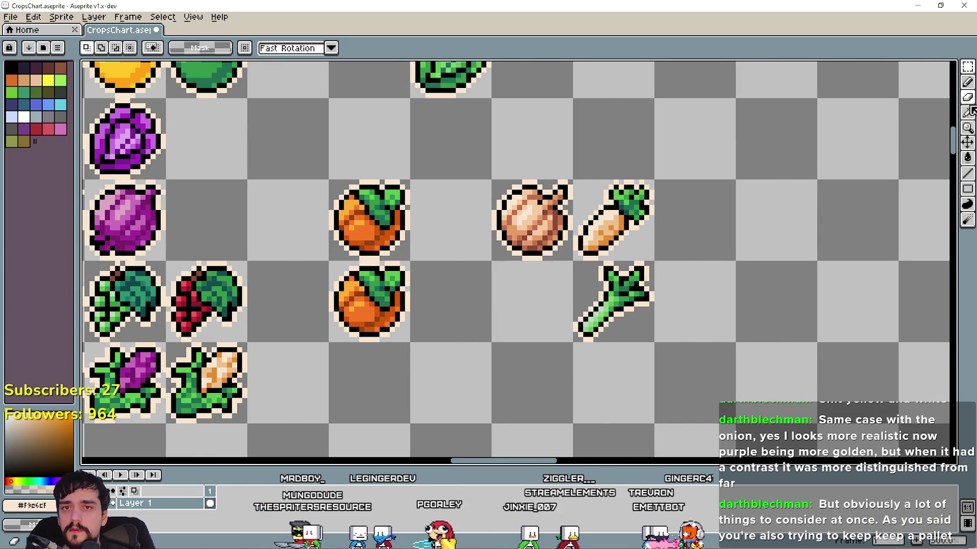
key(ctrl+v)
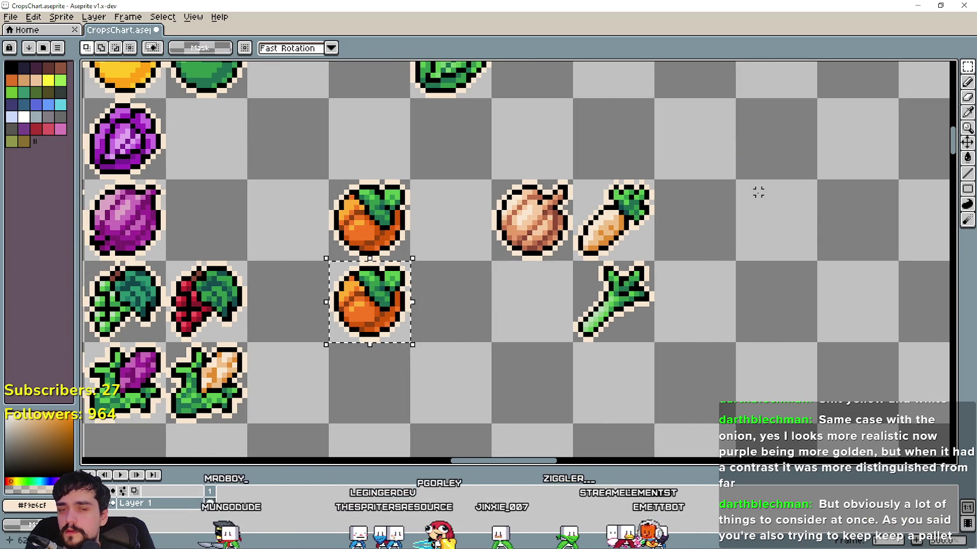
key(i)
scroll(448, 280, up, 1)
scroll(448, 280, up, 1)
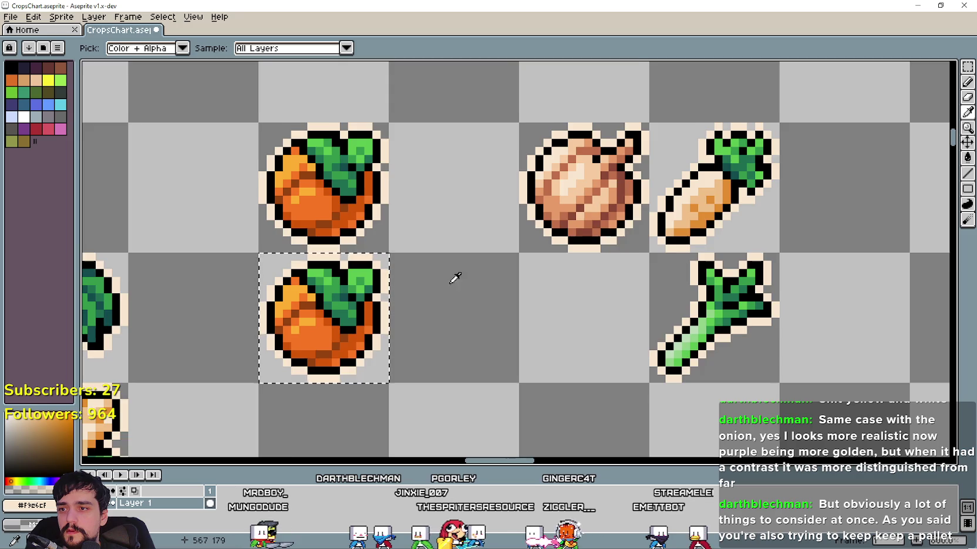
Sample the onion's brown and golden shades and fill a shade region of the lower copy
drag(449, 280, 490, 320)
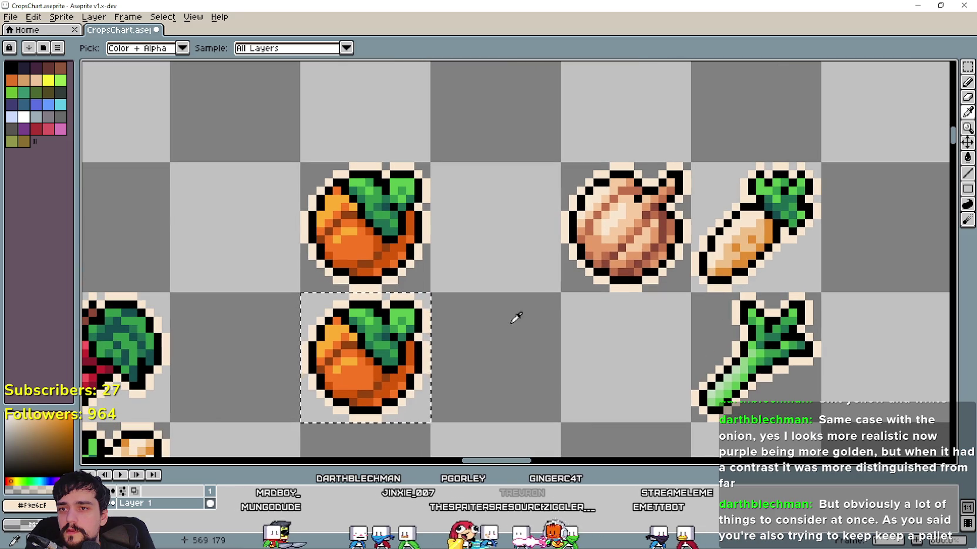
click(627, 269)
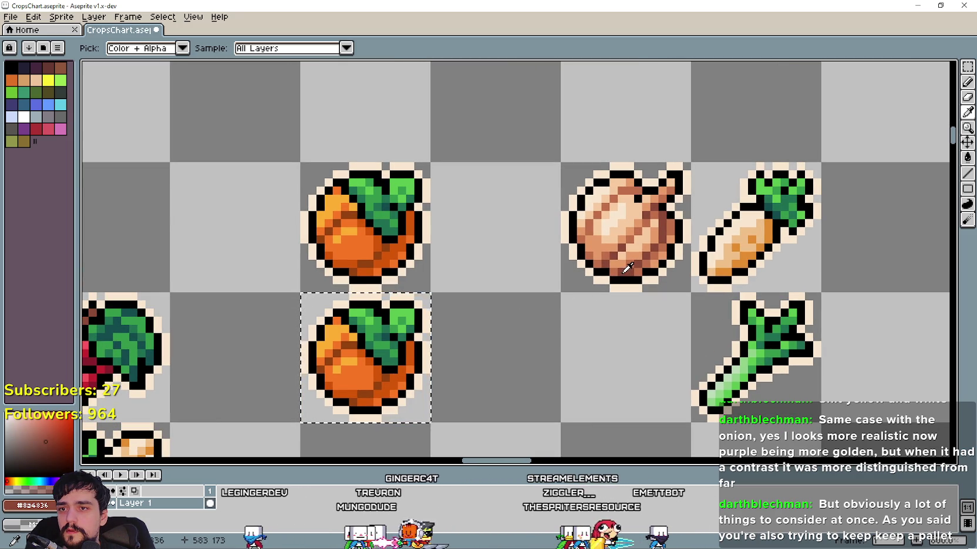
key(g)
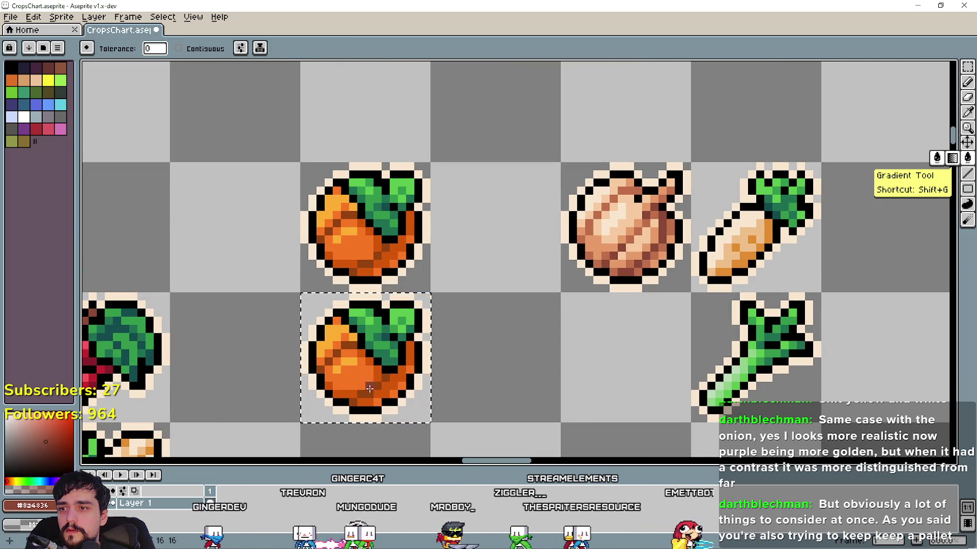
click(968, 113)
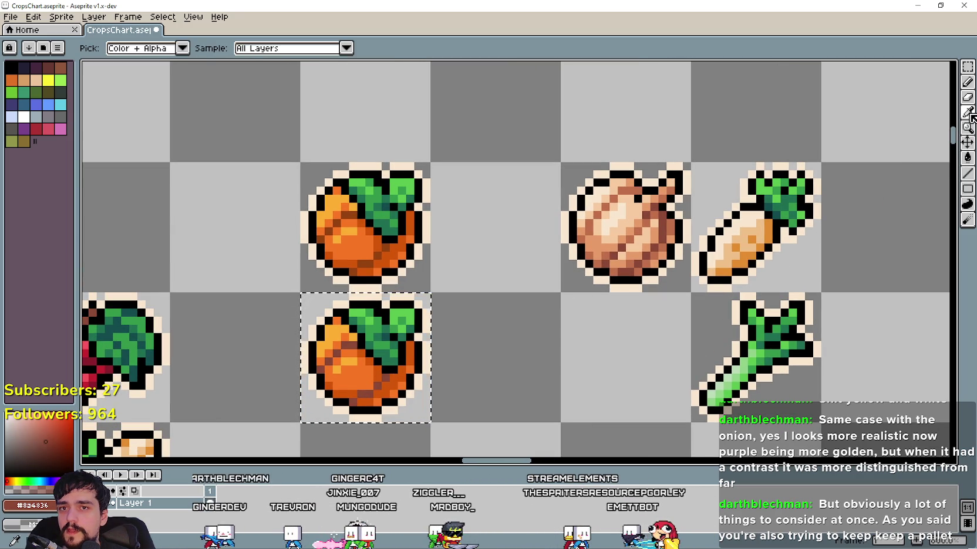
click(762, 248)
click(968, 155)
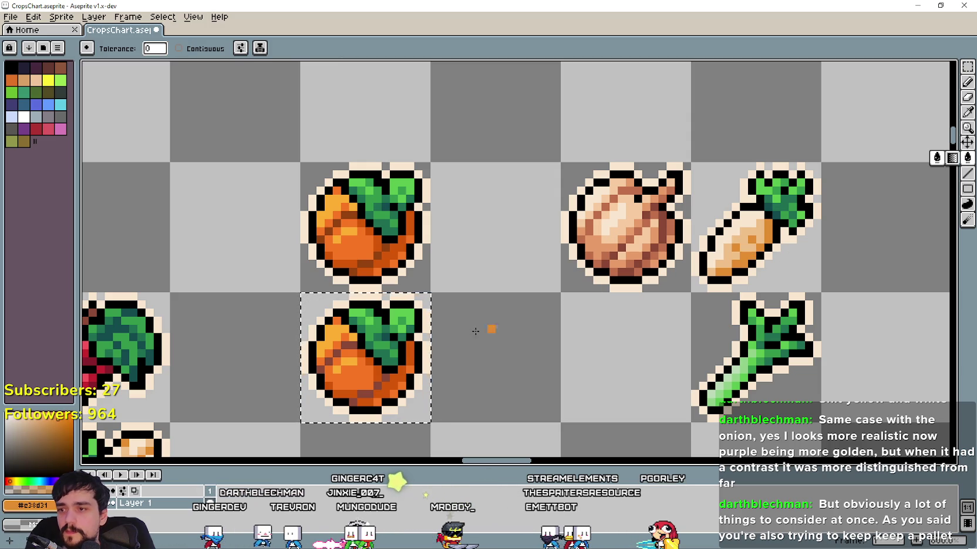
click(393, 385)
Fill the lower copy's body with a light tan sampled from the onion
click(970, 113)
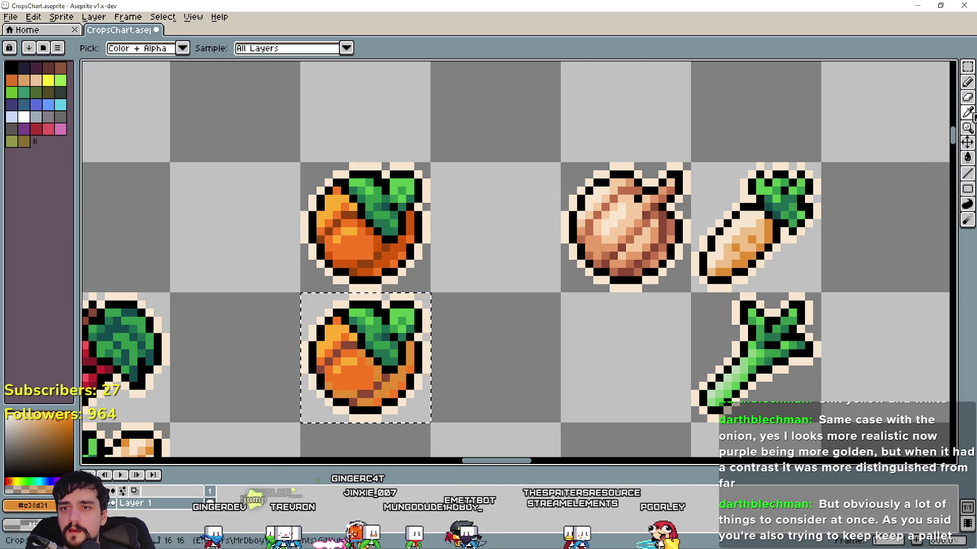
click(736, 252)
click(968, 157)
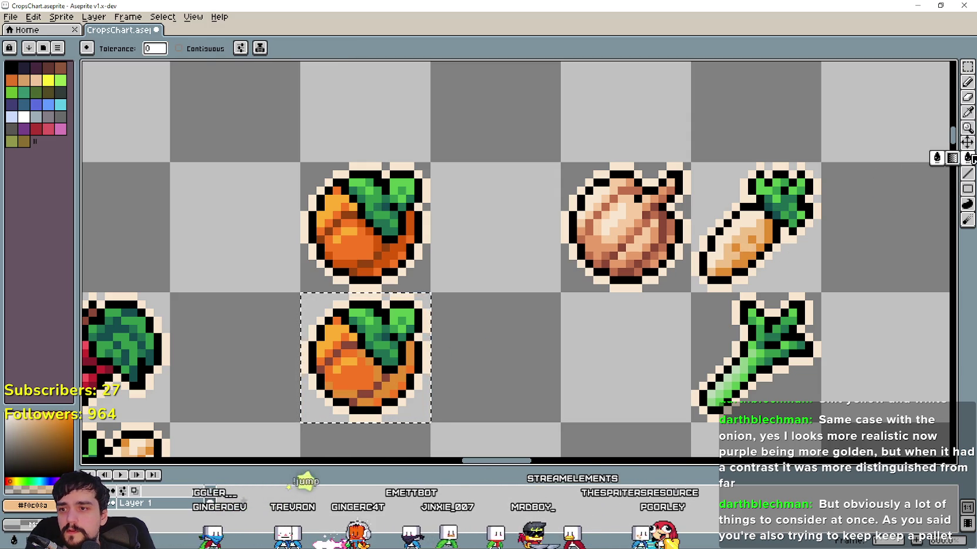
click(352, 370)
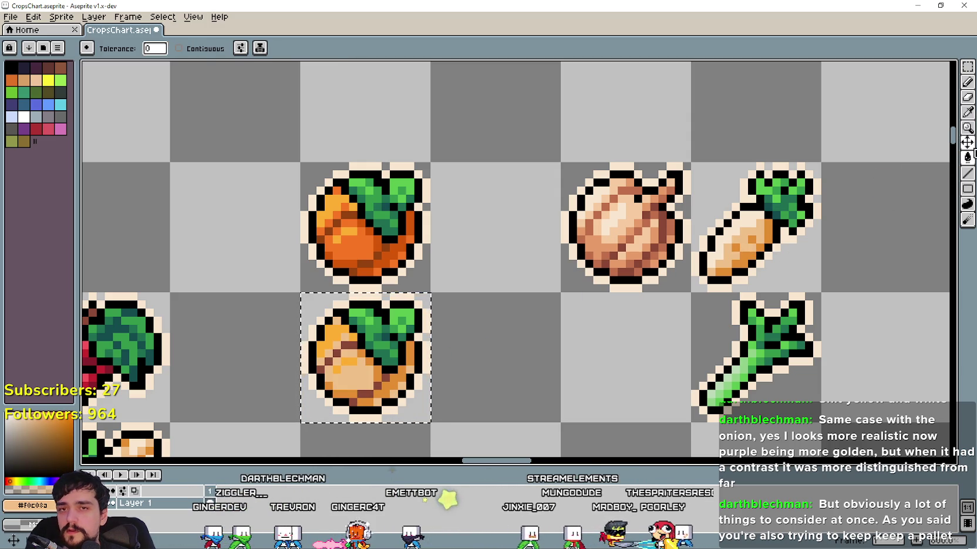
key(i)
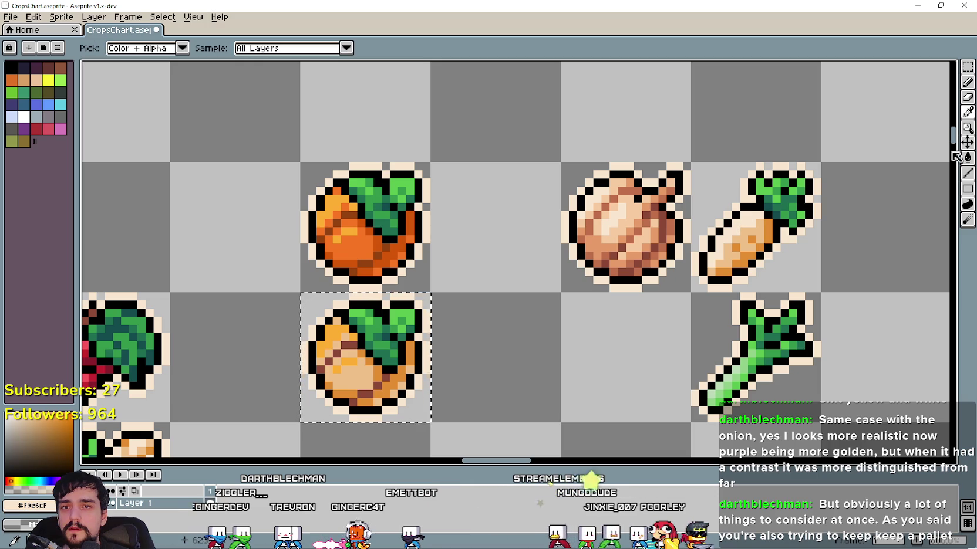
click(969, 159)
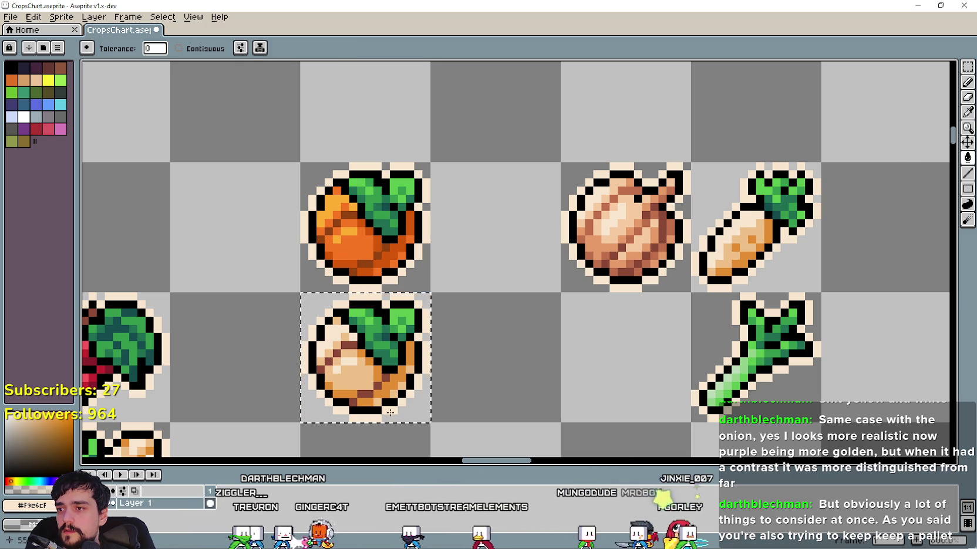
scroll(391, 404, down, 2)
scroll(391, 404, down, 1)
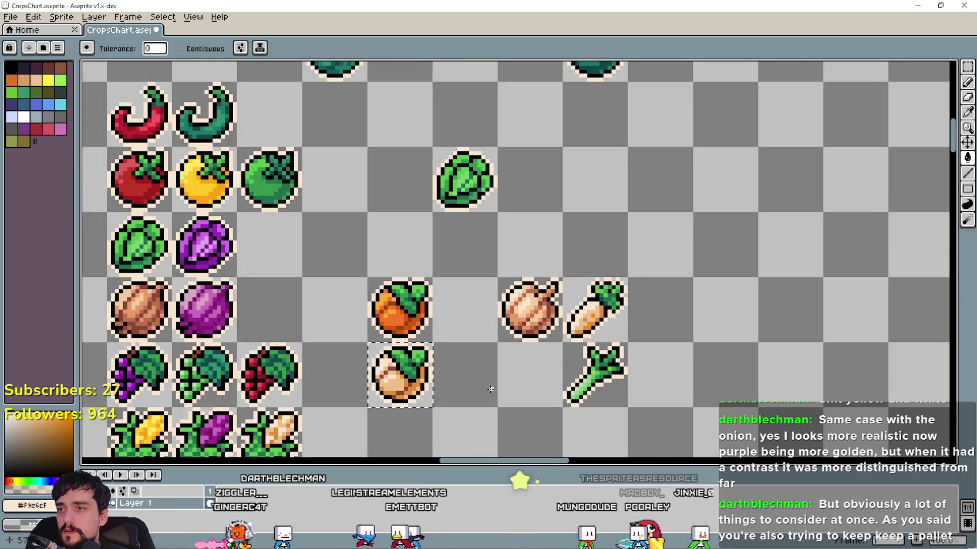
Select the onion tile, paste the copied onion into an X cell and commit it
scroll(391, 404, down, 1)
mouse_move(506, 427)
mouse_down()
mouse_move(655, 265)
mouse_move(655, 329)
mouse_up()
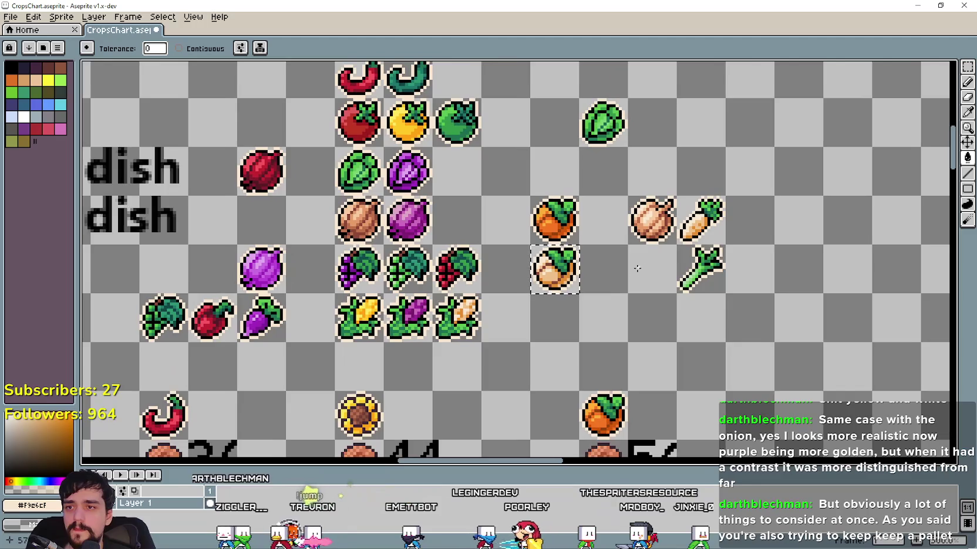
drag(637, 269, 611, 301)
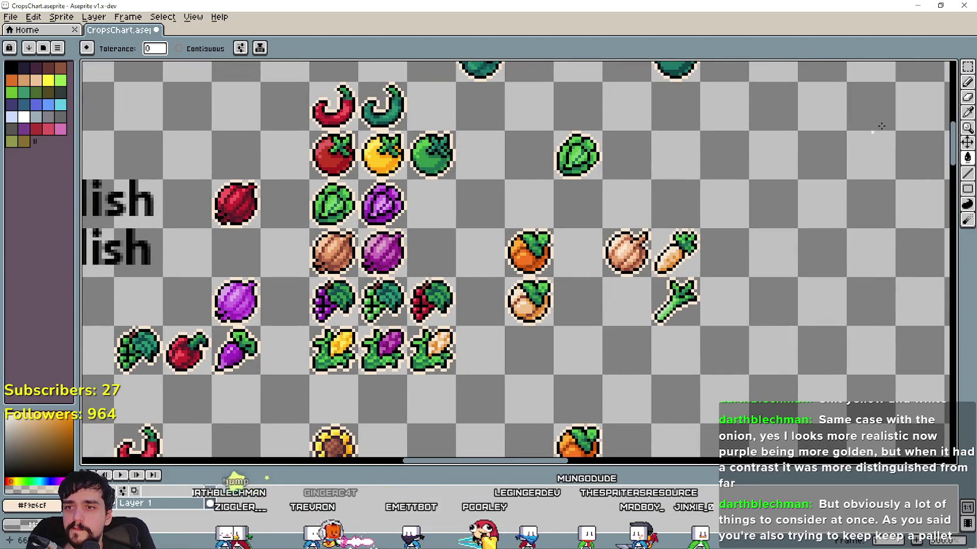
click(967, 67)
drag(506, 277, 553, 325)
scroll(518, 305, down, 2)
scroll(508, 322, down, 3)
scroll(239, 368, up, 5)
drag(470, 264, 440, 362)
key(ctrl+v)
drag(521, 205, 499, 231)
key(Return)
Review the whole chart, then drag the radish down toward the other crops
scroll(378, 336, down, 2)
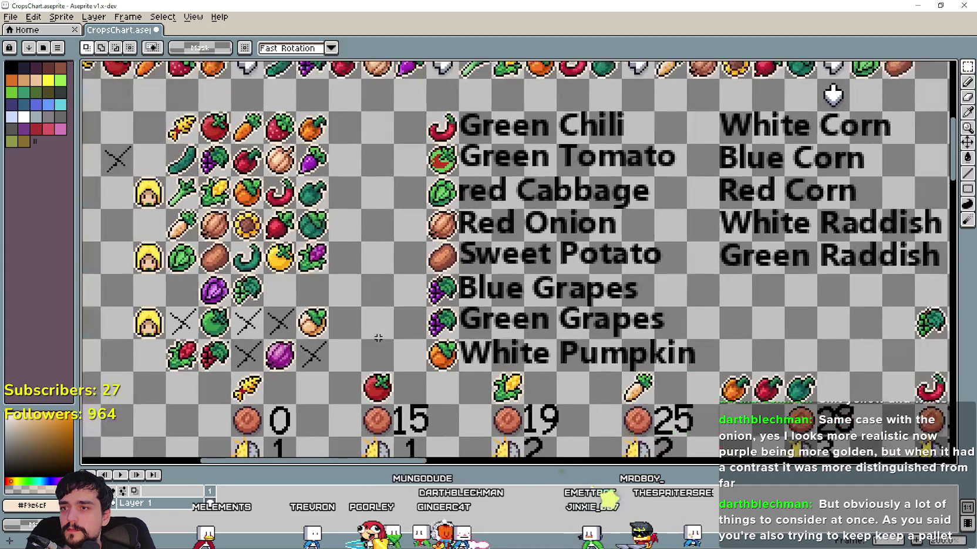
scroll(378, 336, down, 2)
scroll(378, 337, left, 2)
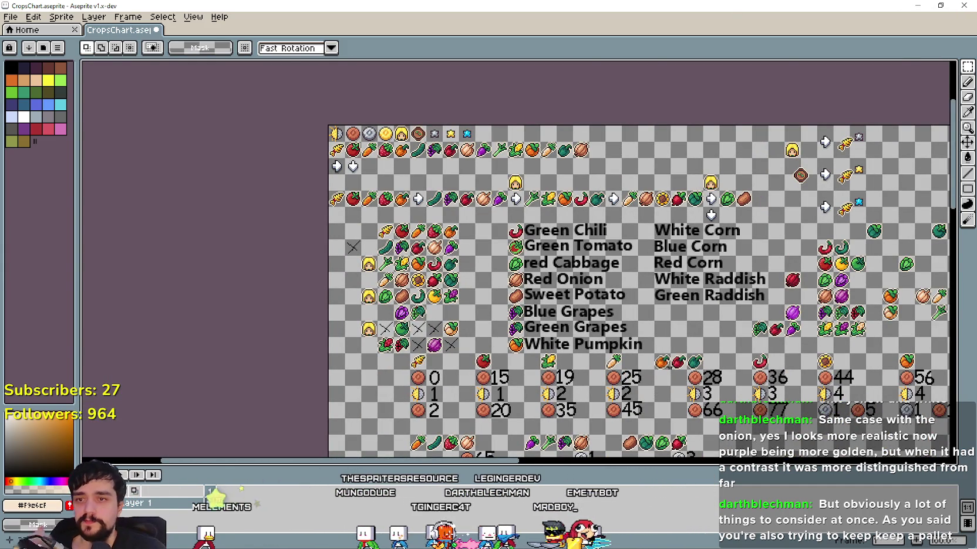
scroll(663, 379, up, 2)
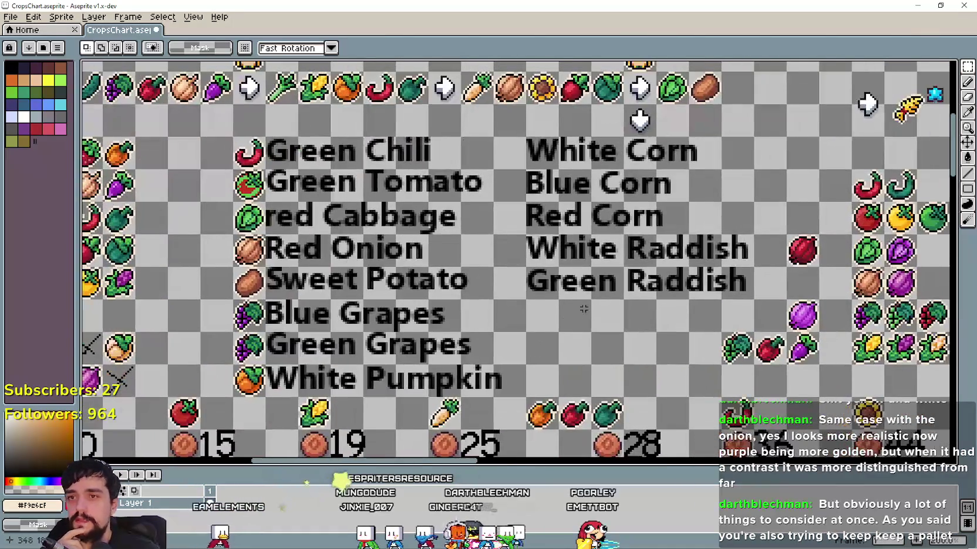
scroll(619, 270, down, 2)
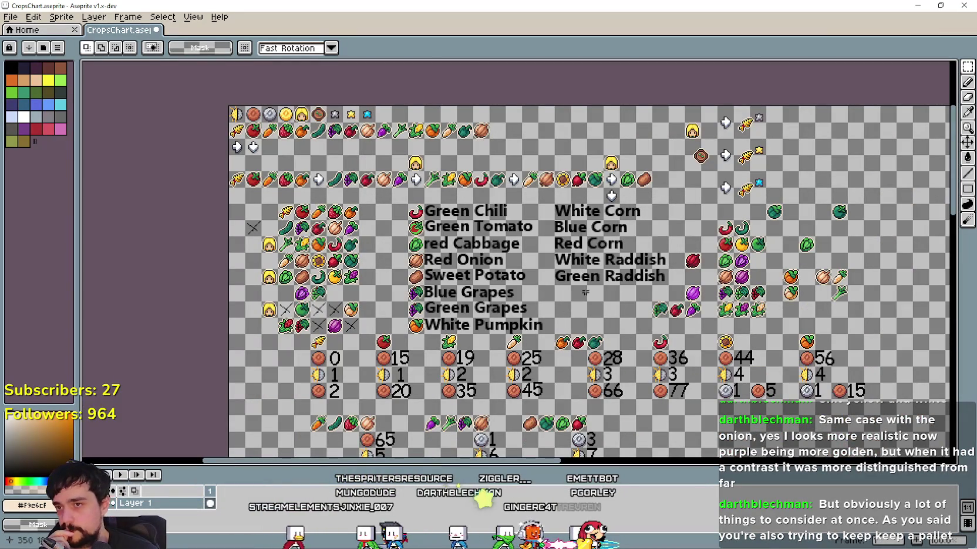
scroll(531, 345, up, 1)
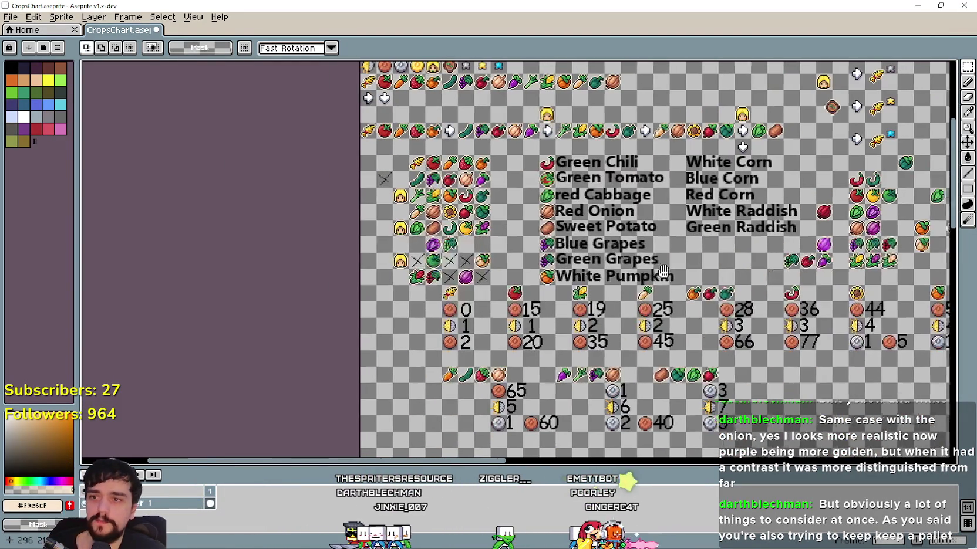
scroll(537, 276, up, 2)
scroll(544, 255, down, 3)
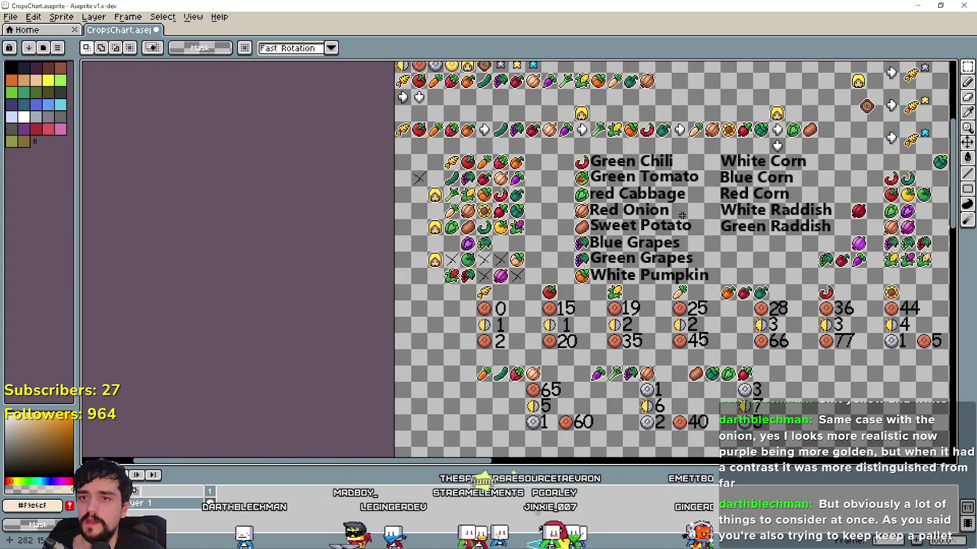
scroll(430, 303, up, 1)
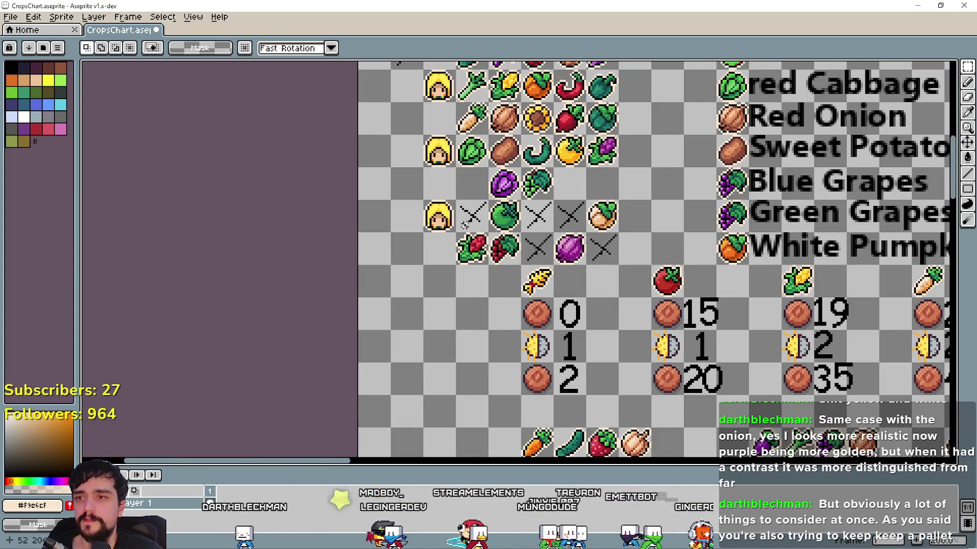
scroll(524, 184, up, 2)
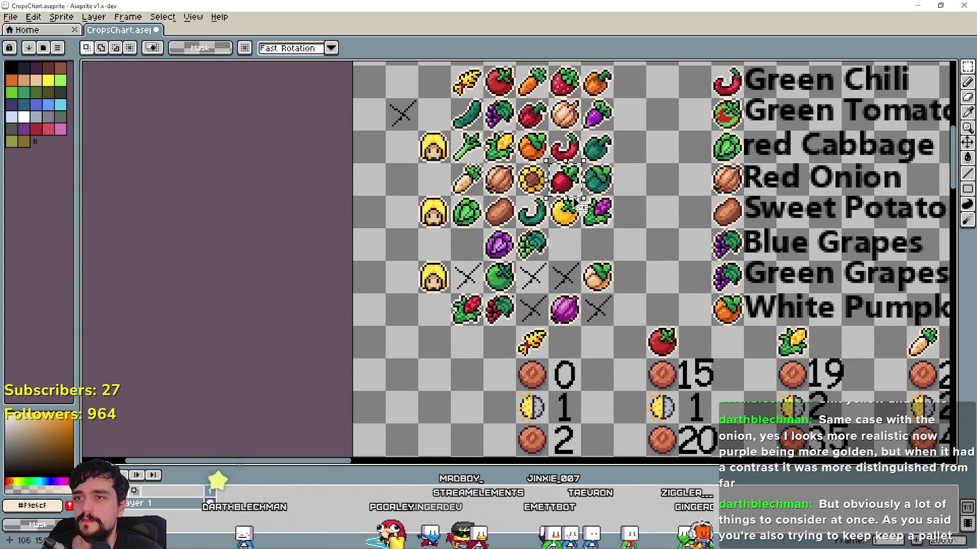
scroll(568, 193, down, 3)
scroll(528, 196, up, 3)
mouse_move(568, 194)
mouse_down()
mouse_move(515, 199)
mouse_move(515, 295)
mouse_up()
Commit the moved radish and copy two more radishes beside it to form a row
scroll(515, 282, up, 1)
key(Return)
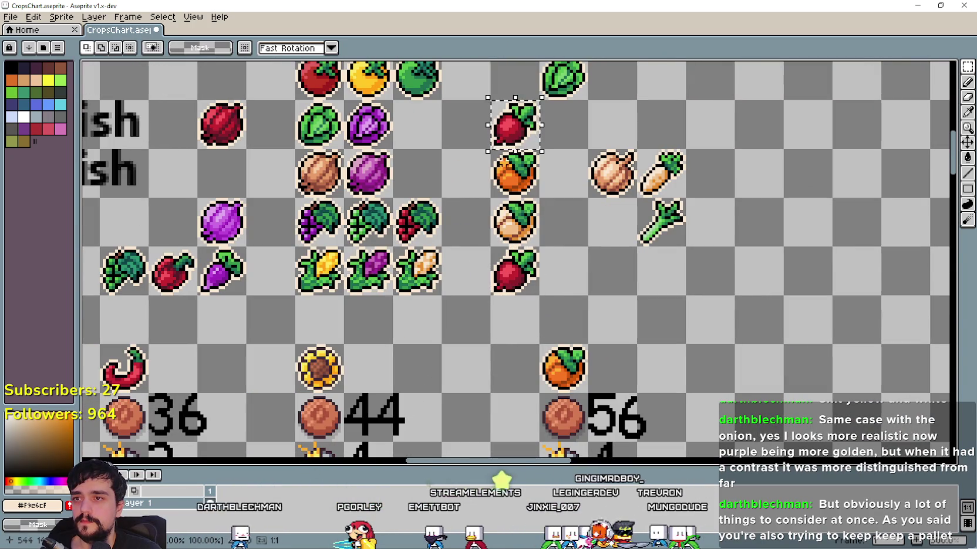
drag(515, 126, 563, 273)
drag(515, 127, 616, 288)
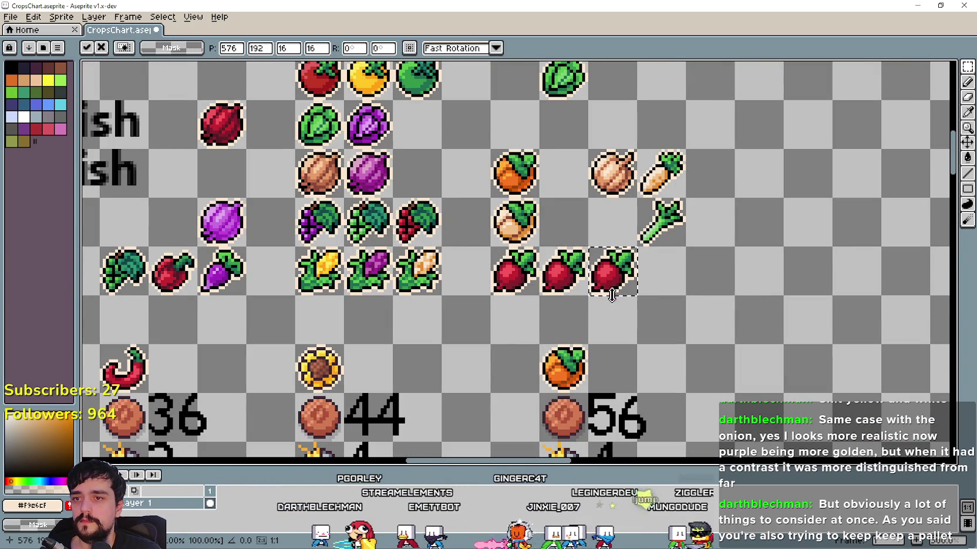
key(Return)
Switch to the Eyedropper and bring the browser back in front
scroll(704, 206, up, 2)
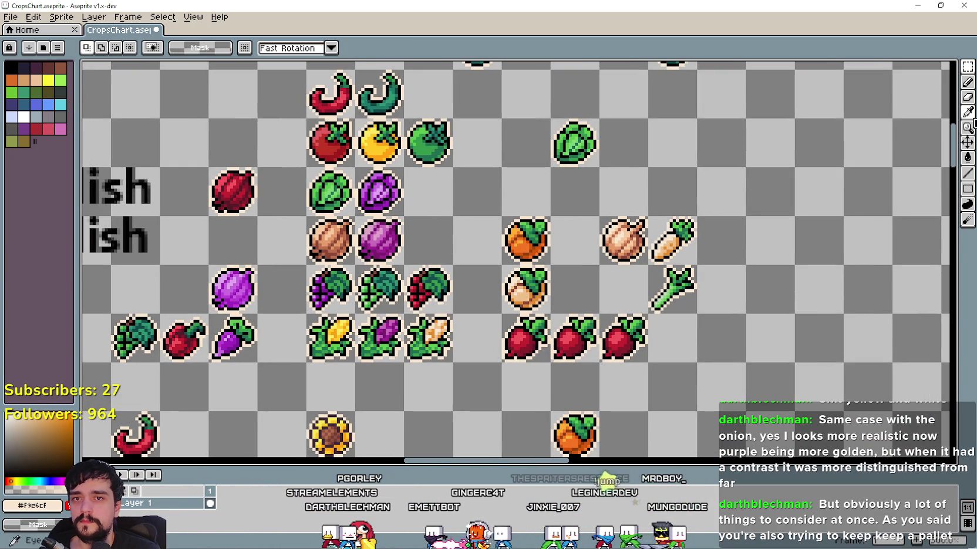
click(969, 113)
scroll(482, 302, up, 2)
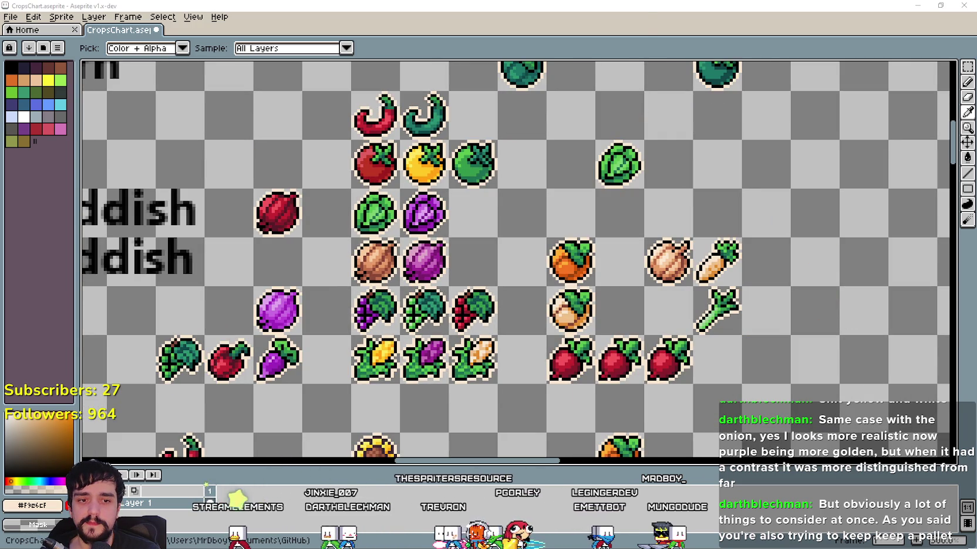
key(alt+Tab)
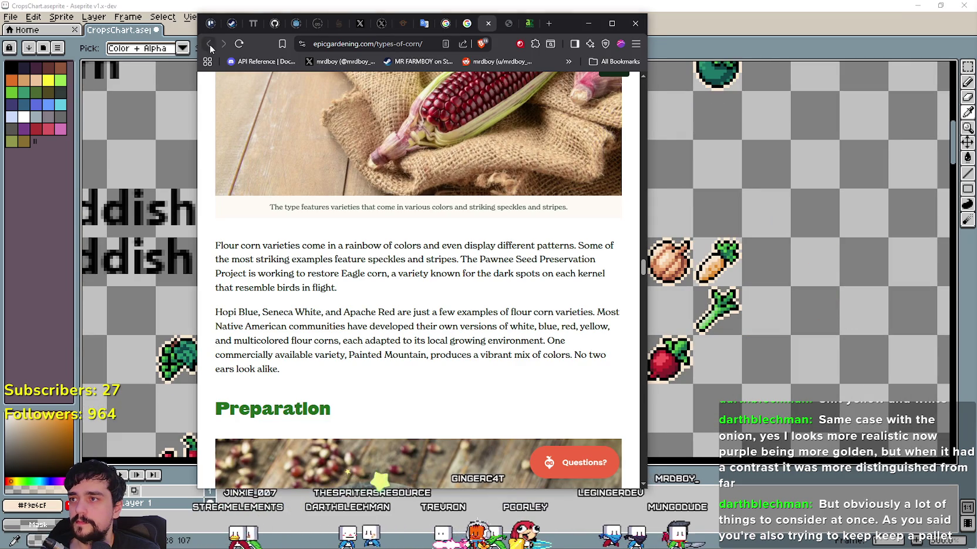
Close the corn article and search Google Images for 'green raddish', browsing the results
click(487, 24)
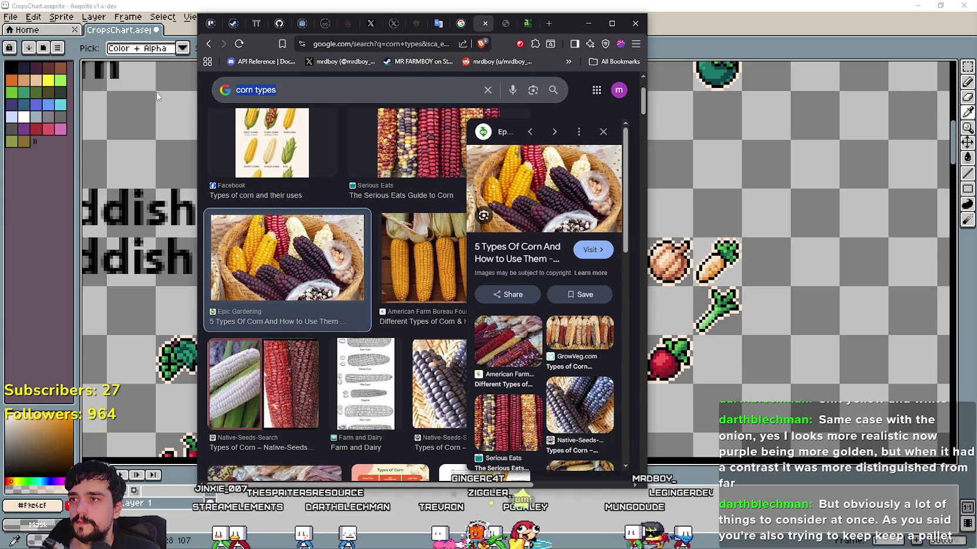
text(green raddish)
key(Return)
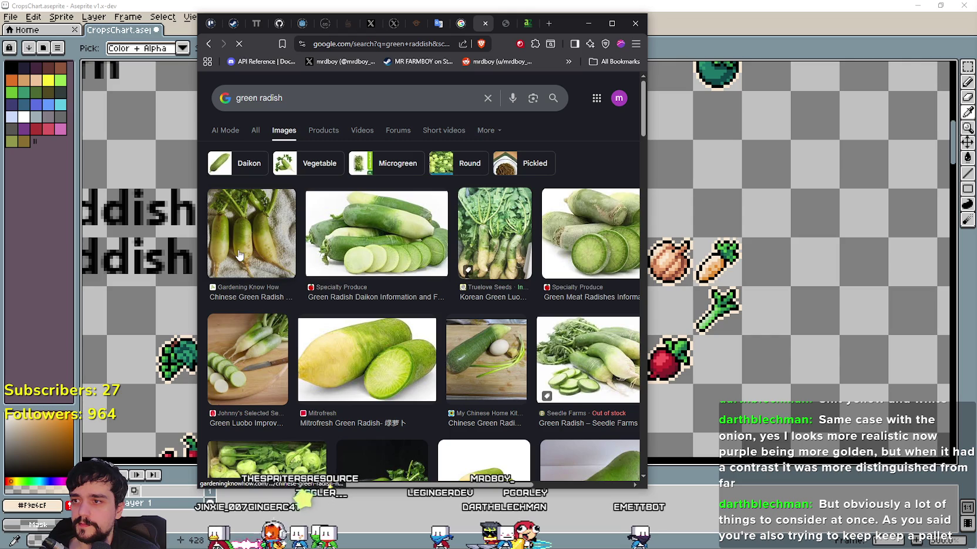
scroll(400, 327, down, 4)
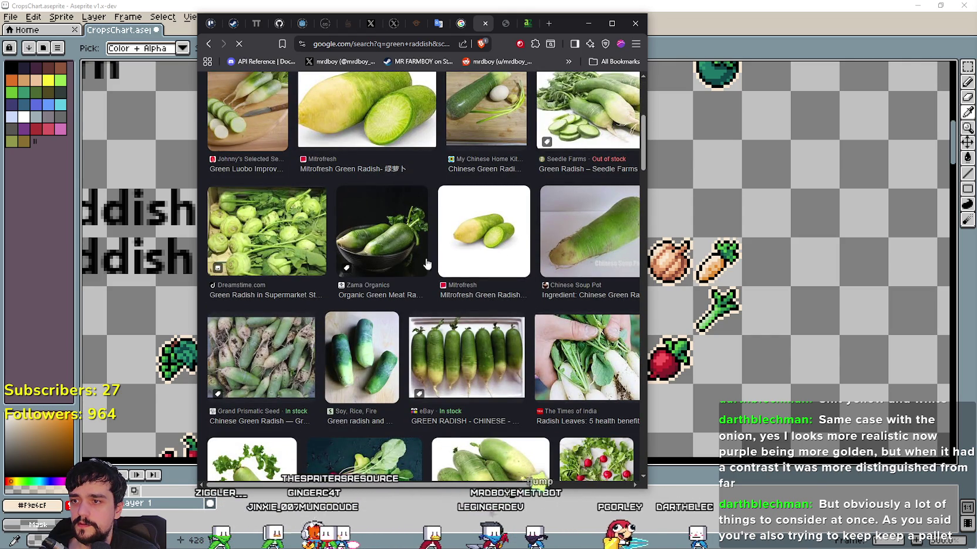
click(754, 15)
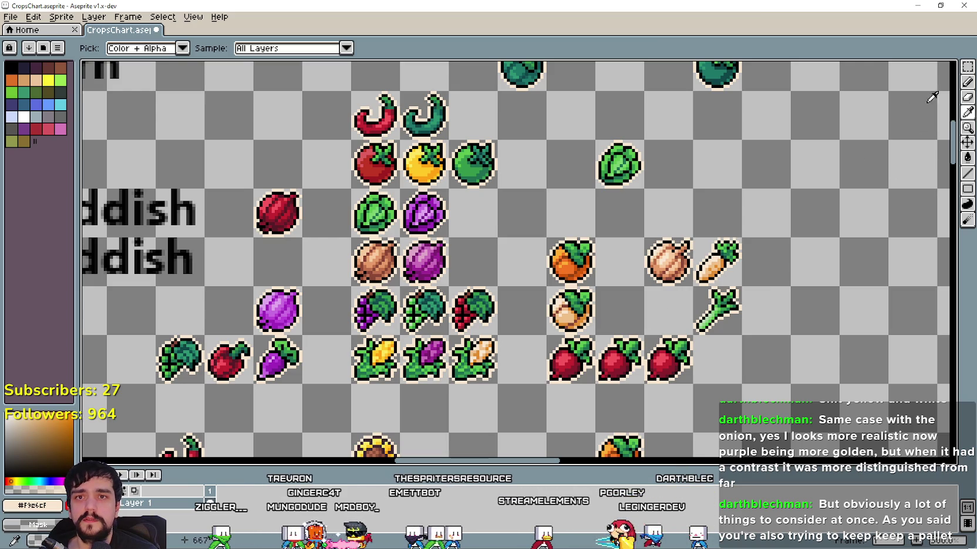
Zoom in on the radish row and sample the dark leaf green #1c6f50
click(967, 67)
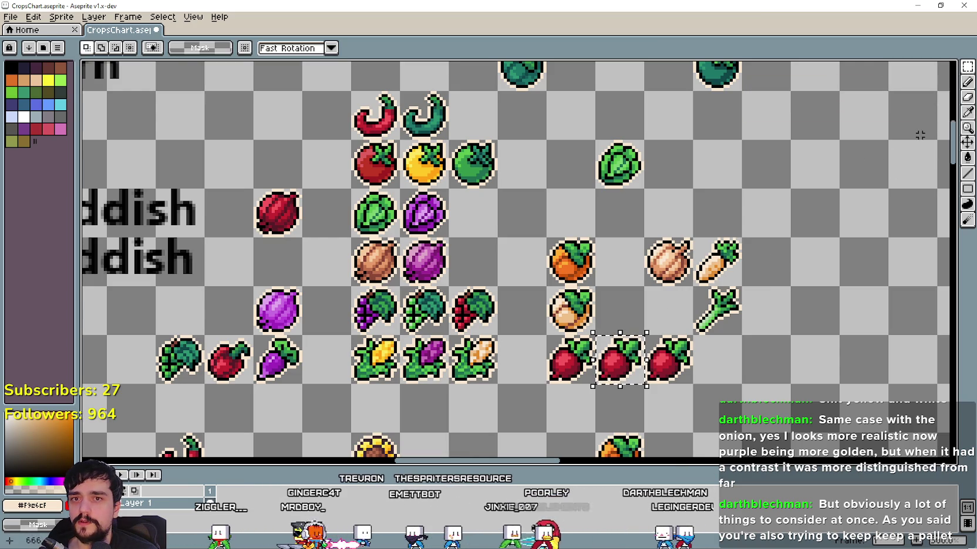
key(i)
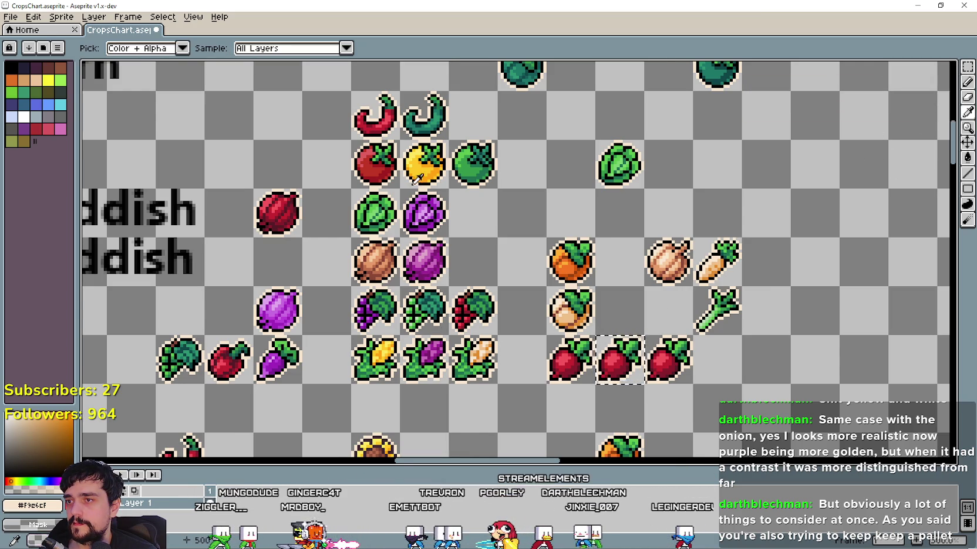
scroll(424, 196, up, 2)
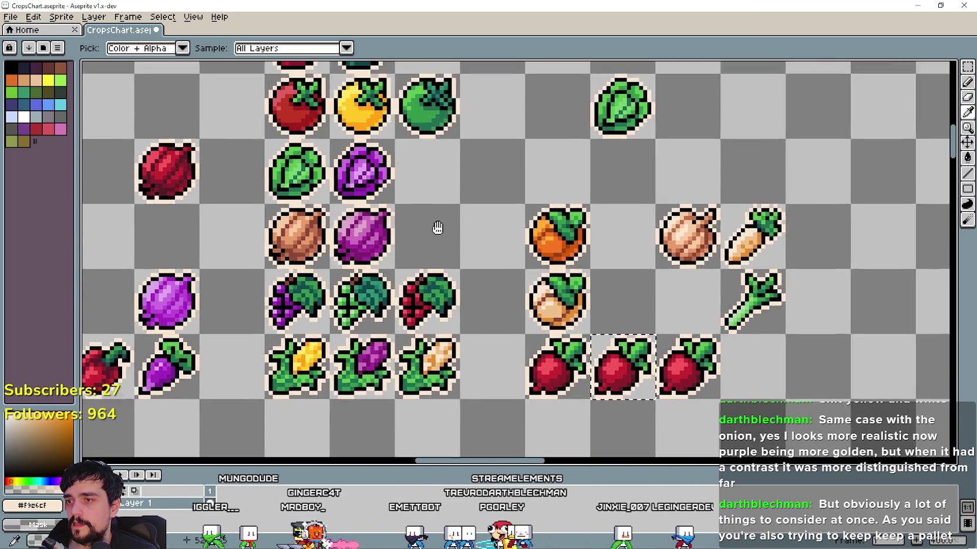
mouse_move(423, 225)
mouse_down()
mouse_move(541, 245)
mouse_move(429, 229)
mouse_up()
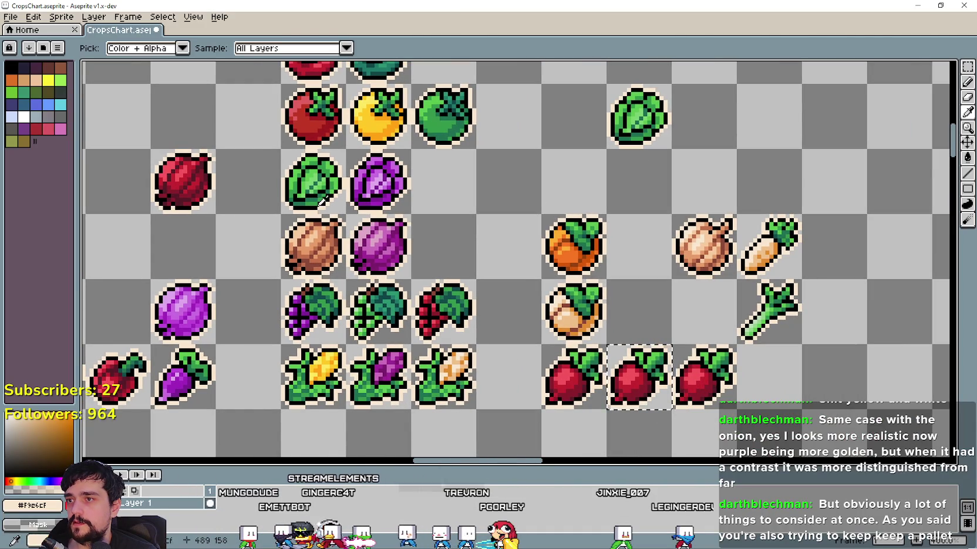
drag(322, 202, 264, 155)
scroll(263, 154, up, 1)
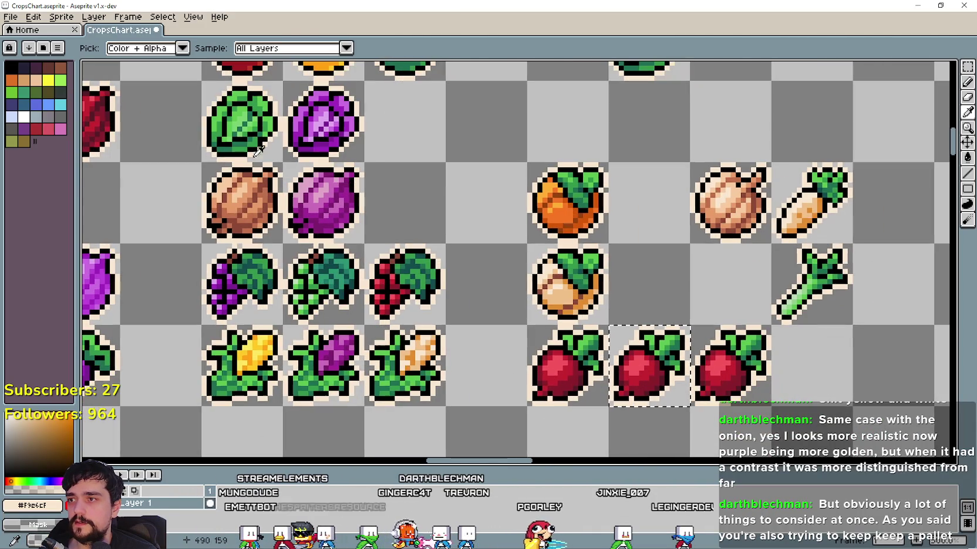
click(855, 192)
Sample the mid green #33984b and fill the middle radish's red body with it
key(g)
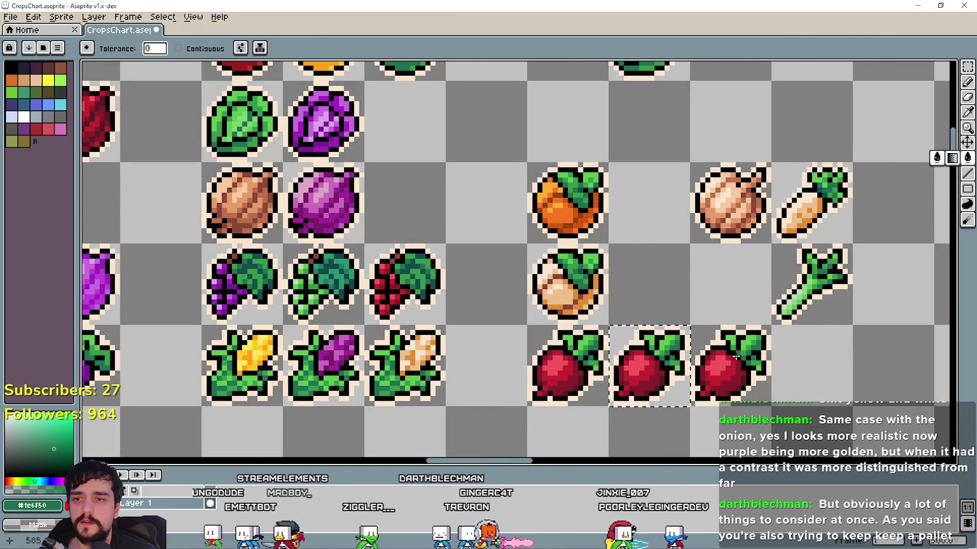
scroll(667, 381, up, 1)
scroll(667, 382, up, 1)
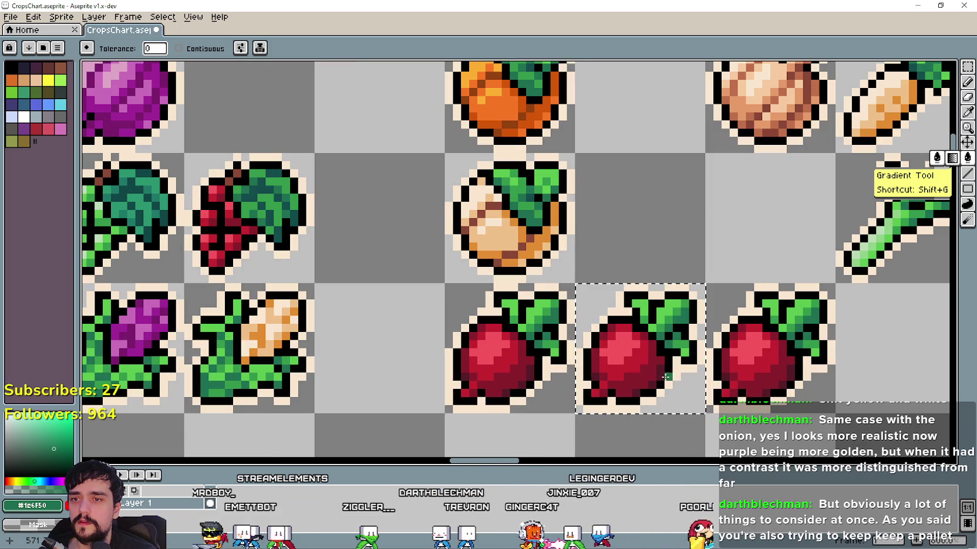
key(i)
drag(215, 172, 242, 192)
scroll(242, 192, down, 1)
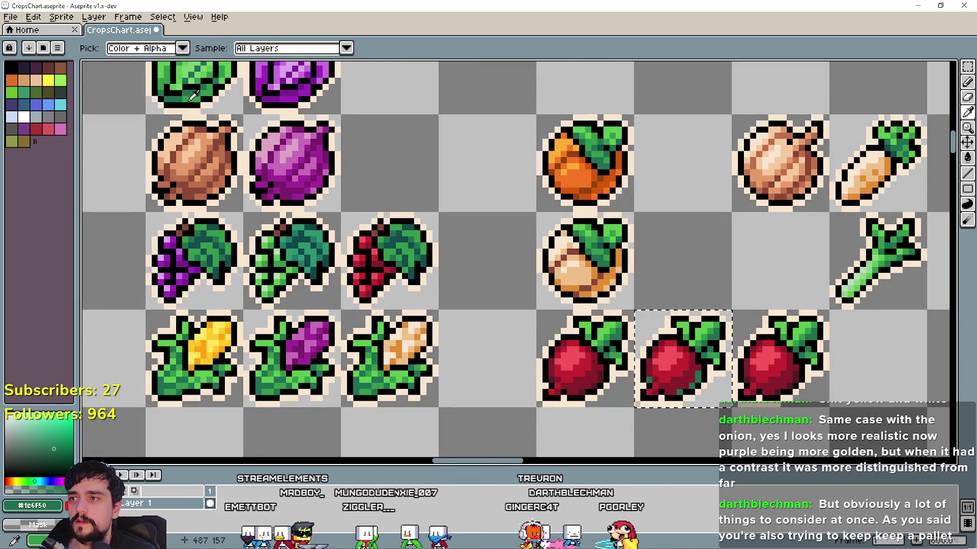
click(190, 99)
click(966, 159)
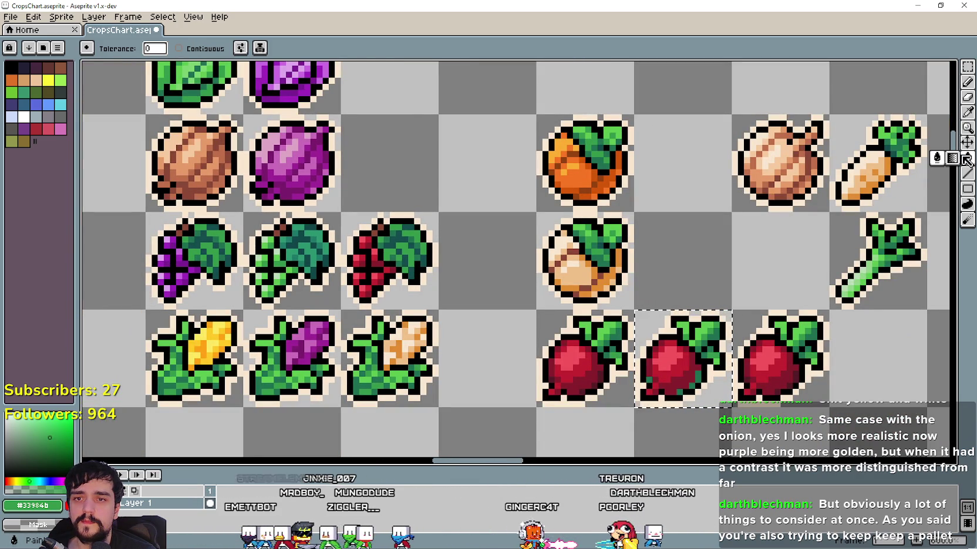
click(685, 379)
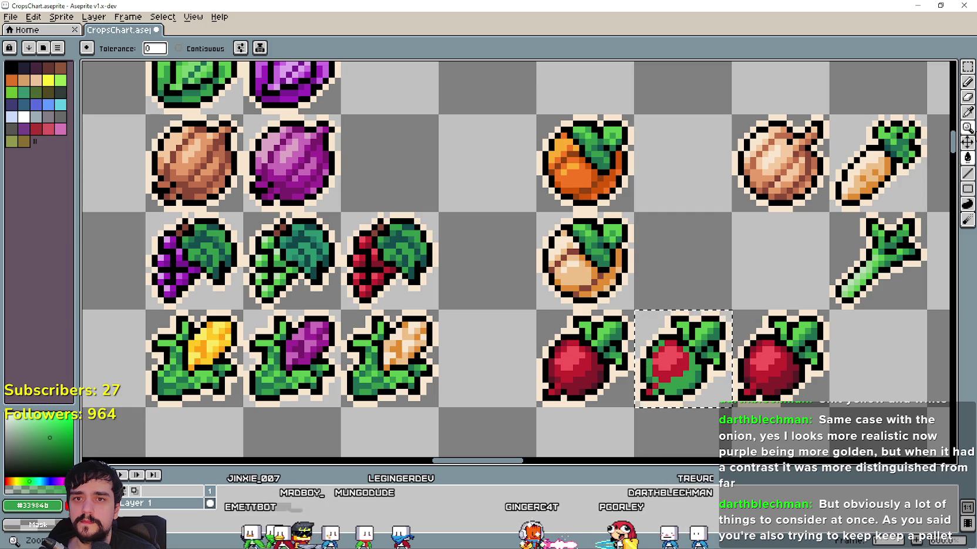
key(i)
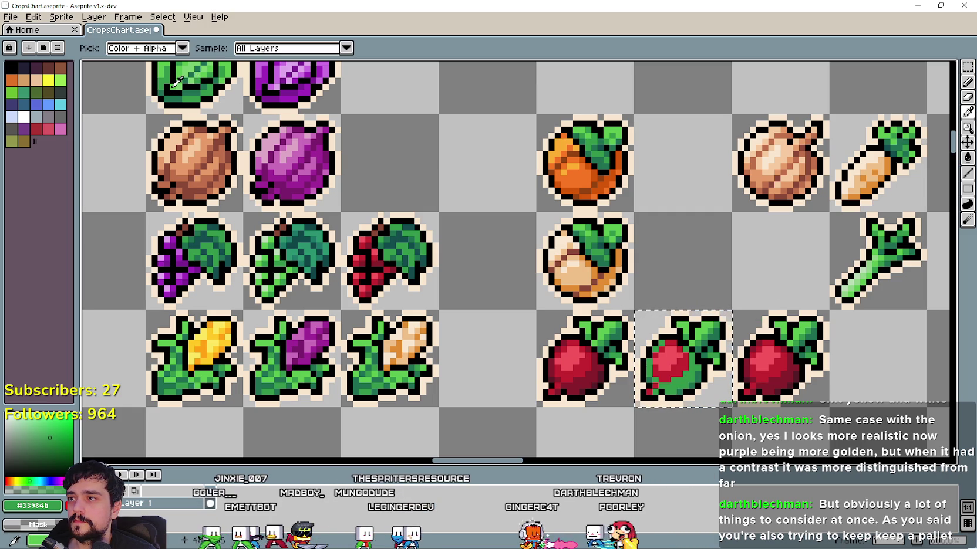
Sample the light green #5ac54f and fill the leftover red patch on the green radish
drag(219, 117, 267, 169)
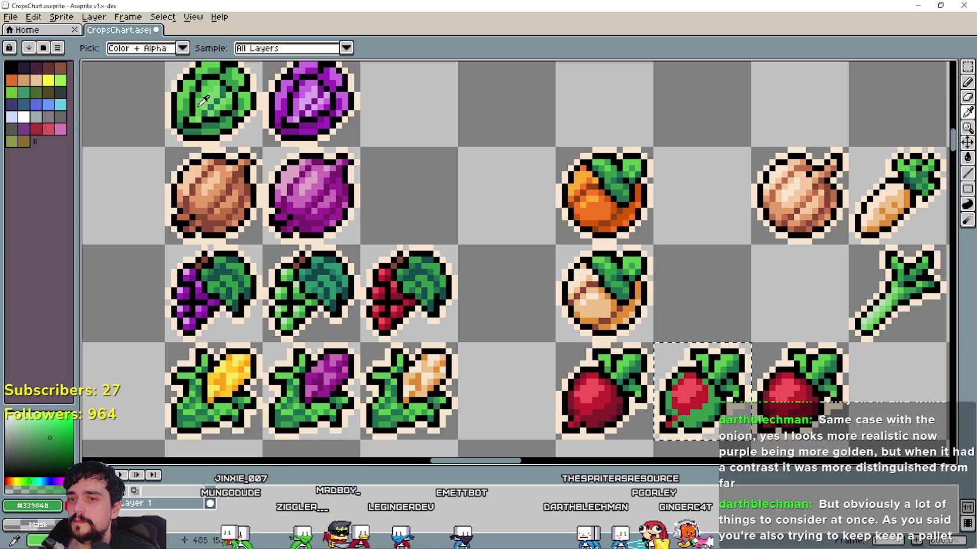
click(905, 195)
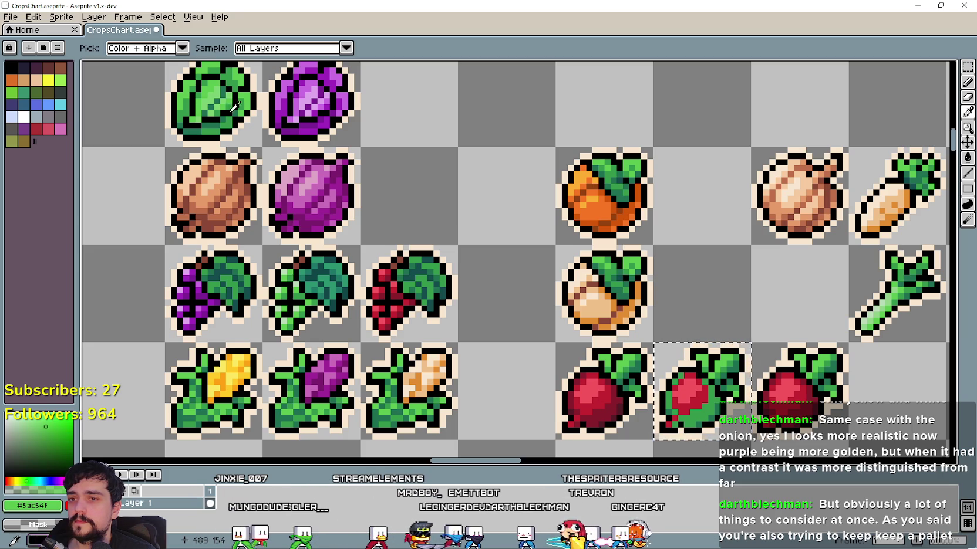
key(g)
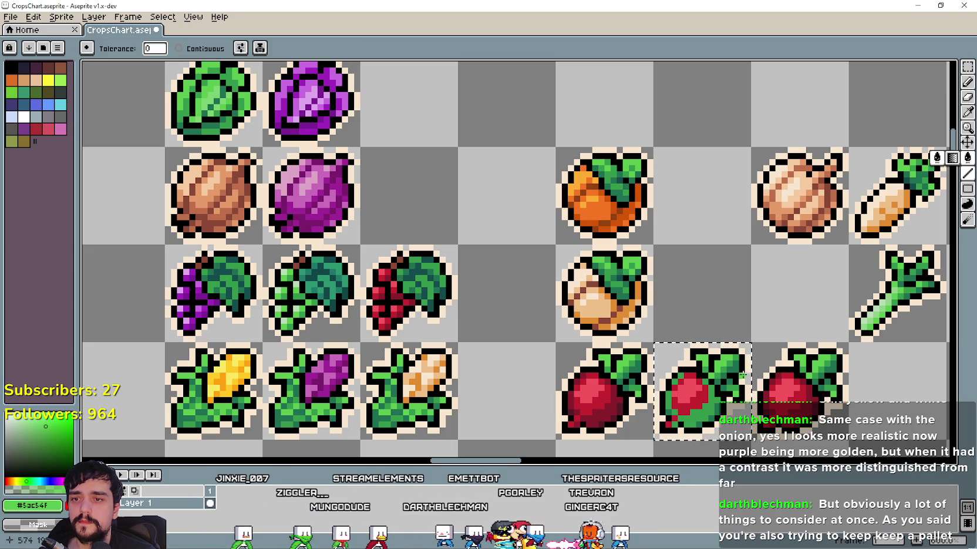
click(967, 111)
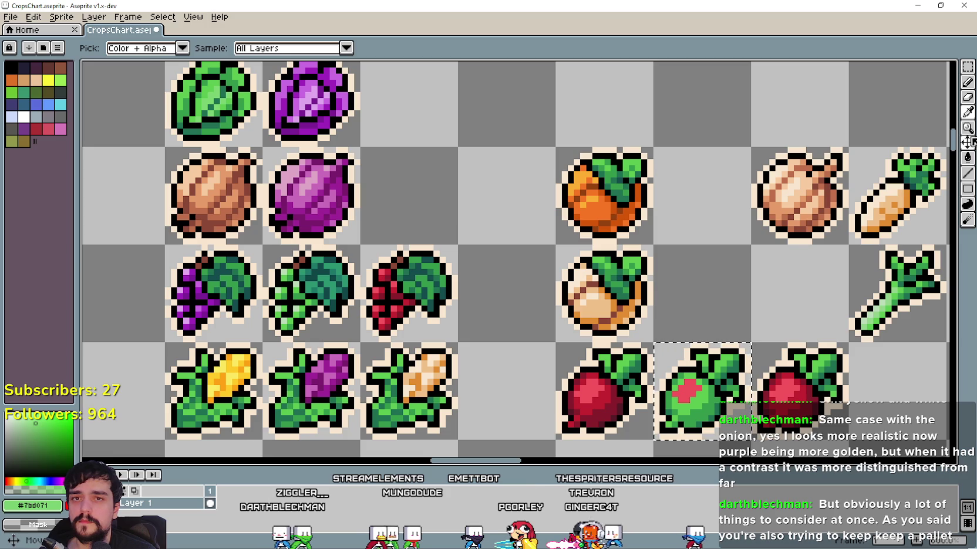
click(967, 157)
click(689, 396)
Select the red radish copy to the right of the green radish
scroll(704, 314, right, 3)
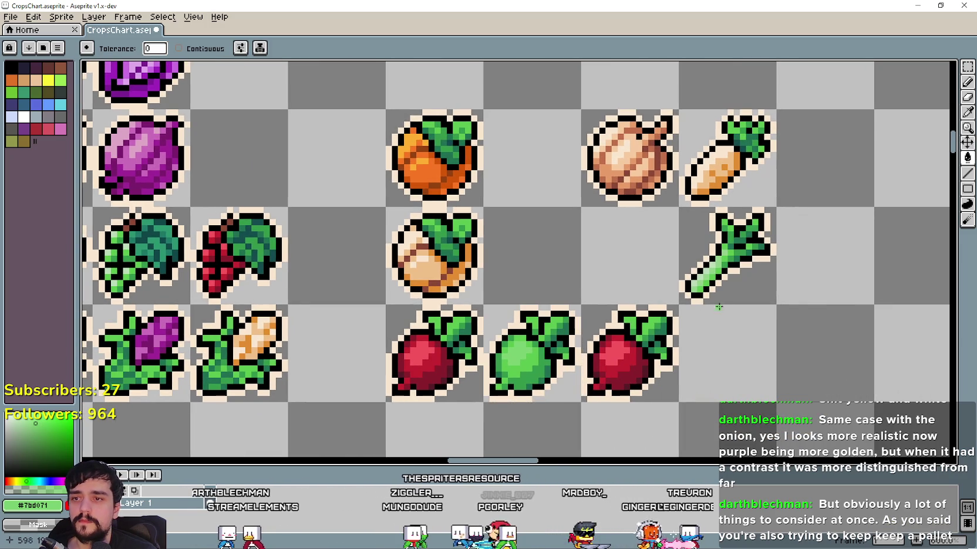
click(967, 66)
drag(592, 317, 646, 369)
key(i)
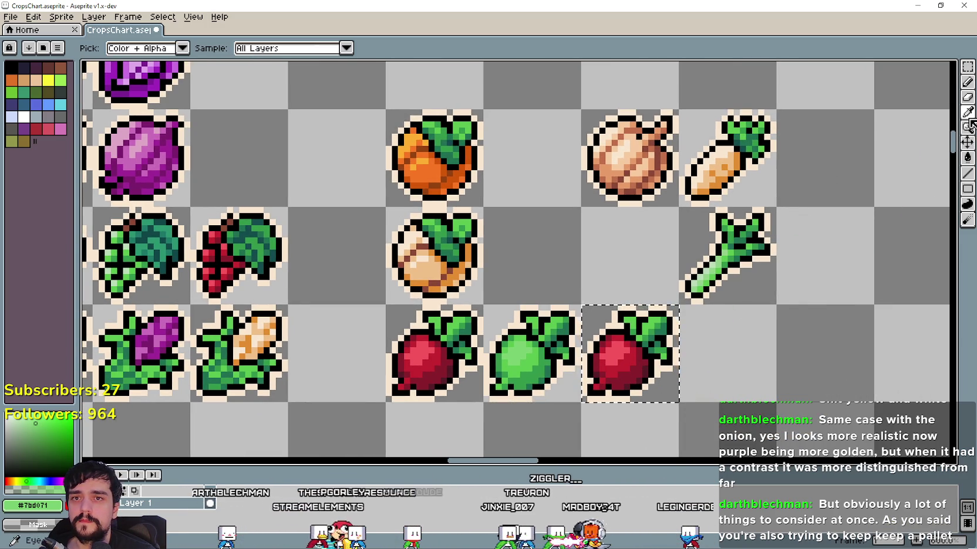
drag(402, 326, 508, 417)
Fill the radish copy's pink highlight pale green
scroll(508, 417, down, 1)
scroll(427, 322, down, 1)
mouse_move(413, 311)
mouse_down()
mouse_move(564, 266)
mouse_move(419, 279)
mouse_move(414, 301)
mouse_move(588, 331)
mouse_up()
scroll(413, 301, down, 1)
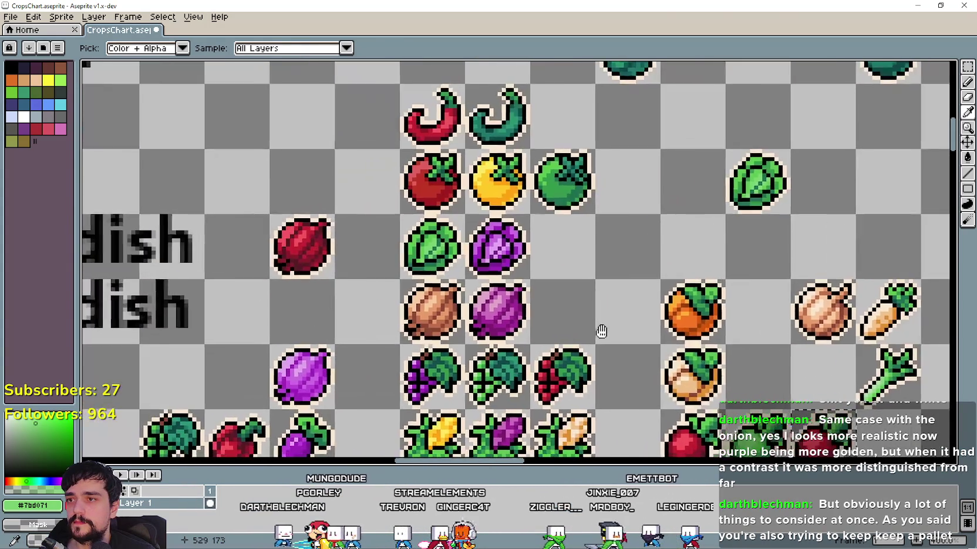
mouse_move(537, 297)
mouse_down()
mouse_move(582, 341)
mouse_move(759, 276)
mouse_move(651, 291)
mouse_move(415, 422)
mouse_move(369, 302)
mouse_up()
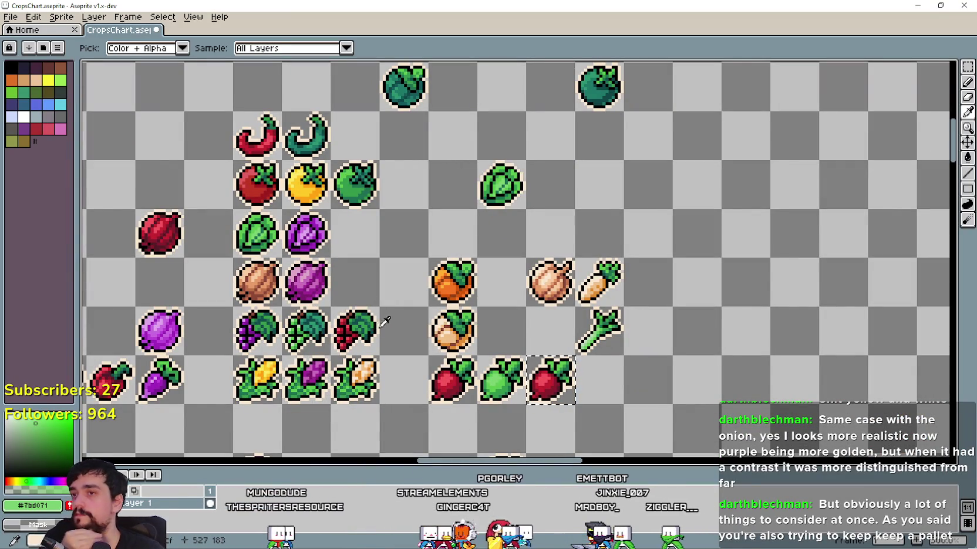
scroll(365, 353, up, 1)
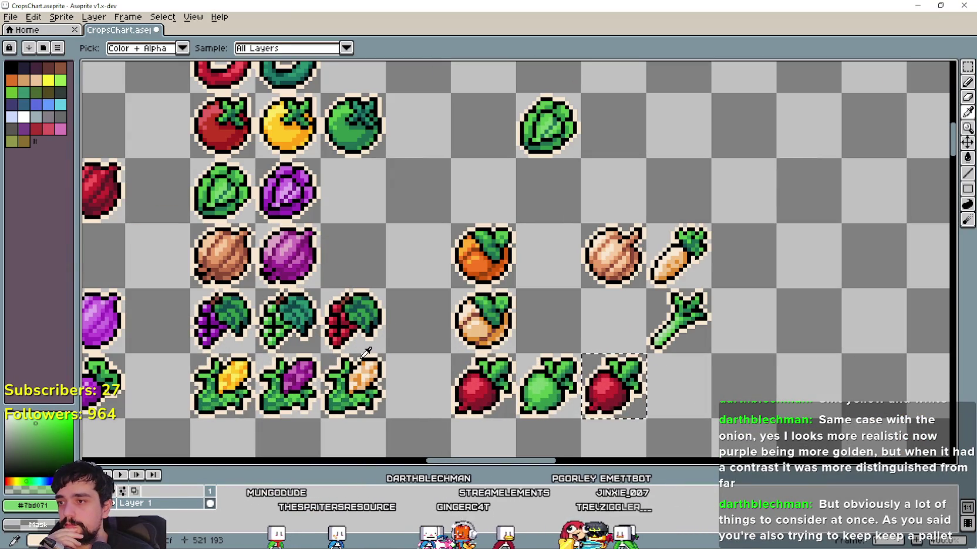
scroll(522, 351, up, 1)
scroll(522, 350, up, 1)
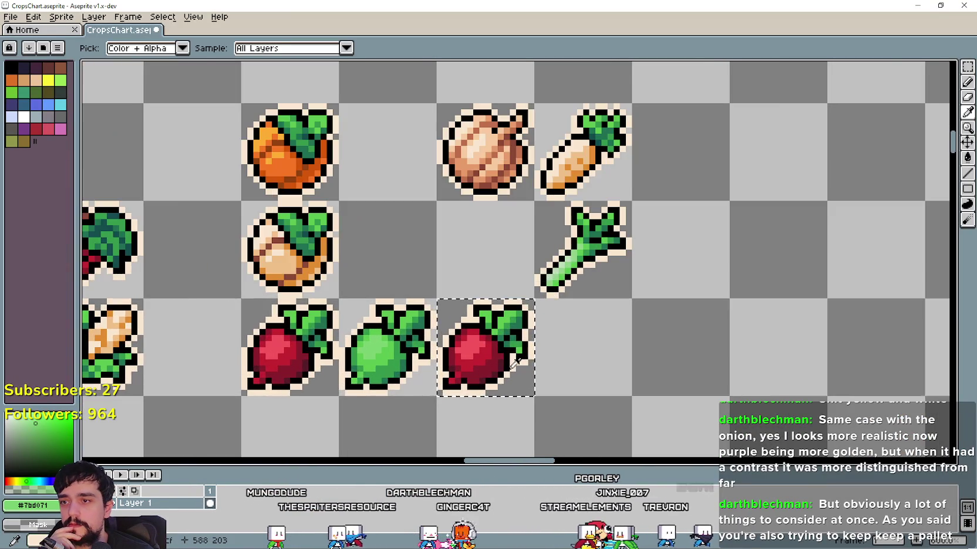
scroll(523, 351, up, 1)
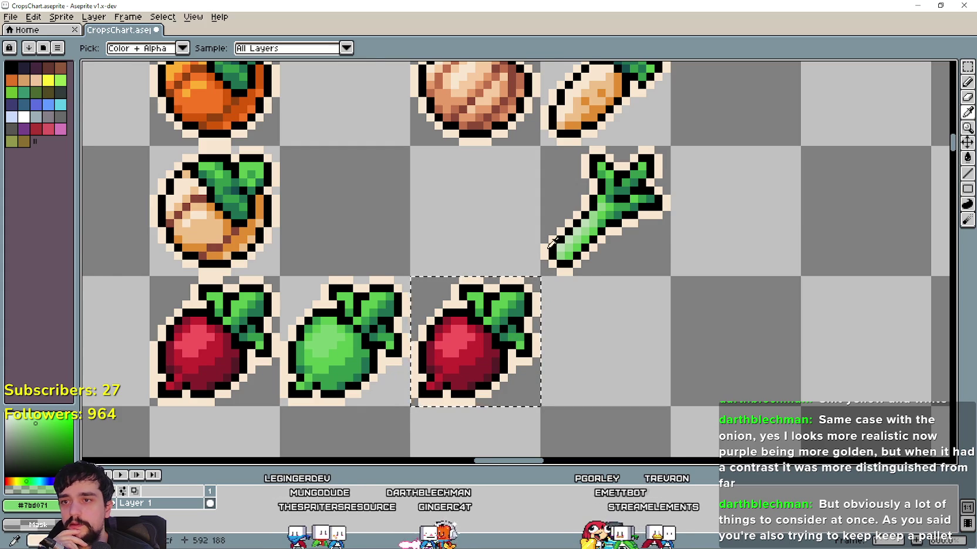
scroll(545, 246, up, 1)
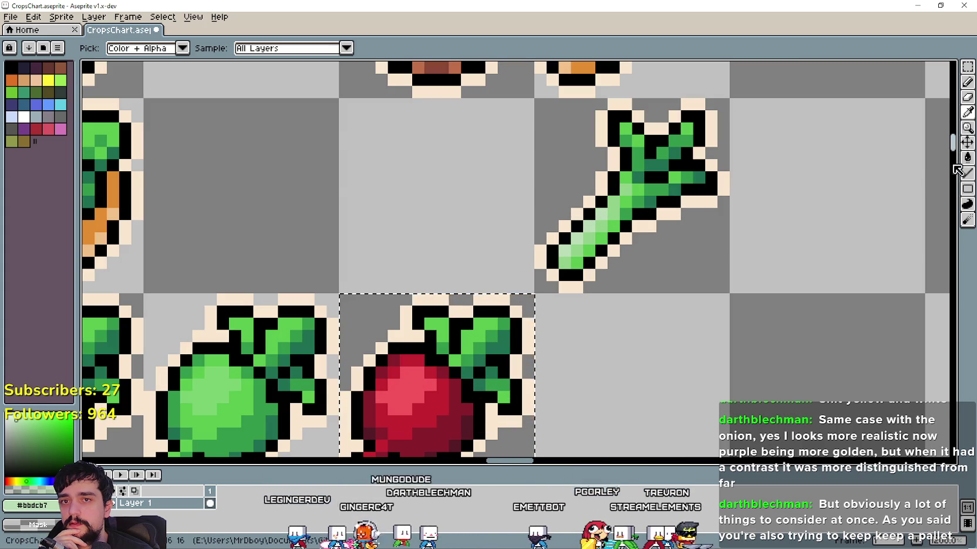
click(967, 157)
click(405, 390)
Sample light green from the leek and fill the radish copy's bright red body
click(967, 115)
click(615, 206)
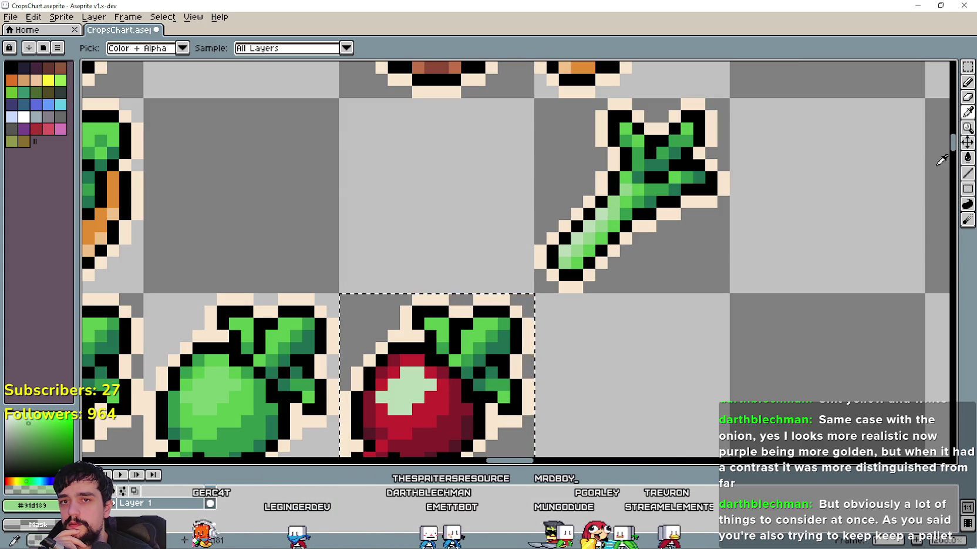
click(967, 157)
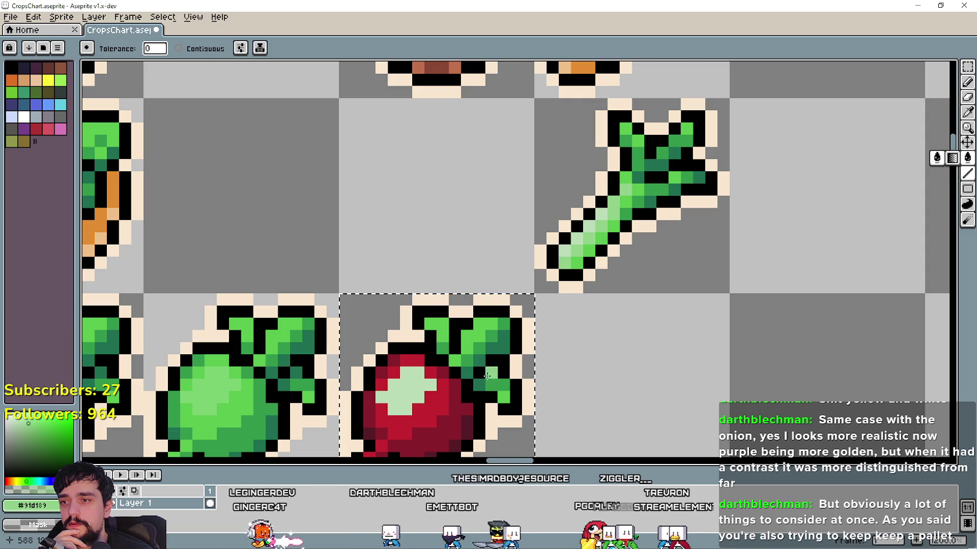
click(446, 393)
Fill the radish copy's crimson body medium green using a green sampled from the leek
click(967, 112)
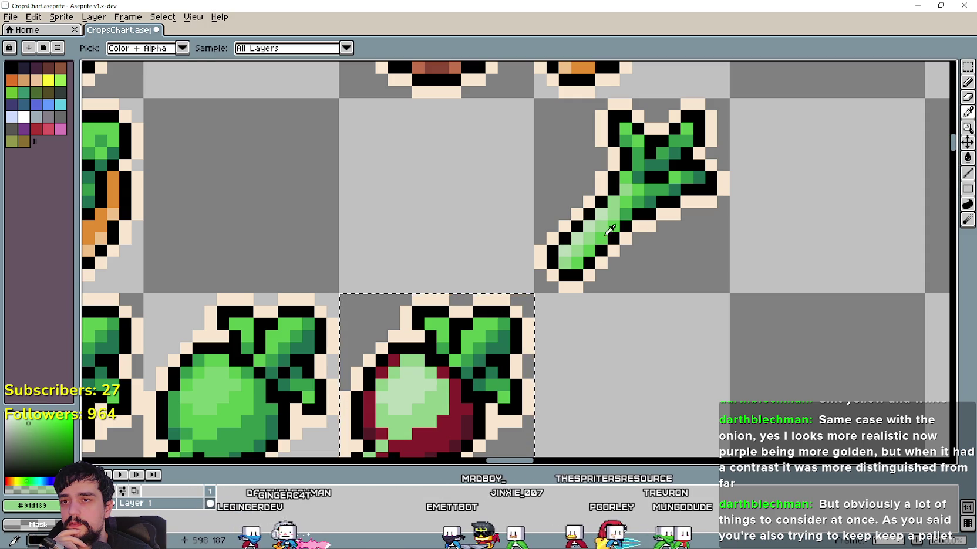
click(967, 157)
click(468, 404)
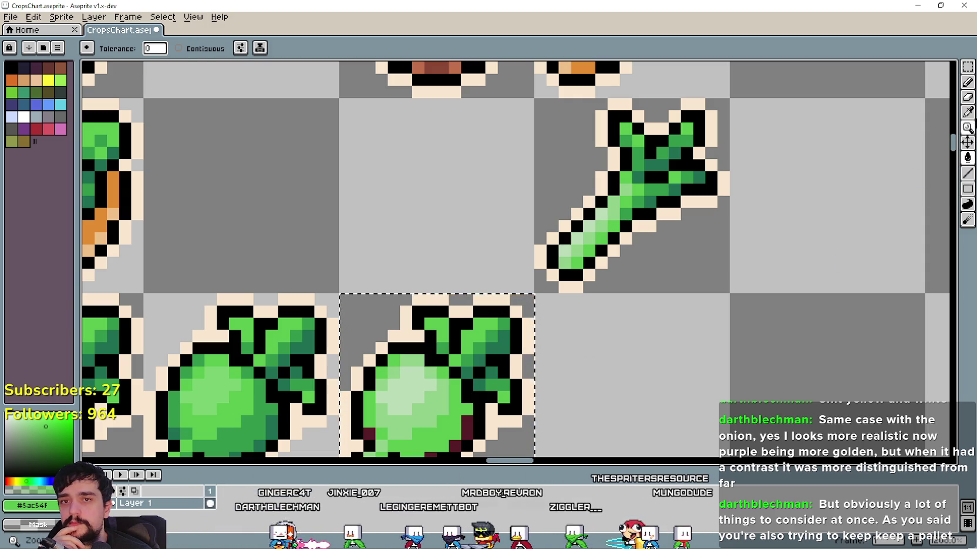
click(967, 112)
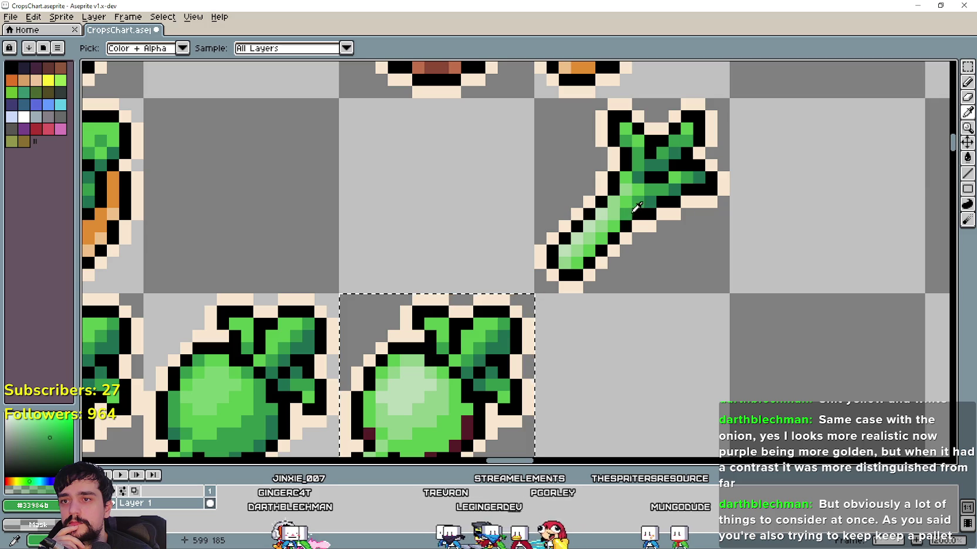
click(967, 157)
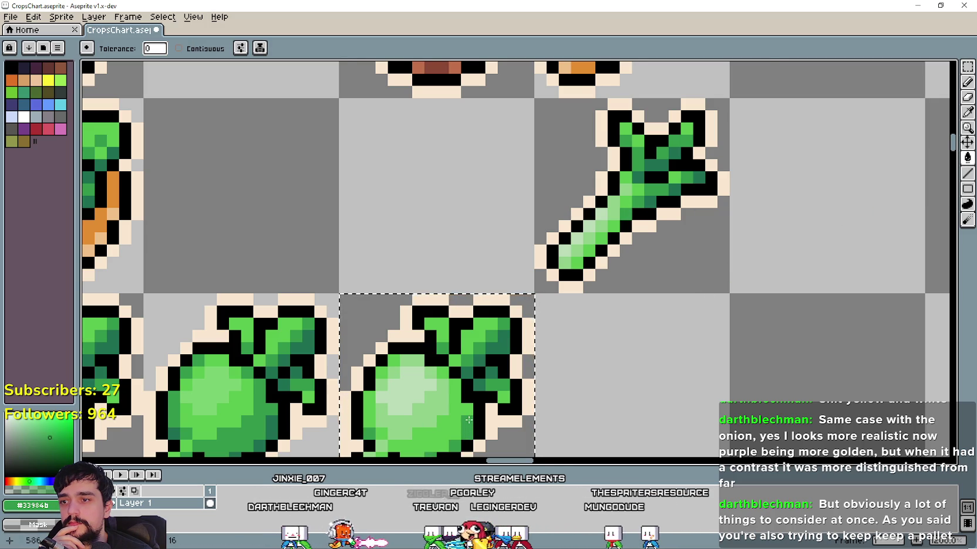
Shrink the timeline to enlarge the canvas, then return to the green radish image results
scroll(474, 417, down, 3)
mouse_move(627, 466)
mouse_down()
mouse_move(627, 414)
mouse_move(622, 474)
mouse_up()
scroll(609, 432, down, 1)
drag(609, 432, 713, 312)
scroll(628, 329, down, 1)
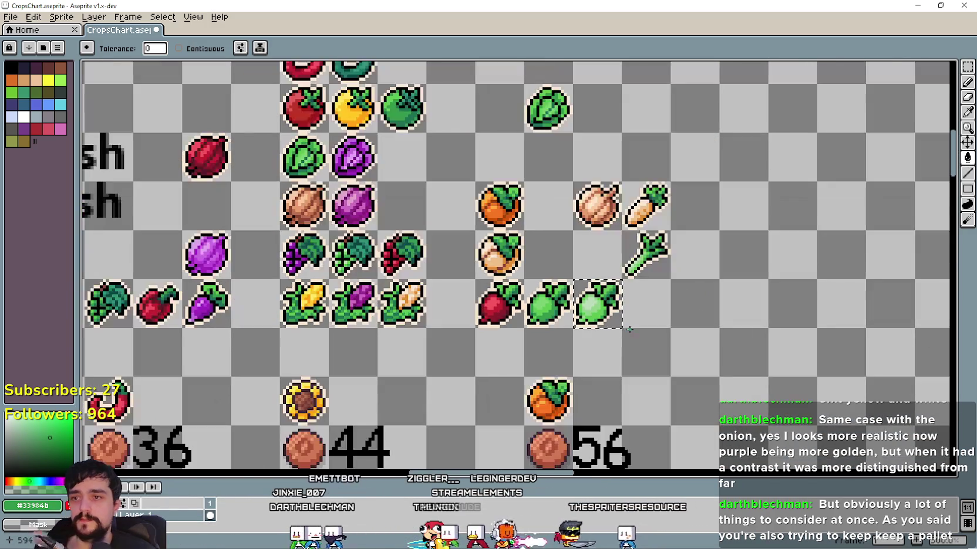
scroll(632, 336, left, 2)
scroll(632, 337, left, 2)
scroll(632, 337, left, 1)
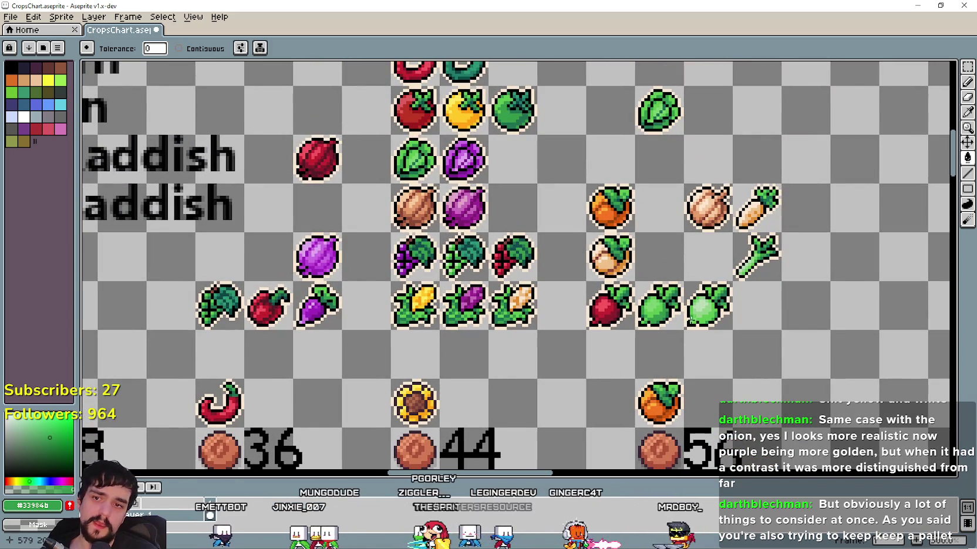
scroll(690, 315, down, 1)
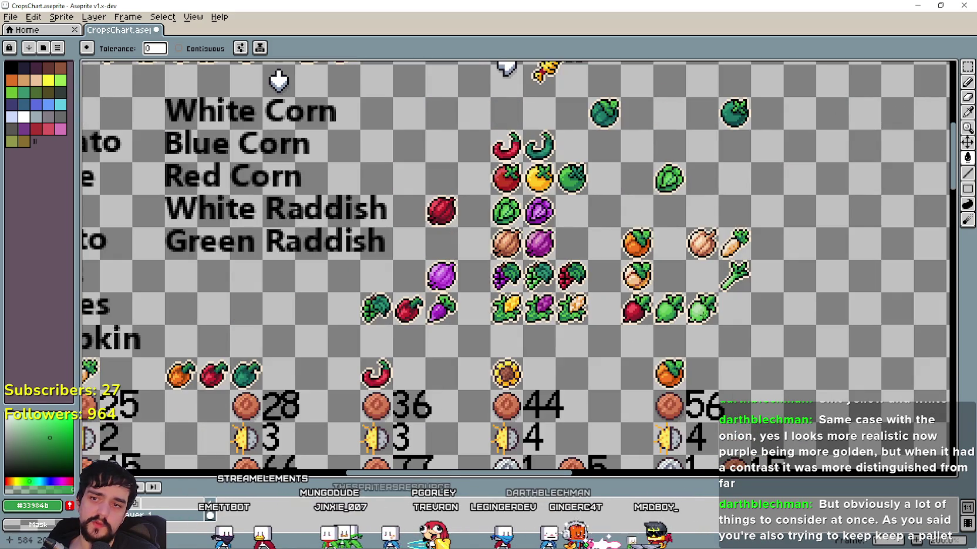
scroll(694, 324, up, 2)
key(alt+Tab)
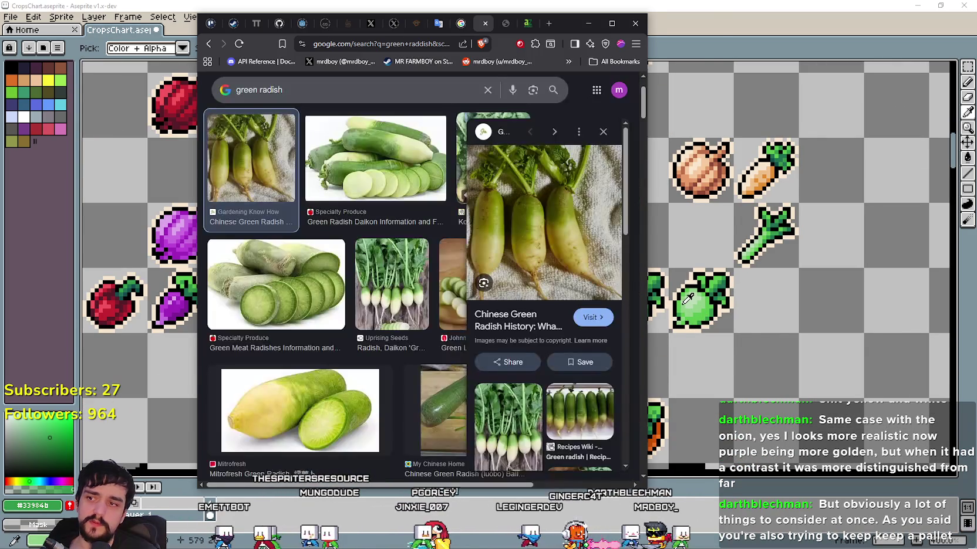
Preview the Mitrofresh green radish photo and the Amazon listing, scrolling through related images
click(286, 398)
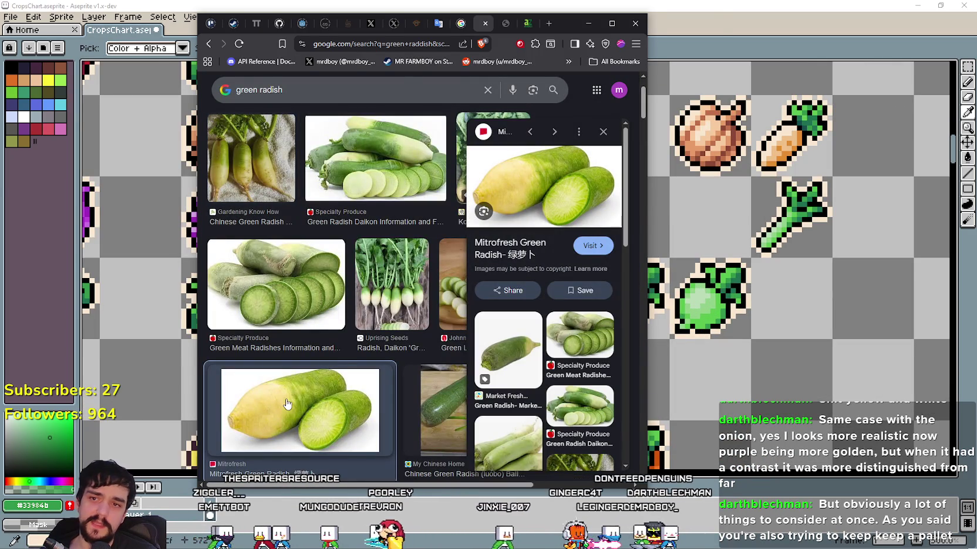
scroll(596, 433, down, 3)
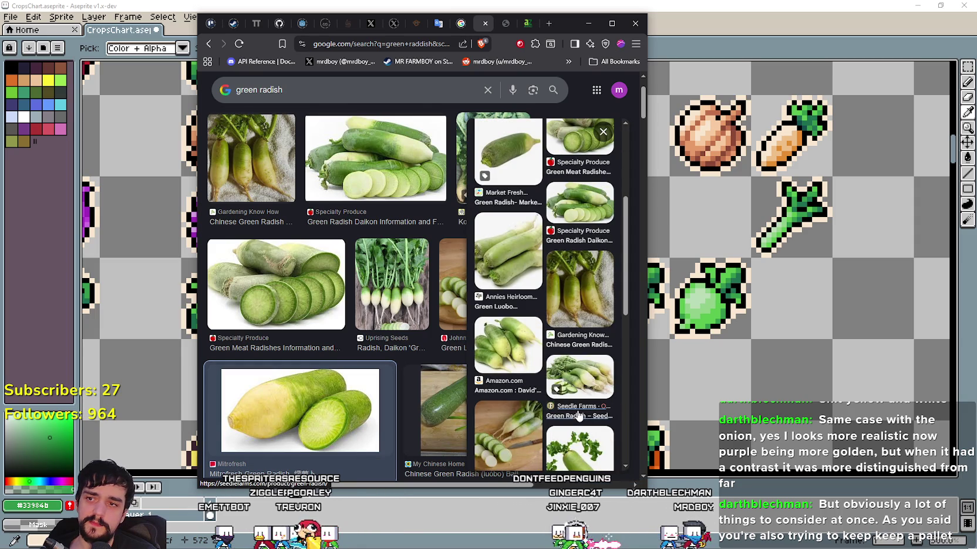
click(526, 342)
scroll(558, 393, down, 1)
scroll(558, 393, down, 1)
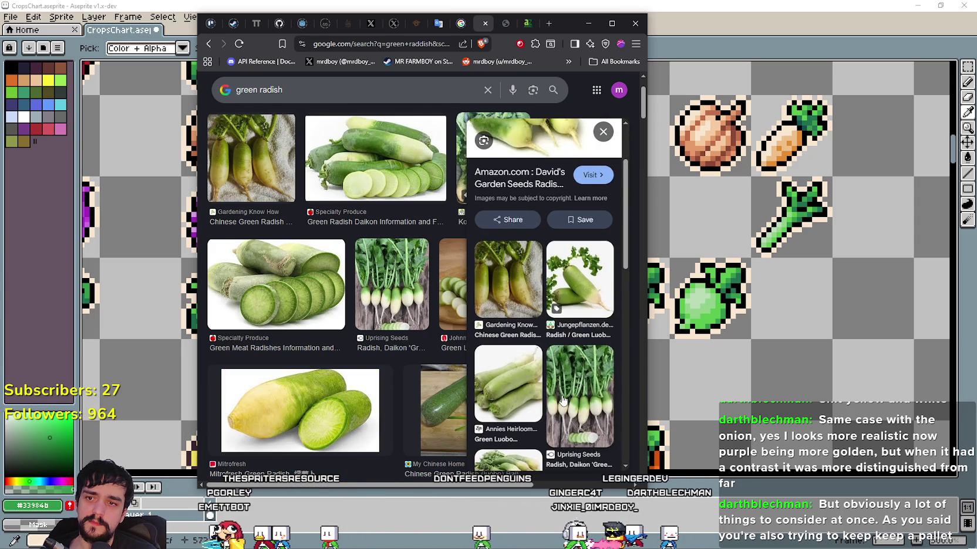
scroll(561, 397, down, 1)
scroll(558, 390, down, 1)
scroll(549, 379, down, 1)
scroll(543, 369, down, 1)
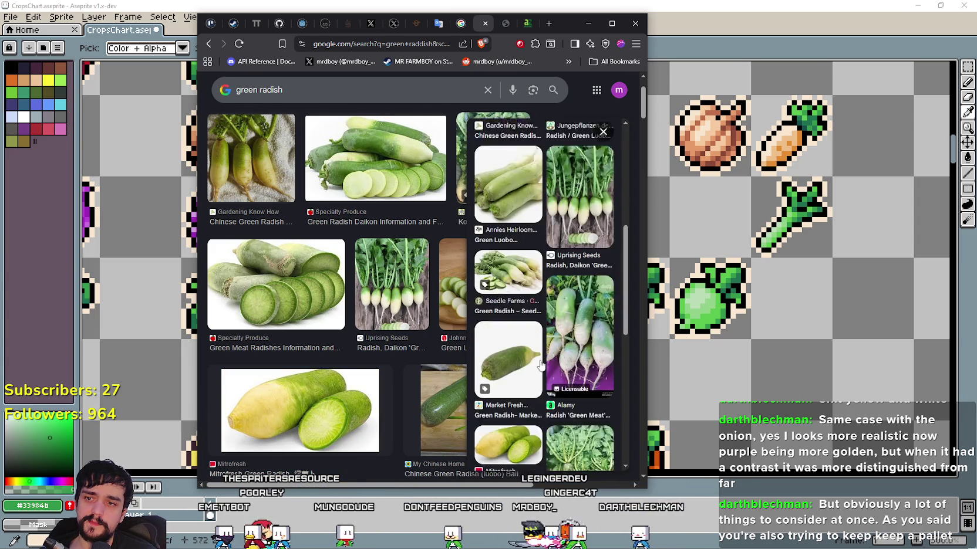
scroll(539, 362, down, 2)
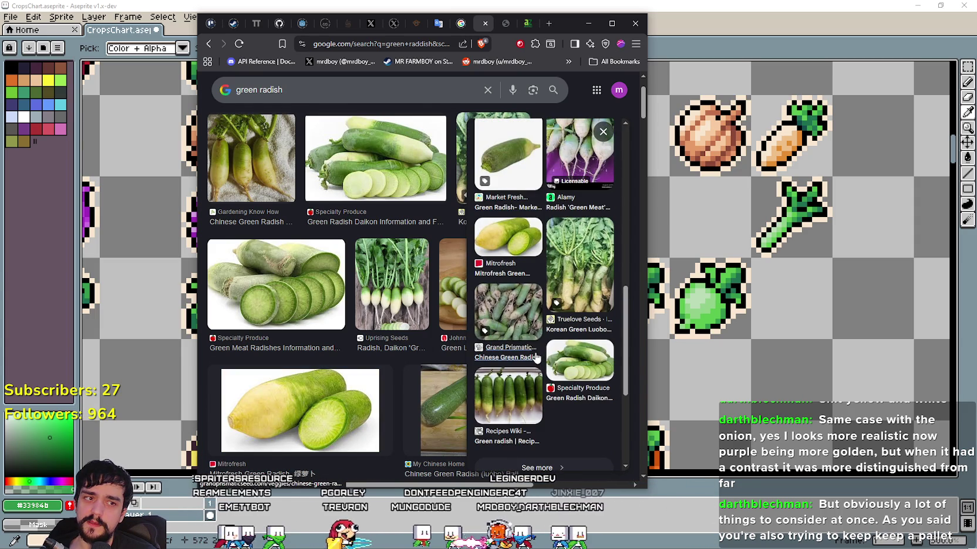
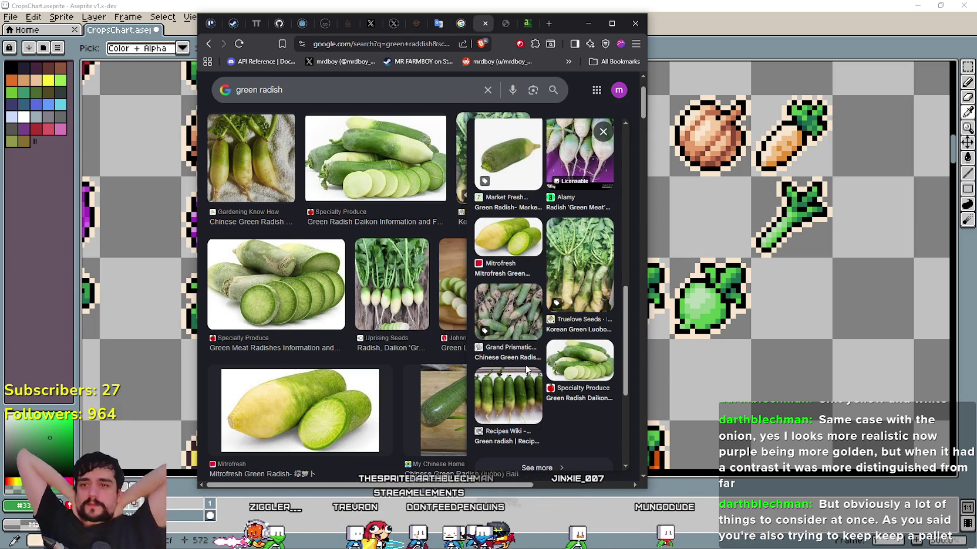
Browse the green radish photos, move the browser aside and close the enlarged image preview
scroll(545, 305, down, 3)
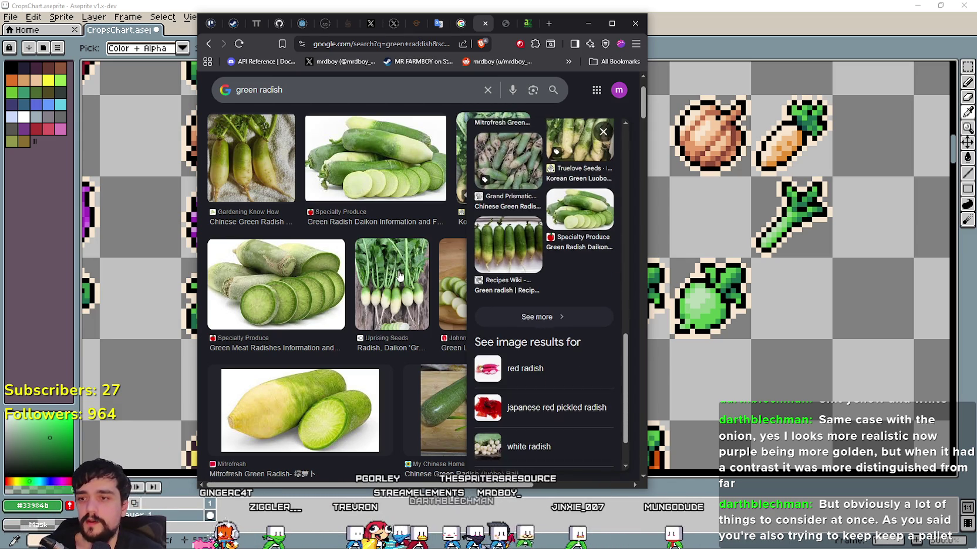
scroll(337, 287, down, 3)
scroll(337, 287, down, 3)
scroll(338, 288, down, 3)
scroll(337, 287, down, 1)
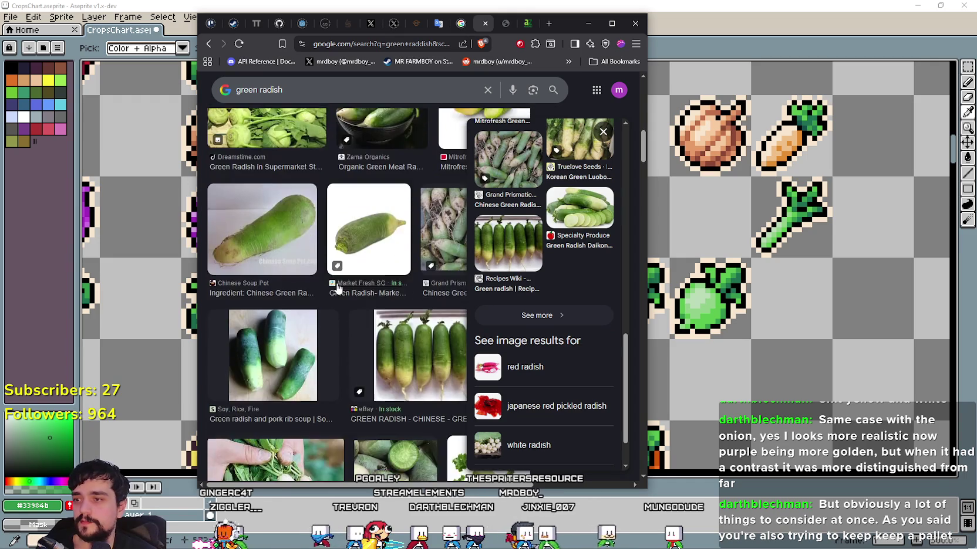
scroll(381, 246, up, 2)
scroll(420, 218, up, 1)
drag(570, 22, 401, 33)
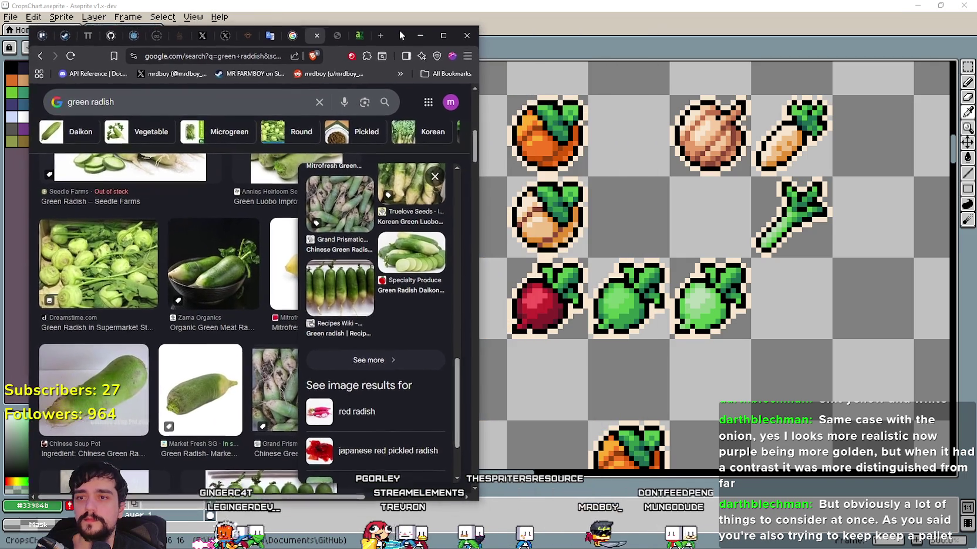
key(Escape)
Bring the Aseprite crop sprite sheet back to the front
scroll(163, 372, up, 2)
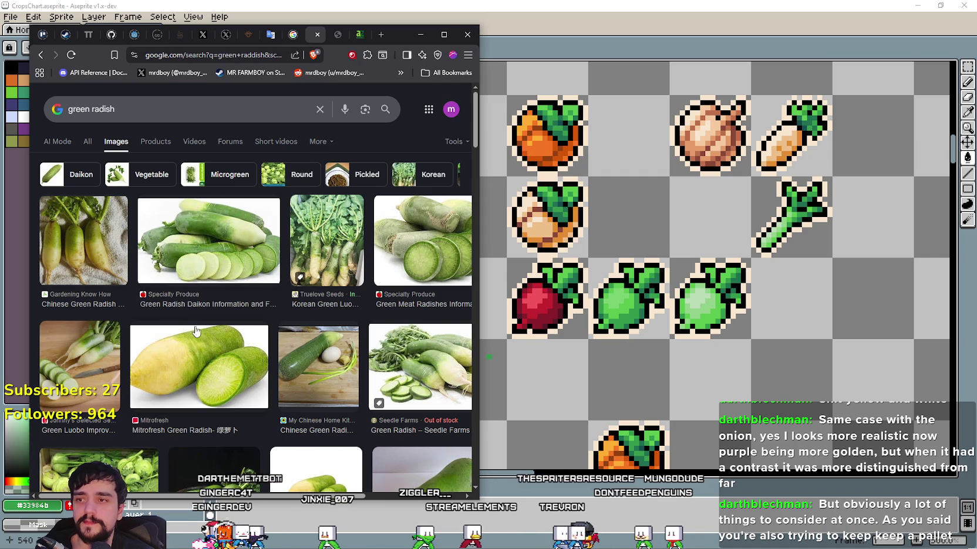
click(761, 23)
scroll(792, 205, up, 1)
Select the rightmost radish copy's cell and undo its green recolour back to red
scroll(793, 205, up, 1)
scroll(778, 277, up, 1)
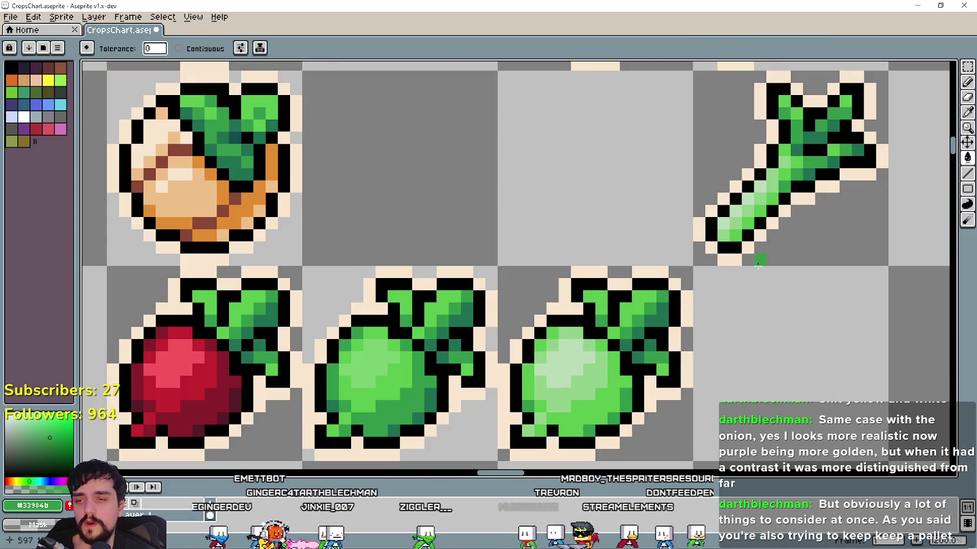
key(m)
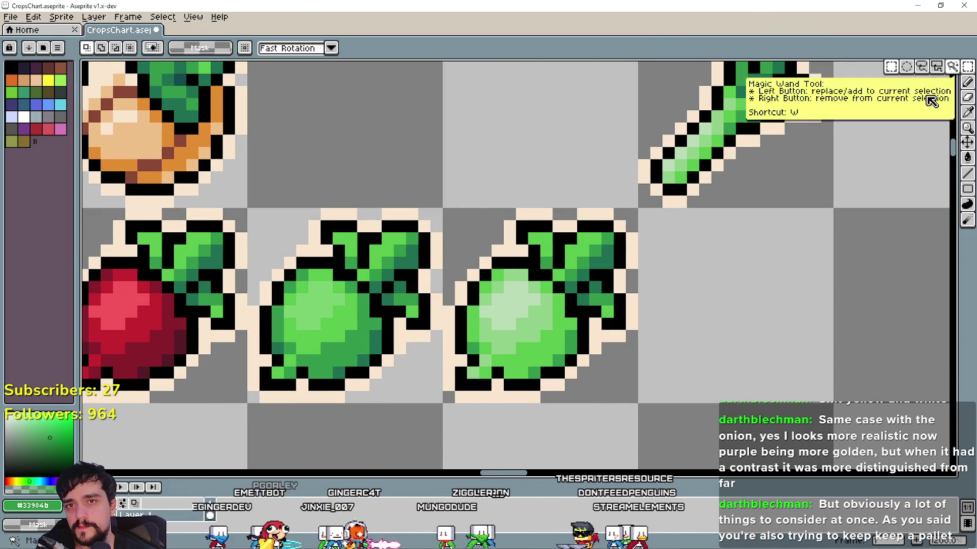
drag(443, 208, 638, 404)
key(ctrl+z)
key(ctrl+z)
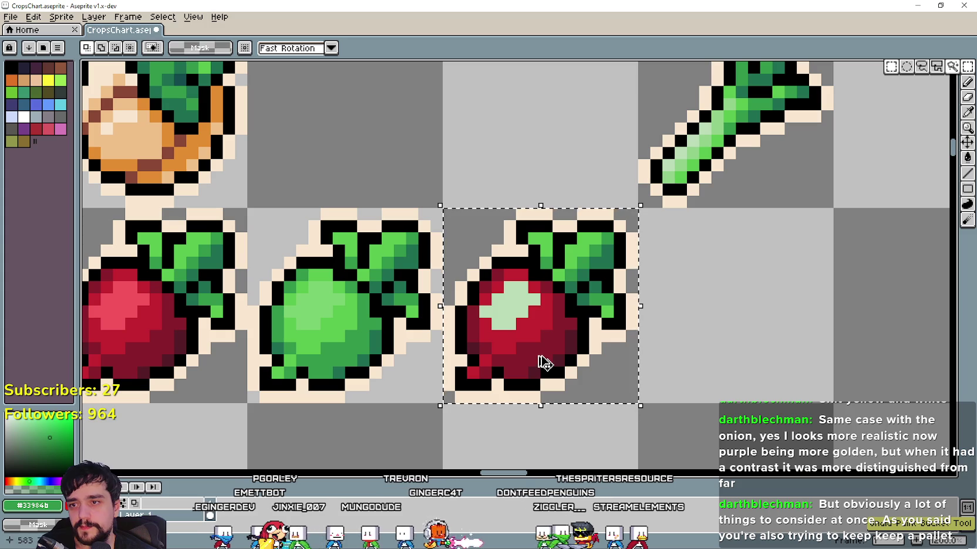
key(ctrl+z)
Fill the radish highlight with light green and its bright red with the leek's mid green
click(967, 113)
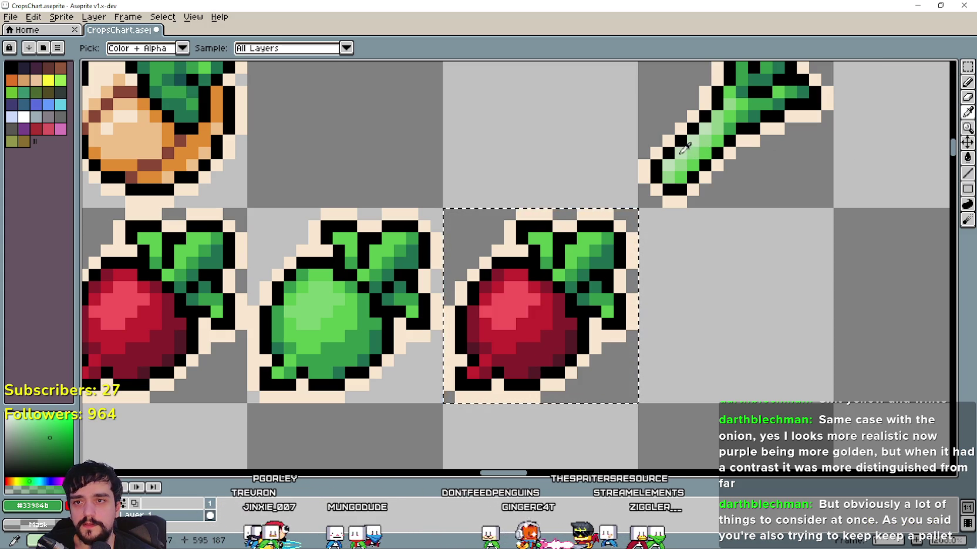
click(966, 159)
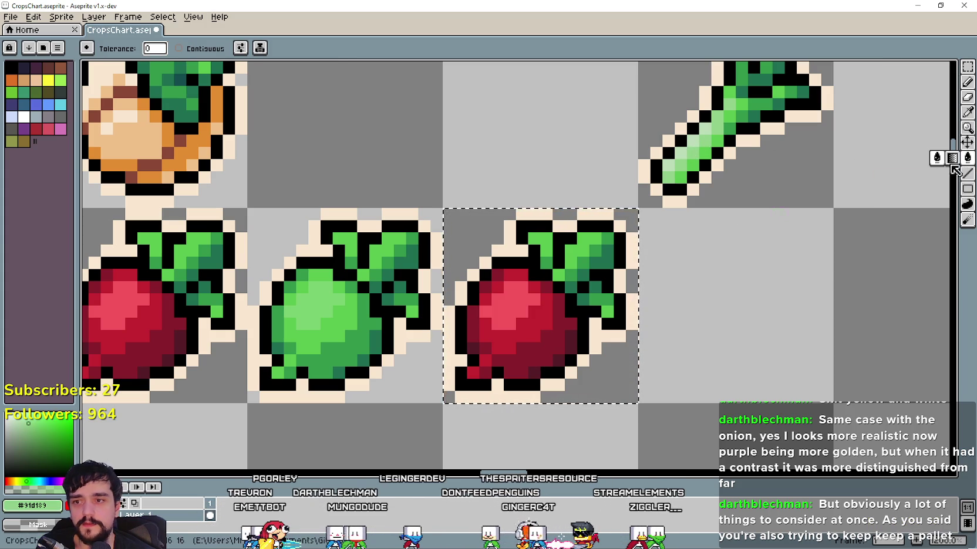
click(506, 308)
click(966, 113)
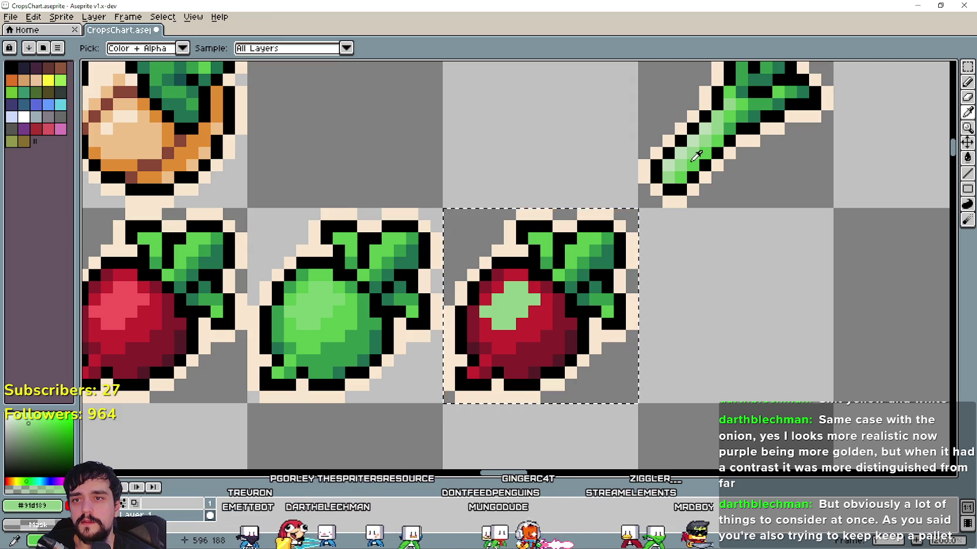
click(693, 164)
click(966, 164)
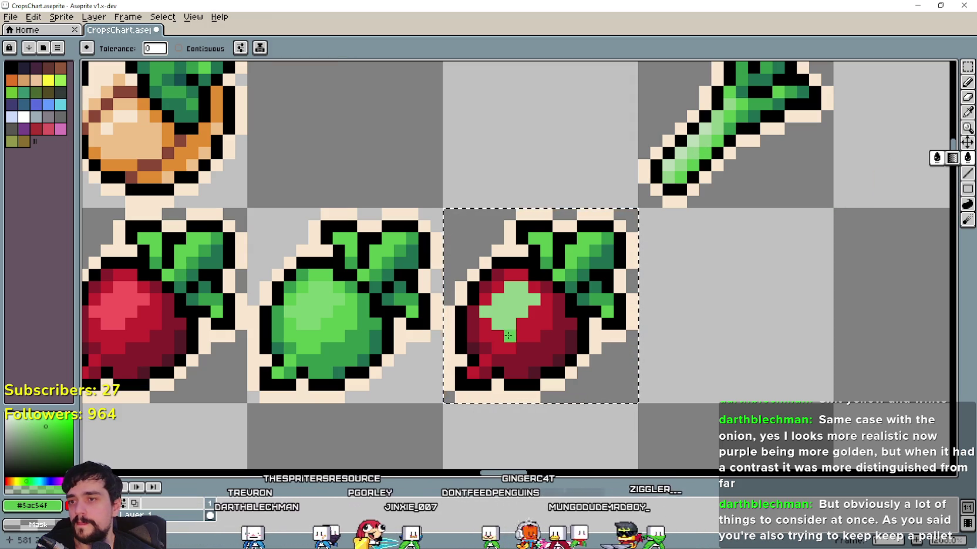
click(519, 328)
Fill the radish's darker red body shade with green sampled from the canvas
click(967, 112)
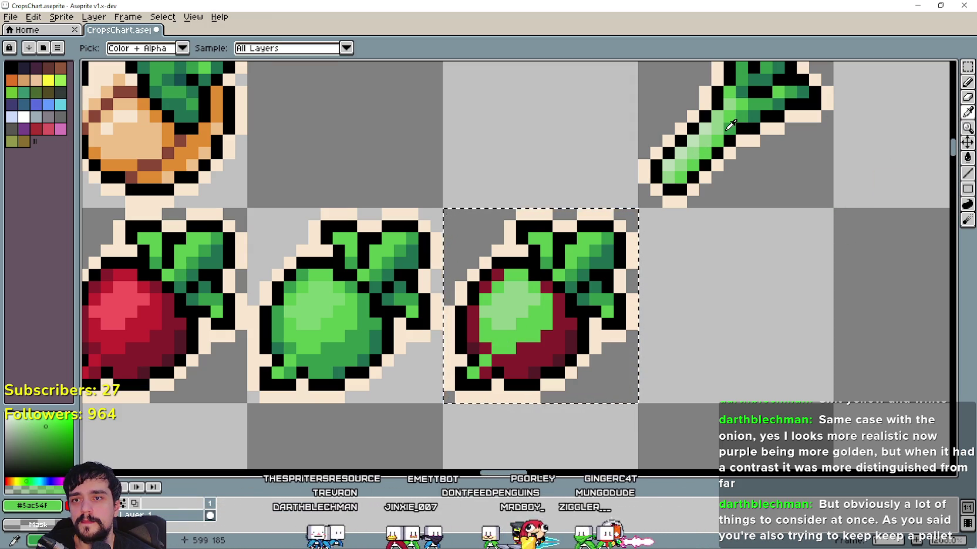
click(966, 157)
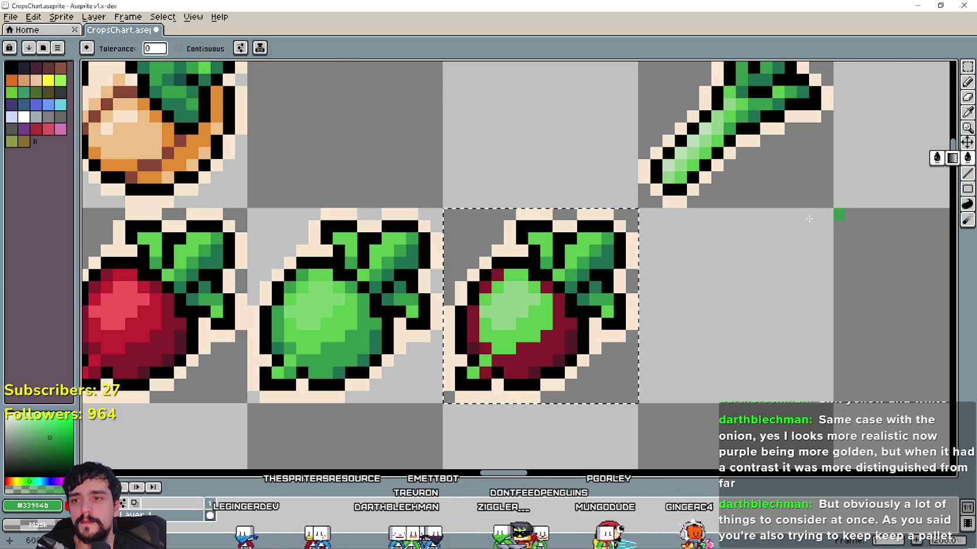
click(518, 356)
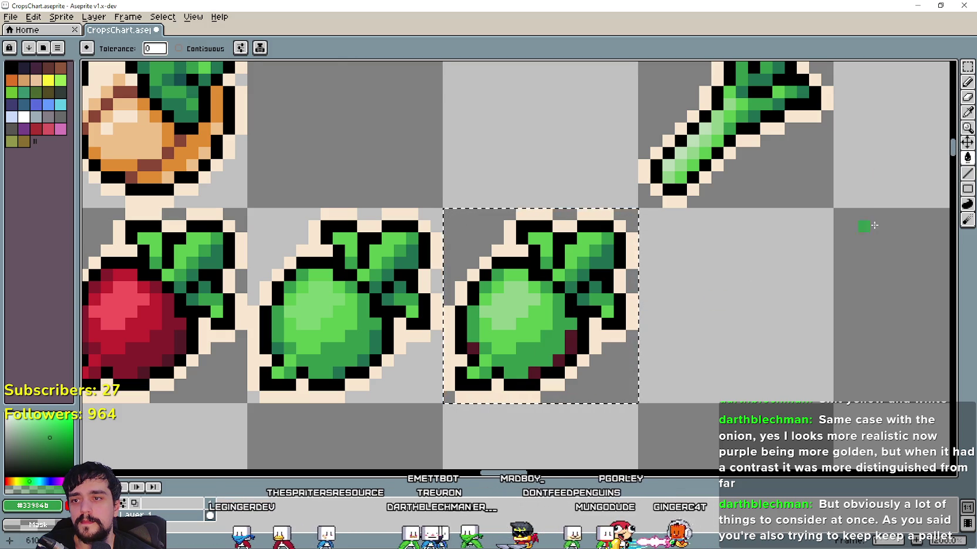
click(967, 112)
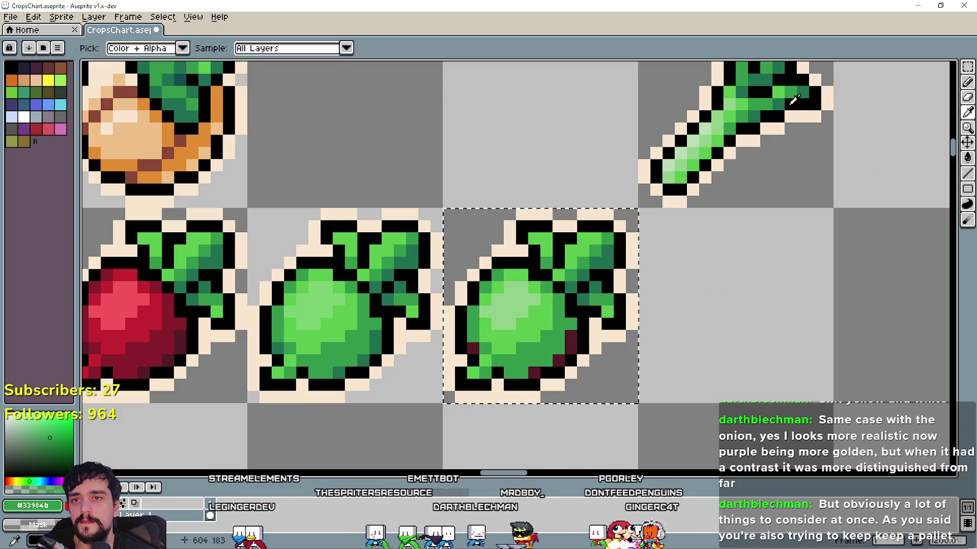
click(966, 158)
Pick a dark teal from the grape leaves with the Eyedropper
scroll(570, 344, down, 3)
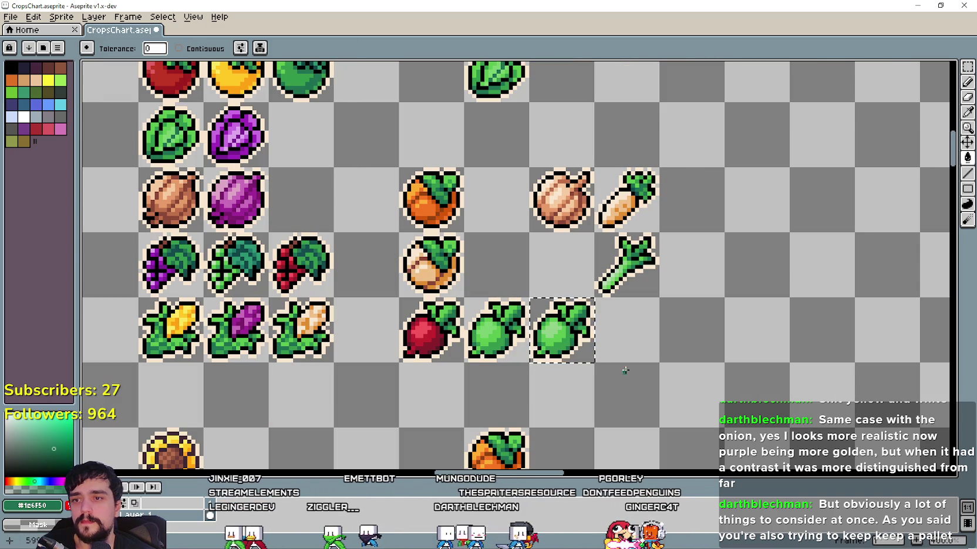
scroll(623, 368, down, 1)
scroll(639, 315, up, 2)
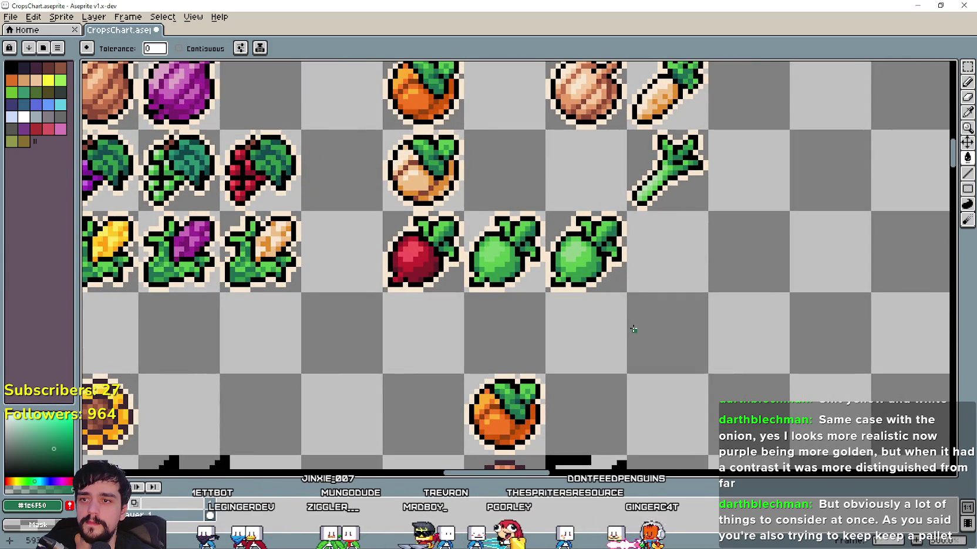
scroll(596, 201, up, 1)
scroll(616, 232, up, 1)
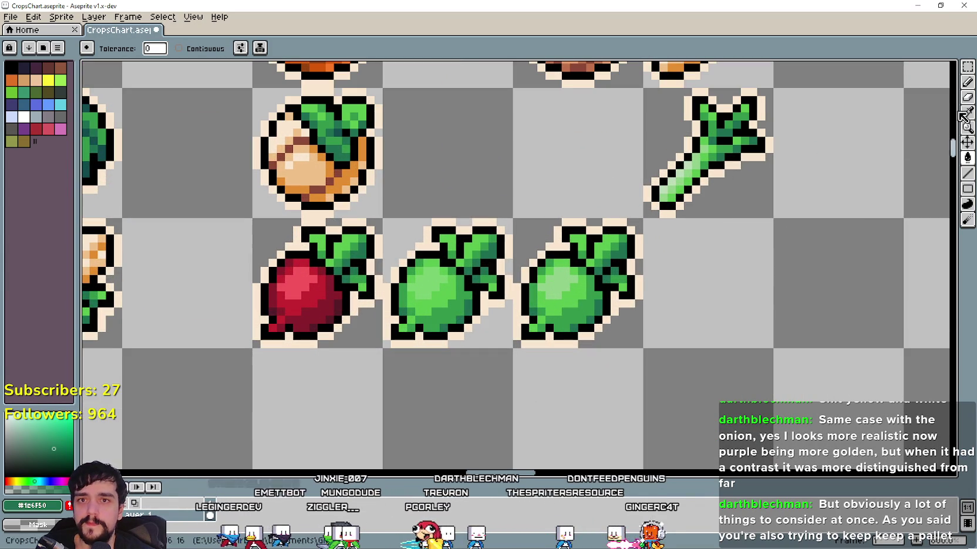
click(968, 67)
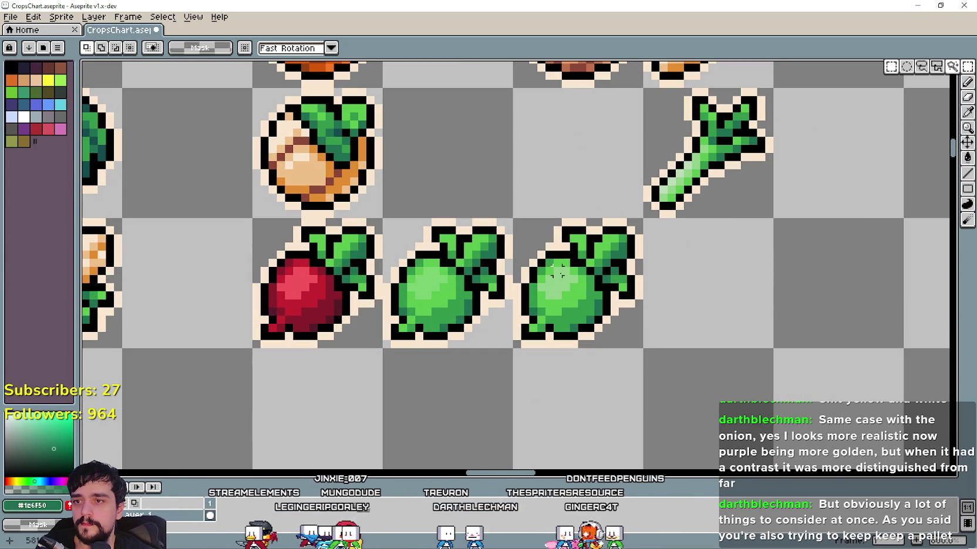
scroll(566, 282, down, 1)
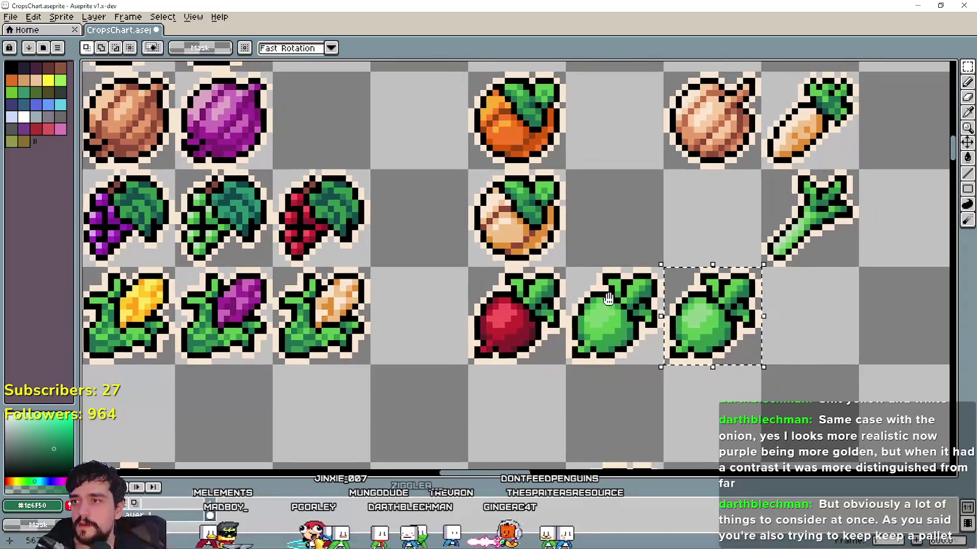
click(966, 115)
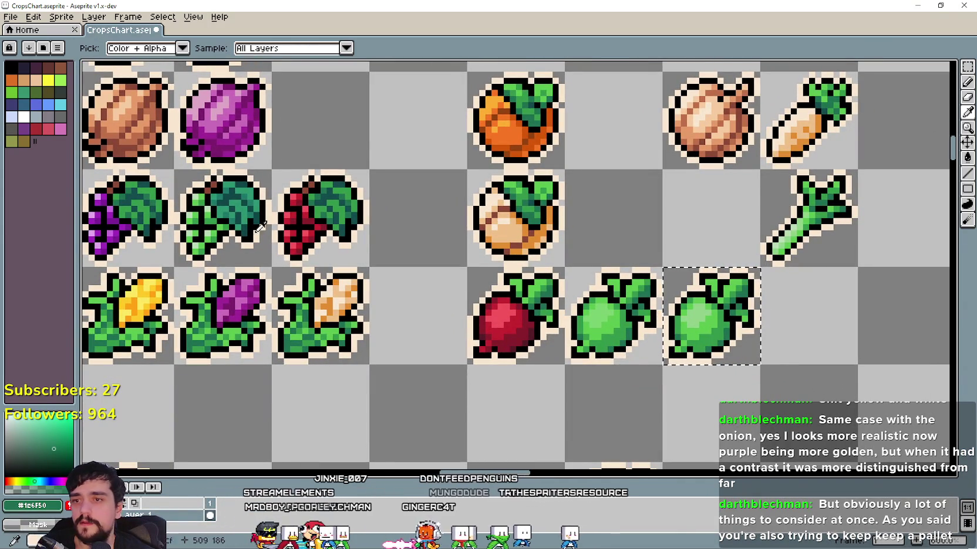
scroll(249, 192, up, 1)
click(249, 192)
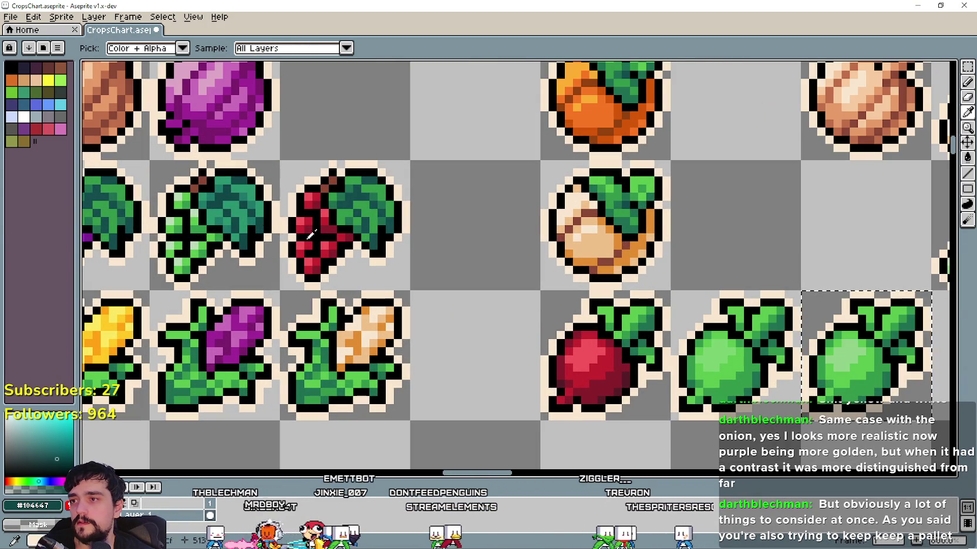
Paint a stroke of dark teal shading onto the radish copy's leaves with the Pencil
drag(739, 270, 580, 255)
key(b)
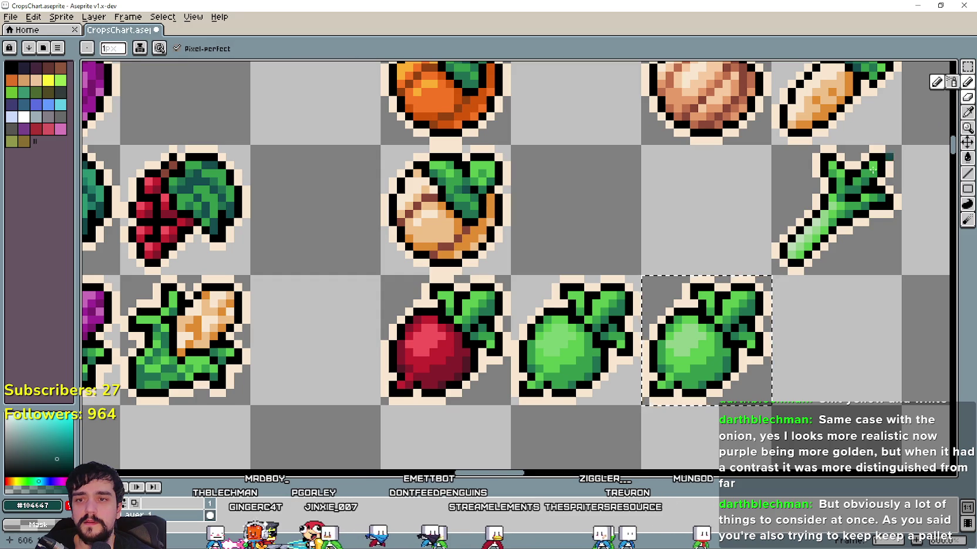
scroll(763, 310, up, 1)
scroll(763, 310, up, 1)
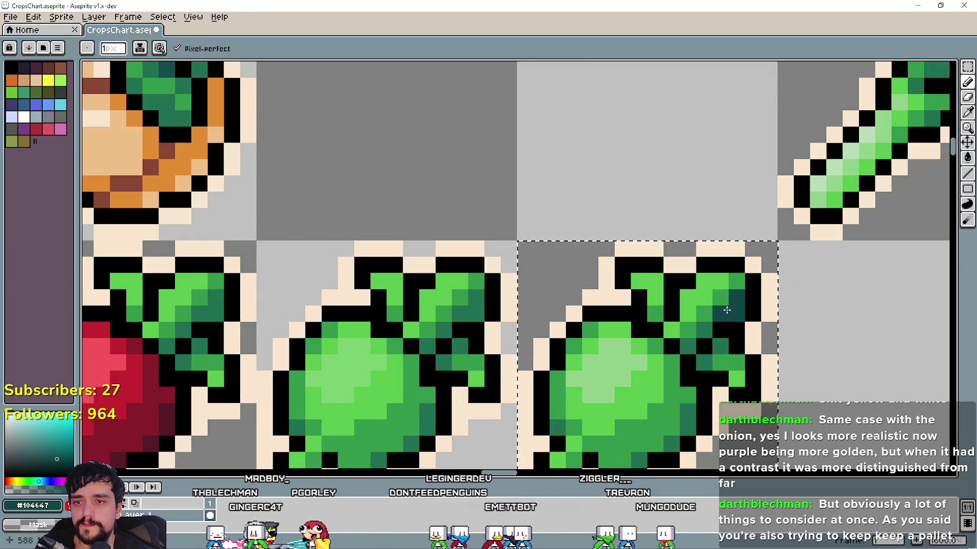
drag(701, 341, 710, 355)
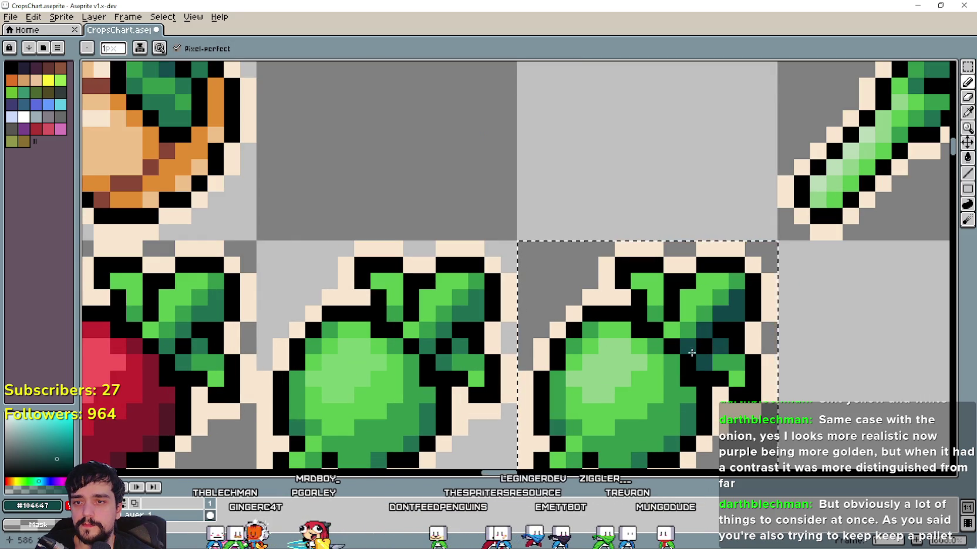
Resample the teal and darken five individual leaf pixels on the right green radish
scroll(589, 349, down, 4)
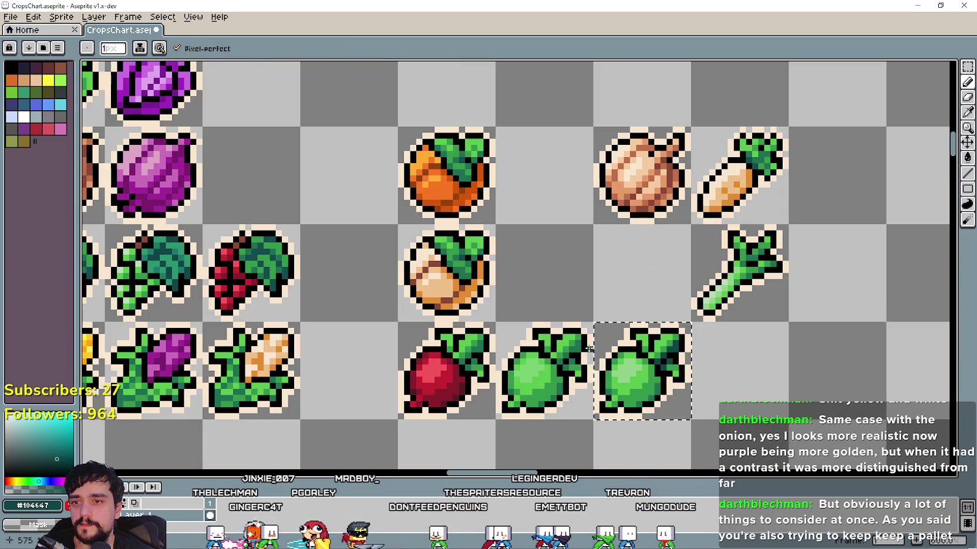
click(968, 112)
drag(264, 294, 414, 294)
scroll(361, 284, up, 1)
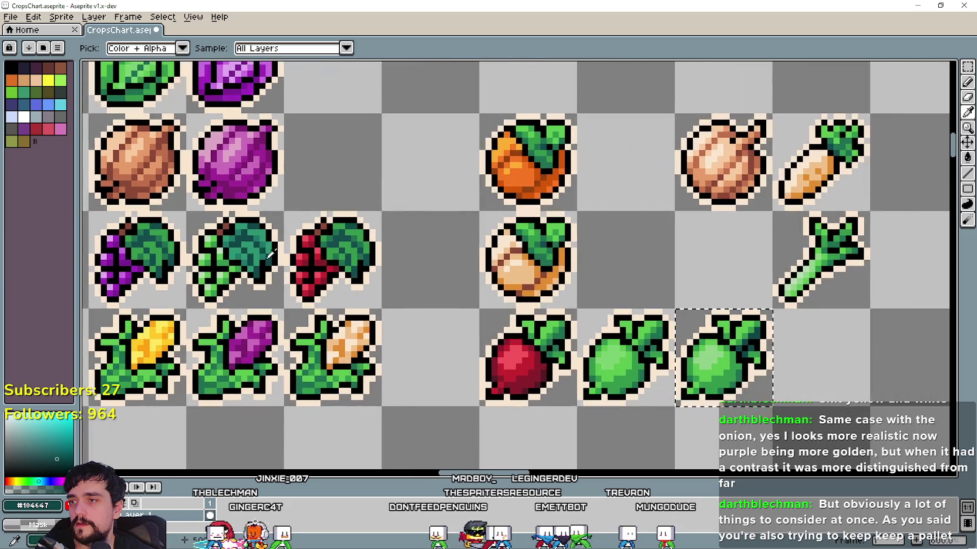
scroll(264, 249, up, 1)
scroll(263, 247, up, 2)
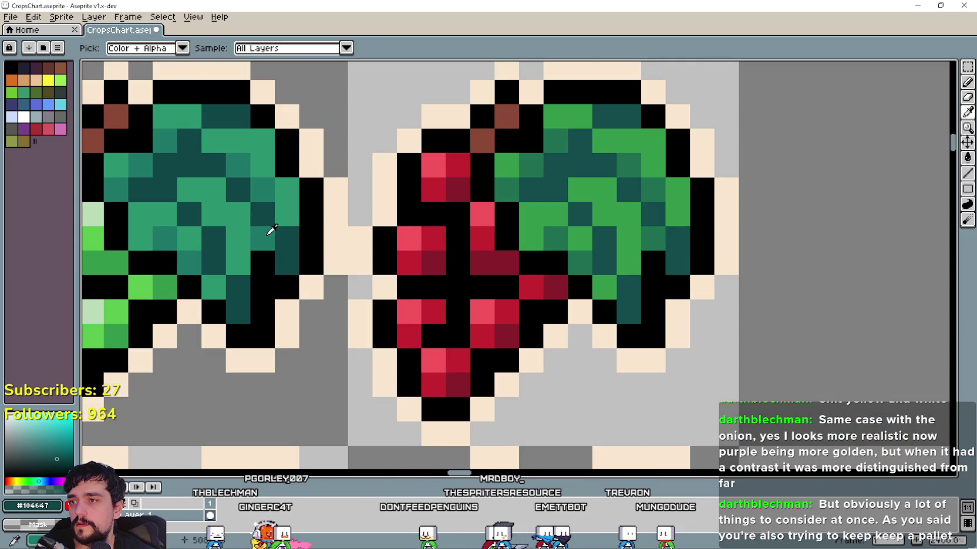
scroll(264, 229, down, 3)
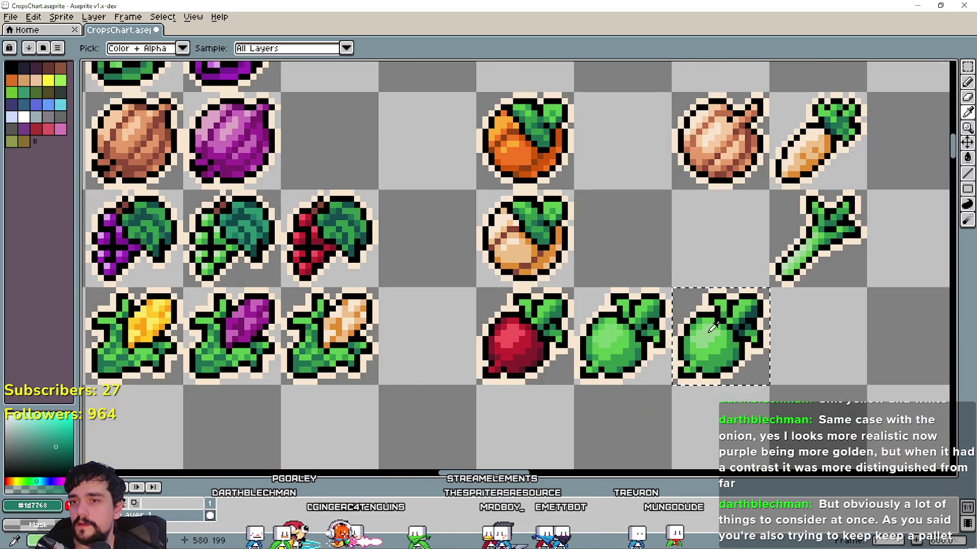
scroll(751, 331, up, 2)
click(966, 83)
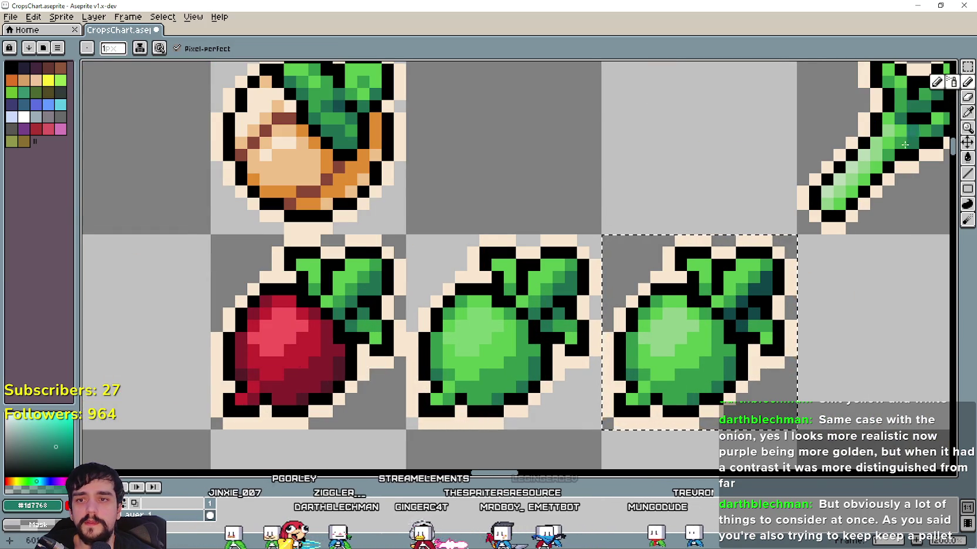
scroll(749, 332, up, 1)
click(749, 331)
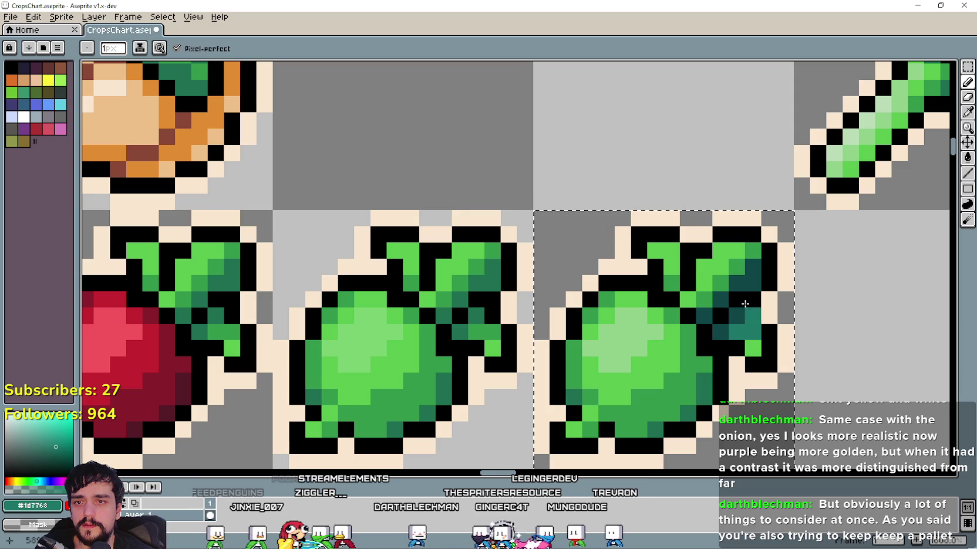
click(737, 315)
click(737, 267)
click(752, 249)
click(724, 280)
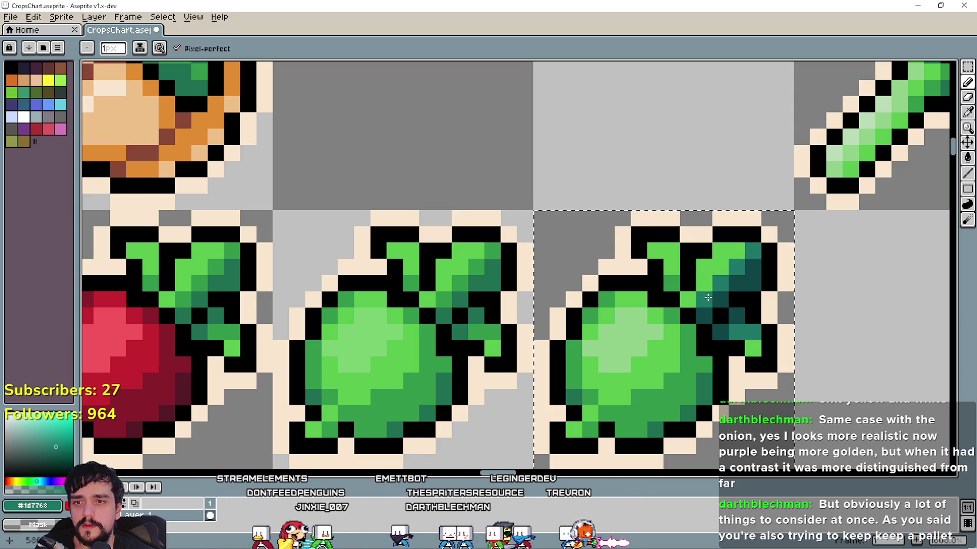
Paint teal shading along the radish's right leaf, then bring the Raddish labels into view
scroll(670, 284, down, 3)
click(966, 112)
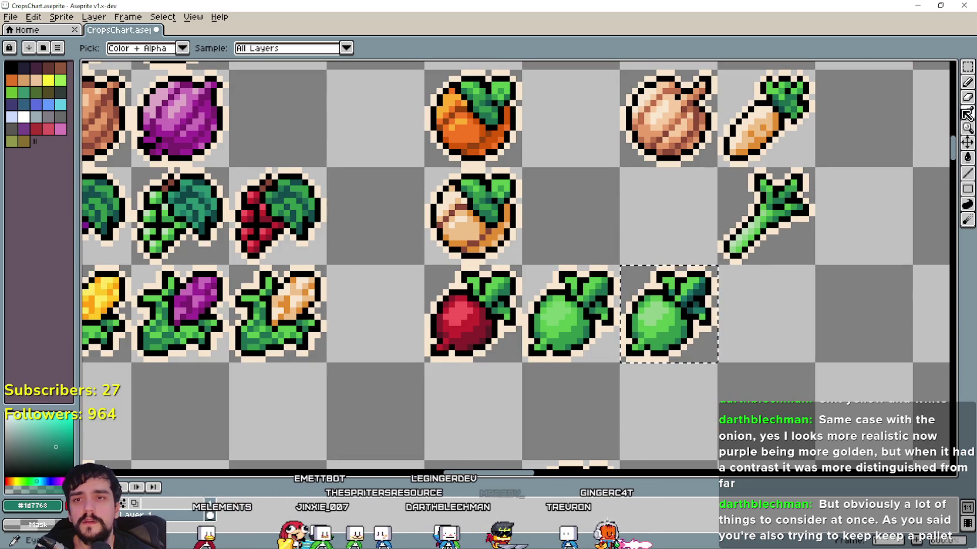
scroll(375, 202, down, 2)
scroll(352, 200, up, 1)
scroll(323, 193, up, 4)
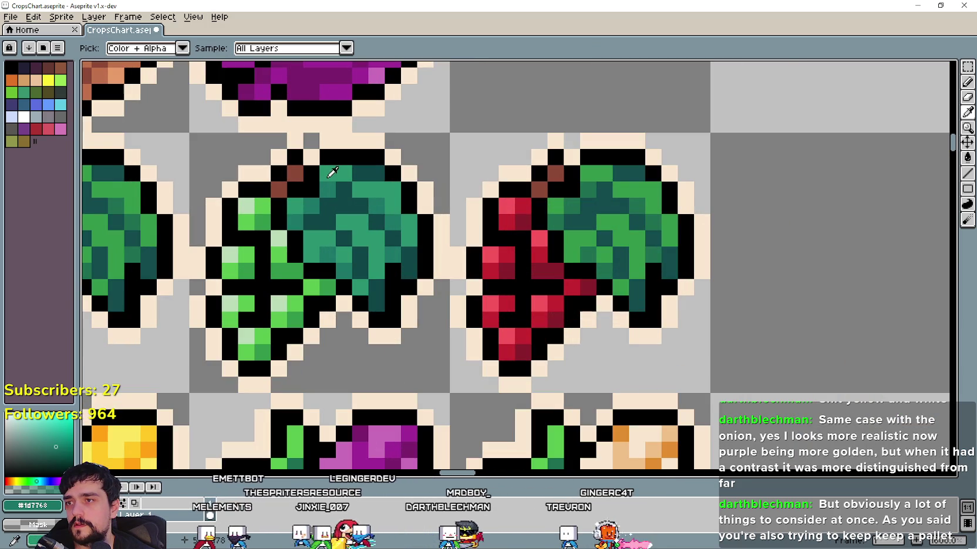
scroll(332, 171, down, 3)
scroll(719, 226, up, 2)
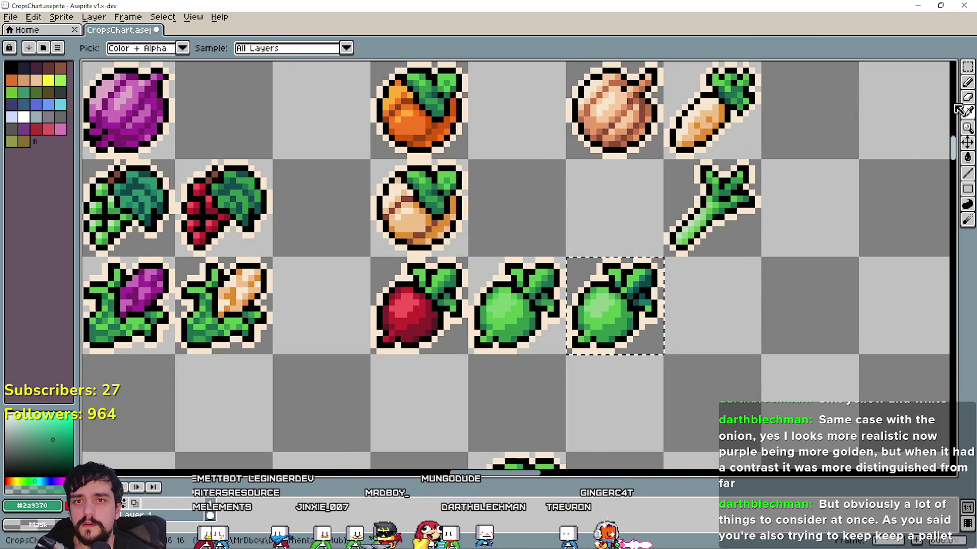
click(967, 84)
scroll(661, 303, up, 3)
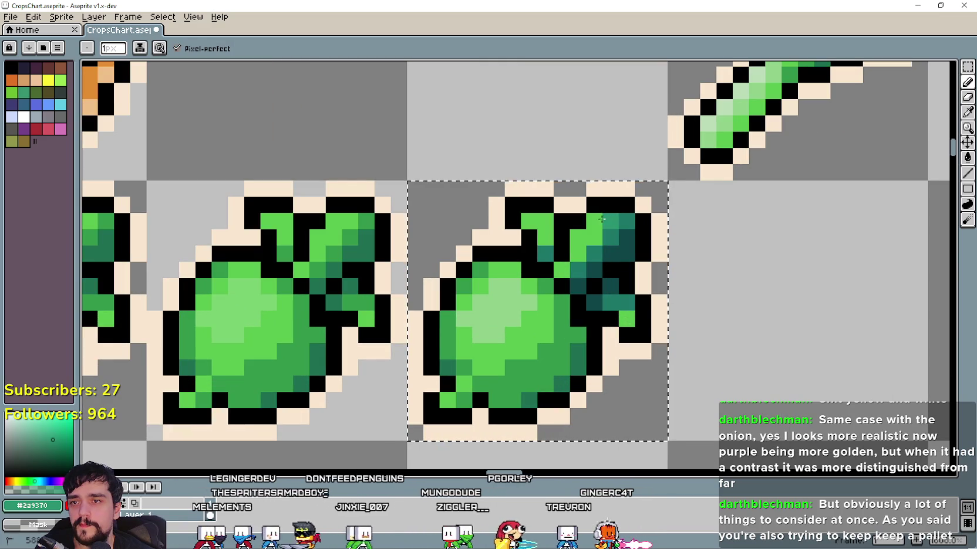
drag(595, 236, 547, 237)
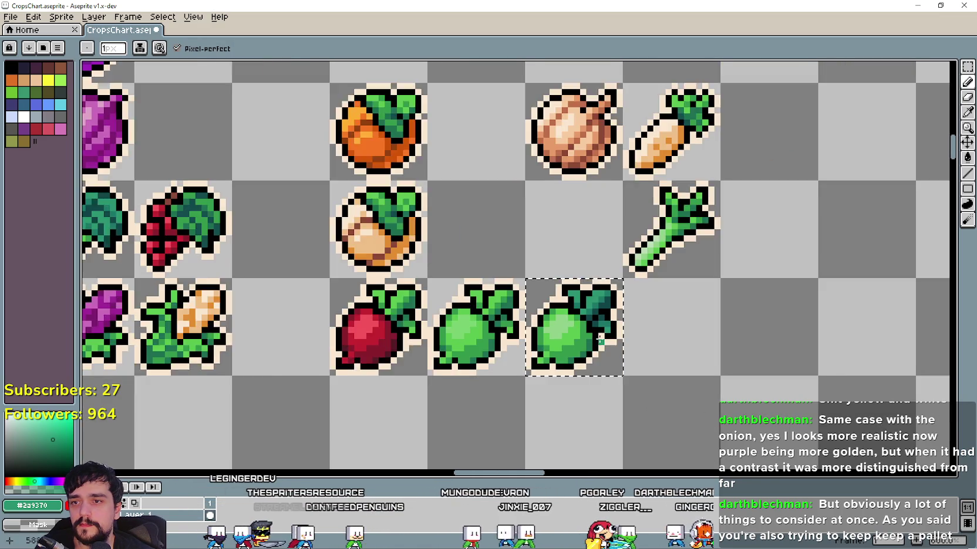
scroll(595, 351, down, 4)
drag(591, 354, 717, 309)
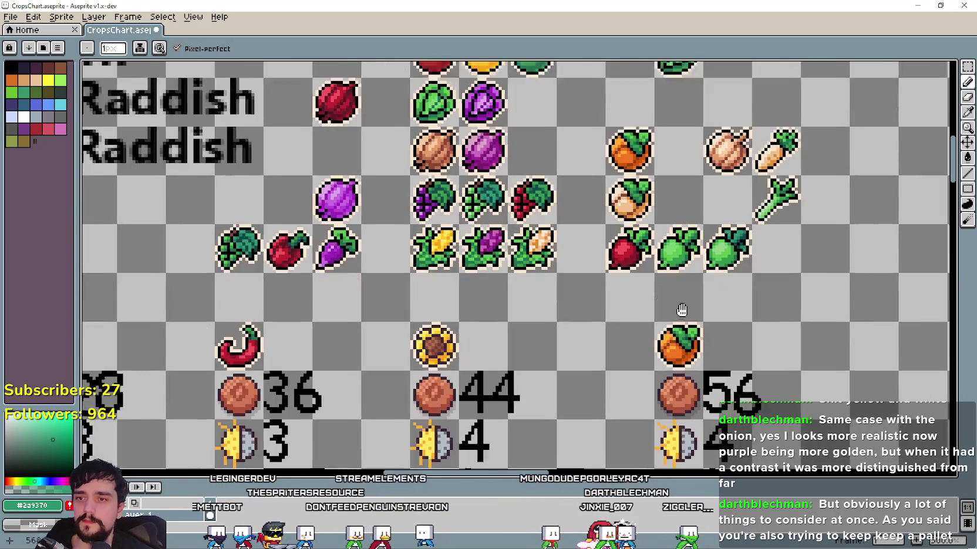
Paste the green radish copy, drag it into the empty grid slot and commit it
scroll(825, 145, right, 1)
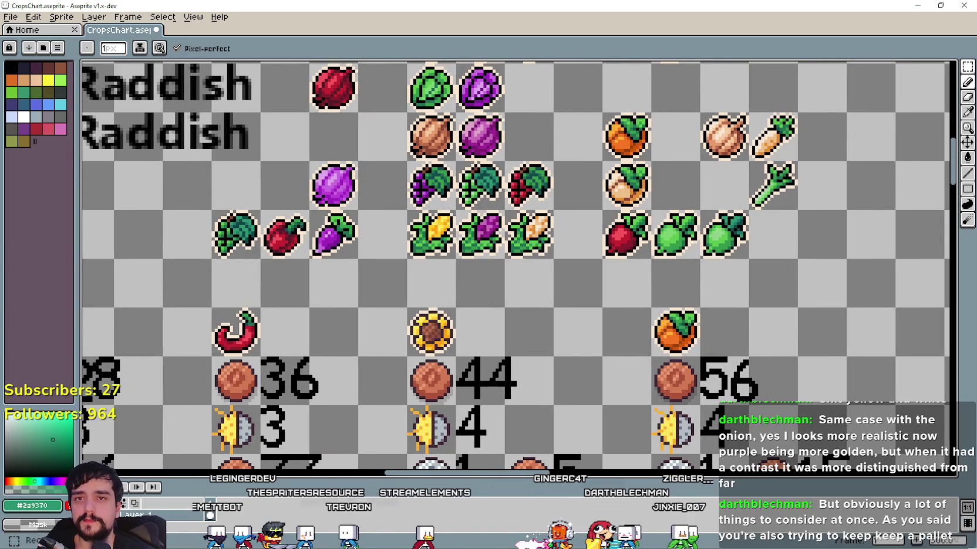
click(967, 66)
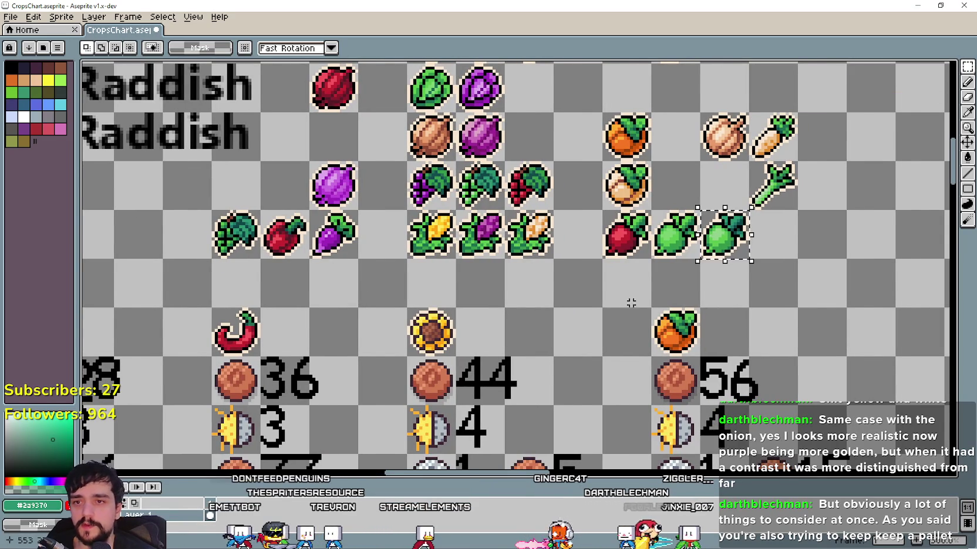
scroll(630, 302, down, 5)
scroll(528, 270, up, 5)
key(ctrl+v)
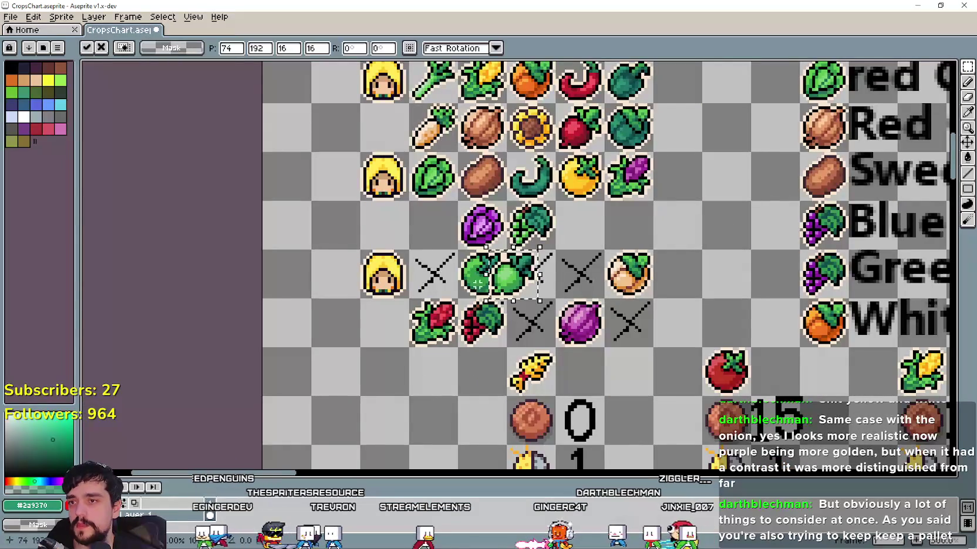
mouse_move(521, 275)
mouse_down()
mouse_move(565, 262)
mouse_move(534, 272)
mouse_move(588, 273)
mouse_move(588, 323)
mouse_move(649, 323)
mouse_up()
key(Return)
Pan around the crop chart grid to check the placed radish copy
scroll(649, 323, down, 1)
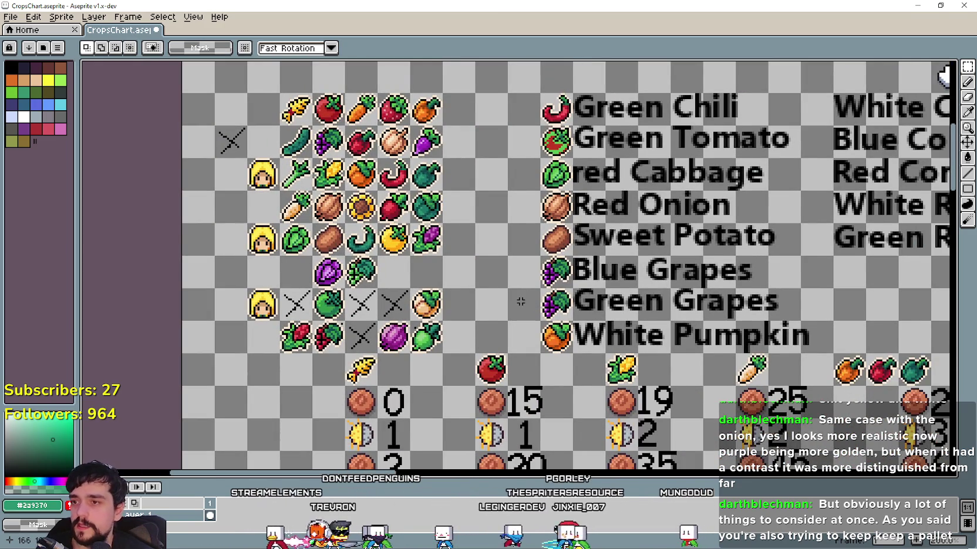
scroll(523, 302, down, 2)
scroll(522, 298, up, 2)
scroll(522, 299, down, 1)
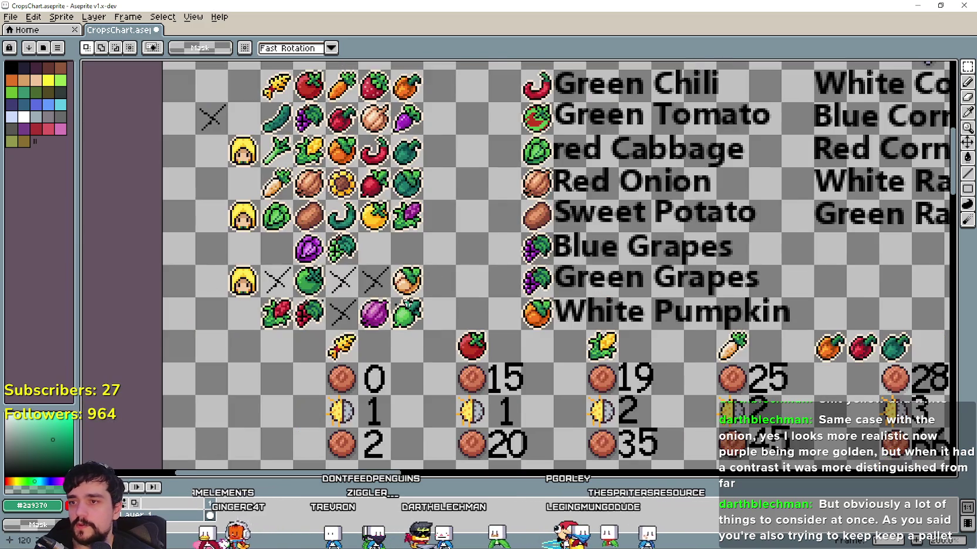
scroll(522, 299, down, 1)
scroll(522, 299, right, 3)
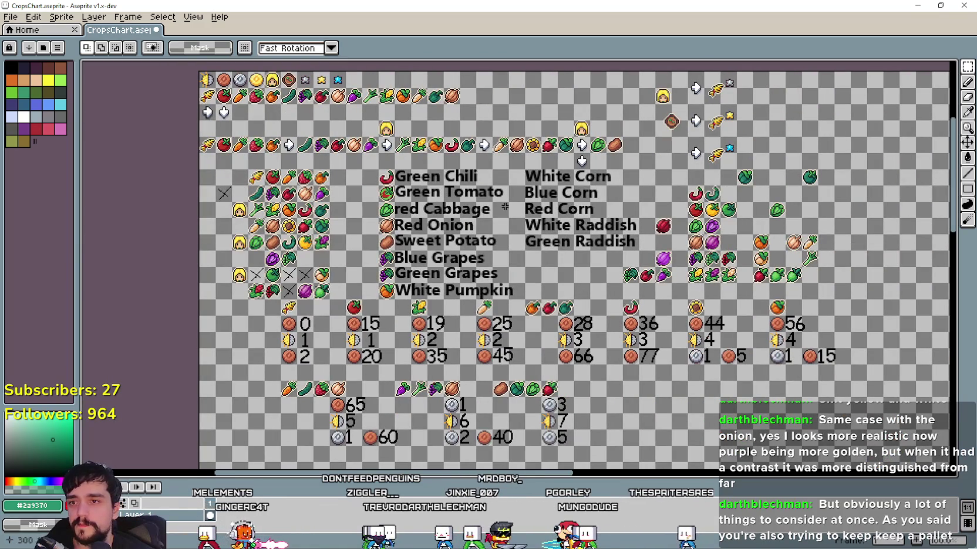
scroll(556, 241, up, 1)
scroll(587, 206, right, 3)
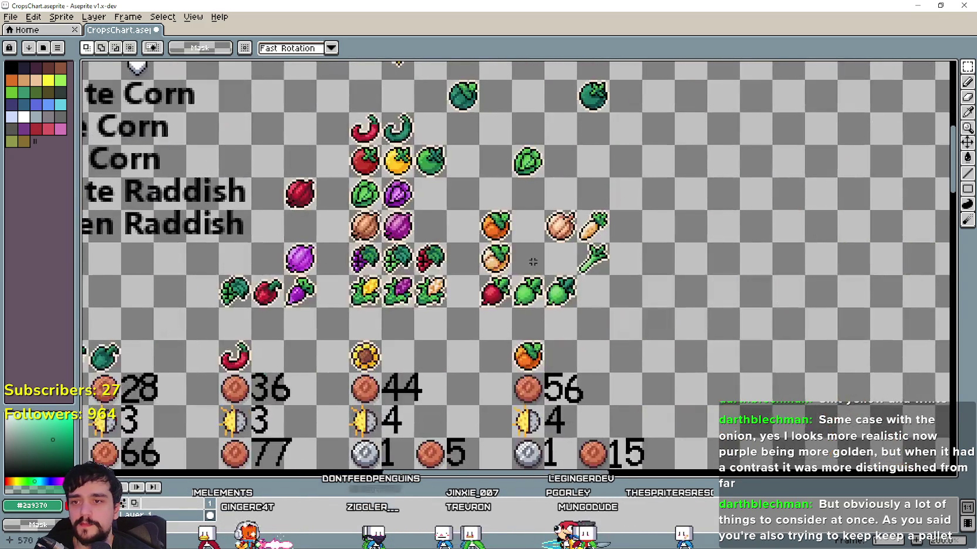
scroll(627, 174, up, 1)
scroll(541, 280, up, 1)
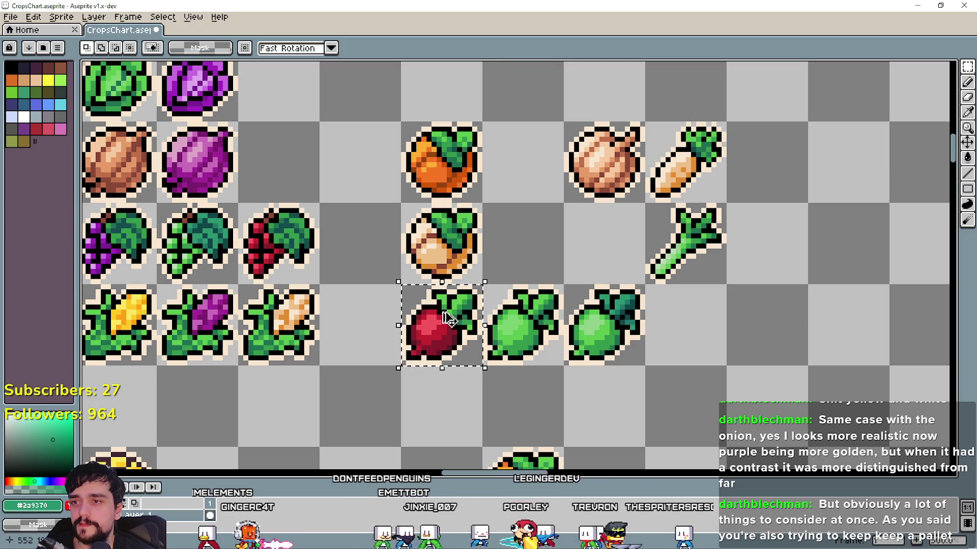
Copy the red radish into the cell beside the turnip and reselect the new copy
drag(449, 318, 530, 238)
key(ctrl+d)
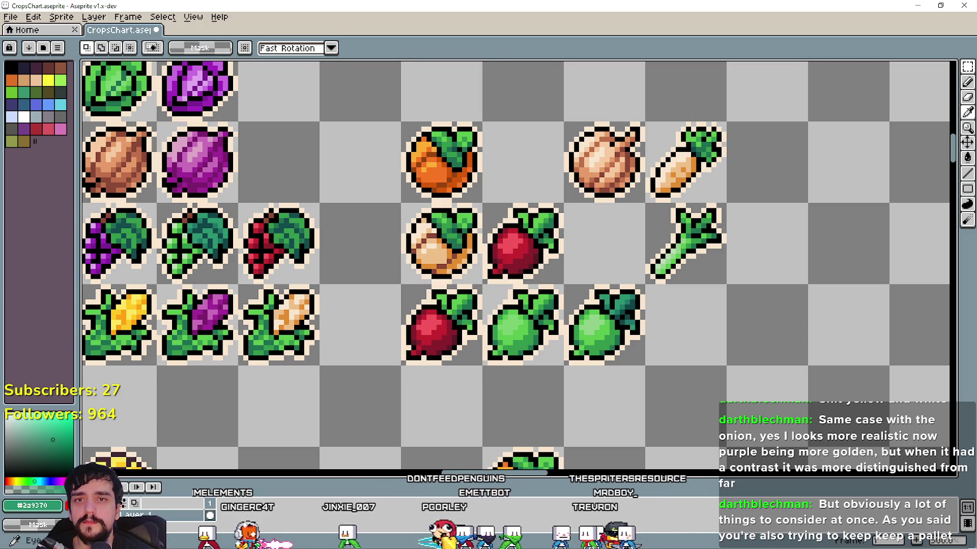
key(i)
scroll(553, 148, up, 1)
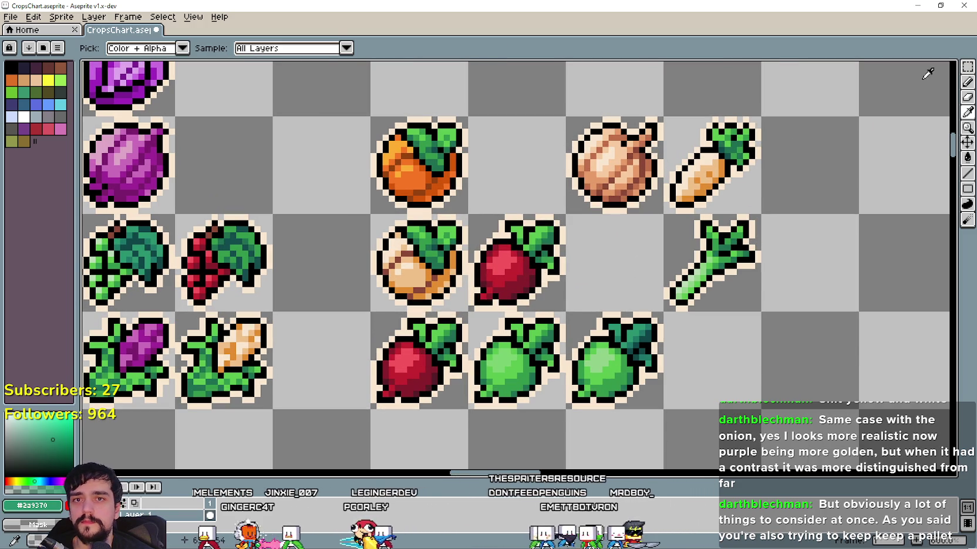
key(m)
key(ctrl+shift+d)
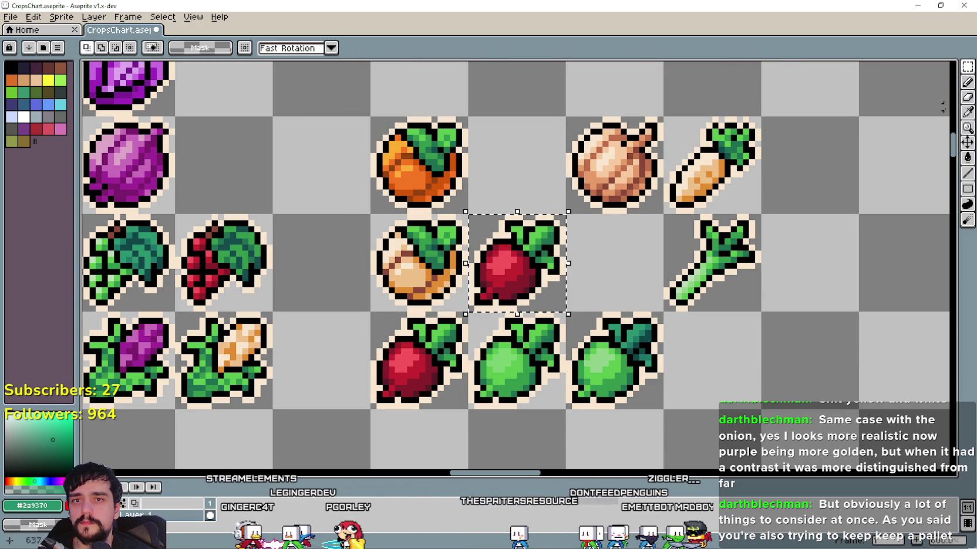
key(i)
scroll(623, 252, up, 1)
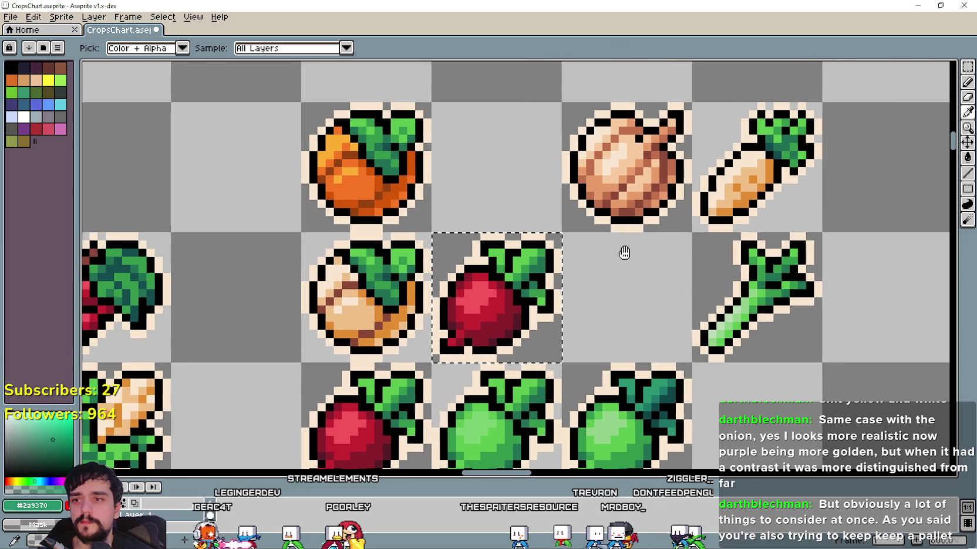
scroll(622, 253, up, 1)
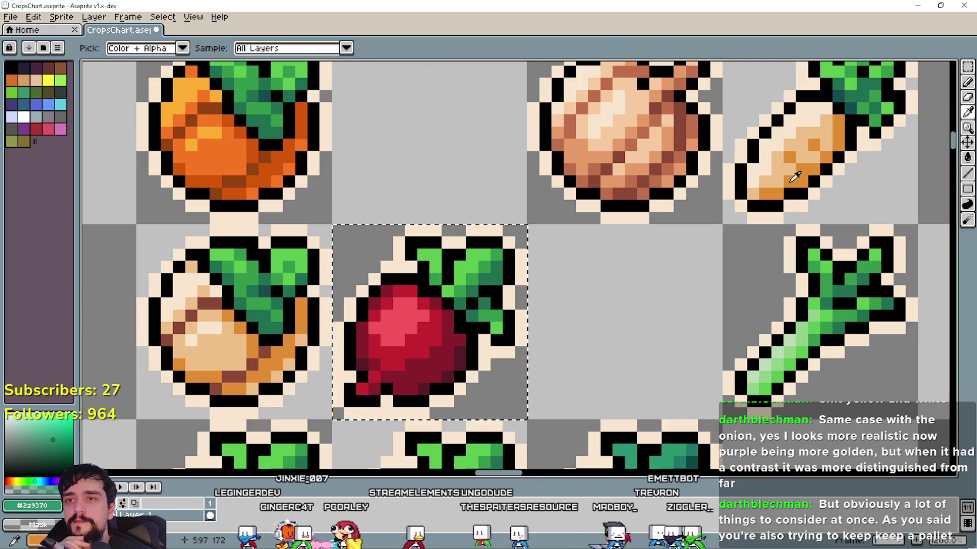
Recolour the radish copy's dark red shading carrot orange and its body light tan
click(807, 169)
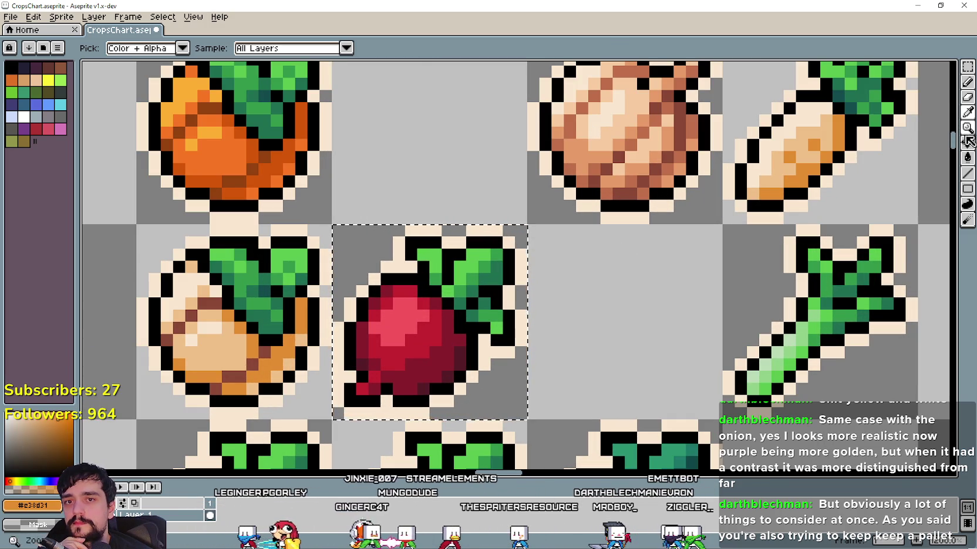
click(968, 160)
click(434, 352)
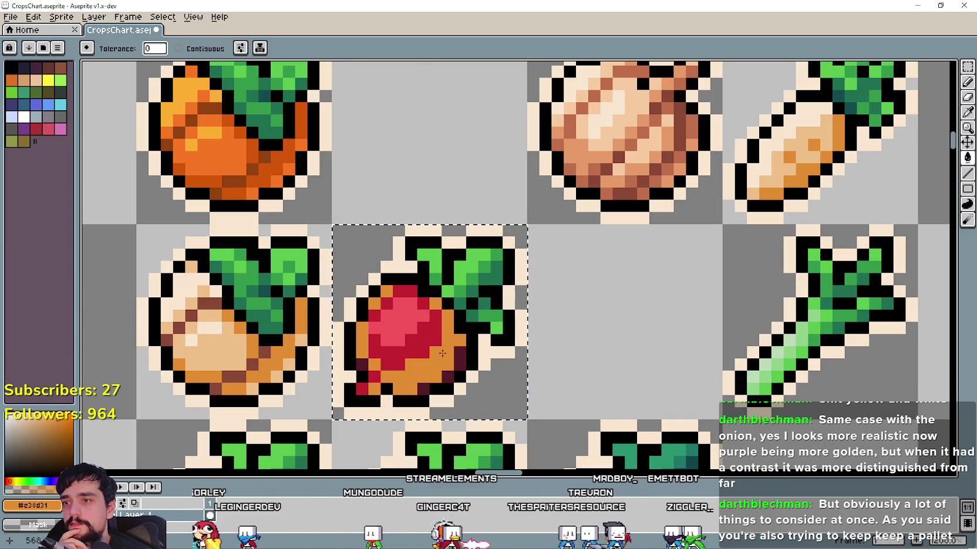
click(969, 113)
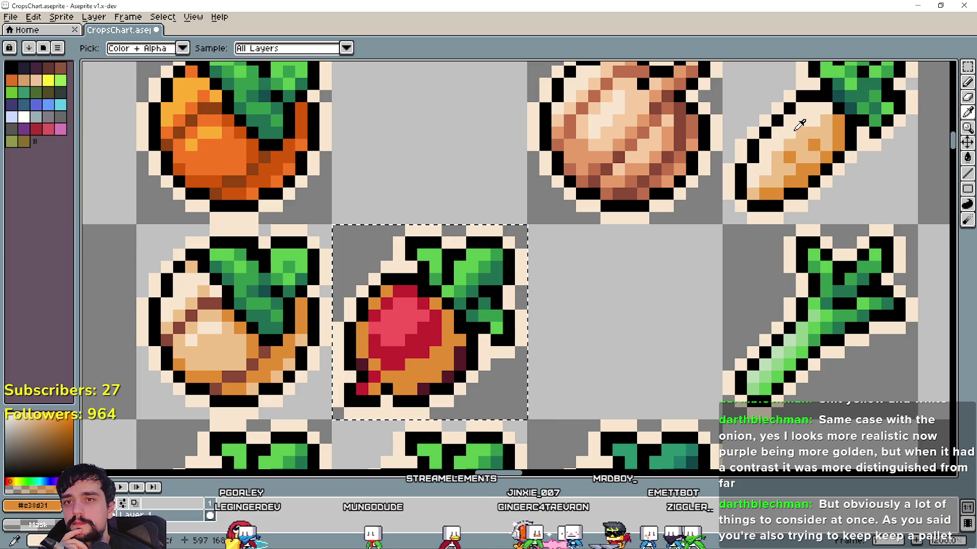
click(781, 171)
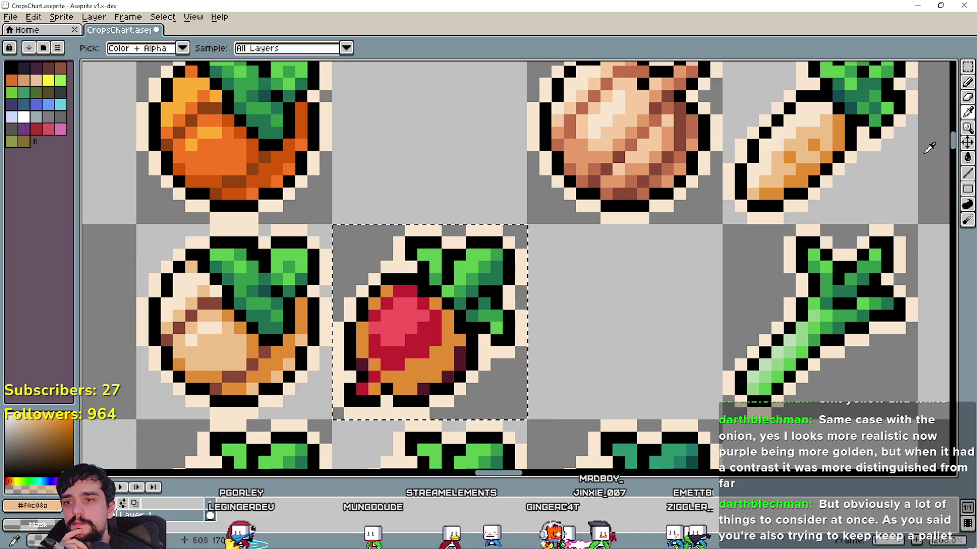
click(967, 157)
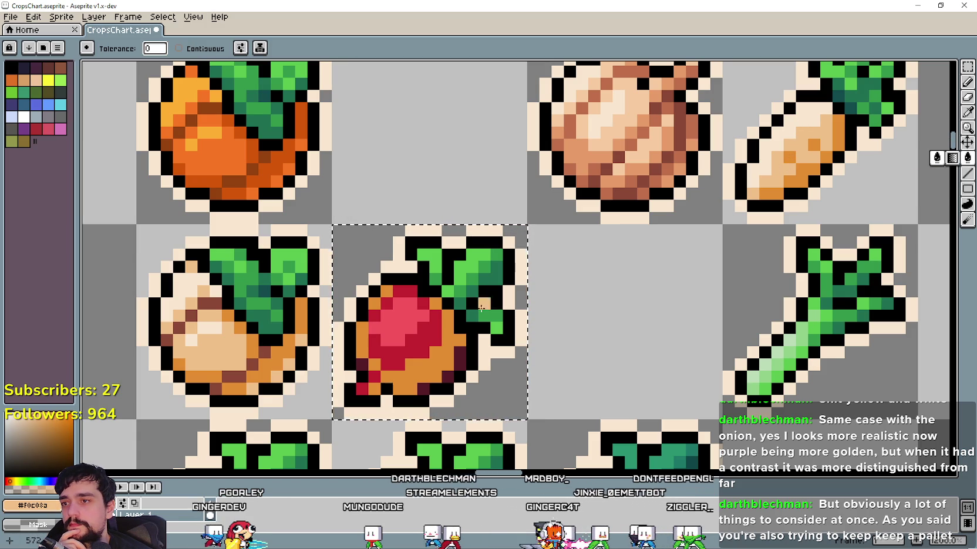
click(435, 327)
Fill the pink centre with the carrot's cream highlight #f9e6cf
key(i)
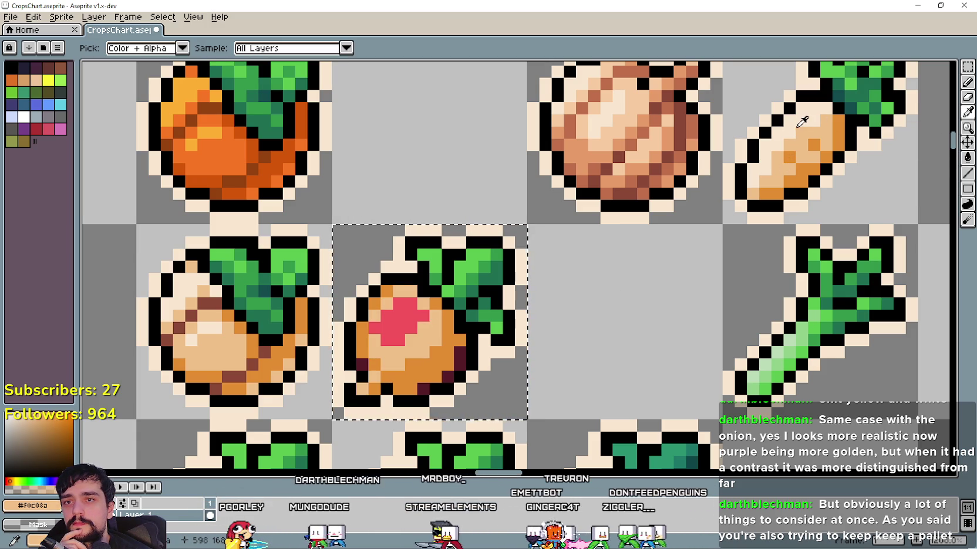
click(805, 118)
click(968, 158)
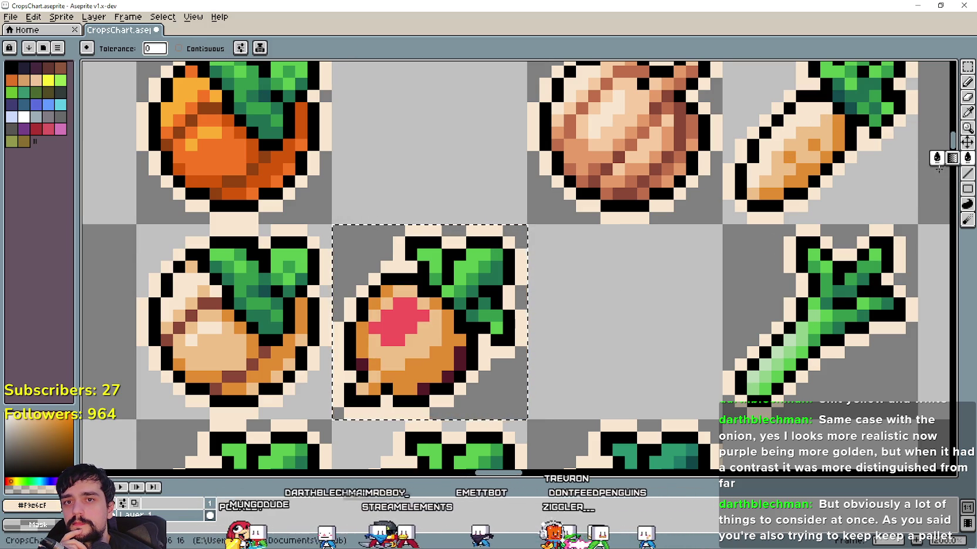
click(404, 320)
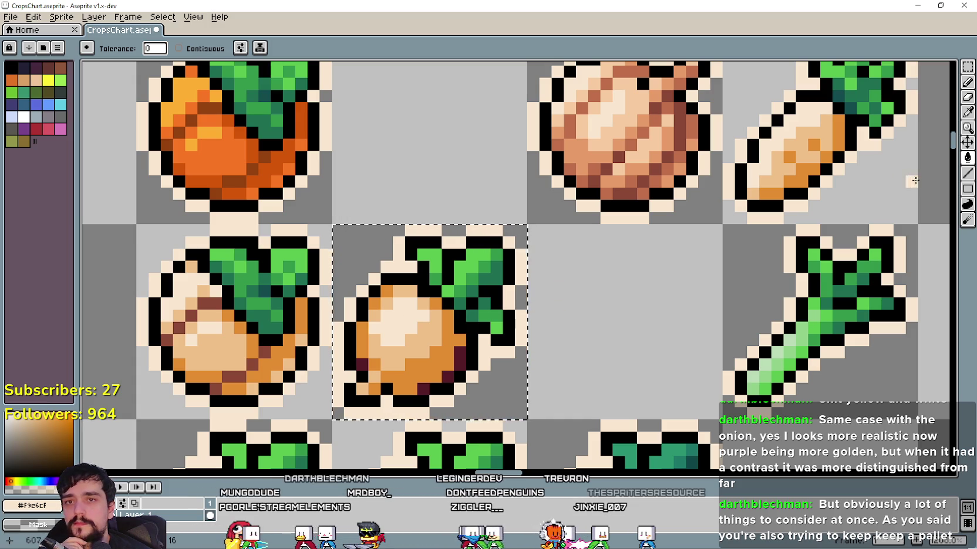
Try filling the turnip body with potato brown #8a4836, then undo it
click(967, 111)
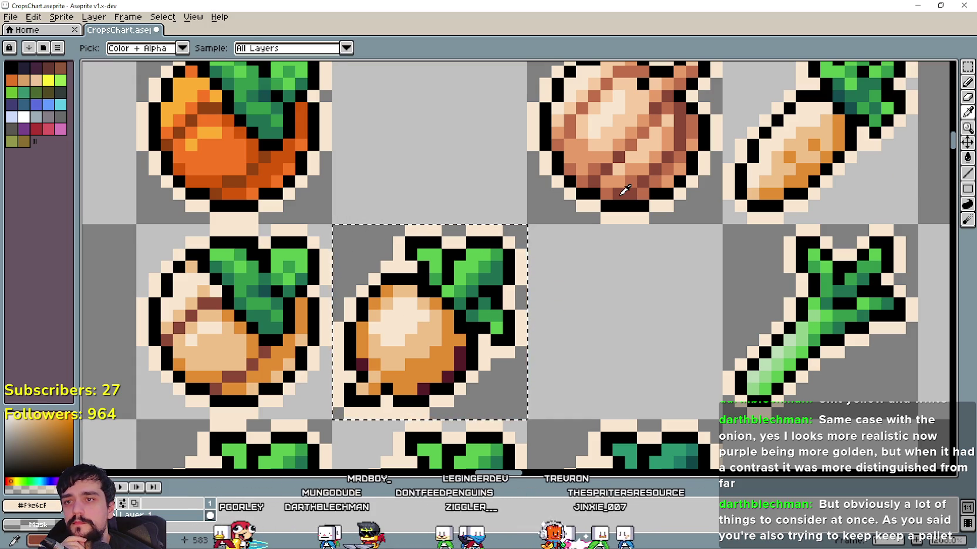
click(629, 190)
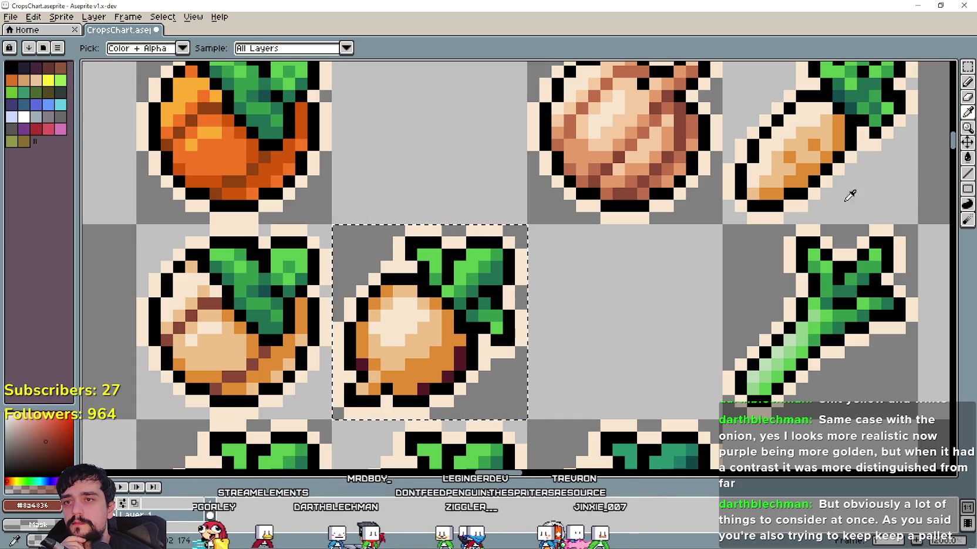
click(619, 216)
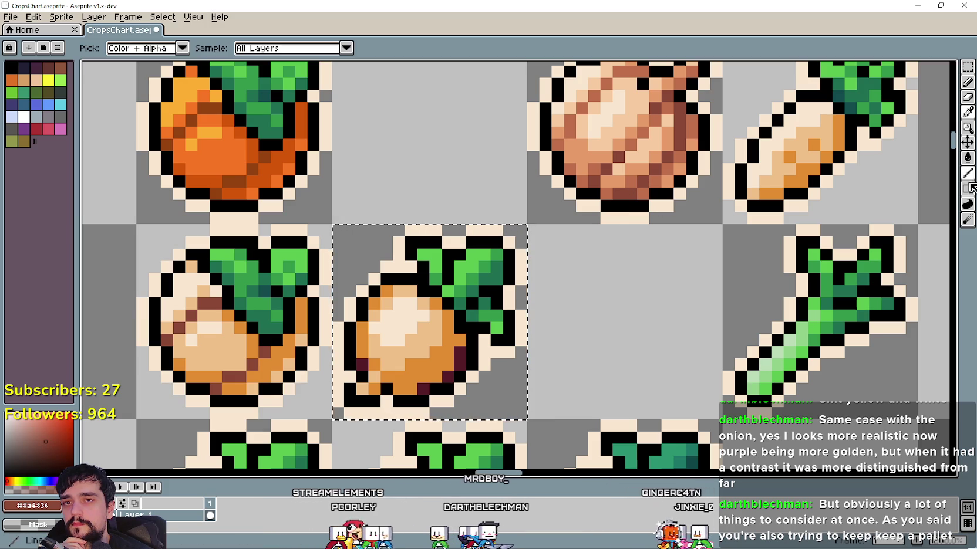
key(g)
click(456, 362)
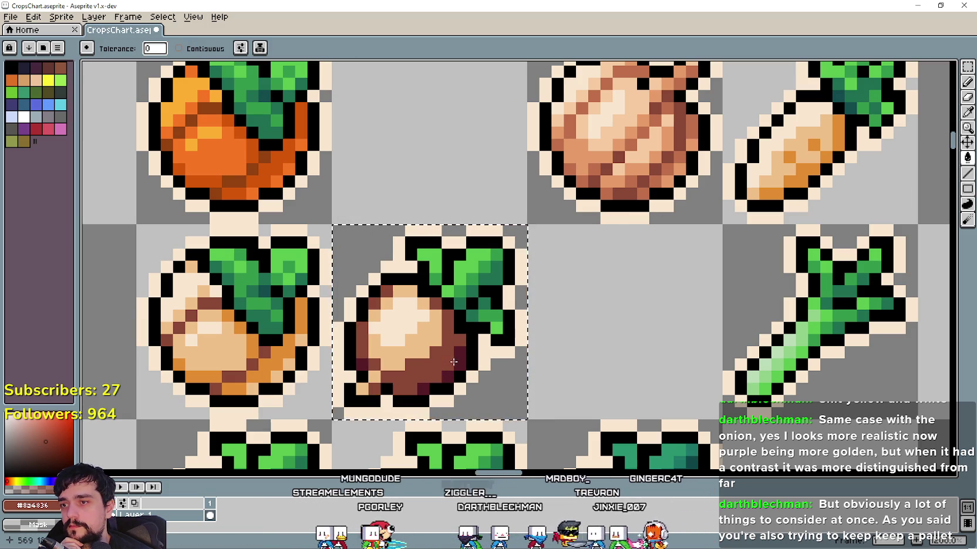
key(ctrl+z)
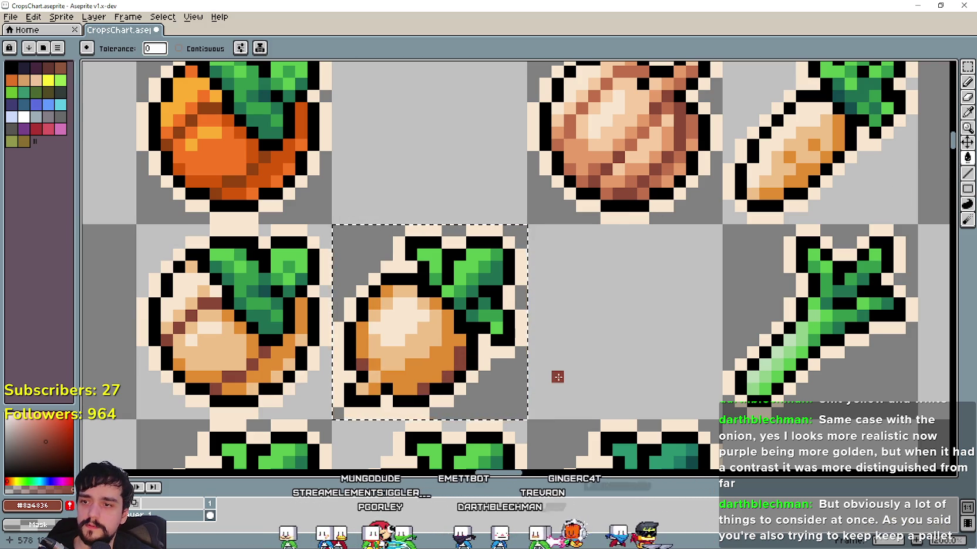
Paste the cream-centred turnip copy into the empty cell left of the purple cabbage
scroll(557, 373, down, 2)
scroll(556, 371, down, 1)
scroll(557, 370, down, 1)
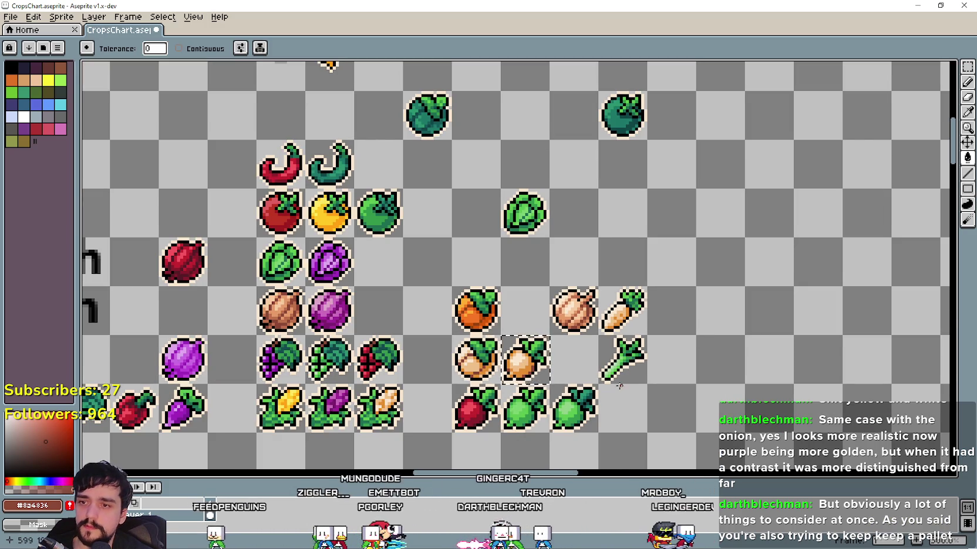
scroll(592, 309, up, 1)
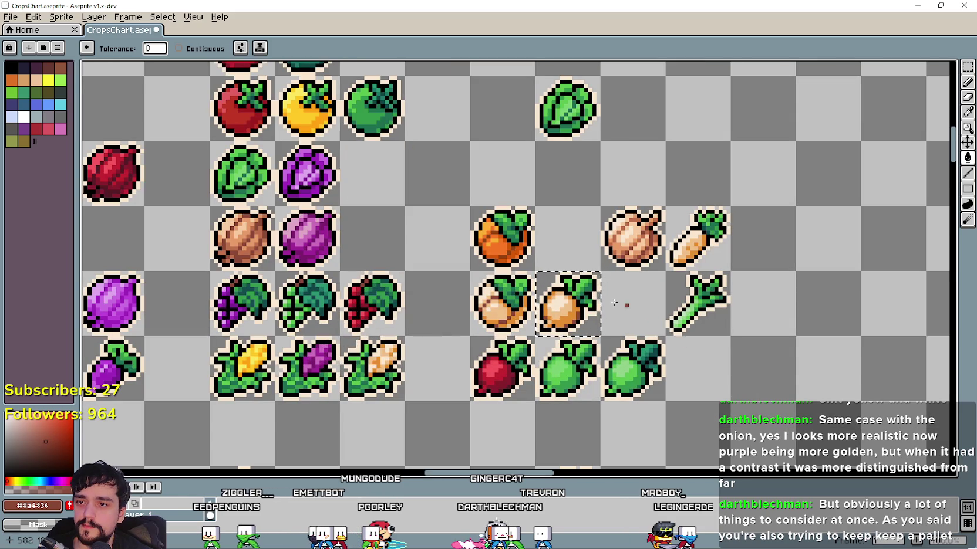
scroll(646, 316, down, 1)
scroll(645, 316, down, 2)
scroll(682, 285, up, 3)
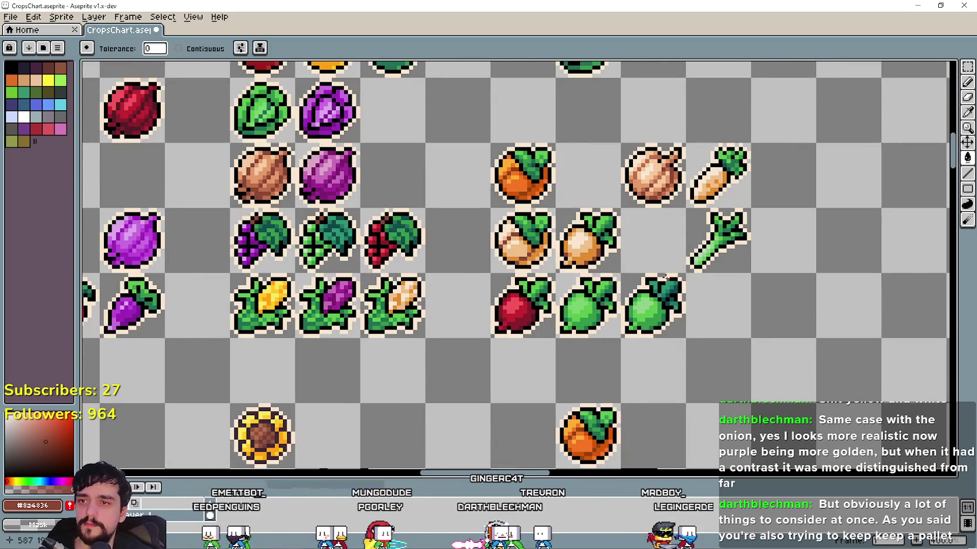
scroll(667, 277, down, 1)
click(967, 66)
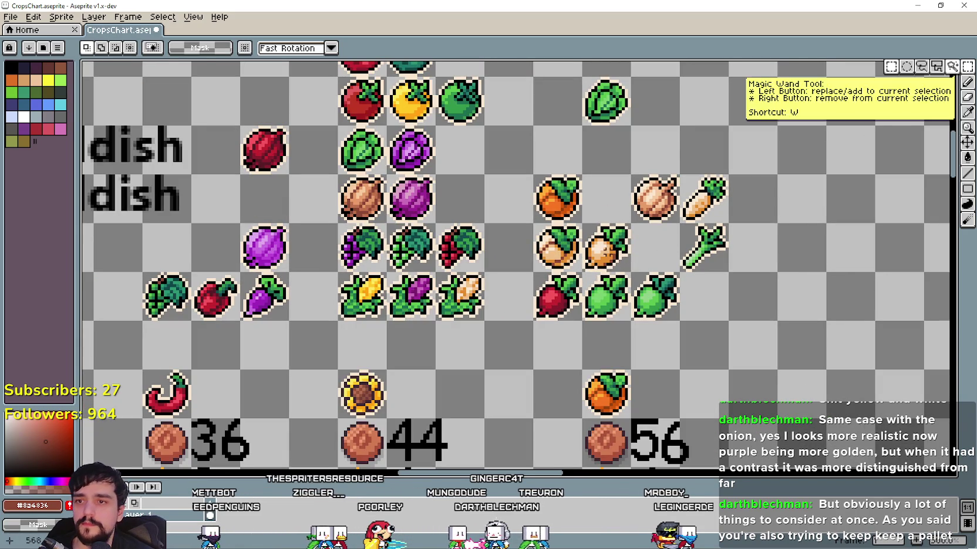
scroll(428, 302, down, 3)
scroll(311, 282, up, 1)
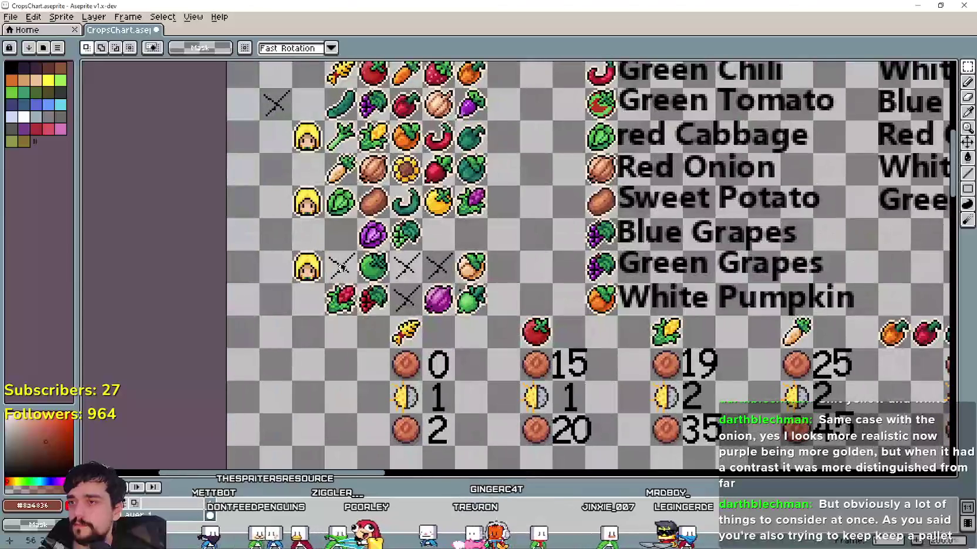
key(ctrl+v)
drag(516, 230, 341, 235)
key(Return)
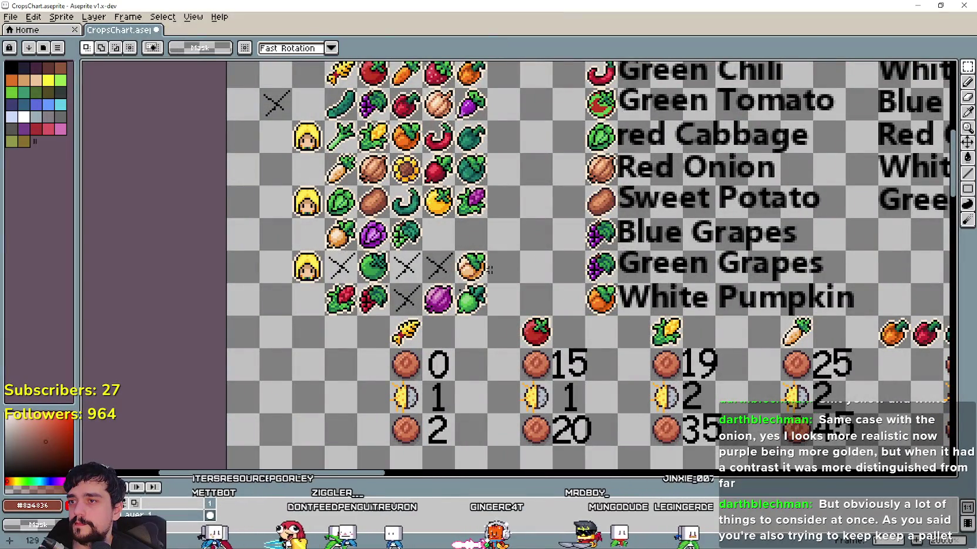
Pan across the corn and radish labels and crop icons, then switch to the MR FARMBOY Steam page
scroll(565, 309, up, 2)
scroll(566, 308, up, 1)
scroll(566, 308, down, 1)
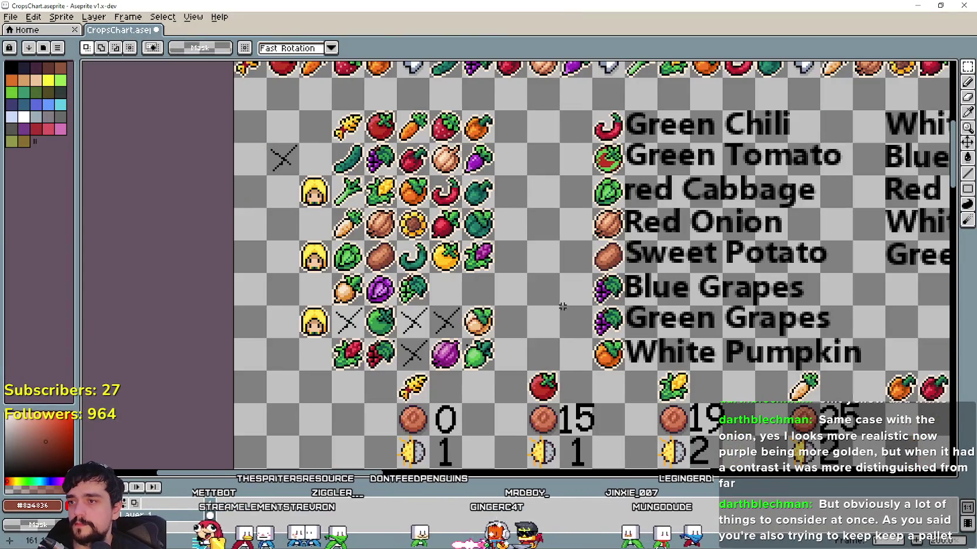
scroll(587, 276, up, 1)
scroll(615, 248, down, 1)
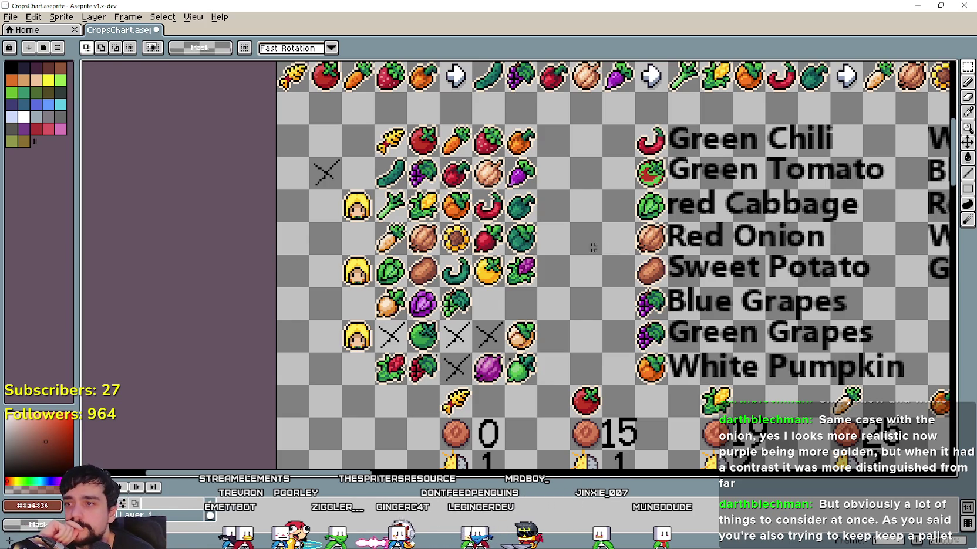
scroll(606, 245, down, 1)
scroll(606, 245, up, 1)
scroll(606, 245, down, 1)
scroll(611, 307, up, 1)
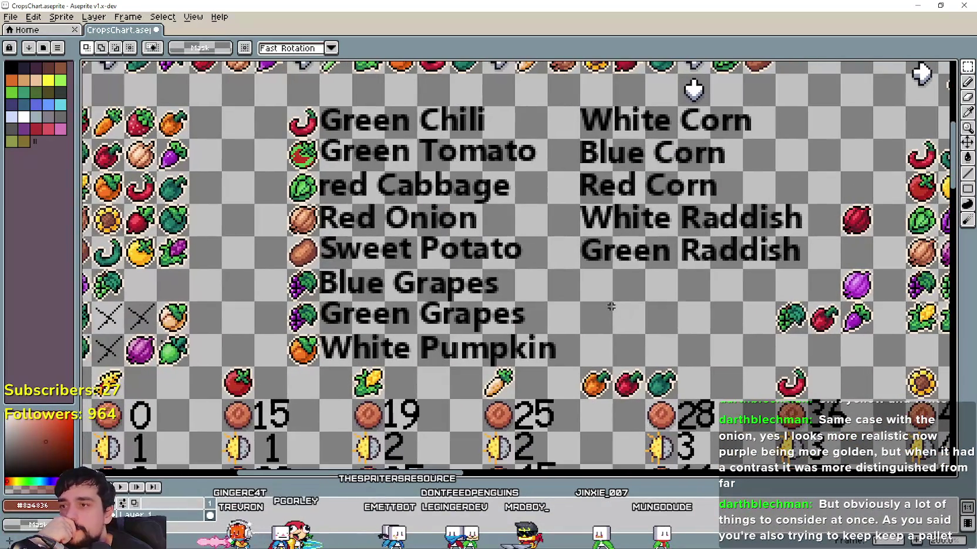
mouse_move(611, 305)
mouse_down()
mouse_move(293, 283)
mouse_move(725, 304)
mouse_up()
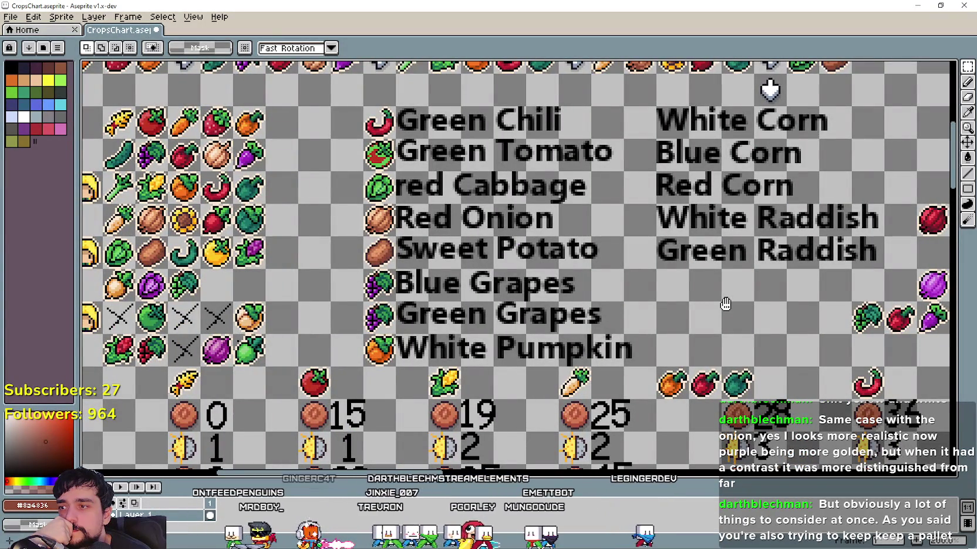
drag(725, 303, 312, 277)
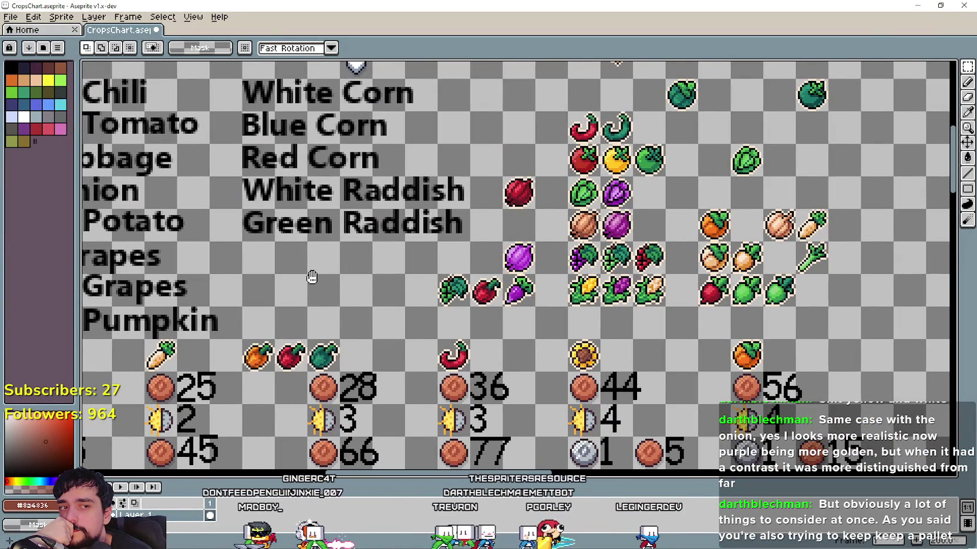
scroll(329, 273, left, 10)
scroll(381, 269, left, 6)
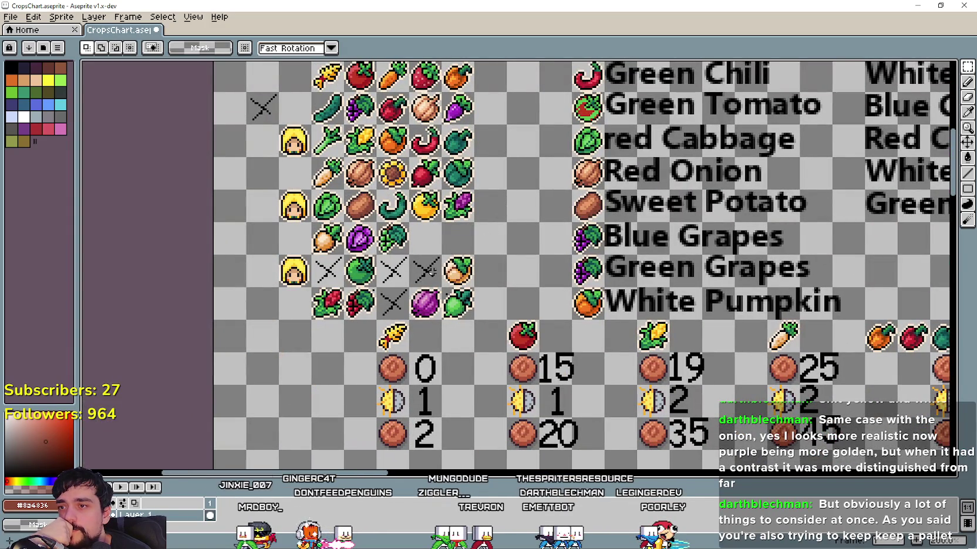
scroll(421, 275, right, 4)
scroll(560, 318, right, 3)
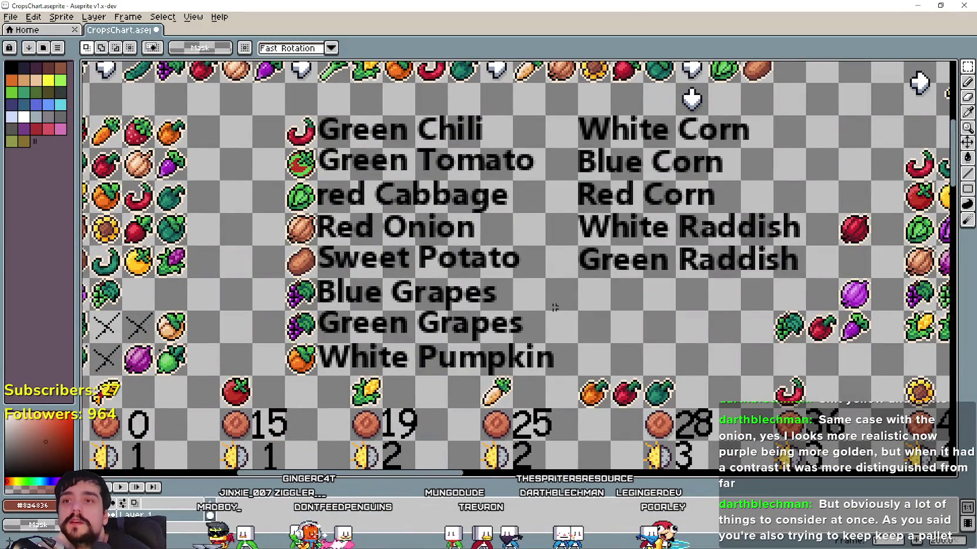
scroll(277, 355, down, 1)
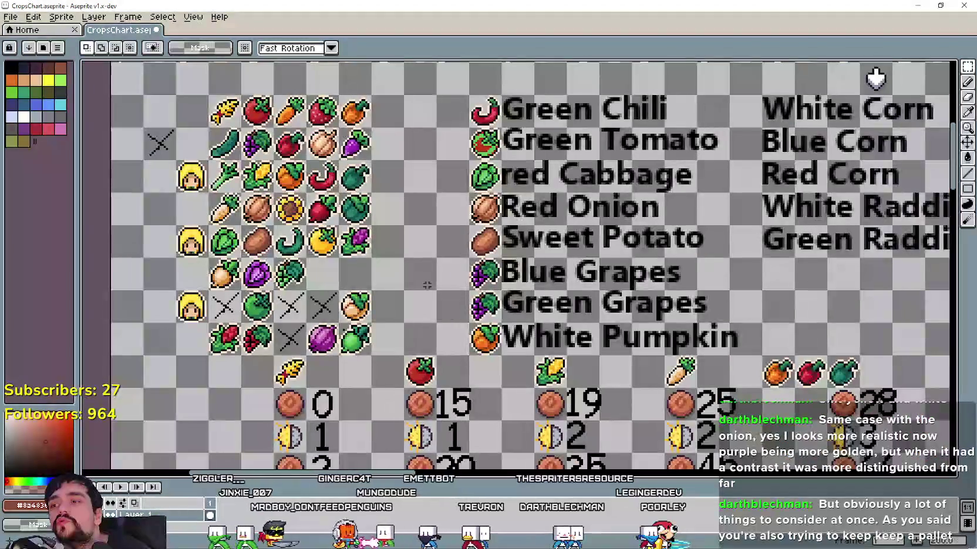
scroll(493, 274, down, 2)
scroll(398, 272, up, 1)
scroll(398, 272, down, 1)
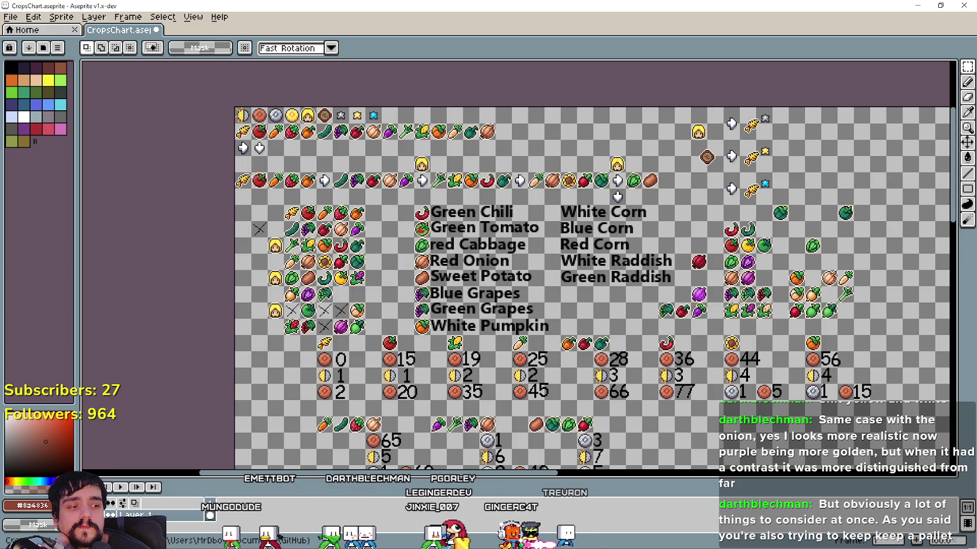
key(alt+Tab)
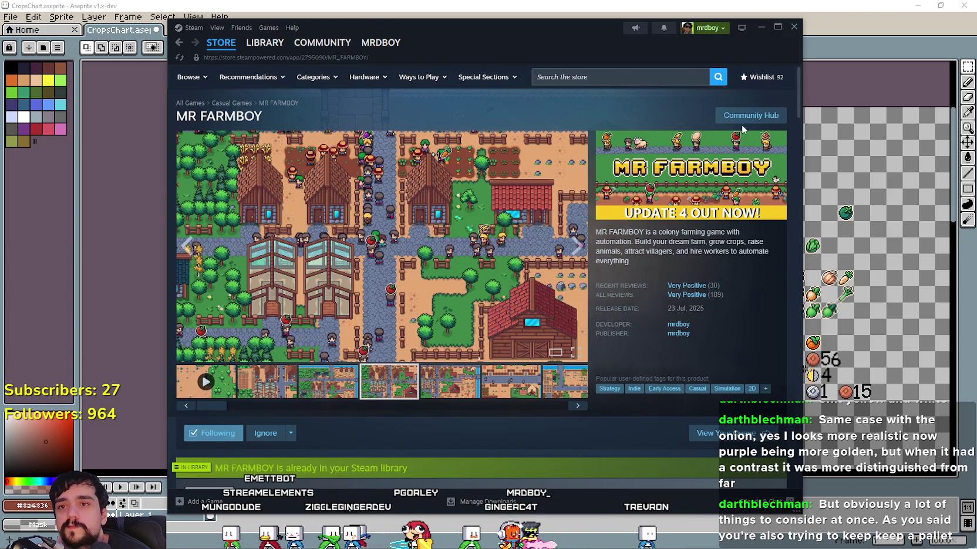
Reload the MR FARMBOY store page and look through its community discussions
right_click(675, 112)
click(689, 140)
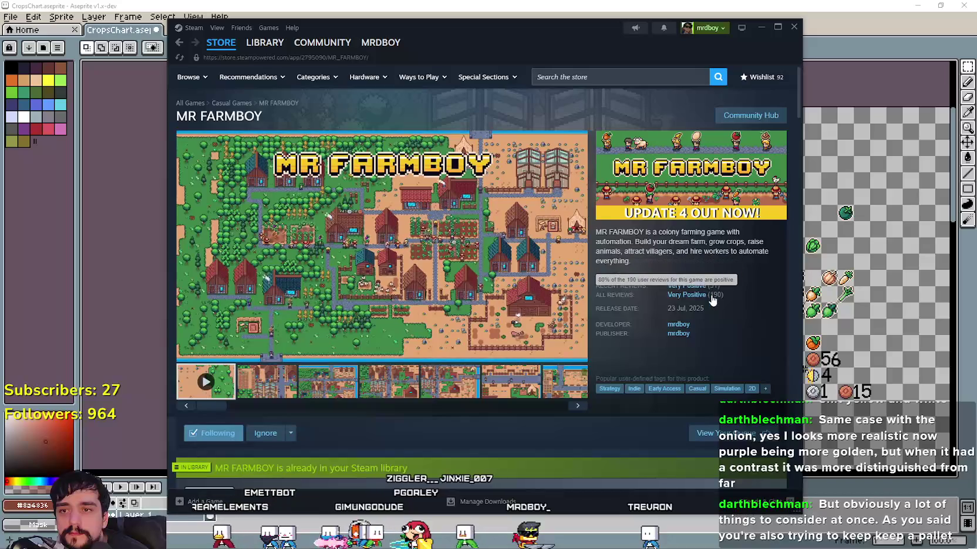
click(751, 115)
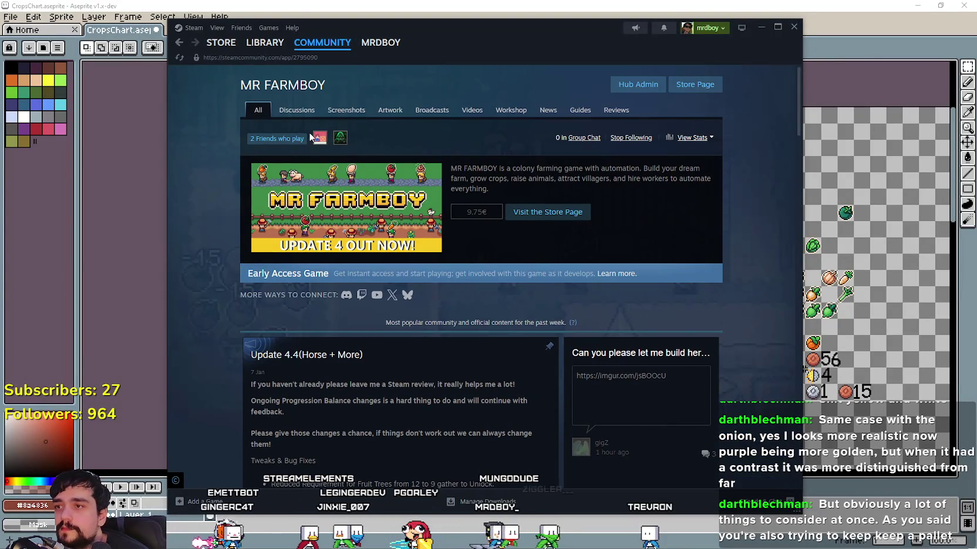
click(298, 111)
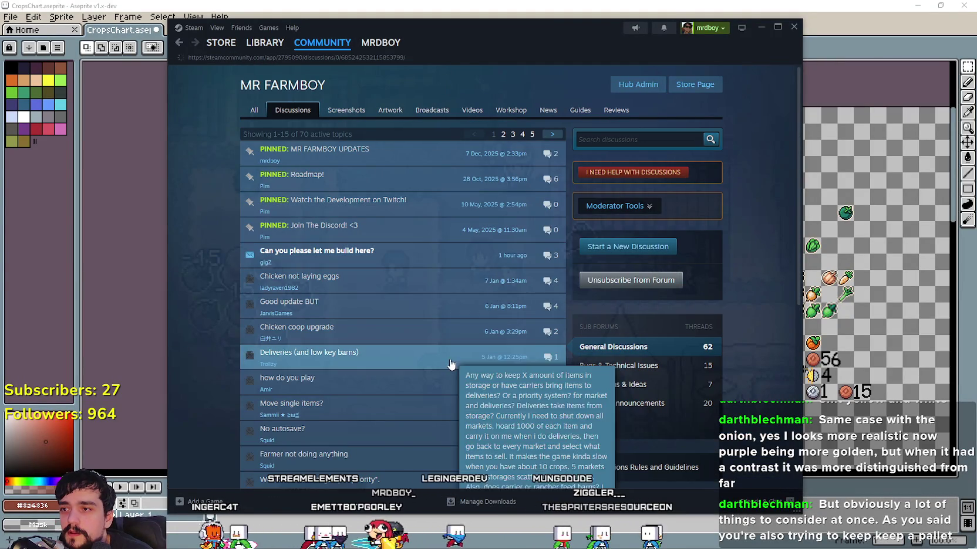
scroll(463, 343, down, 2)
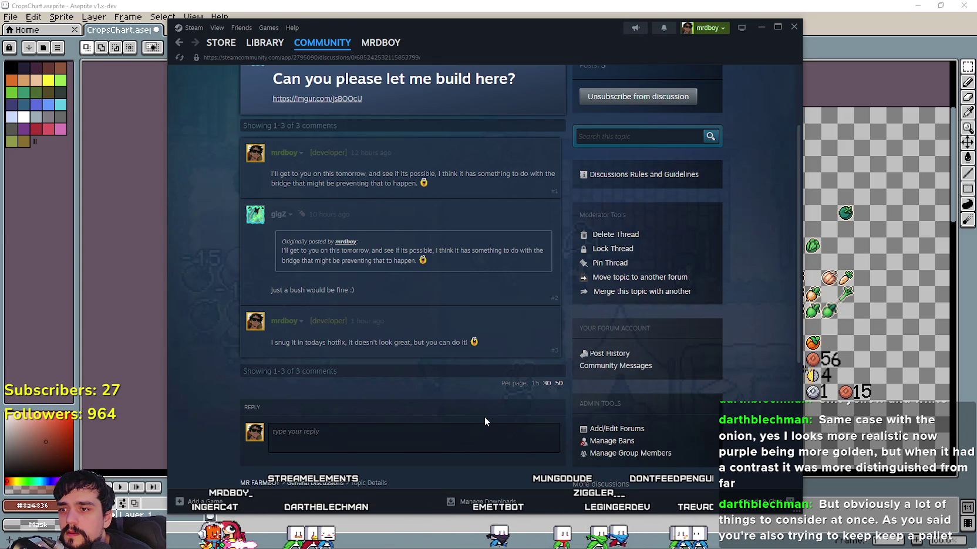
scroll(485, 416, up, 2)
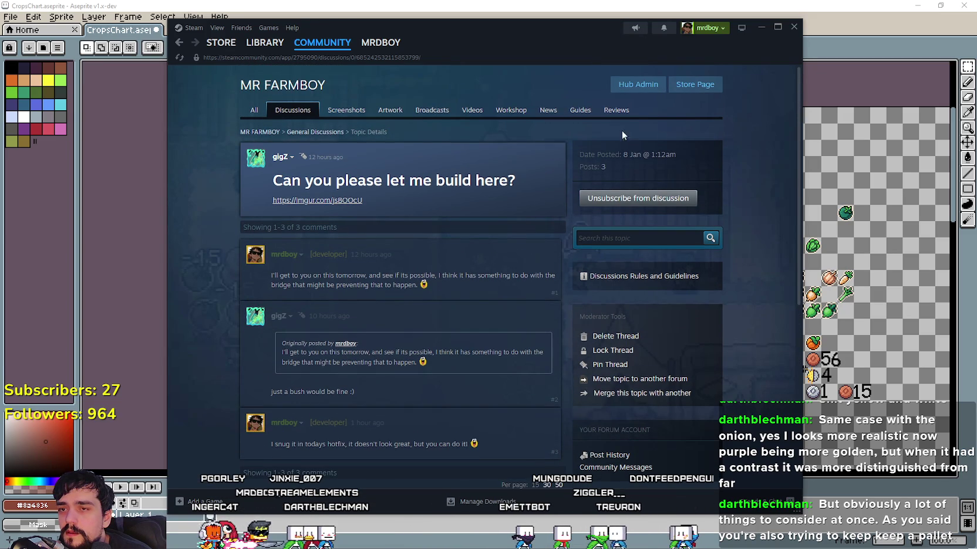
Show MR FARMBOY reviews in all languages, sorted by Most Recent
click(625, 115)
click(616, 133)
click(560, 146)
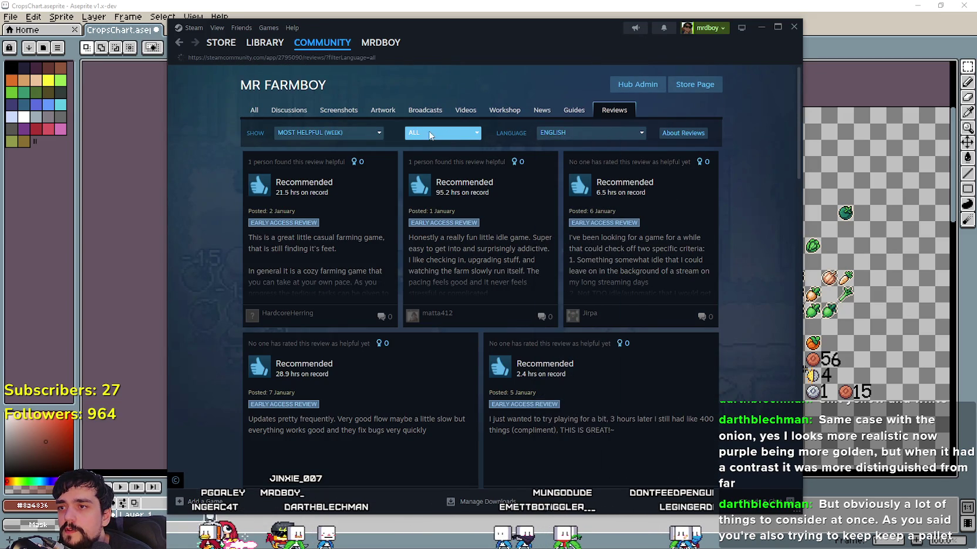
click(314, 132)
click(300, 232)
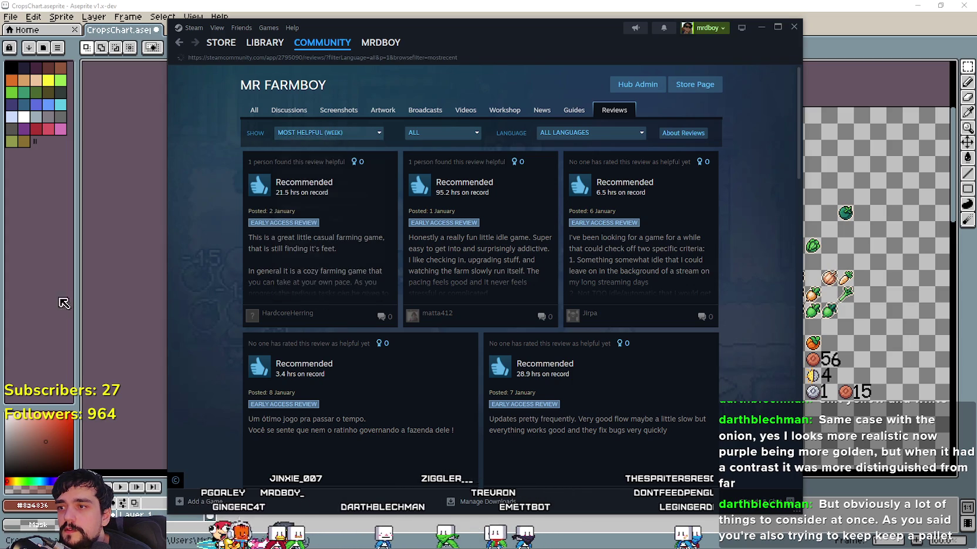
Read down through the most recent player reviews
scroll(186, 326, down, 2)
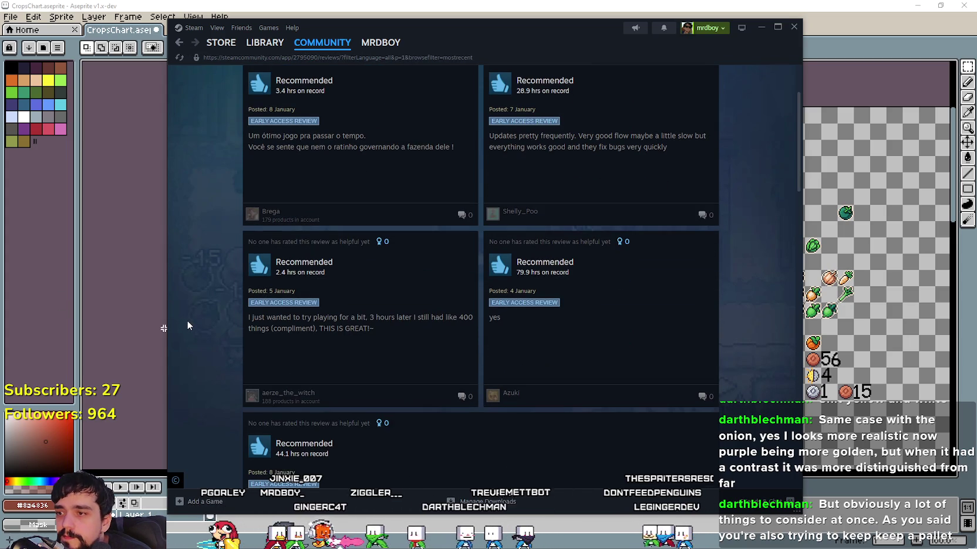
scroll(197, 308, up, 2)
scroll(195, 296, down, 2)
scroll(194, 296, down, 3)
scroll(193, 295, down, 2)
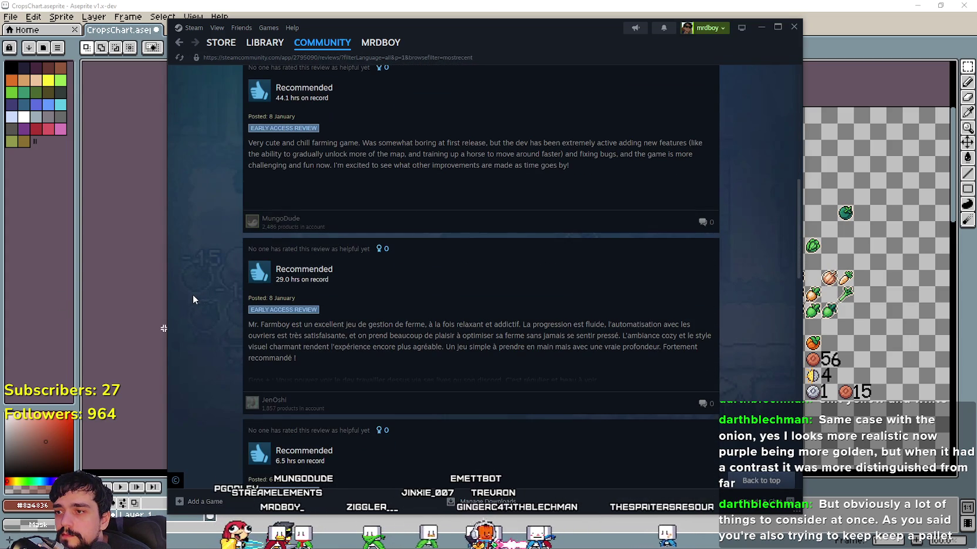
scroll(173, 252, down, 1)
scroll(183, 257, down, 4)
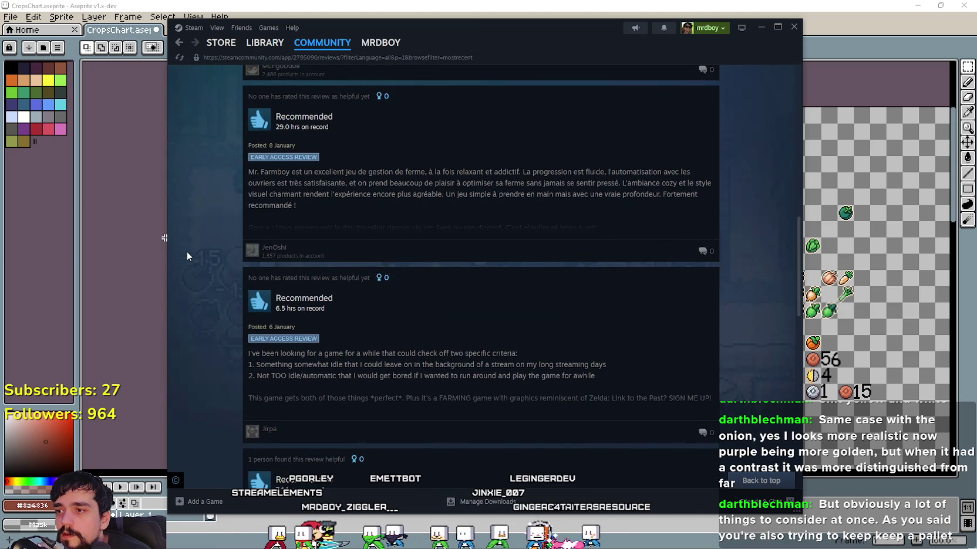
scroll(186, 253, down, 1)
scroll(183, 249, down, 5)
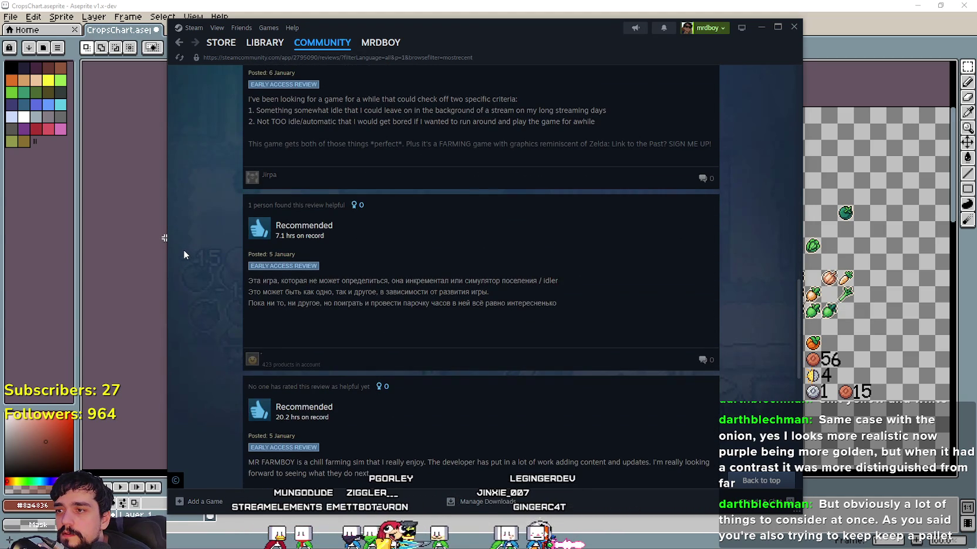
scroll(274, 374, down, 2)
scroll(274, 369, up, 5)
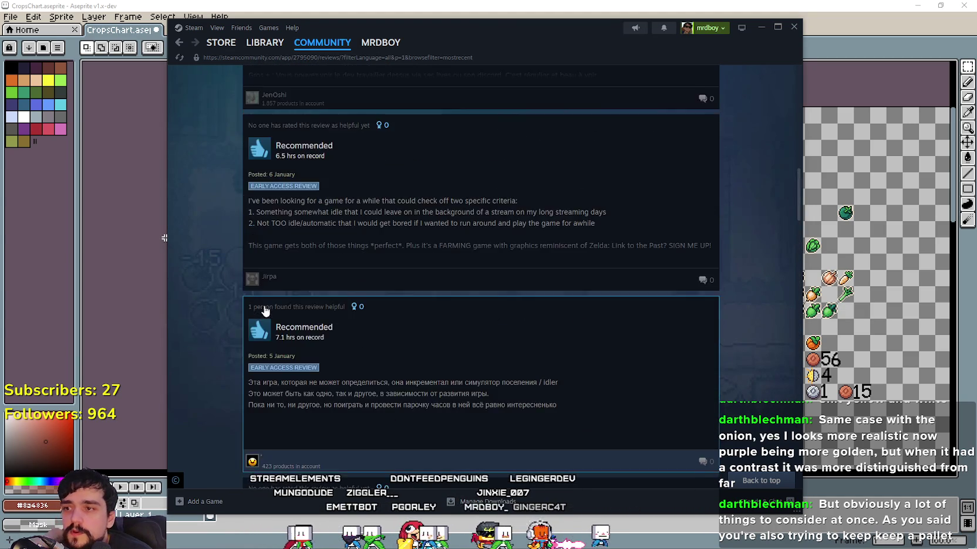
scroll(267, 317, down, 4)
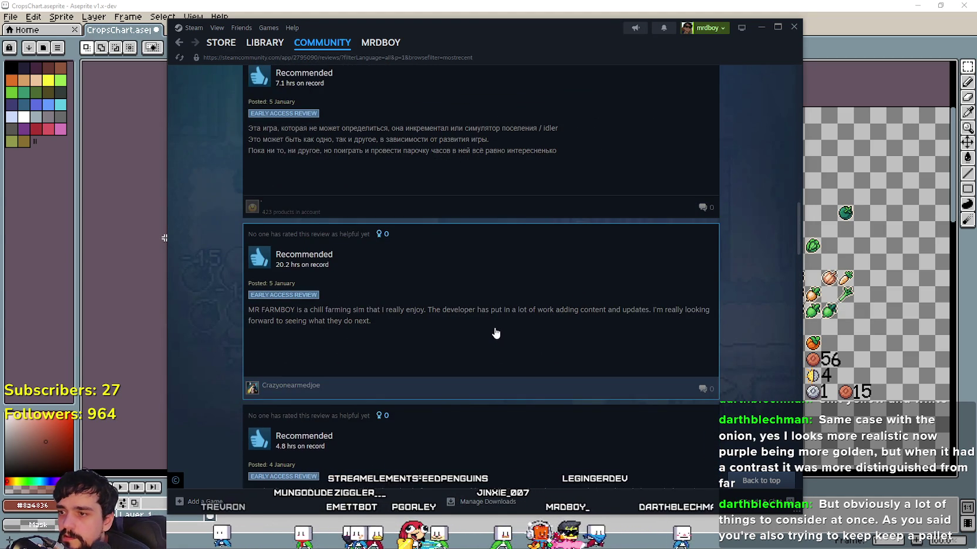
scroll(495, 333, down, 1)
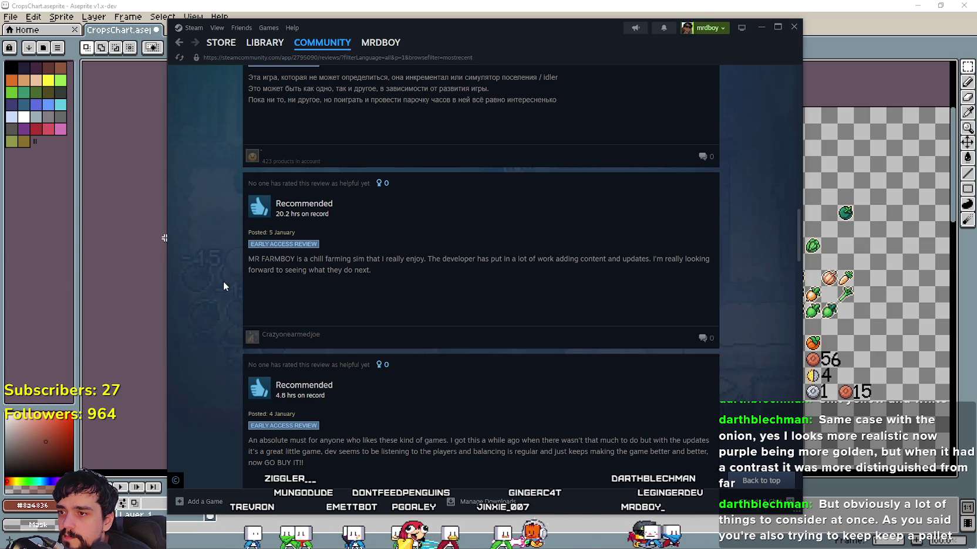
scroll(217, 280, down, 2)
scroll(217, 279, down, 3)
scroll(215, 276, down, 3)
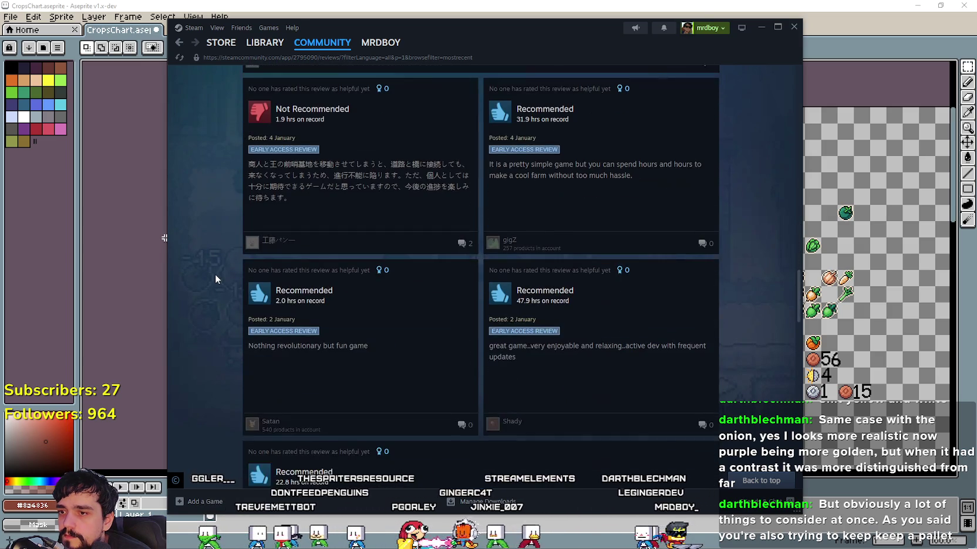
scroll(213, 271, down, 3)
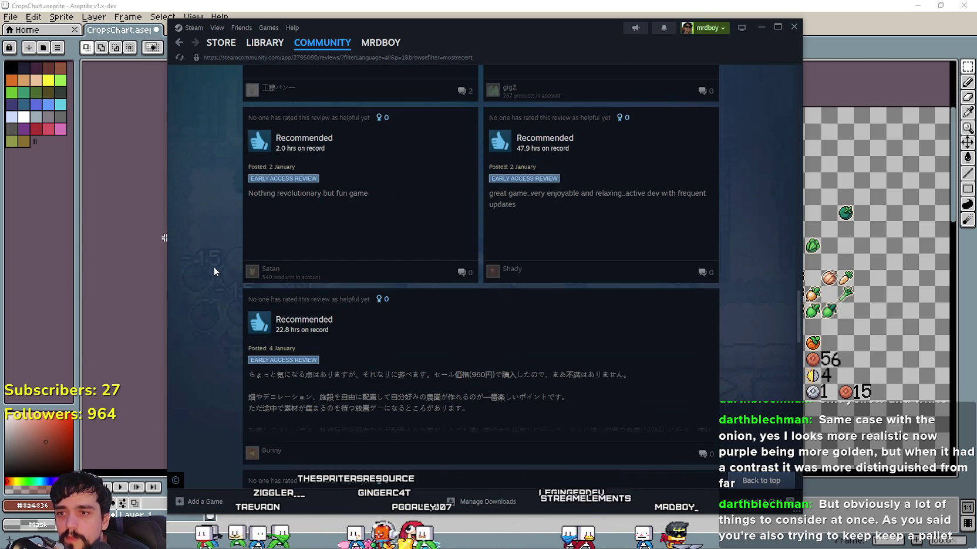
drag(800, 312, 812, 67)
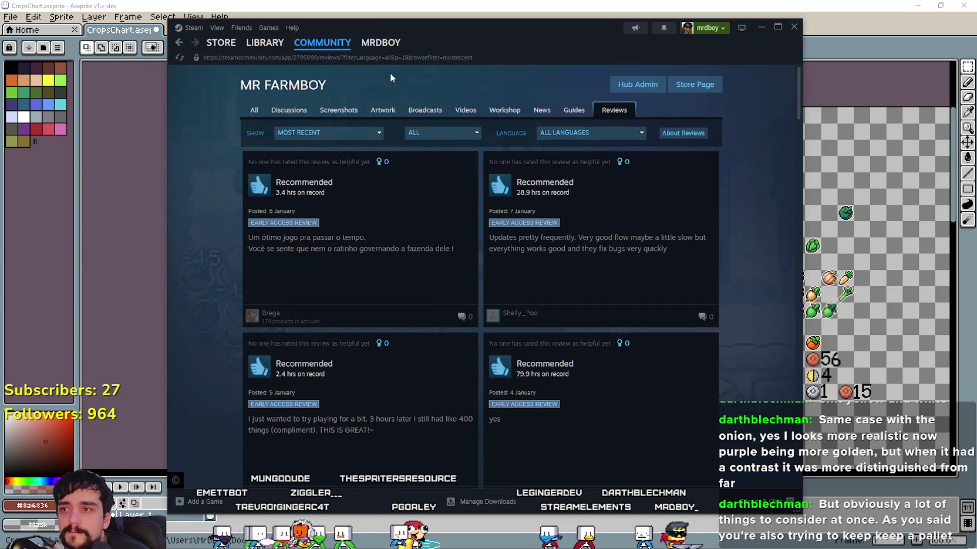
Return to the game's store page, view a screenshot, and go back to Aseprite
click(255, 111)
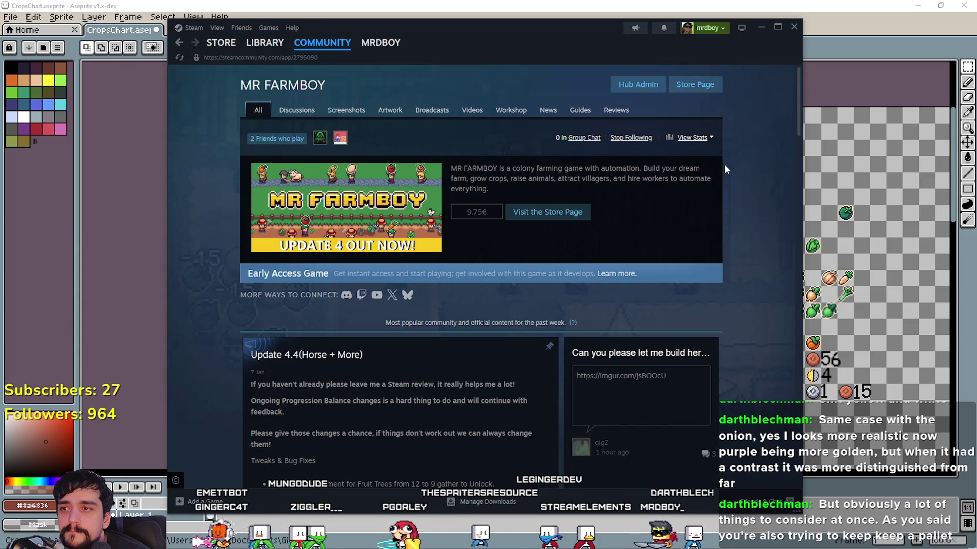
scroll(418, 162, down, 2)
scroll(675, 196, up, 2)
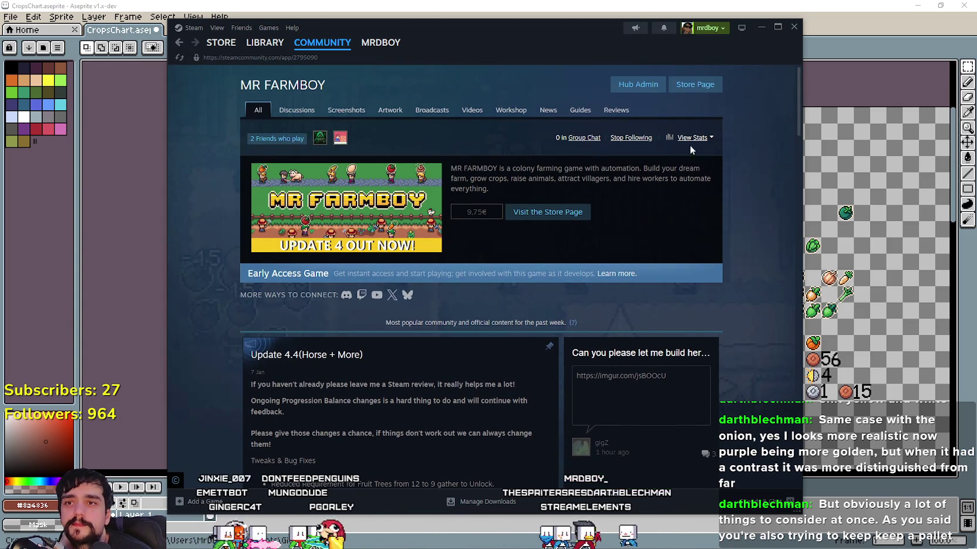
click(695, 85)
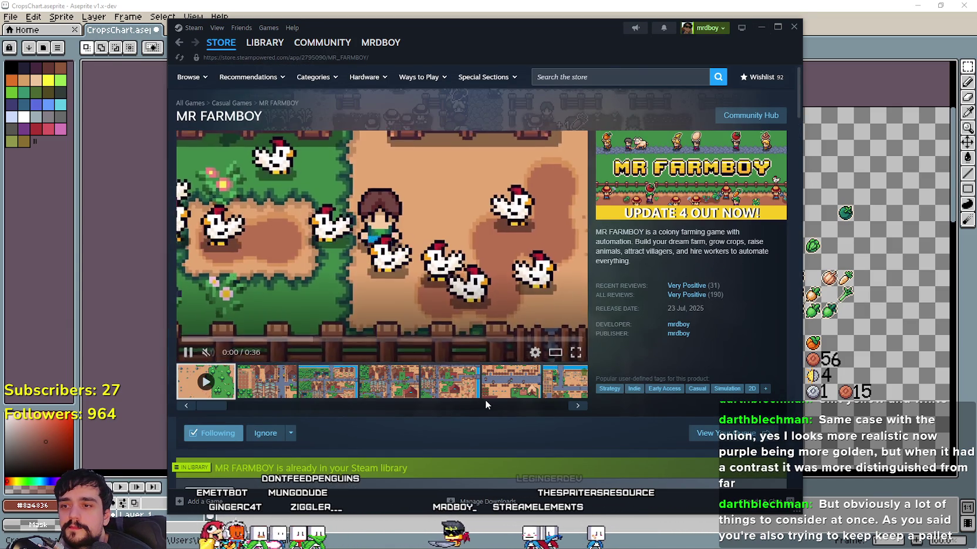
click(485, 399)
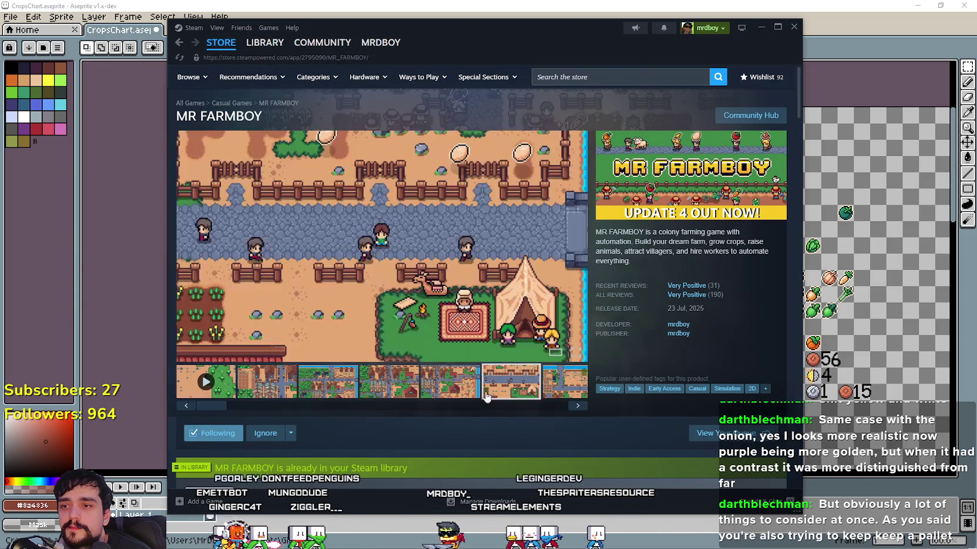
scroll(485, 398, down, 3)
scroll(491, 355, up, 1)
scroll(707, 186, up, 2)
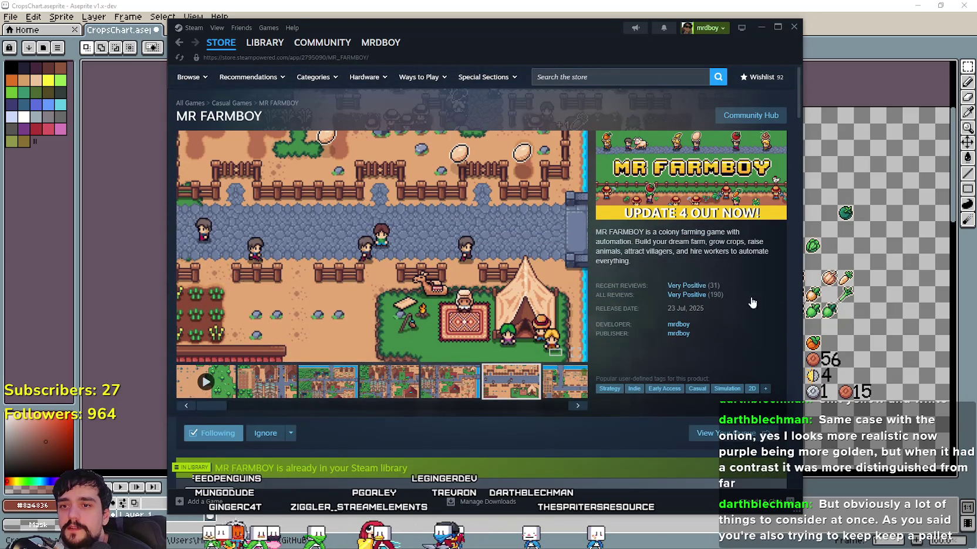
click(865, 20)
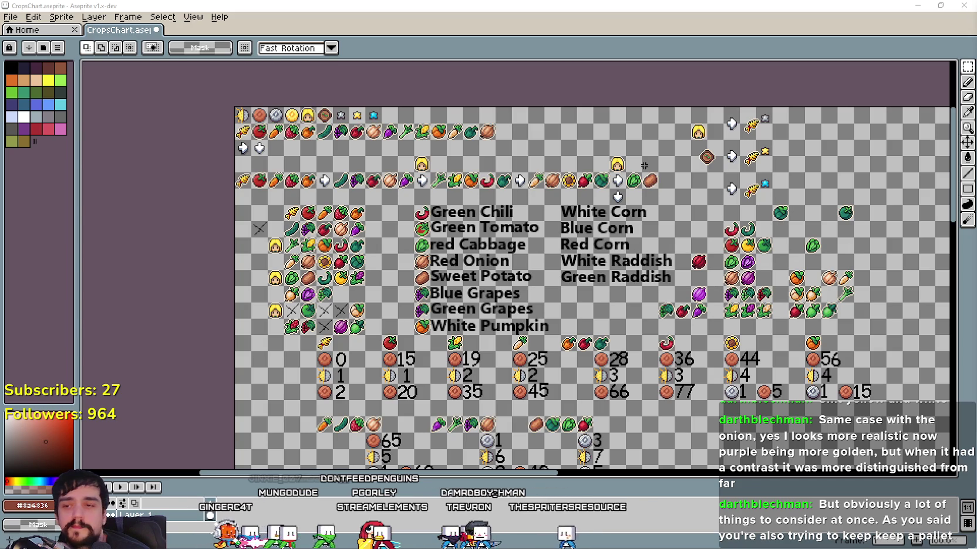
scroll(545, 285, down, 2)
scroll(545, 286, up, 4)
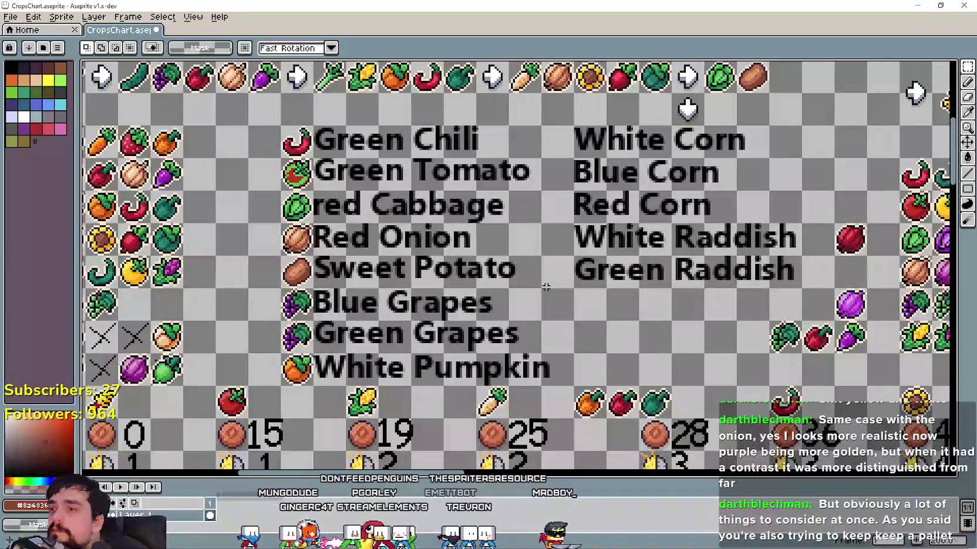
mouse_move(544, 287)
mouse_down()
mouse_move(465, 285)
mouse_move(453, 257)
mouse_move(553, 170)
mouse_move(439, 233)
mouse_up()
scroll(439, 233, down, 2)
scroll(608, 264, up, 2)
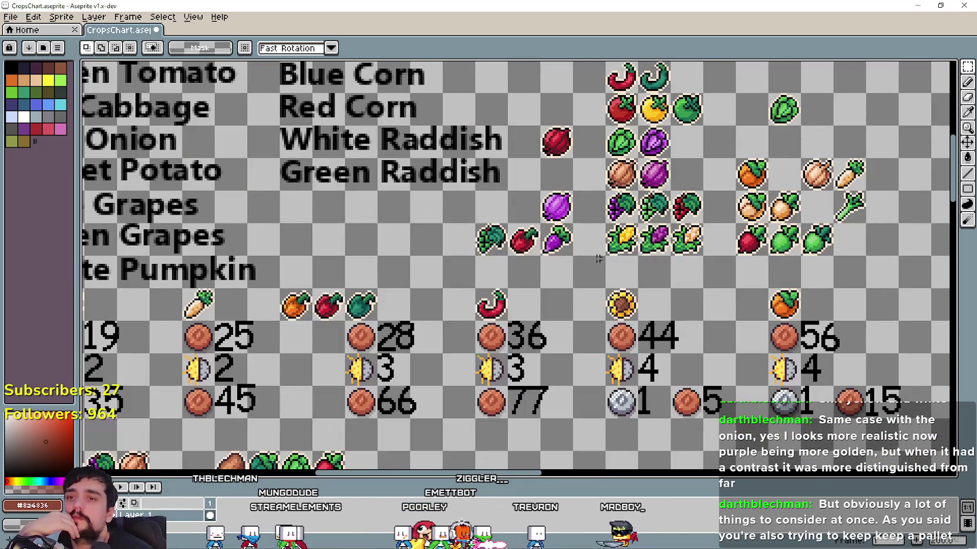
drag(446, 242, 616, 299)
scroll(469, 253, down, 2)
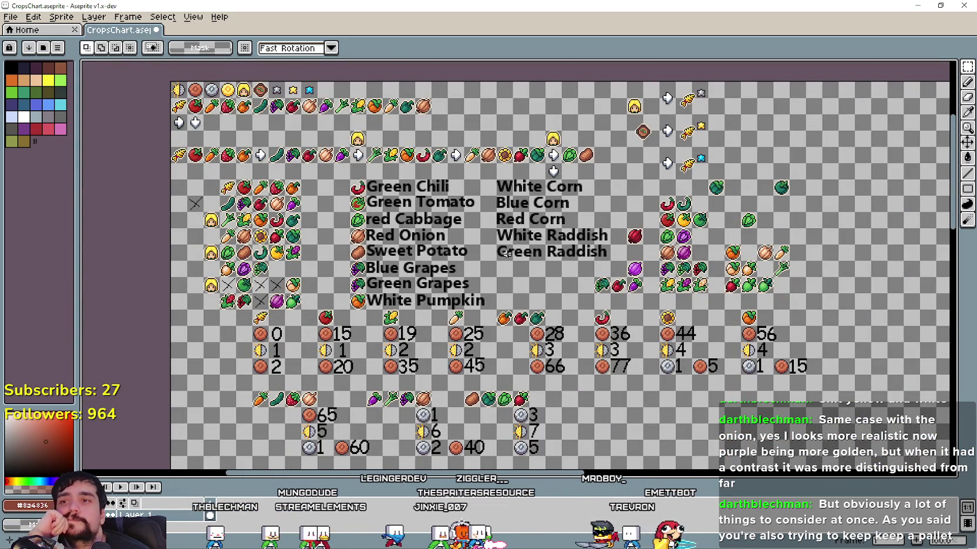
scroll(450, 256, up, 2)
drag(399, 258, 599, 266)
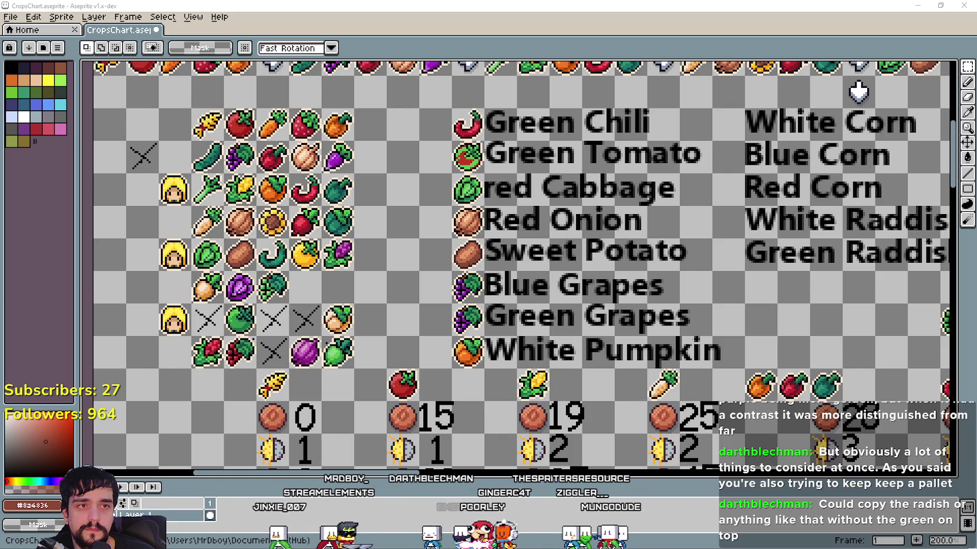
Try Rectangular Marquee selections on the pale orange root and carrot sprites
scroll(473, 265, right, 3)
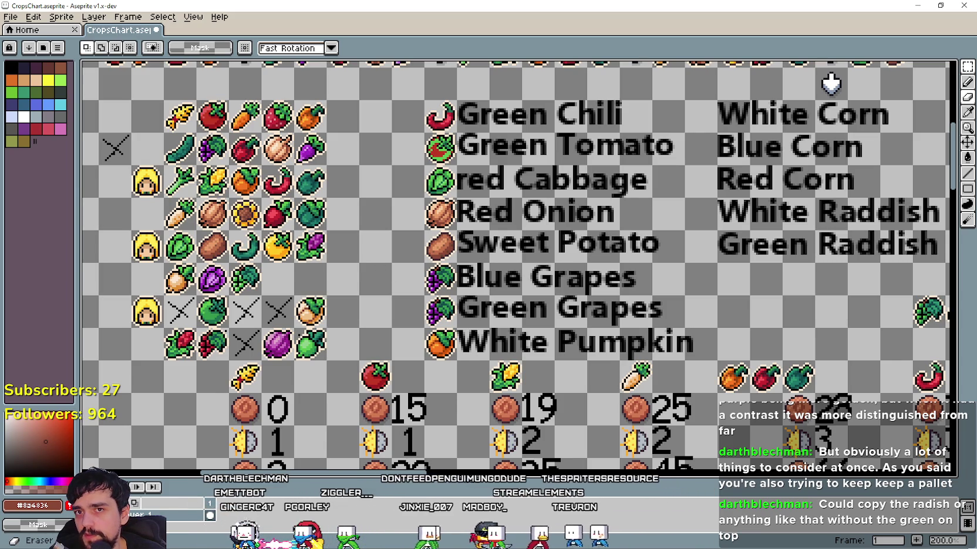
click(968, 67)
scroll(202, 246, up, 1)
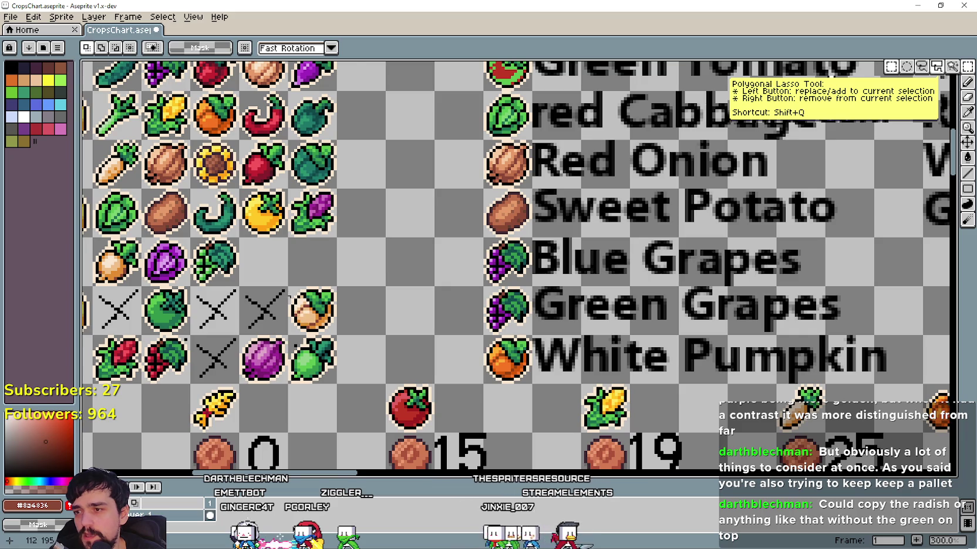
scroll(202, 247, left, 3)
scroll(357, 271, up, 1)
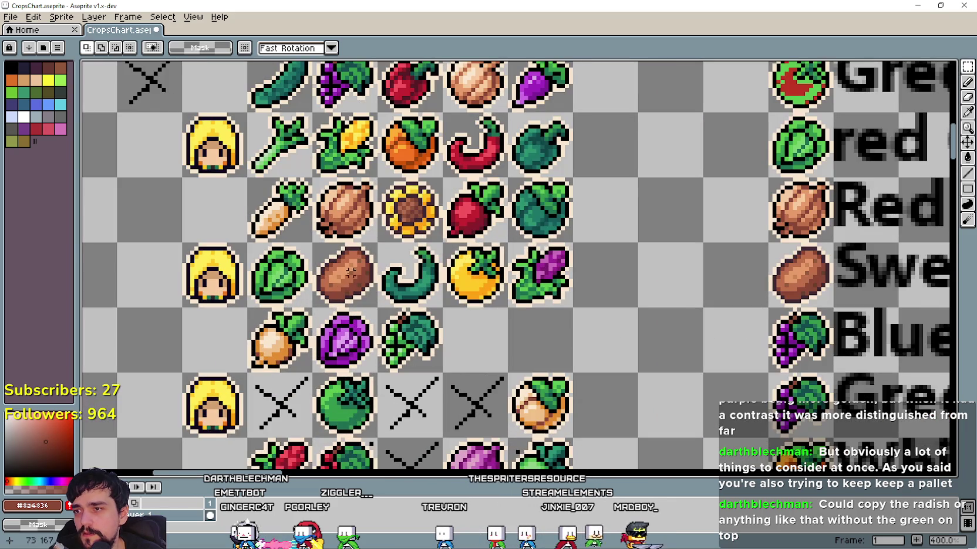
scroll(376, 275, down, 1)
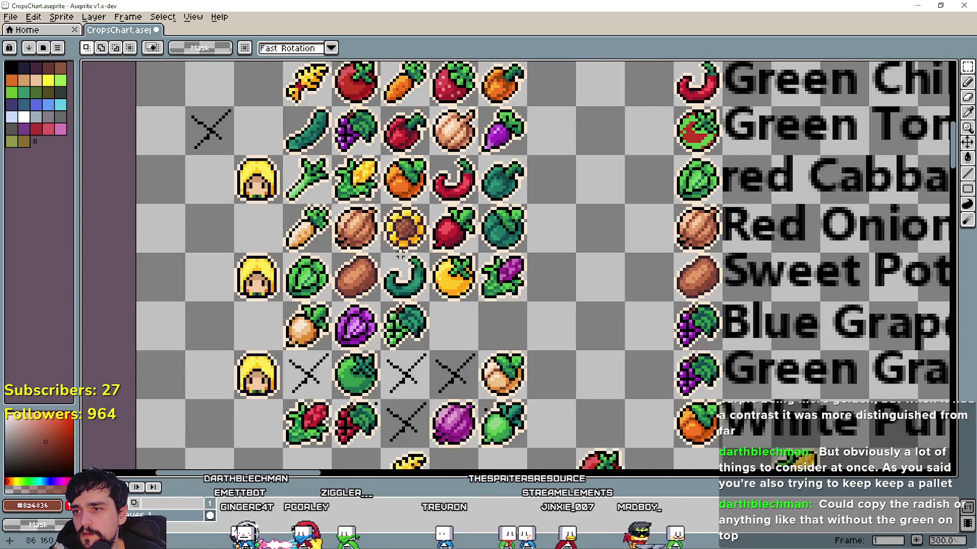
drag(280, 299, 334, 353)
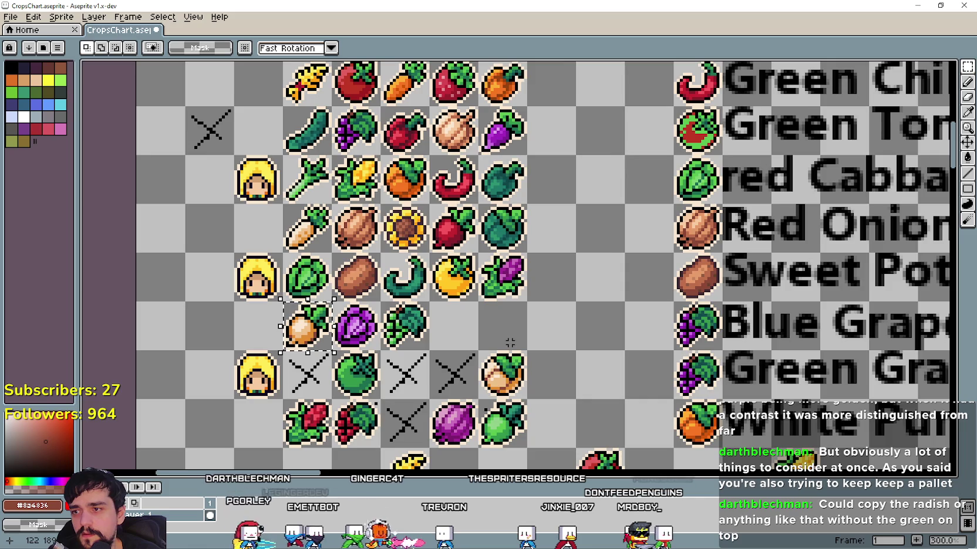
scroll(468, 326, down, 1)
scroll(460, 307, down, 1)
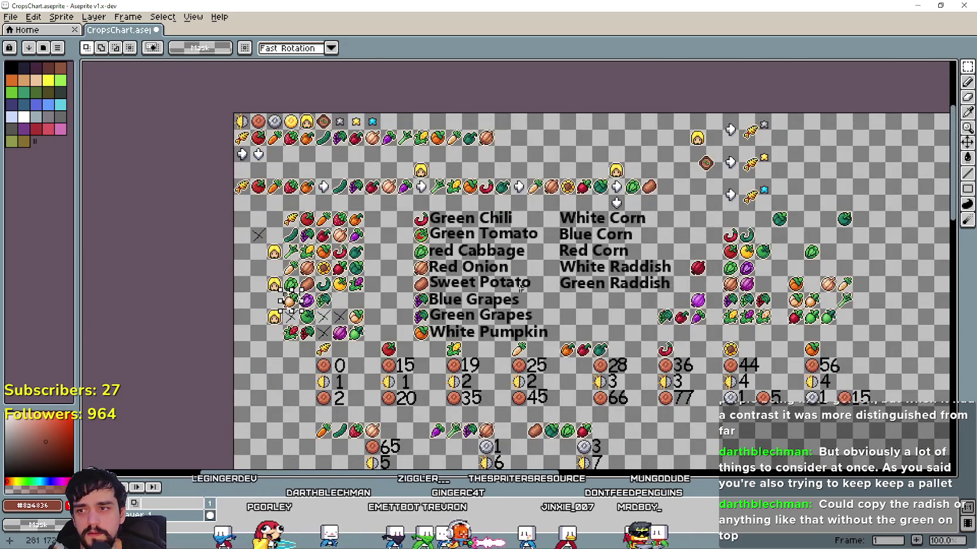
scroll(349, 279, up, 1)
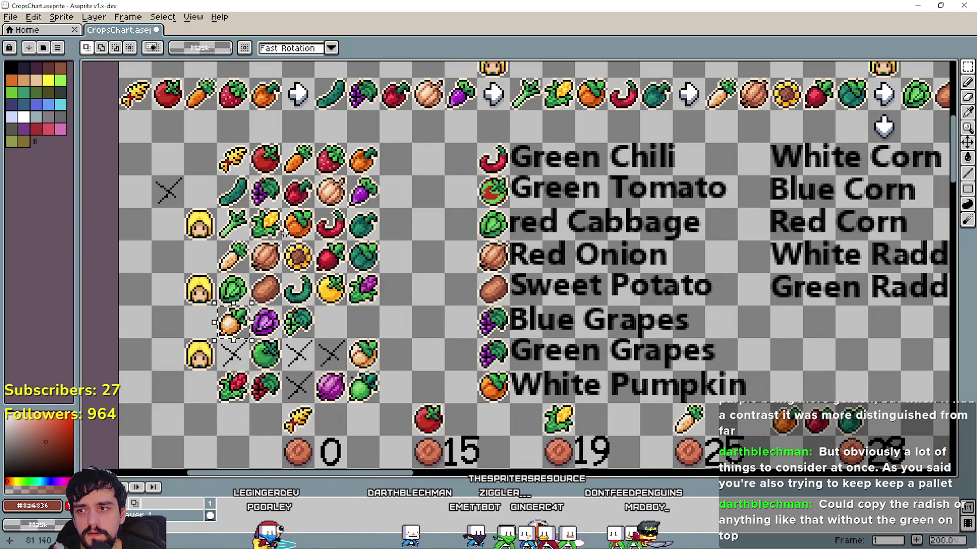
scroll(218, 264, up, 1)
drag(214, 225, 266, 278)
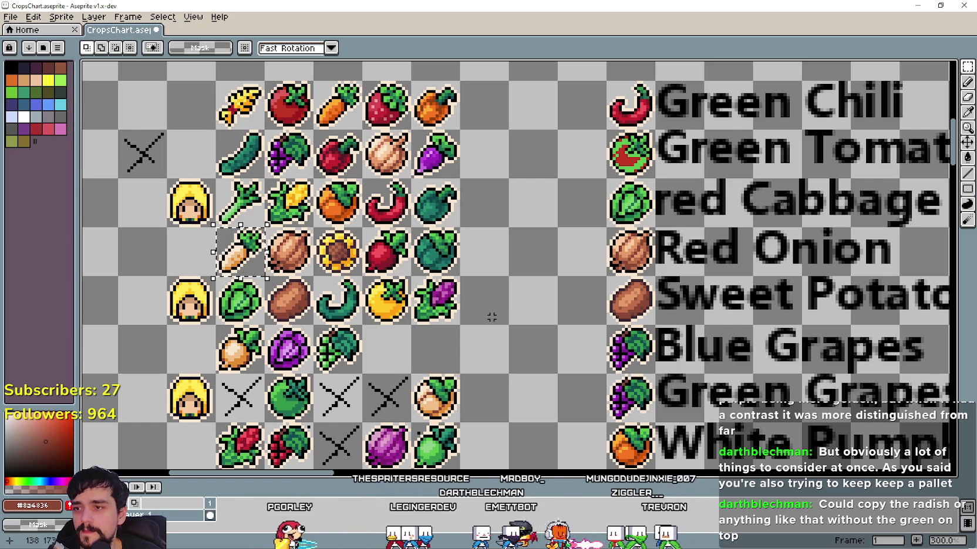
Restore the red radish cell selection and paste a copy of the radish
mouse_move(485, 308)
mouse_down()
mouse_move(555, 281)
mouse_move(543, 289)
mouse_up()
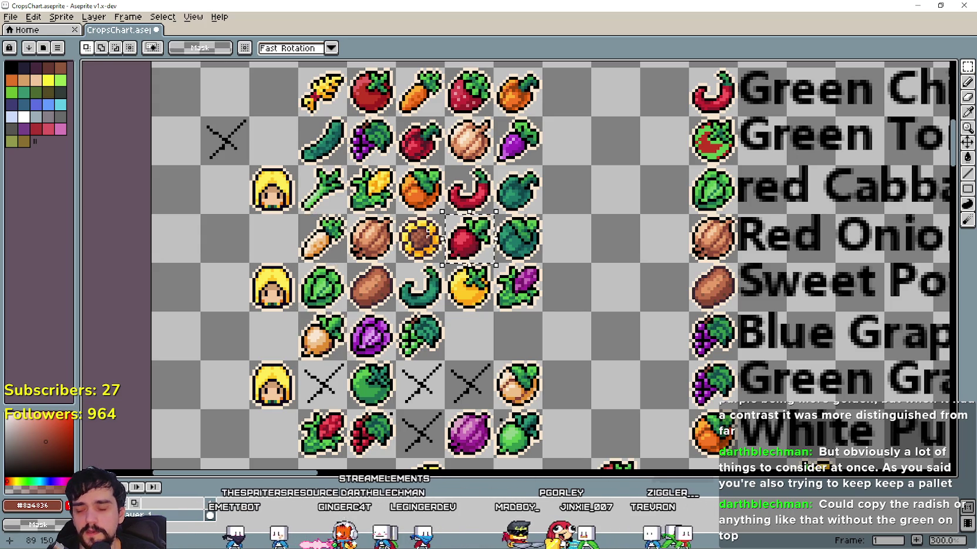
drag(297, 212, 350, 265)
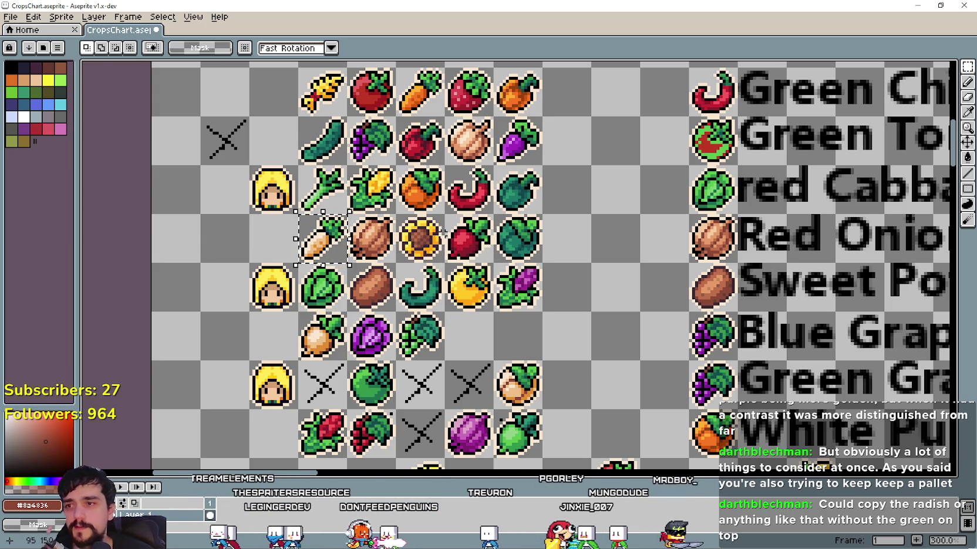
key(ctrl+z)
scroll(453, 253, up, 2)
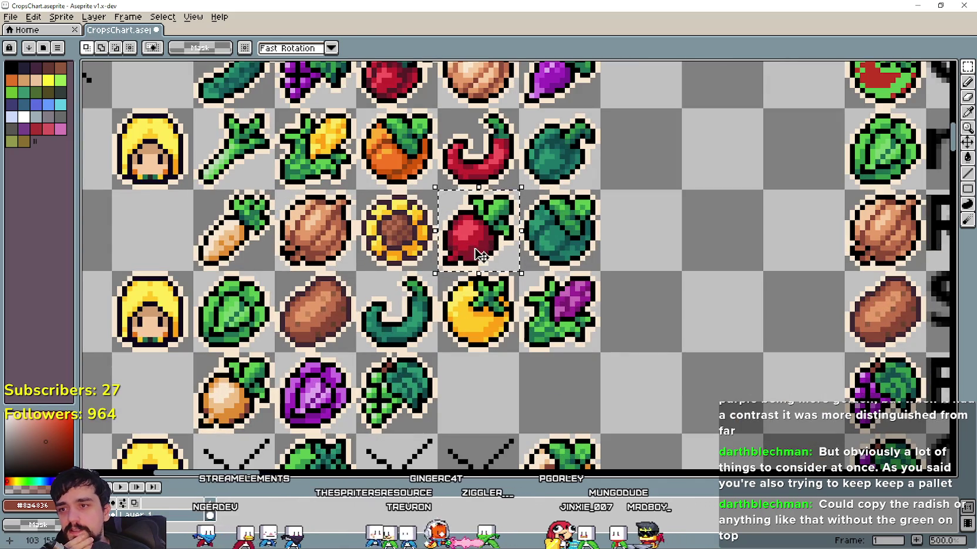
scroll(478, 253, down, 2)
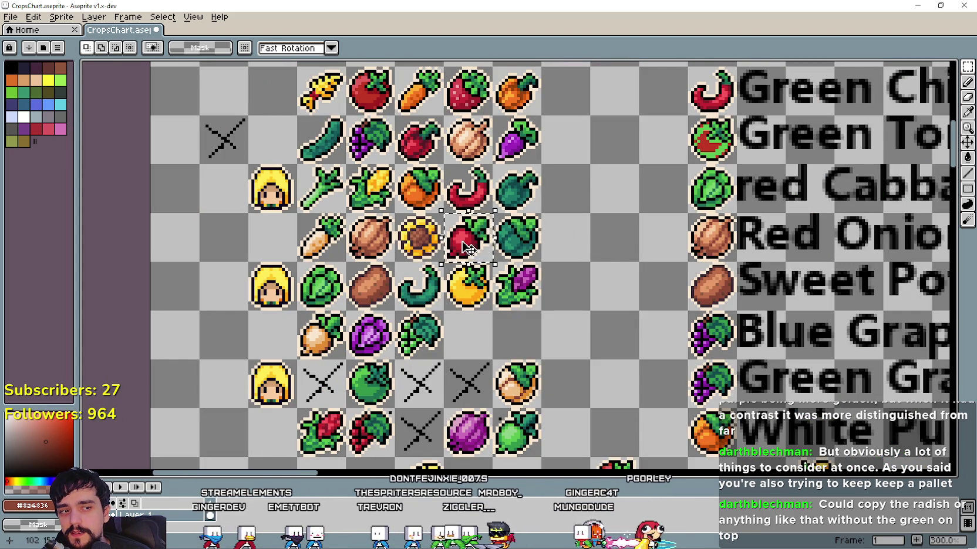
scroll(469, 249, up, 1)
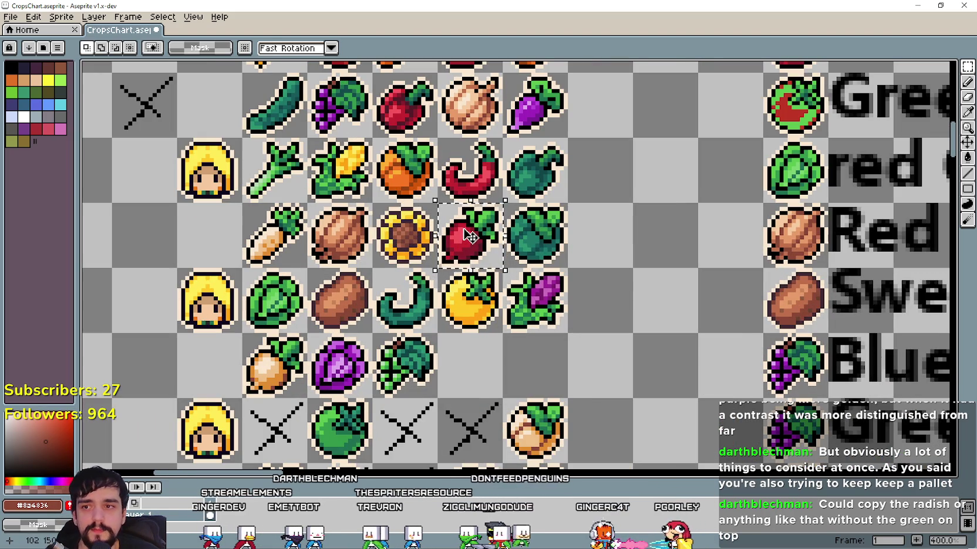
scroll(468, 236, down, 3)
scroll(637, 266, up, 3)
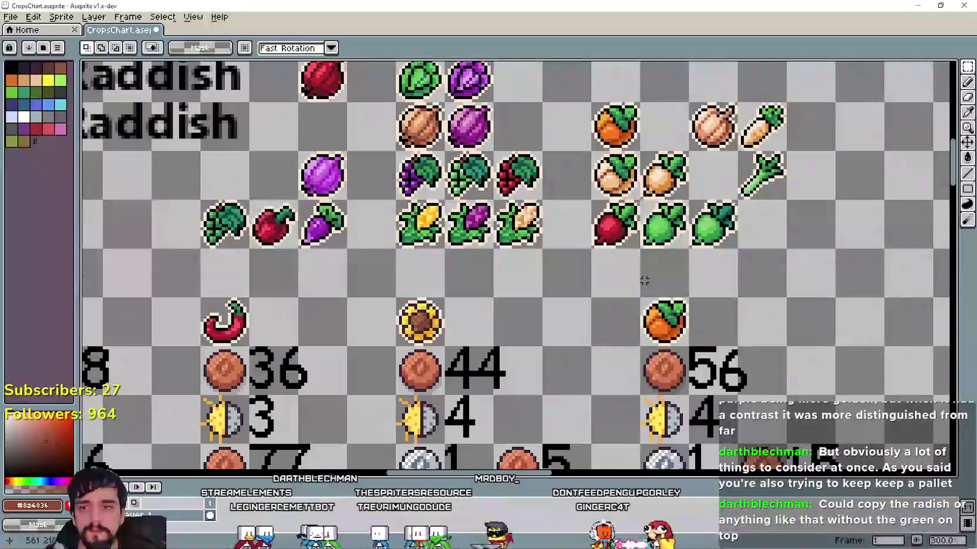
key(ctrl+v)
Move the pasted radish one cell right and drop it into the empty row
drag(522, 276, 584, 281)
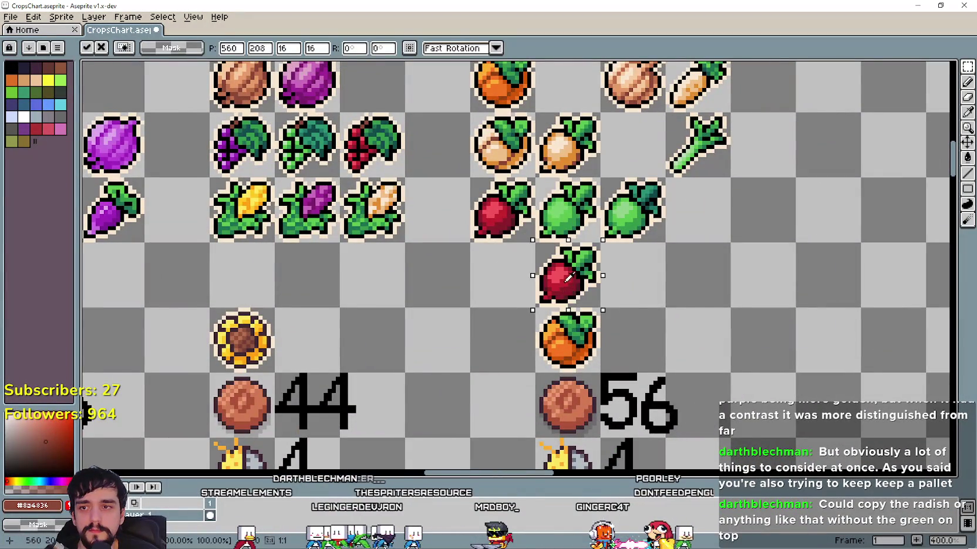
click(421, 268)
scroll(412, 186, left, 3)
mouse_move(552, 288)
mouse_down()
mouse_move(552, 363)
mouse_move(552, 323)
mouse_up()
scroll(553, 364, down, 2)
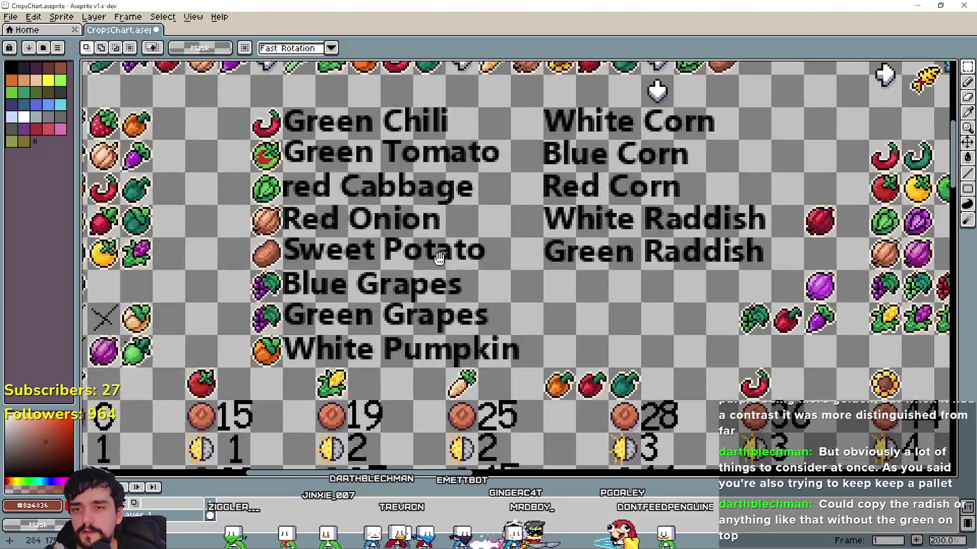
drag(734, 322, 185, 220)
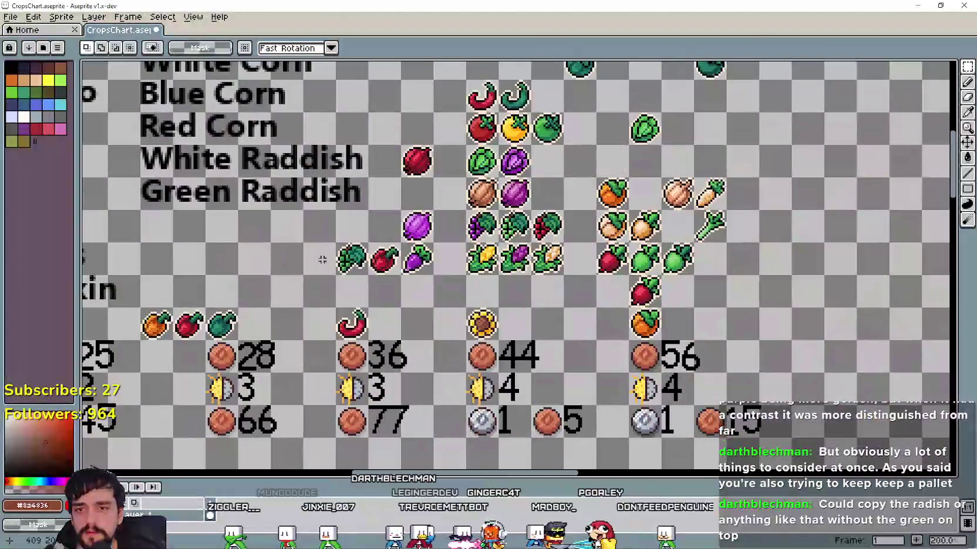
scroll(514, 150, up, 2)
Paste a brown potato copy left of the radish copy and commit it
key(ctrl+v)
drag(513, 150, 664, 346)
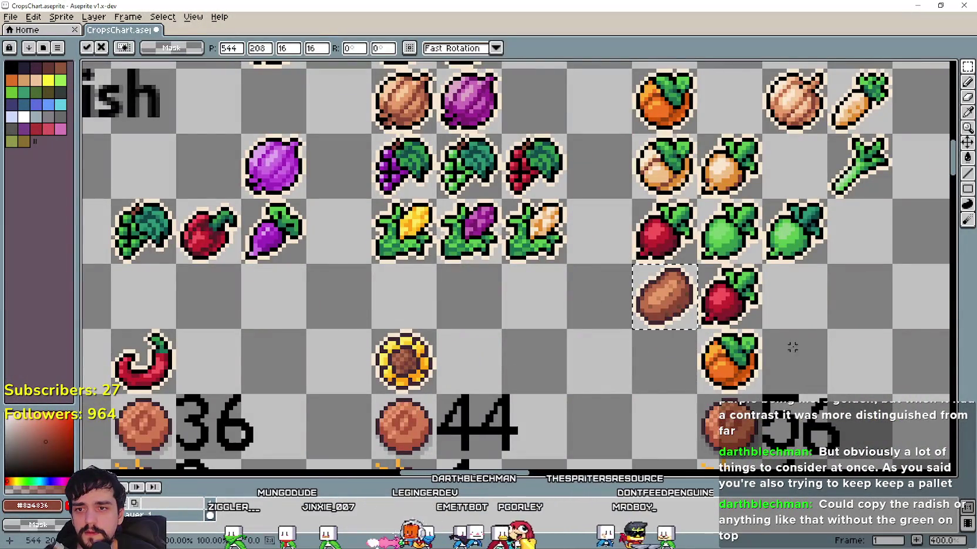
key(Return)
scroll(752, 293, up, 2)
scroll(751, 294, up, 3)
Delete the radish copy's green leaf pixels, erase its stem, and touch up the top outline
mouse_move(754, 317)
mouse_down()
mouse_move(774, 337)
mouse_move(756, 255)
mouse_up()
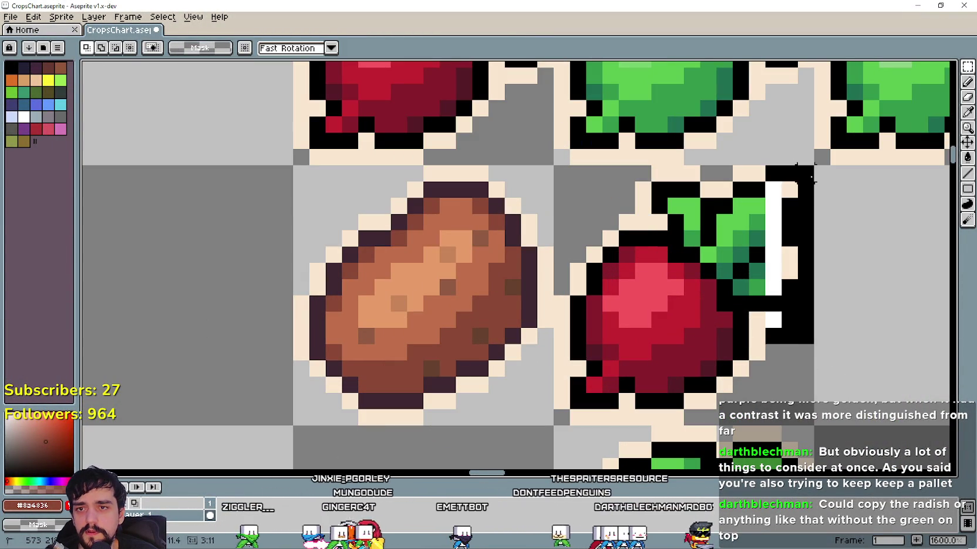
drag(731, 288, 786, 183)
key(Delete)
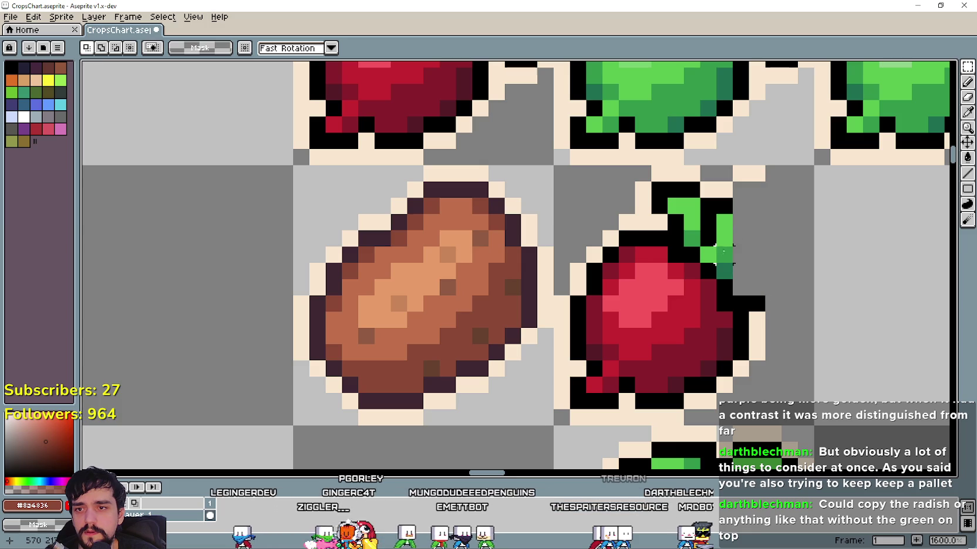
drag(682, 250, 768, 160)
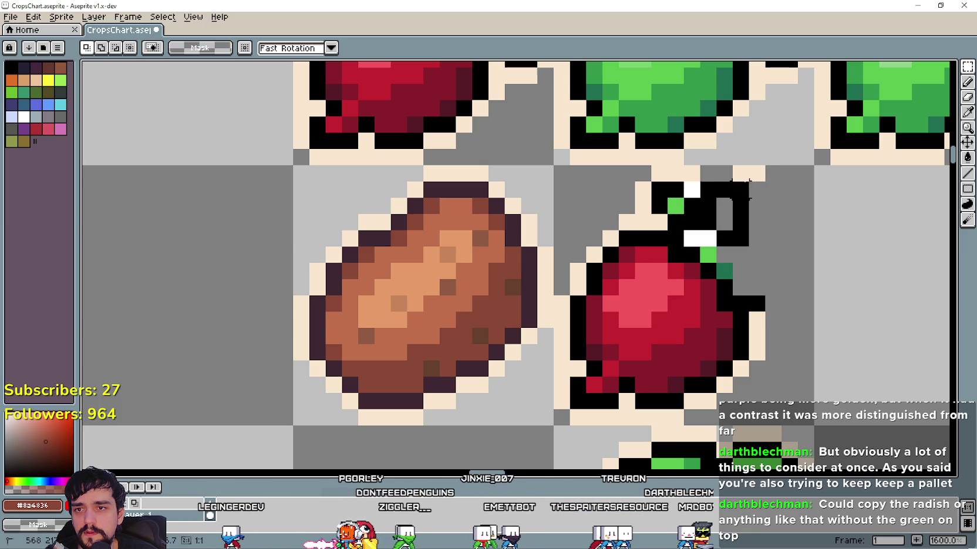
key(Delete)
drag(691, 176, 707, 235)
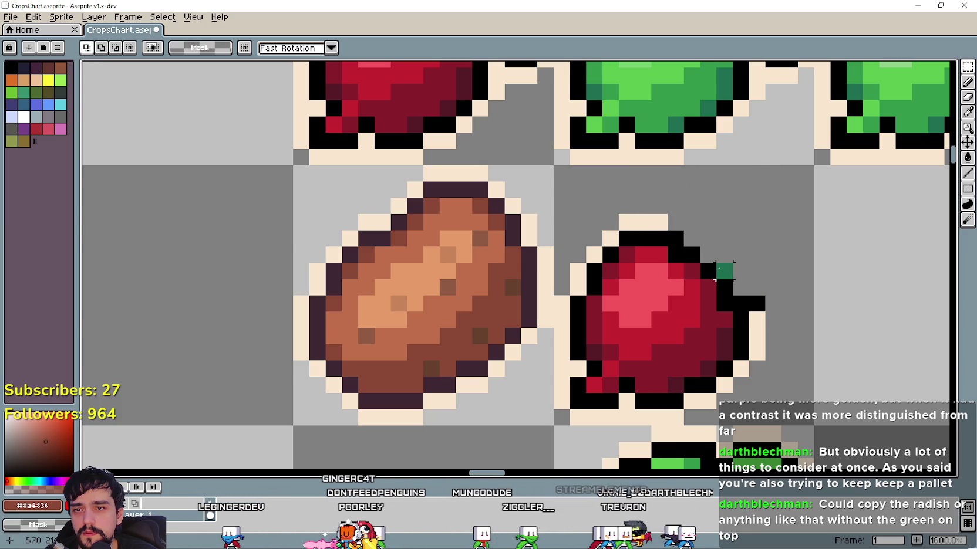
mouse_move(772, 288)
mouse_down()
mouse_move(772, 336)
mouse_move(789, 320)
mouse_up()
scroll(788, 336, down, 4)
scroll(645, 338, down, 1)
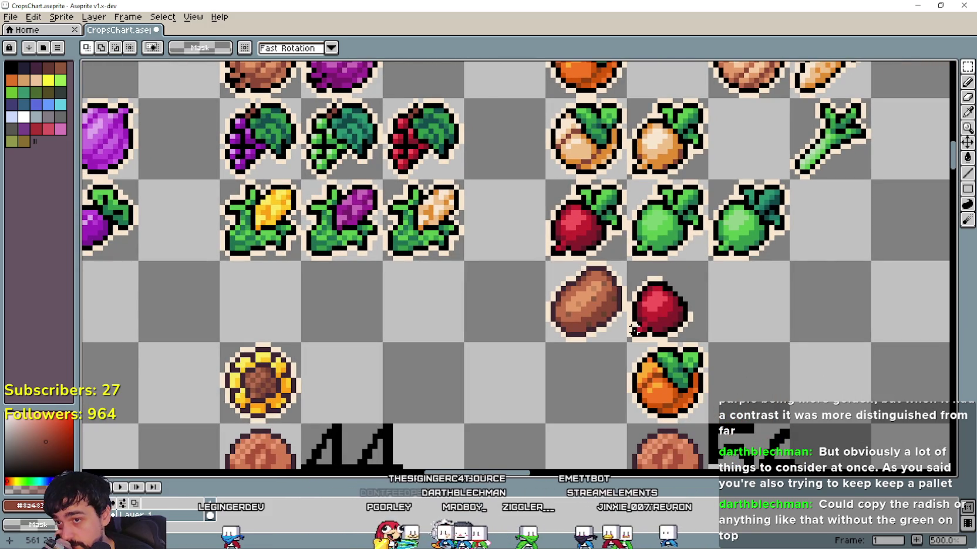
Zoom out over the crop chart and select the dark green cucumber cell
drag(481, 369, 447, 379)
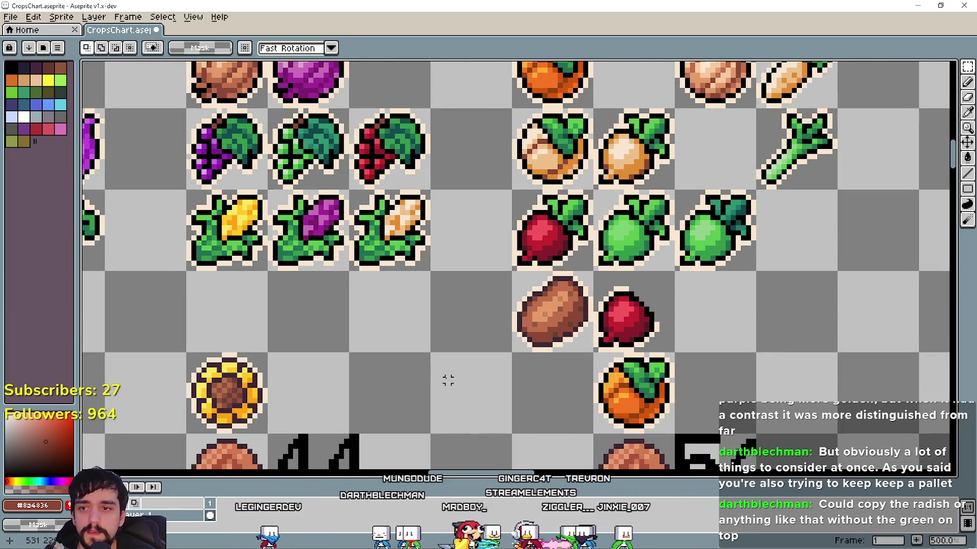
scroll(680, 354, up, 1)
scroll(679, 353, up, 1)
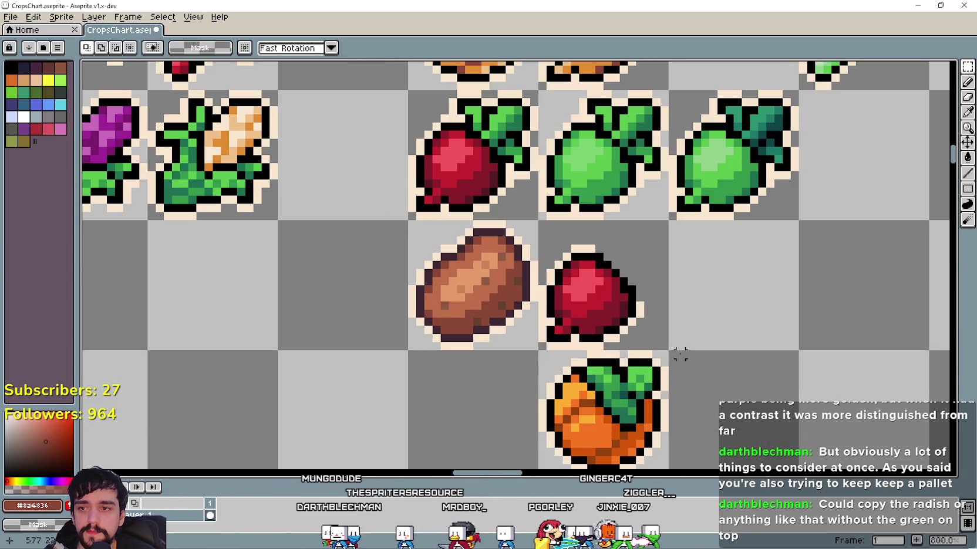
scroll(615, 297, up, 1)
scroll(590, 270, down, 1)
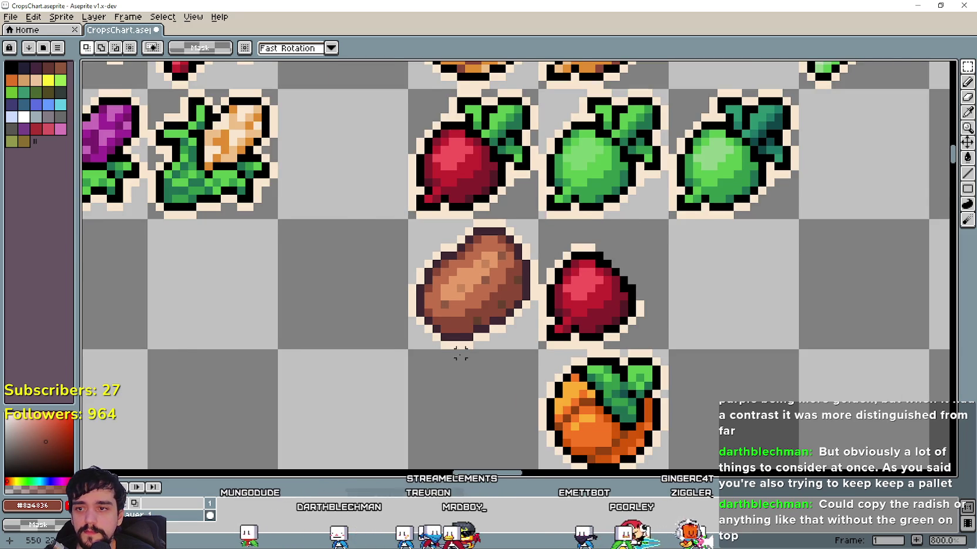
scroll(461, 352, down, 1)
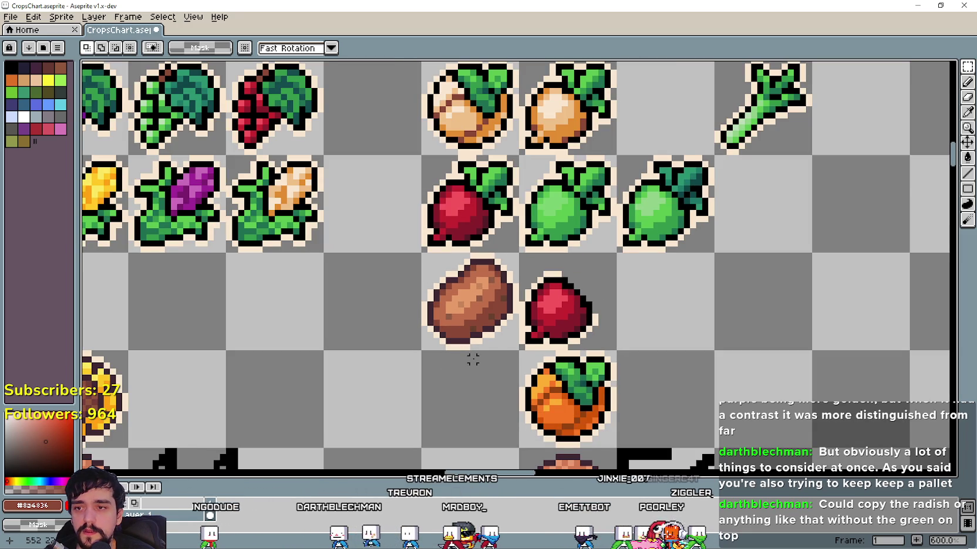
scroll(472, 359, down, 1)
scroll(312, 330, down, 1)
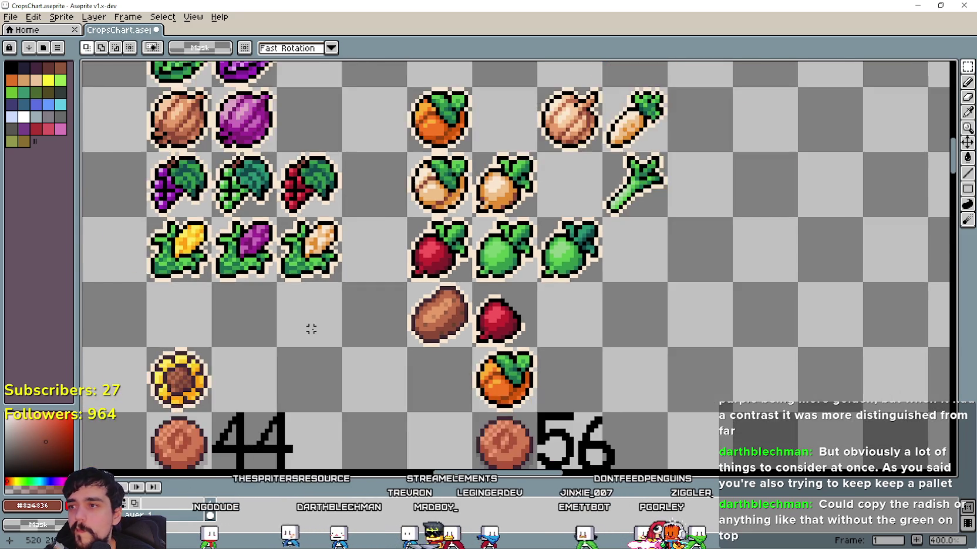
scroll(279, 324, down, 1)
scroll(269, 321, down, 1)
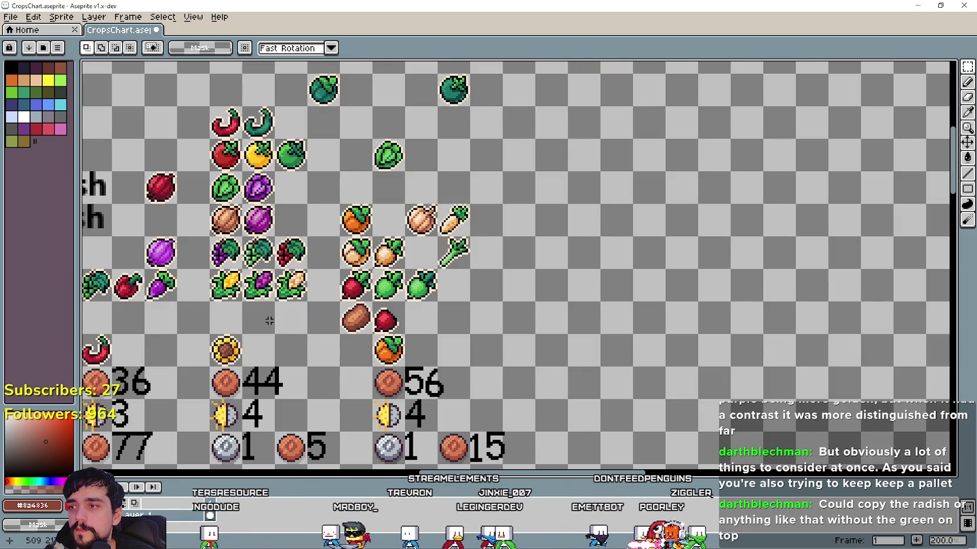
scroll(319, 216, down, 1)
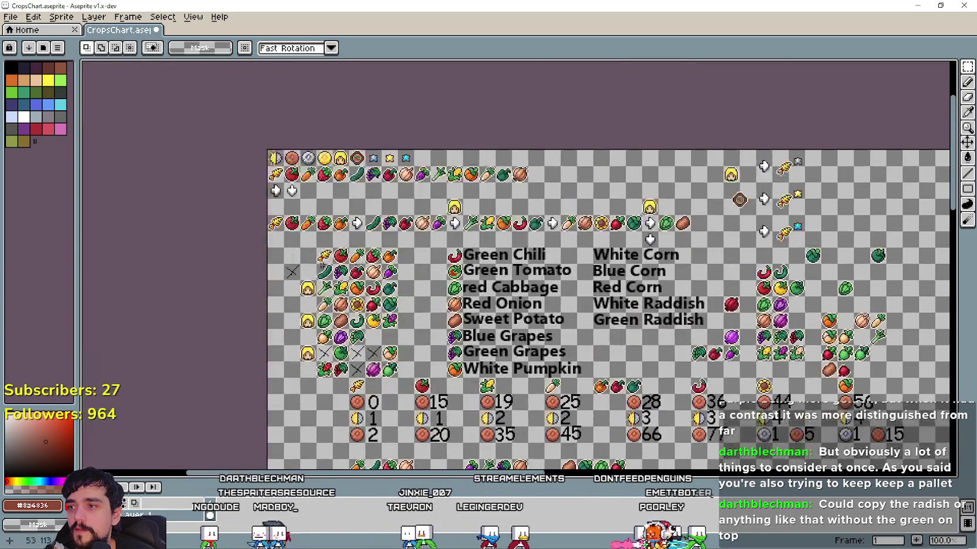
scroll(304, 265, up, 2)
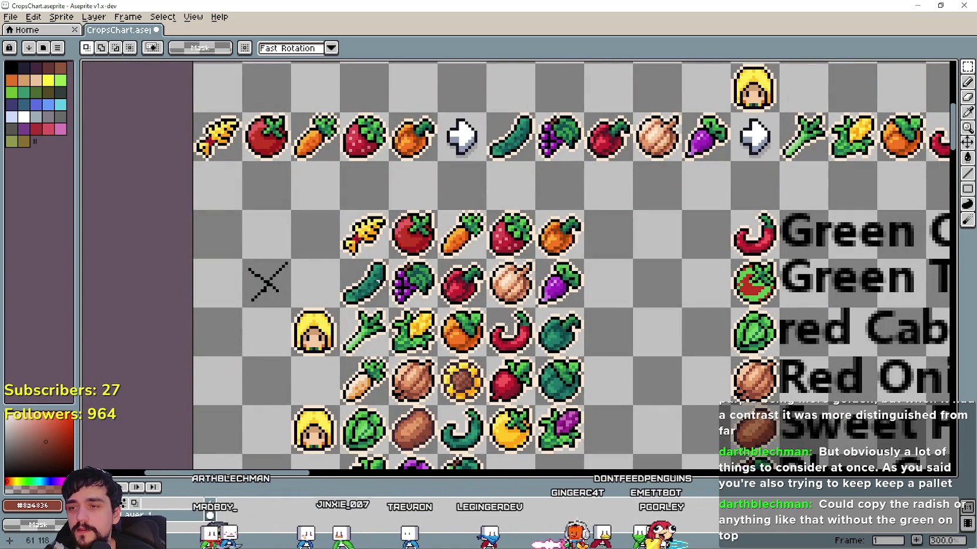
scroll(384, 253, down, 1)
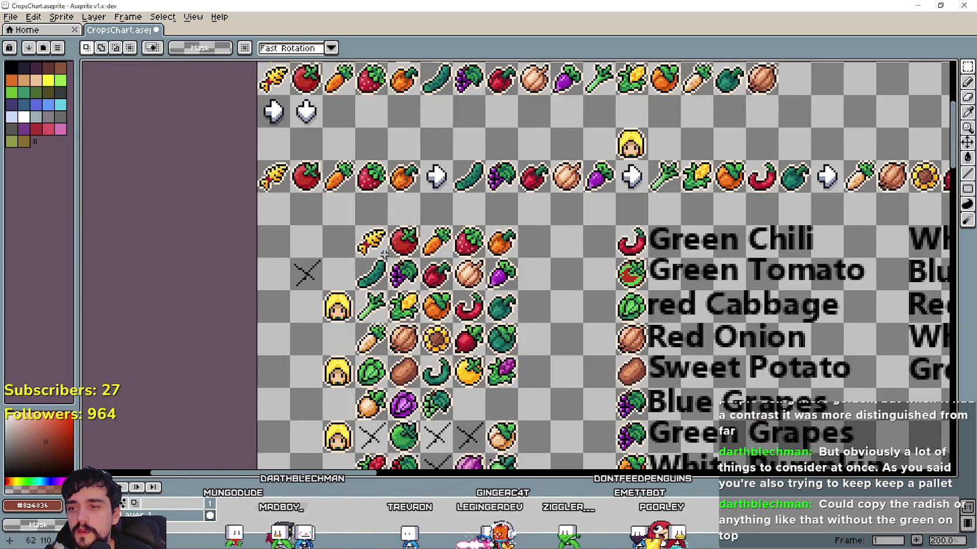
scroll(384, 253, up, 1)
drag(359, 270, 370, 275)
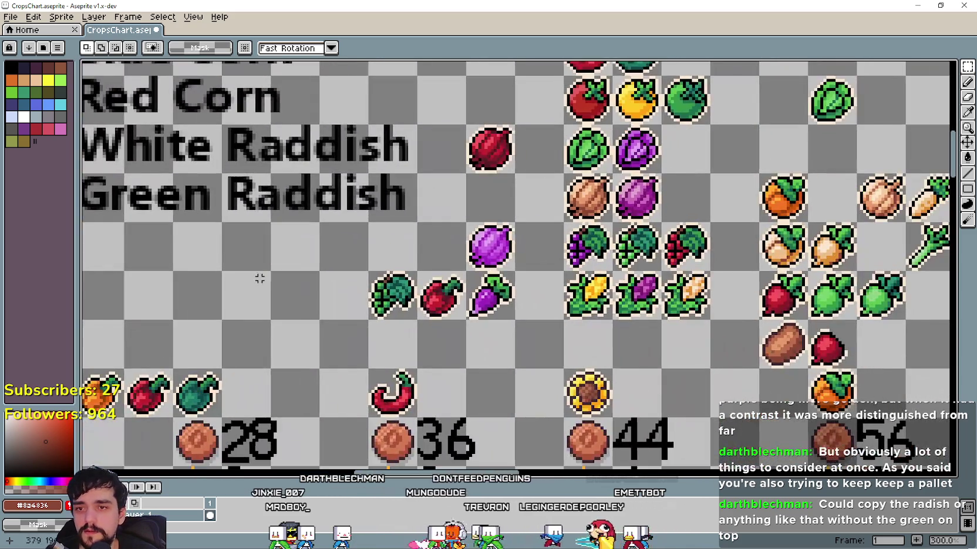
Paste the cucumber copy into the empty cell beside the bare red radish
mouse_move(589, 369)
mouse_down()
mouse_move(266, 295)
mouse_move(106, 278)
mouse_up()
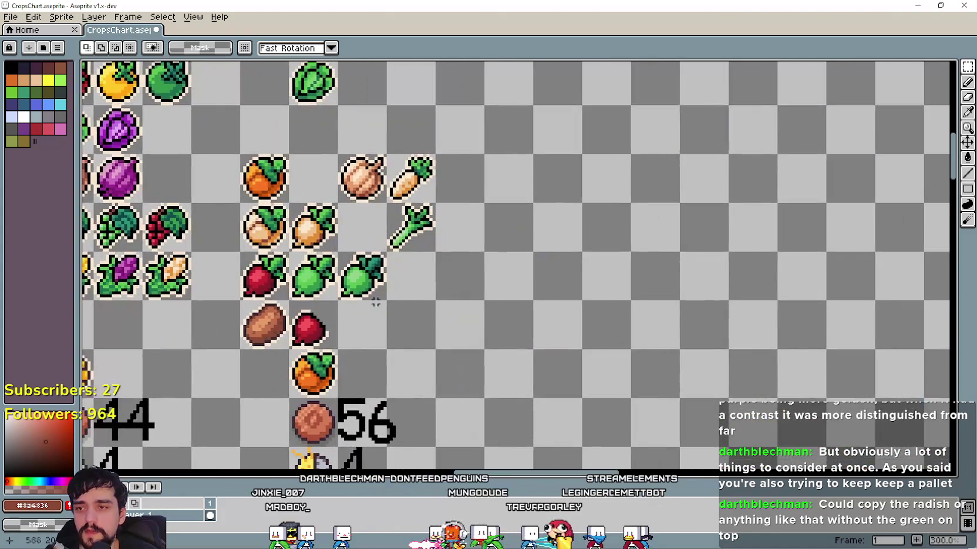
scroll(332, 327, up, 2)
key(ctrl+v)
Place the cucumber copy in the empty cell right of the radish and select that cell
drag(487, 277, 359, 332)
click(534, 342)
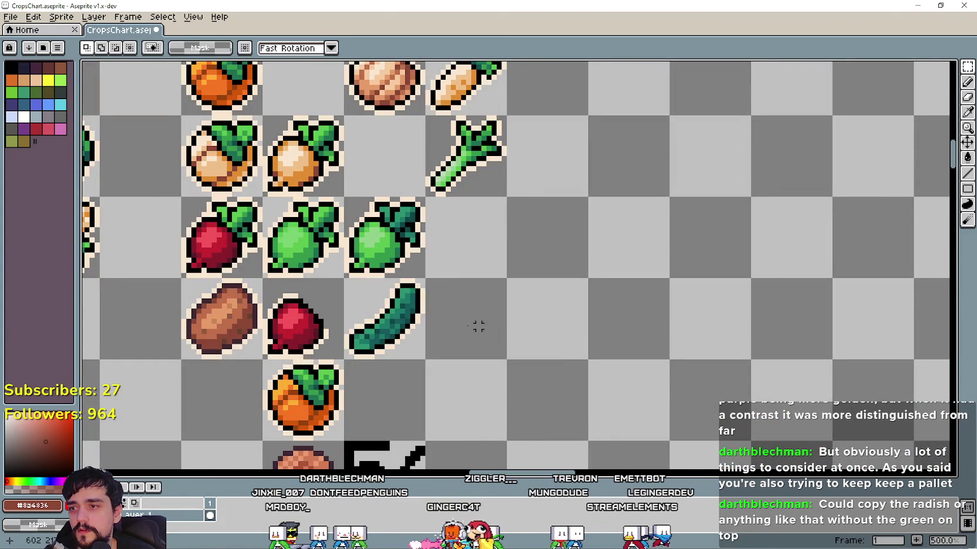
scroll(555, 334, down, 1)
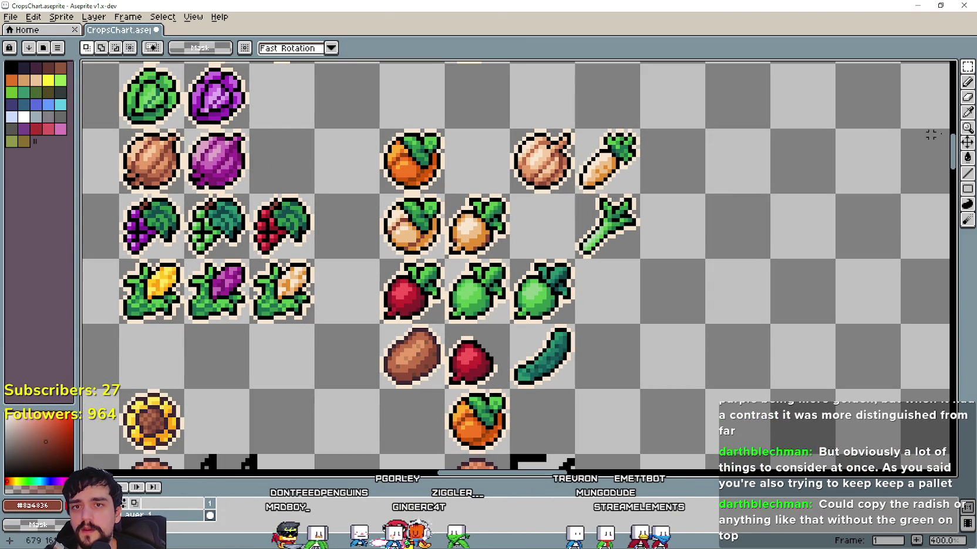
key(i)
scroll(564, 281, up, 1)
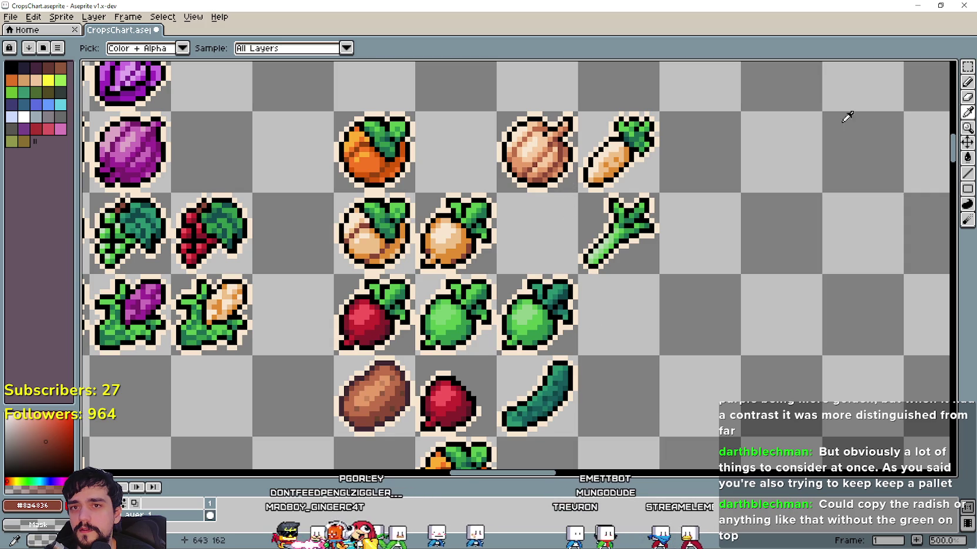
click(966, 68)
drag(498, 112, 579, 194)
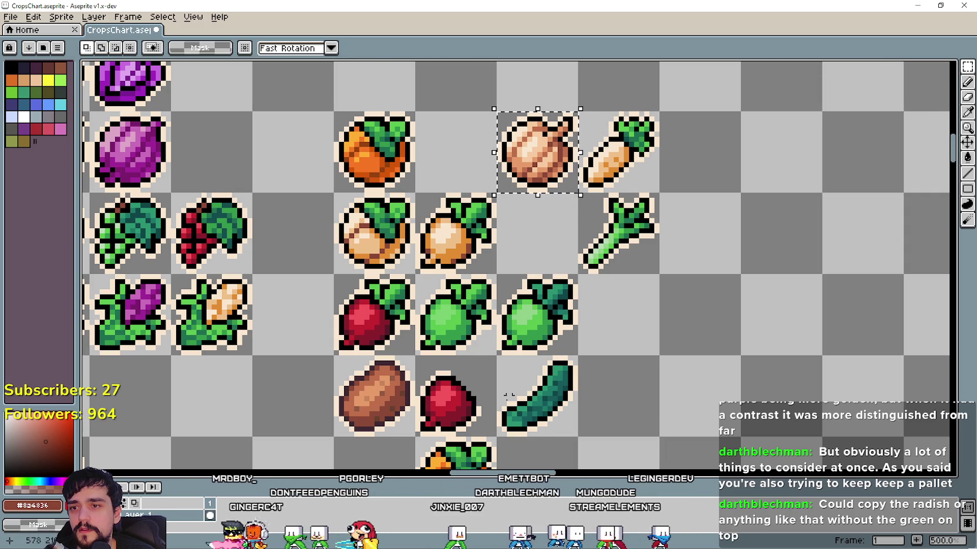
drag(497, 357, 579, 437)
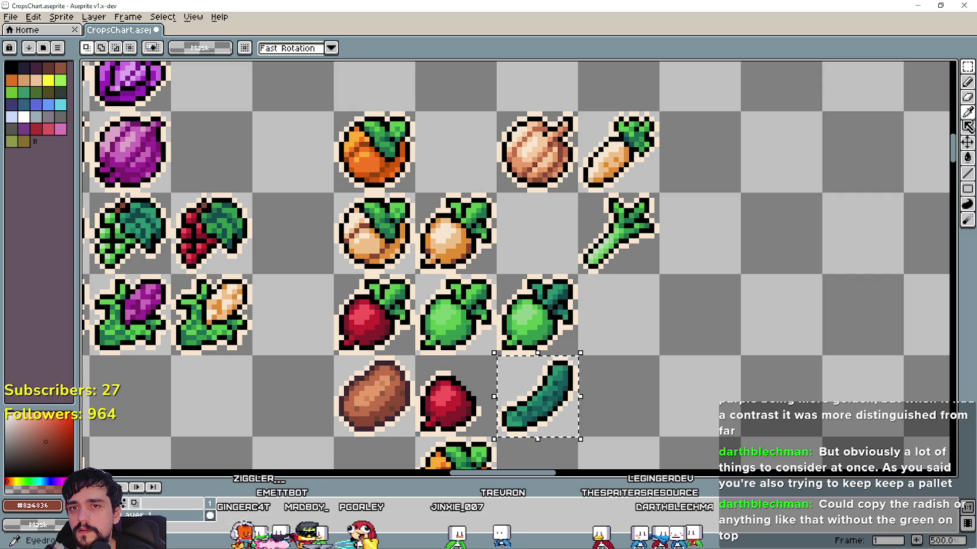
Fill the cucumber's spots with the onion's dark reddish brown
key(i)
scroll(534, 176, up, 1)
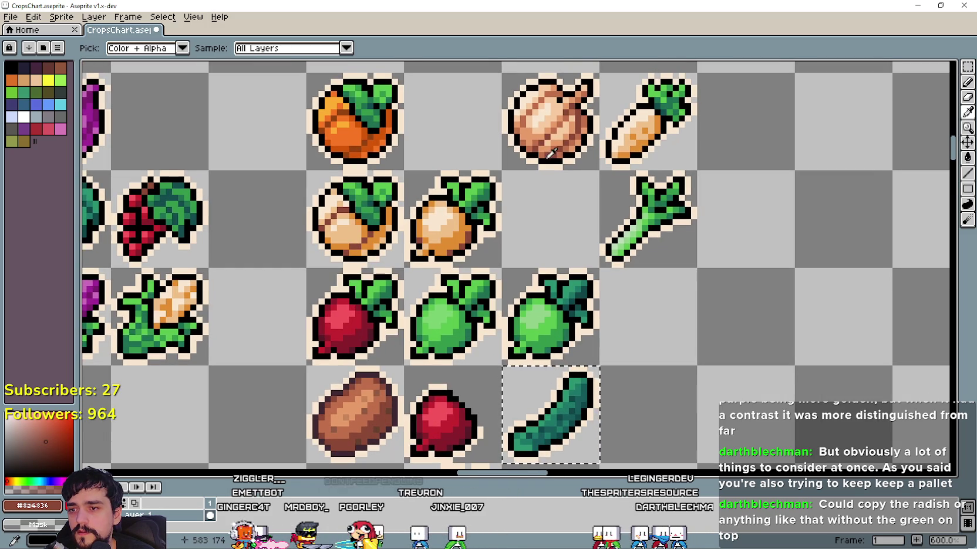
click(551, 150)
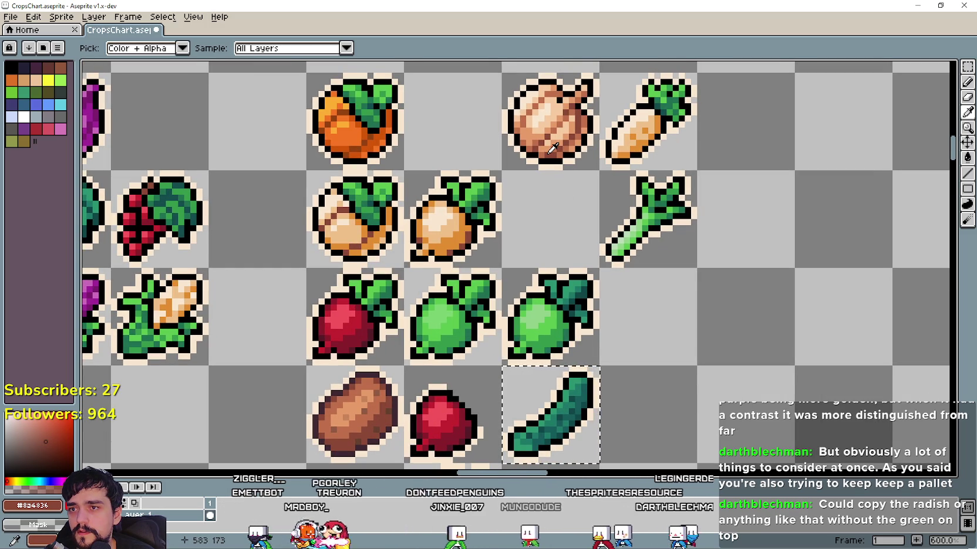
key(g)
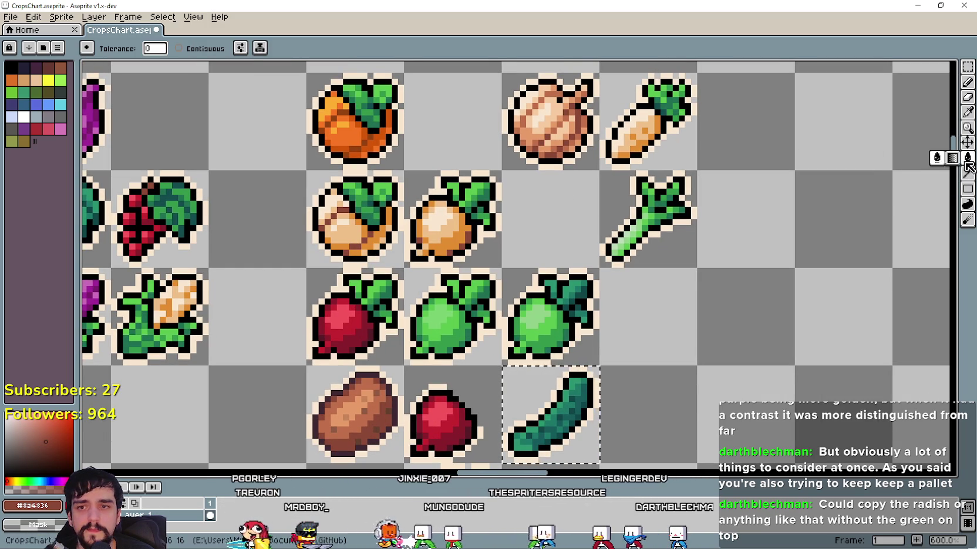
click(583, 441)
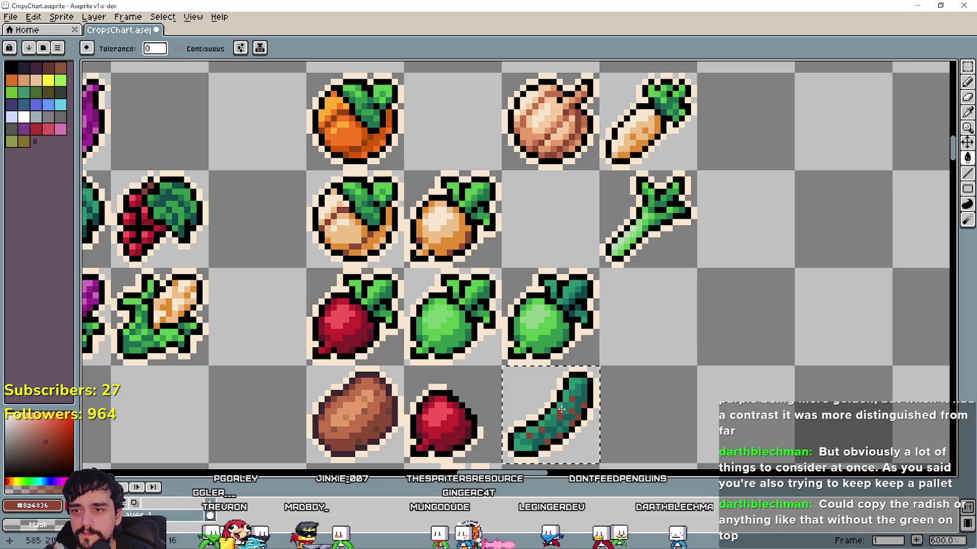
Fill the cucumber's dark green side with the onion's medium brown
key(i)
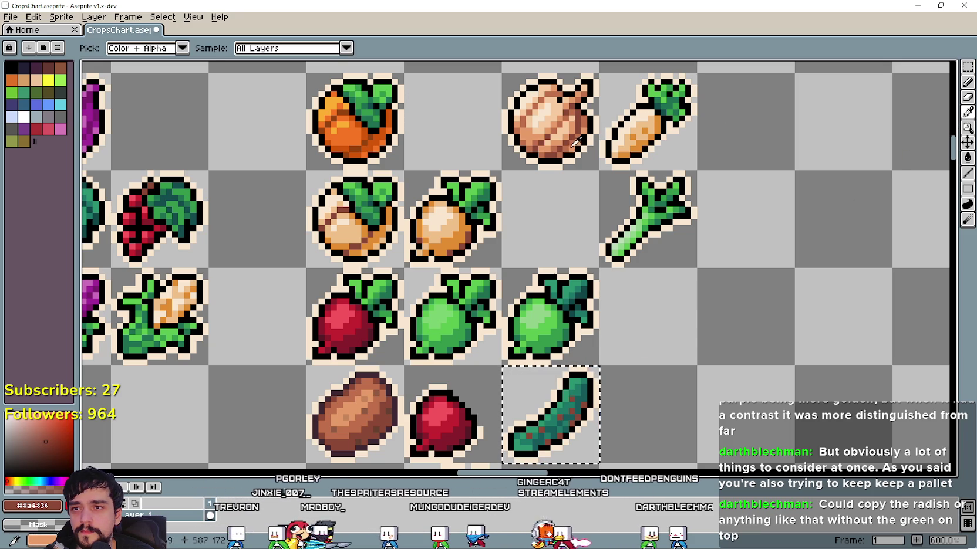
click(570, 144)
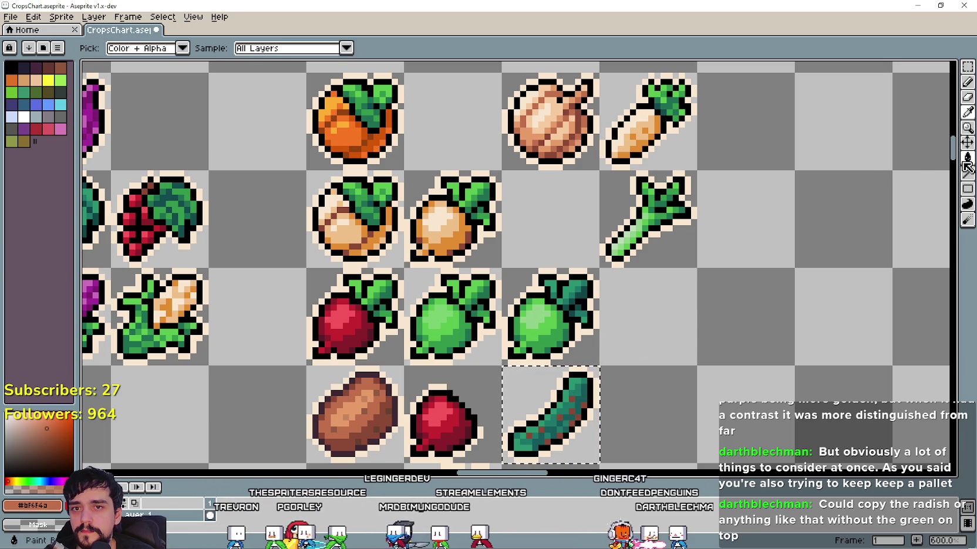
key(g)
scroll(639, 375, up, 1)
click(632, 308)
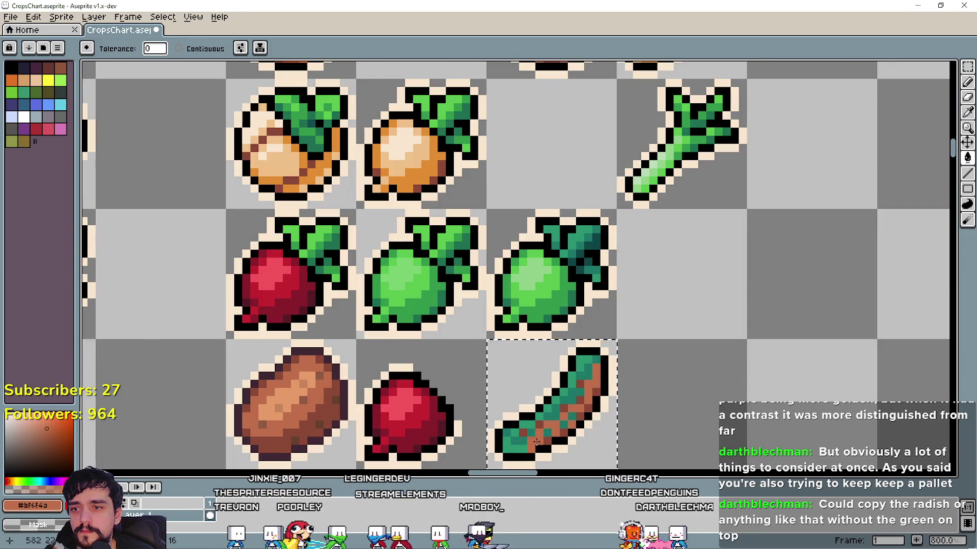
scroll(636, 304, down, 1)
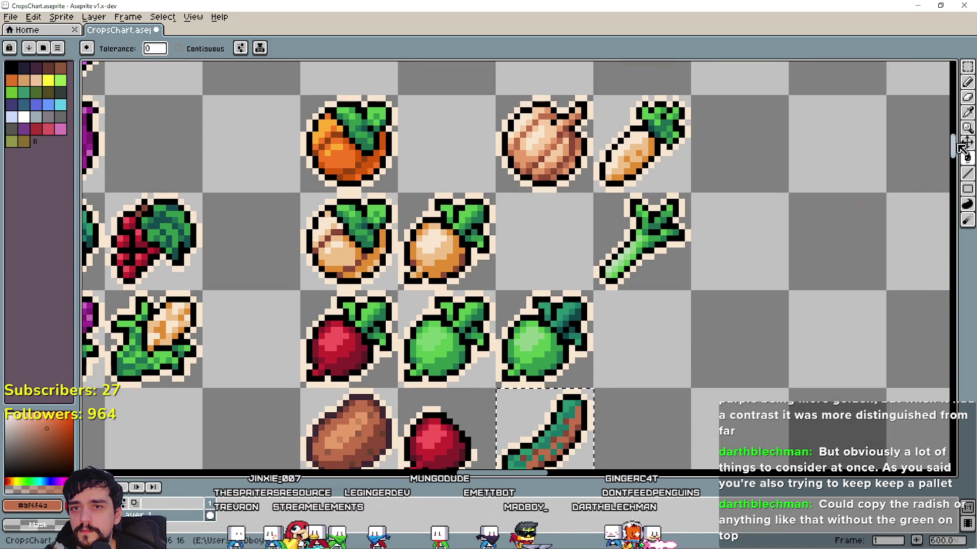
Recolour the cucumber's body with the onion's light tan
key(i)
scroll(557, 155, up, 1)
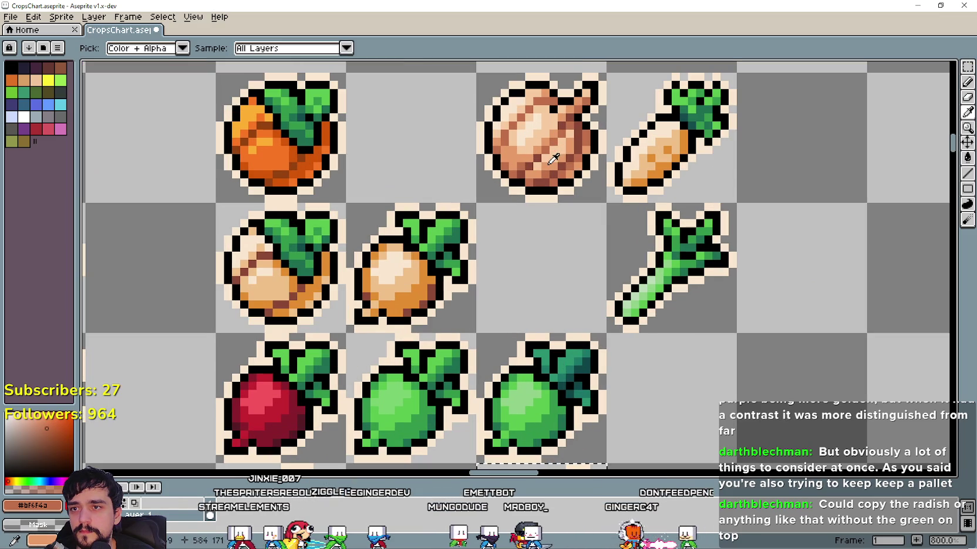
key(g)
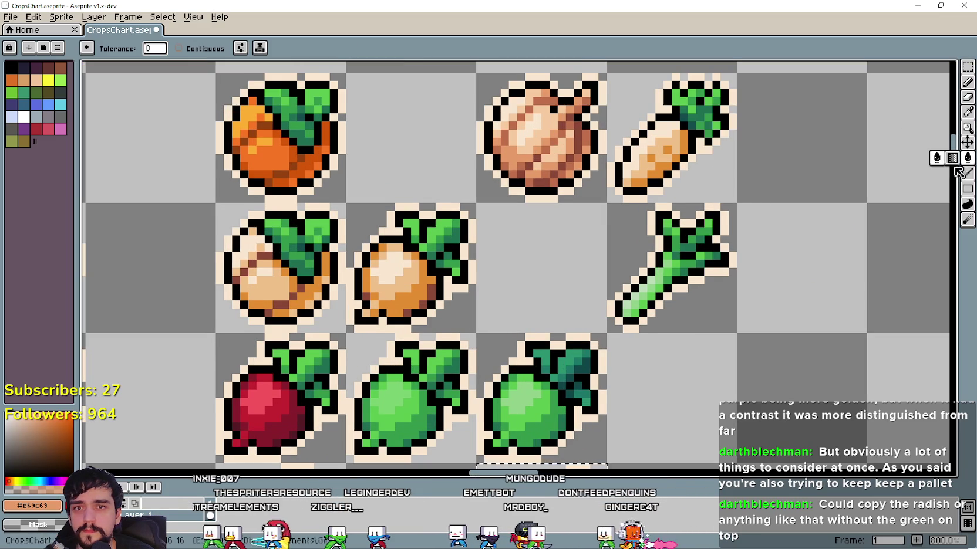
scroll(668, 282, down, 4)
scroll(586, 435, down, 2)
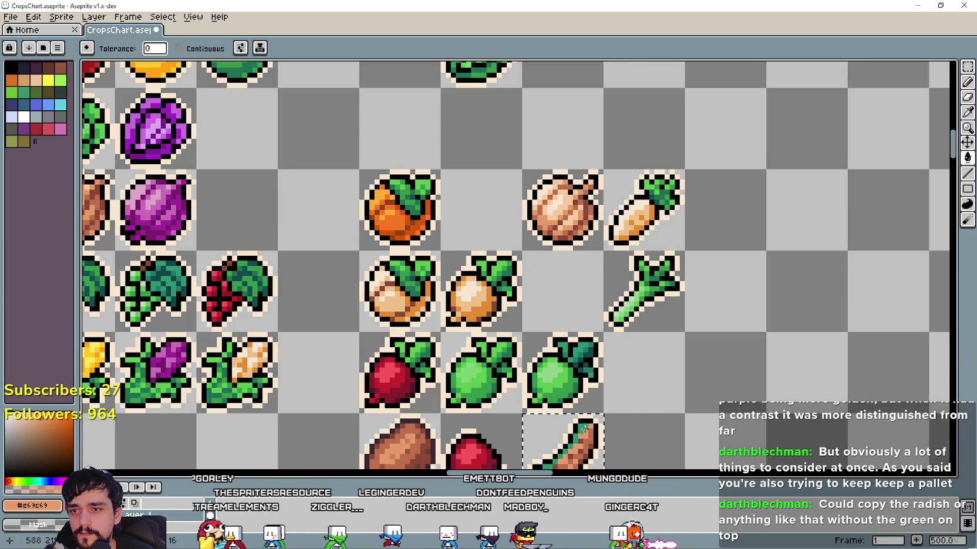
click(967, 112)
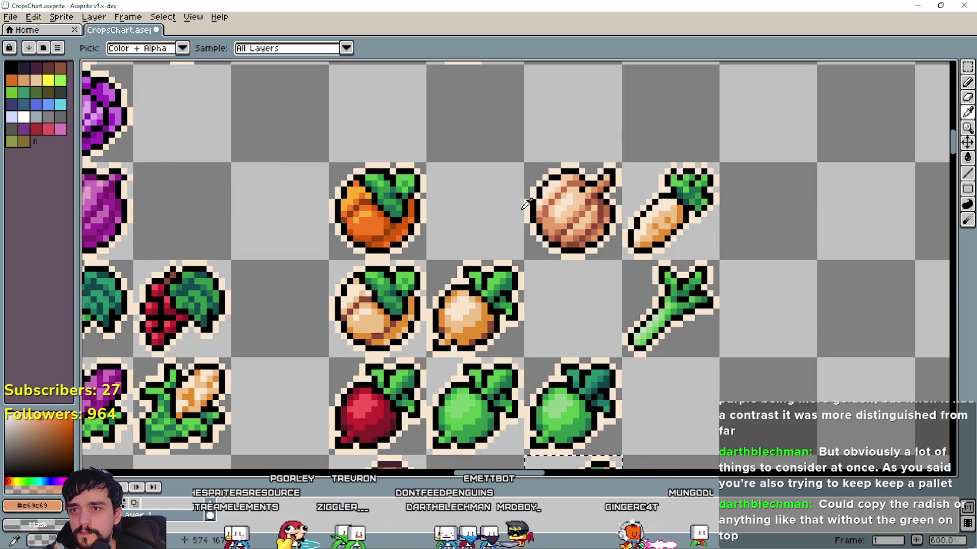
scroll(519, 211, up, 1)
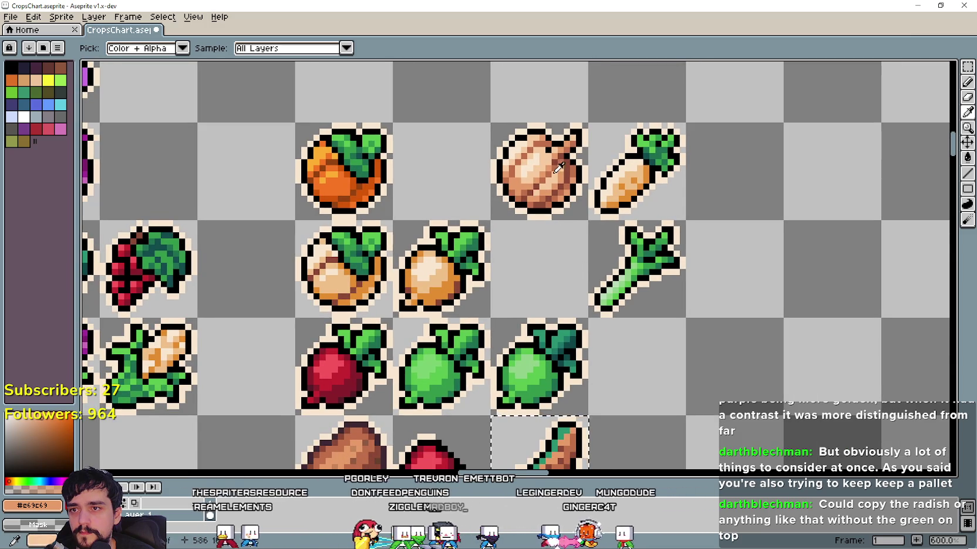
click(555, 175)
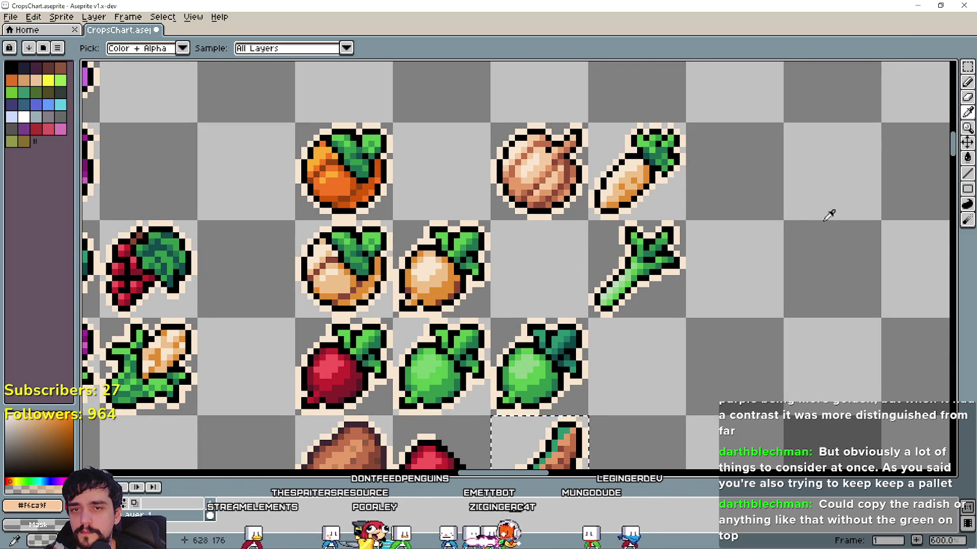
click(967, 158)
scroll(549, 354, down, 2)
scroll(548, 354, up, 1)
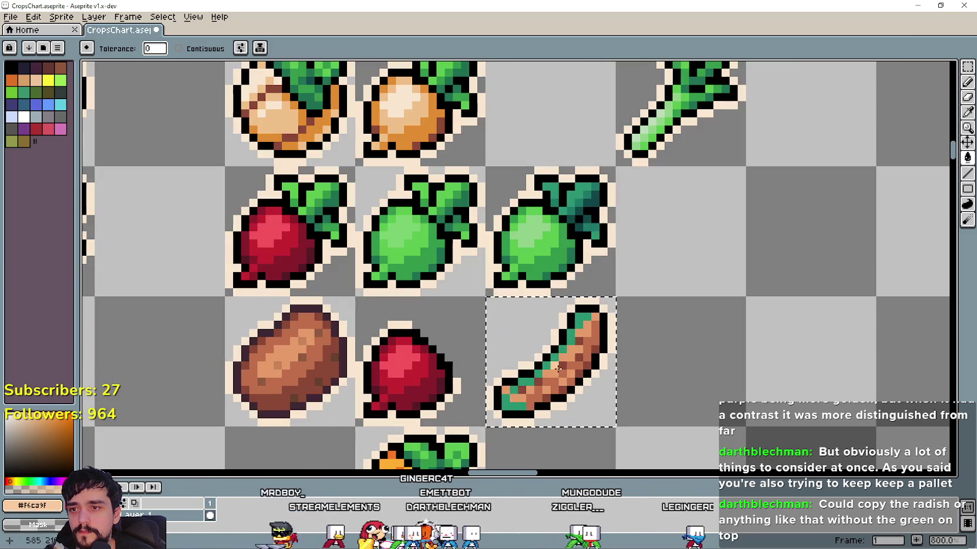
scroll(554, 355, down, 4)
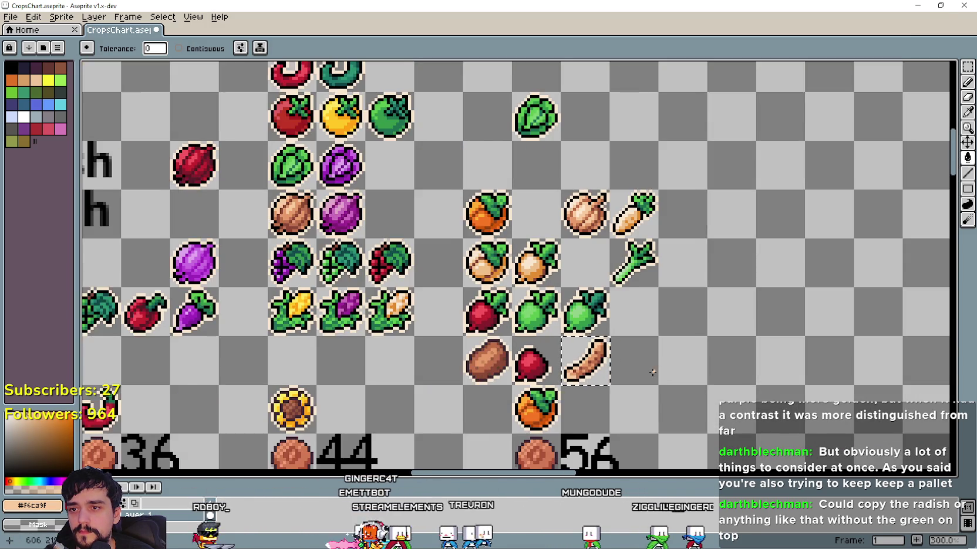
scroll(460, 371, up, 1)
scroll(461, 370, up, 1)
scroll(554, 264, down, 1)
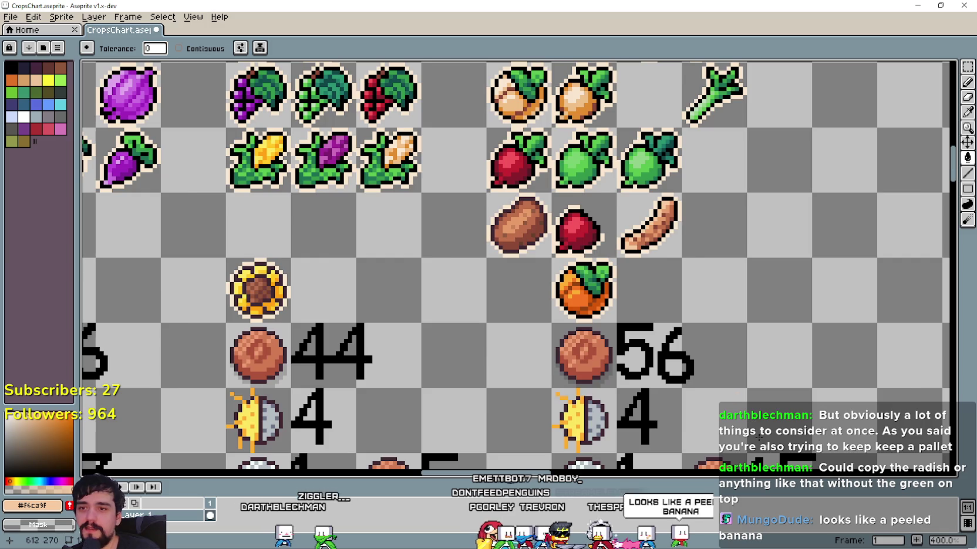
Zoom out and pan across the CropsChart sheet to see its labels and price rows
scroll(631, 252, down, 1)
scroll(631, 252, down, 1)
scroll(631, 252, down, 1)
scroll(631, 253, up, 3)
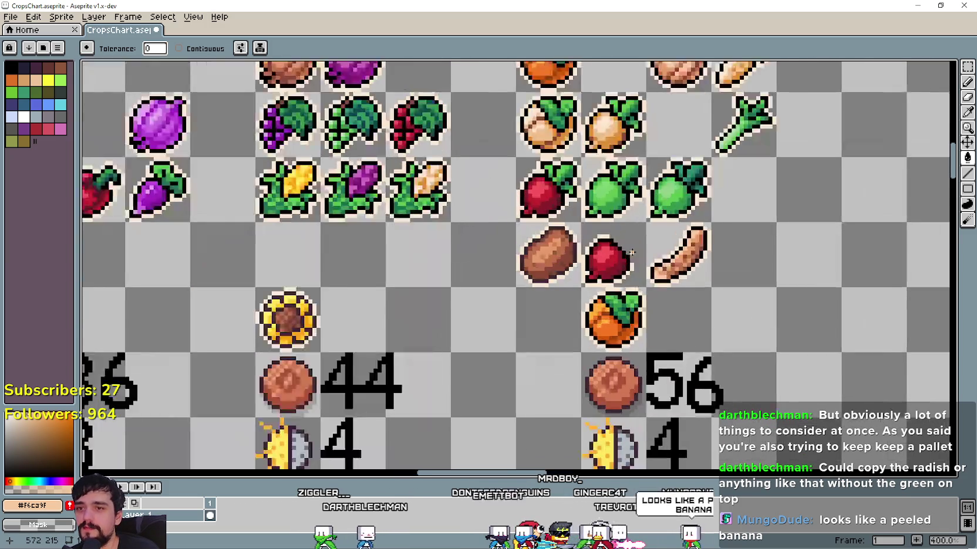
scroll(631, 253, down, 3)
drag(431, 122, 567, 125)
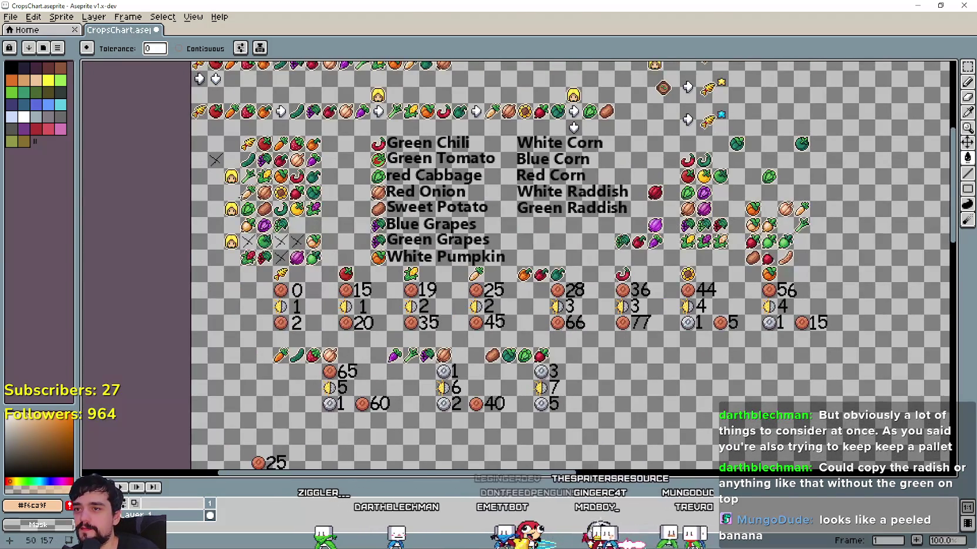
scroll(399, 228, up, 1)
scroll(790, 248, up, 1)
scroll(575, 234, down, 2)
drag(575, 234, 359, 245)
scroll(657, 265, up, 1)
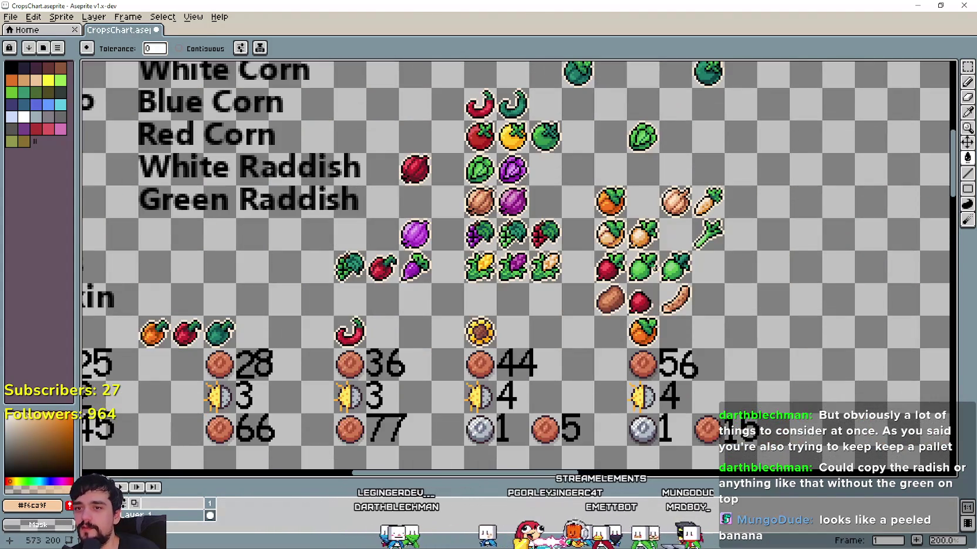
Marquee-select the red radish's grid cell among the new crop icons
click(967, 68)
scroll(606, 300, up, 1)
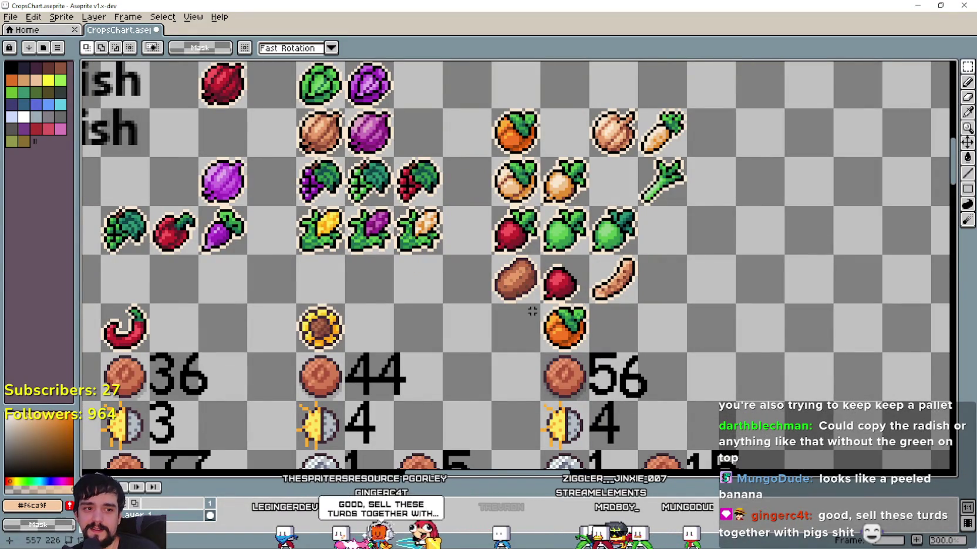
drag(535, 311, 612, 309)
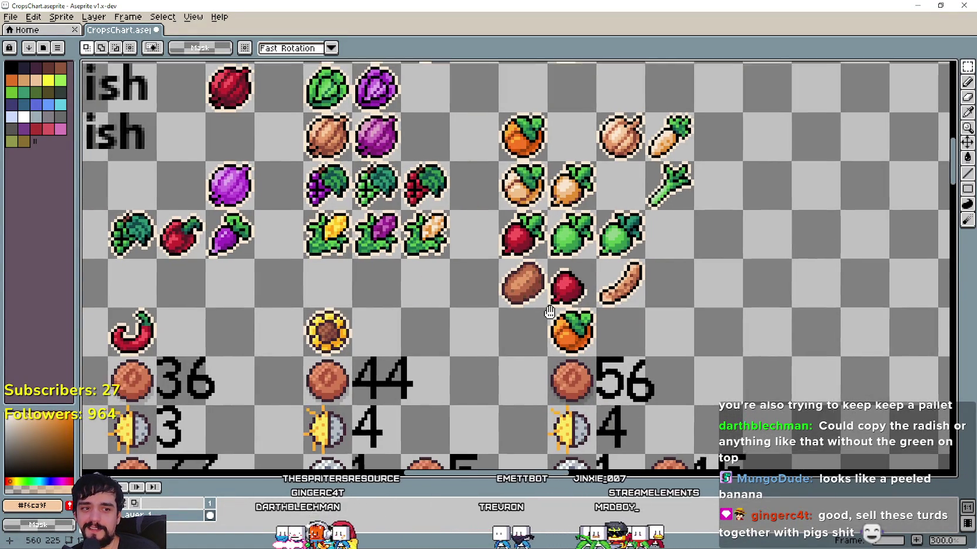
scroll(612, 309, up, 1)
scroll(612, 309, up, 1)
drag(621, 224, 654, 277)
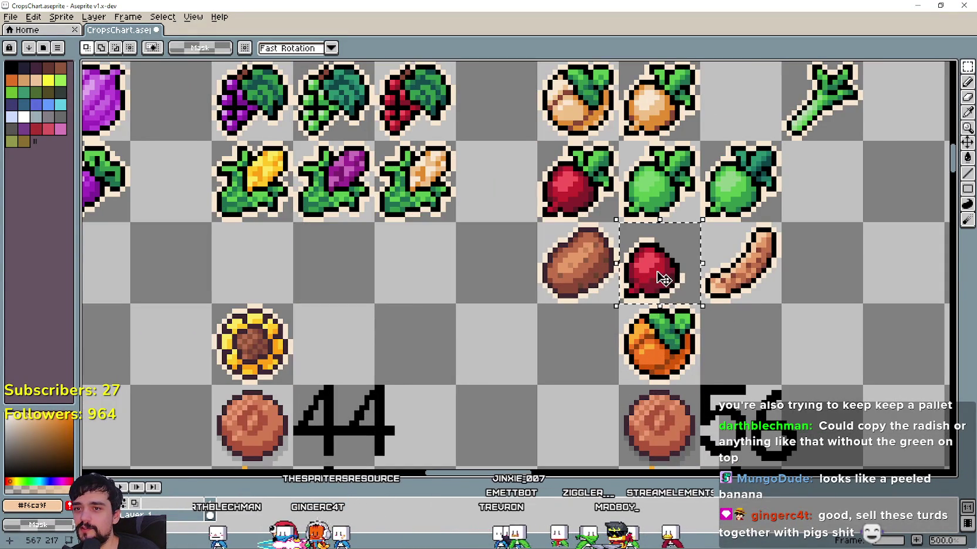
scroll(662, 305, down, 2)
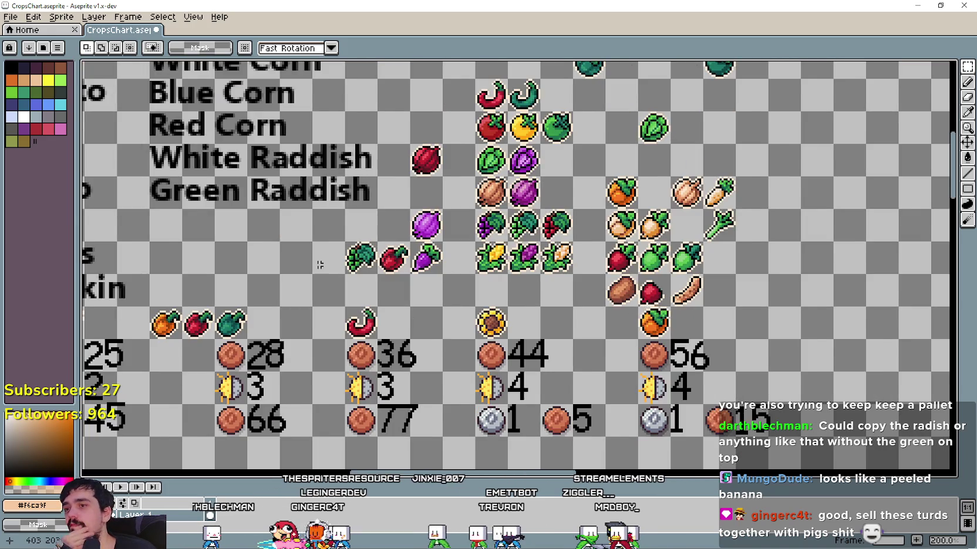
scroll(317, 267, down, 2)
scroll(321, 265, down, 1)
scroll(293, 264, up, 3)
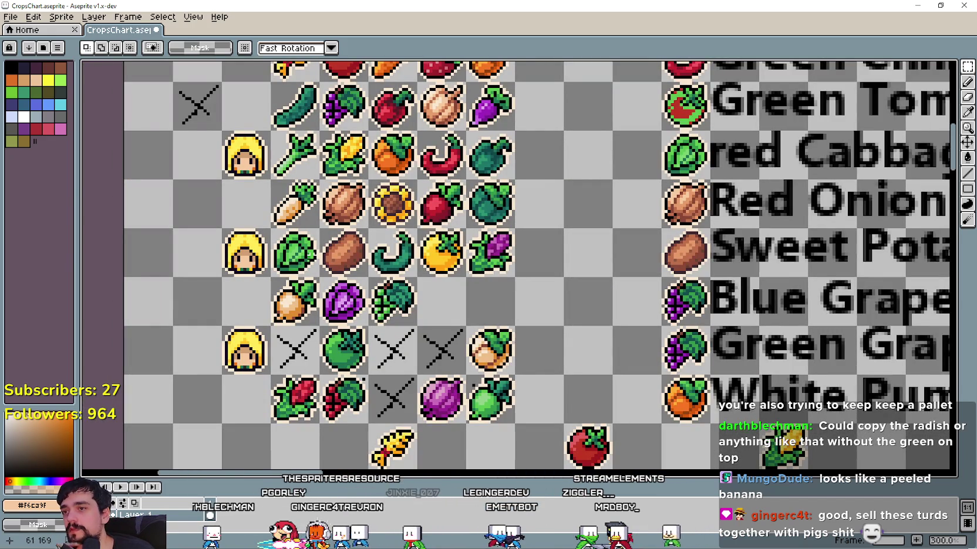
scroll(462, 268, down, 2)
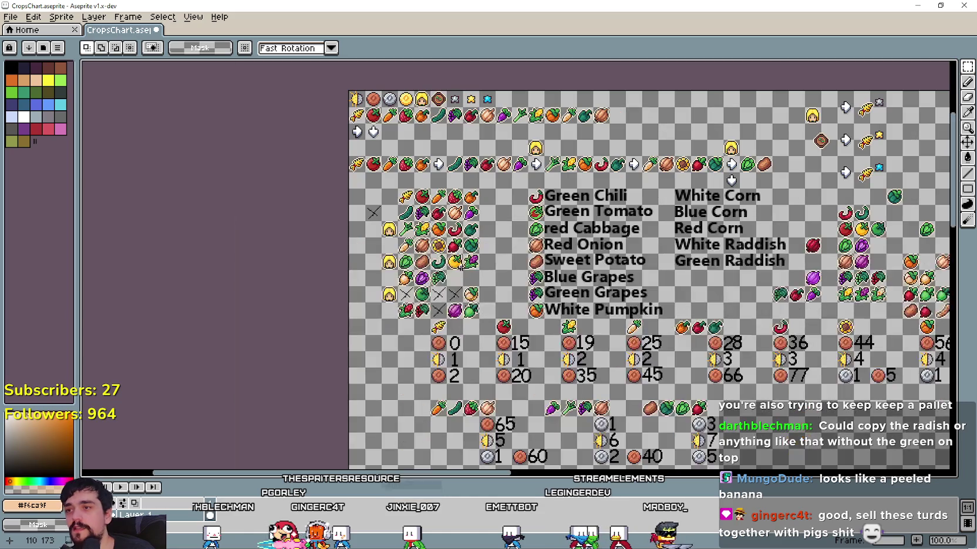
scroll(358, 176, up, 1)
scroll(478, 236, up, 2)
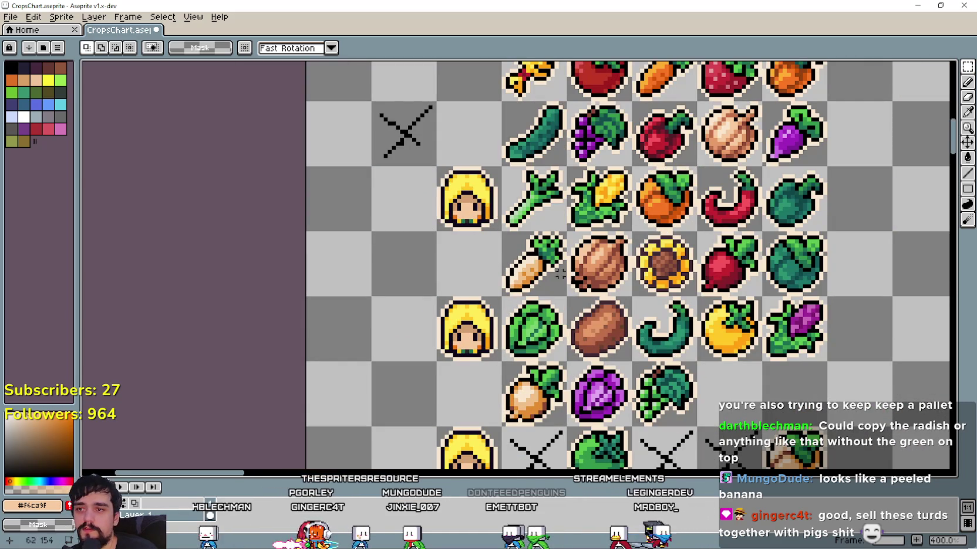
scroll(562, 273, down, 3)
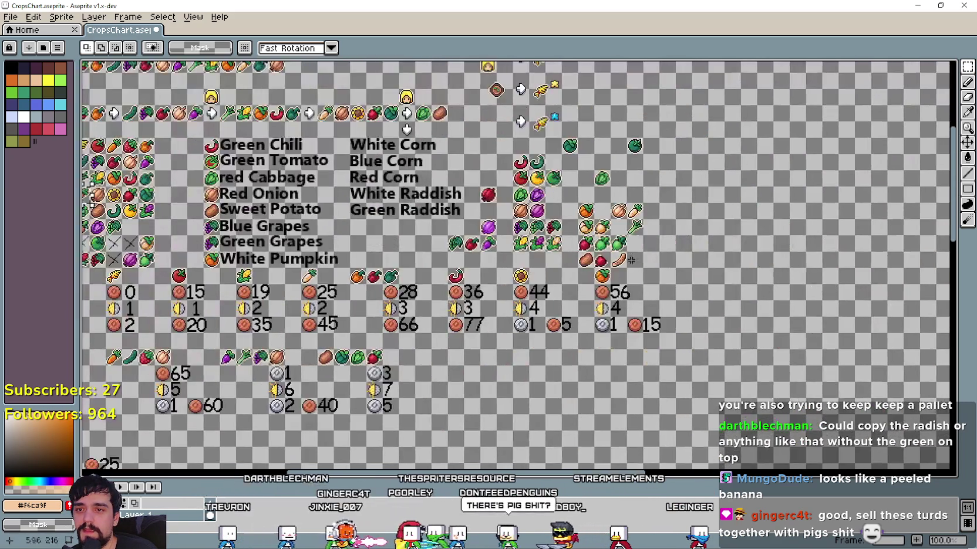
scroll(810, 258, up, 3)
Paste the radish into the empty cell beside the sweet potato and erase its leaves
key(ctrl+v)
drag(538, 281, 556, 316)
key(Return)
scroll(541, 236, up, 3)
drag(541, 236, 631, 274)
key(Delete)
drag(607, 317, 567, 246)
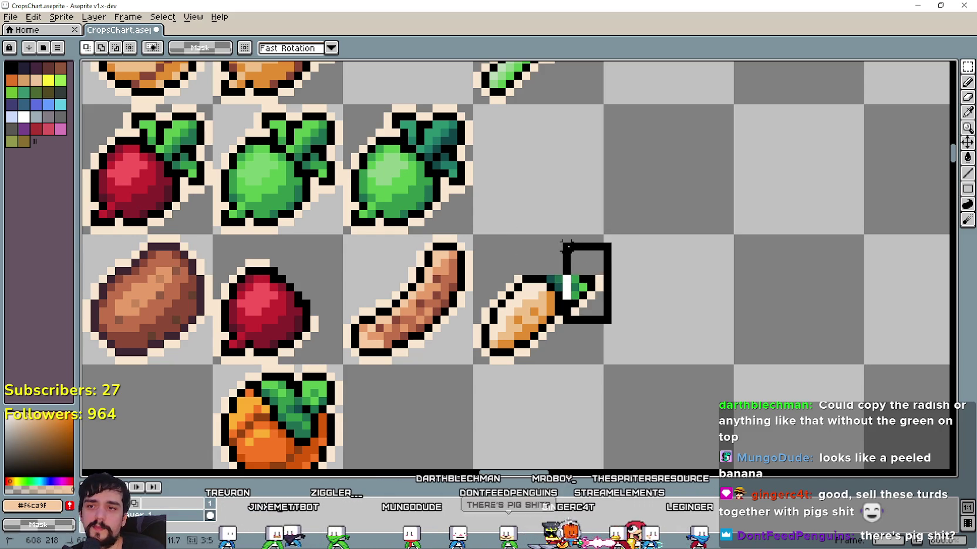
key(Delete)
Copy the root's lower end, flip it vertically and horizontally, and attach it to lengthen the root
scroll(551, 282, up, 2)
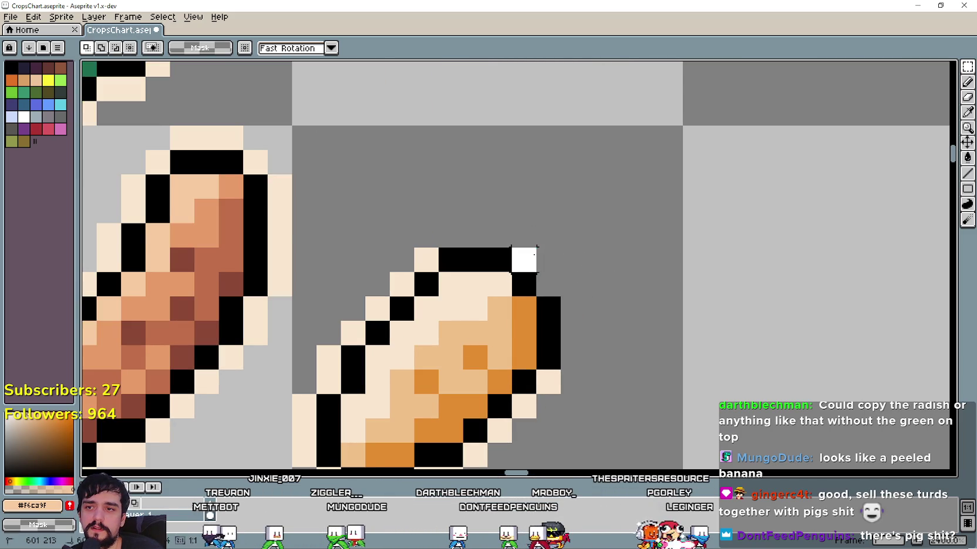
scroll(527, 262, down, 1)
scroll(493, 317, down, 1)
scroll(456, 378, down, 1)
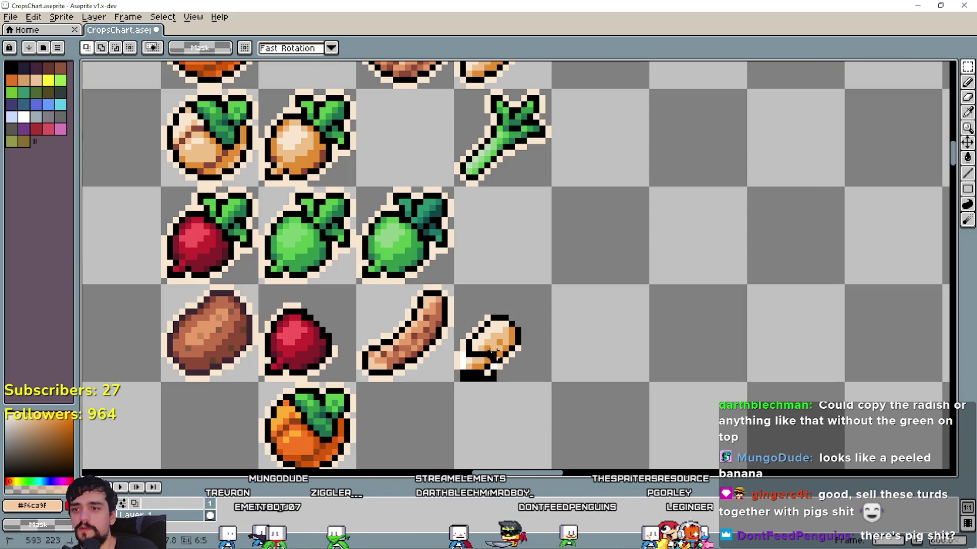
scroll(473, 385, up, 1)
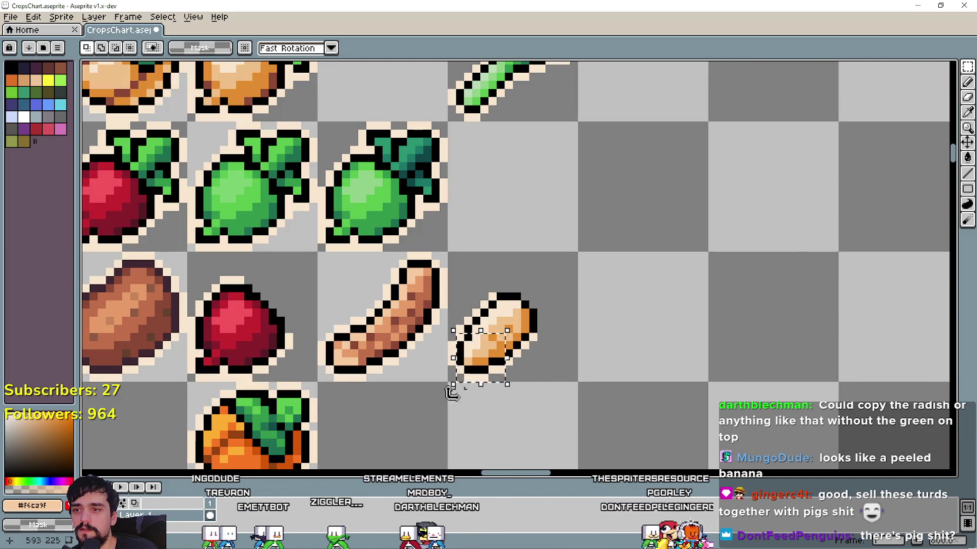
drag(435, 394, 498, 330)
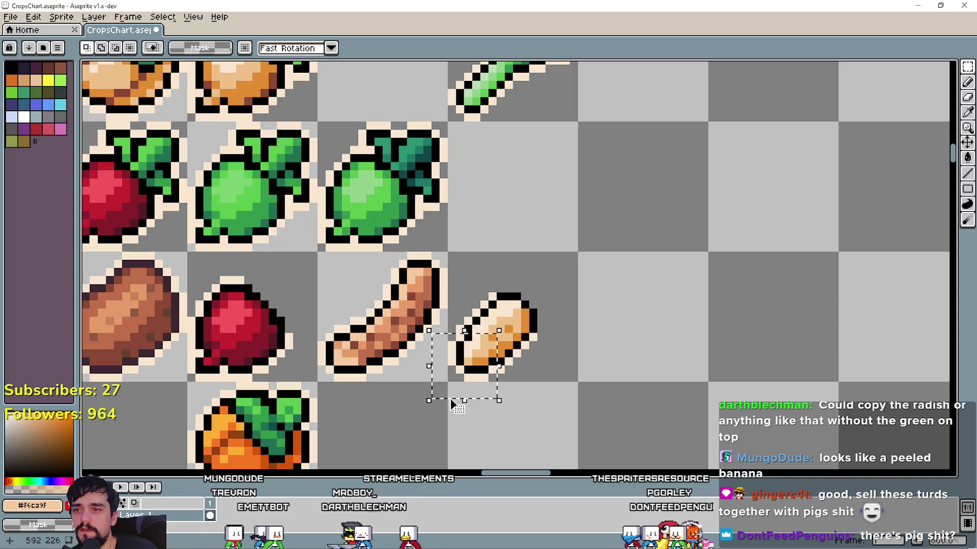
drag(437, 370, 591, 264)
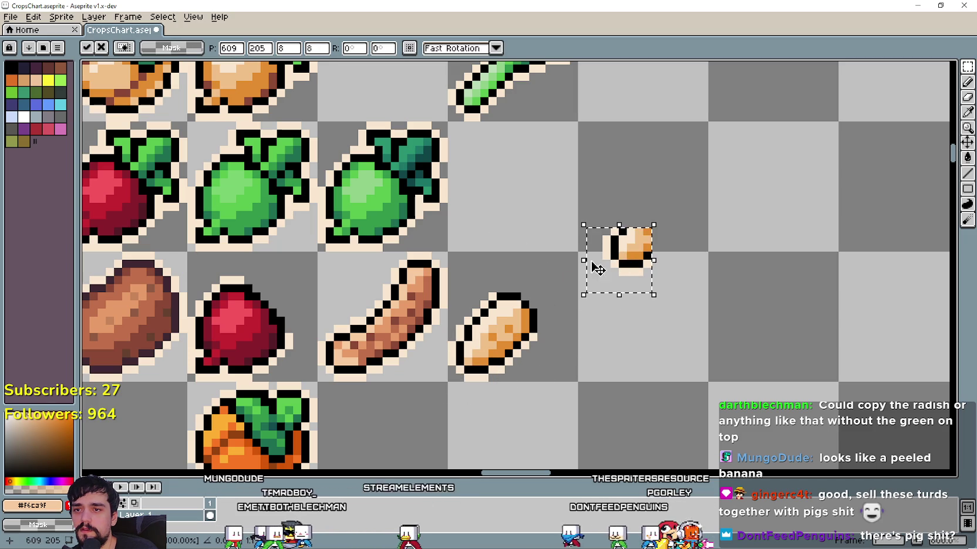
click(61, 17)
mouse_move(33, 17)
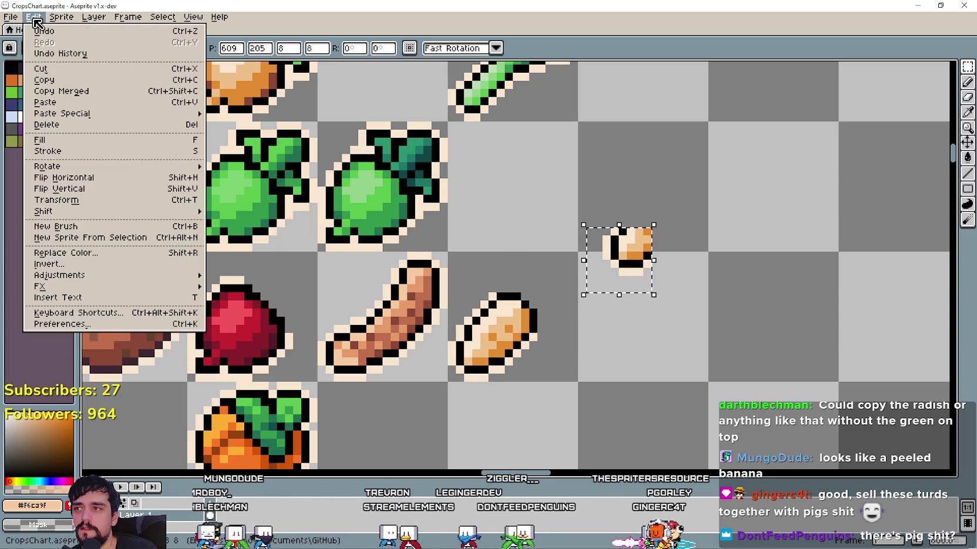
click(101, 188)
key(shift+h)
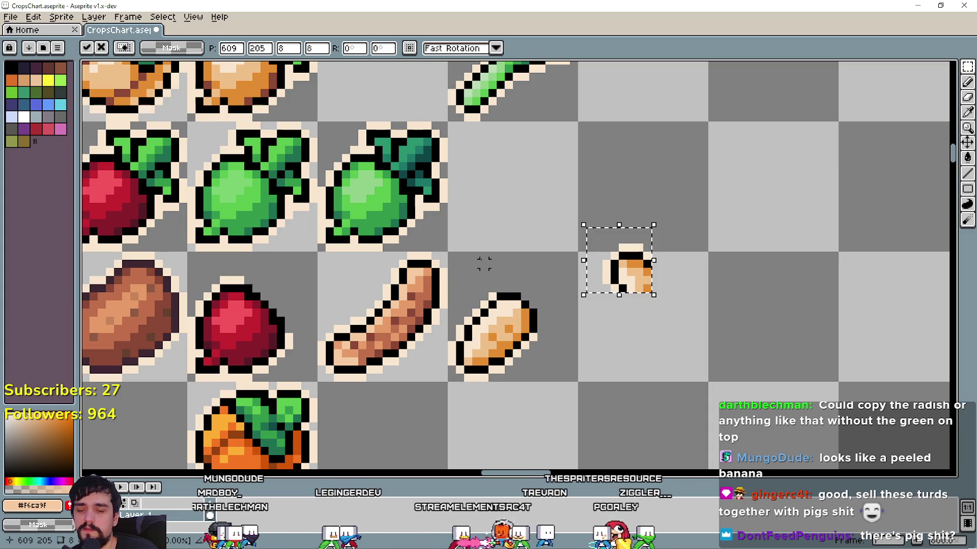
drag(609, 293, 539, 312)
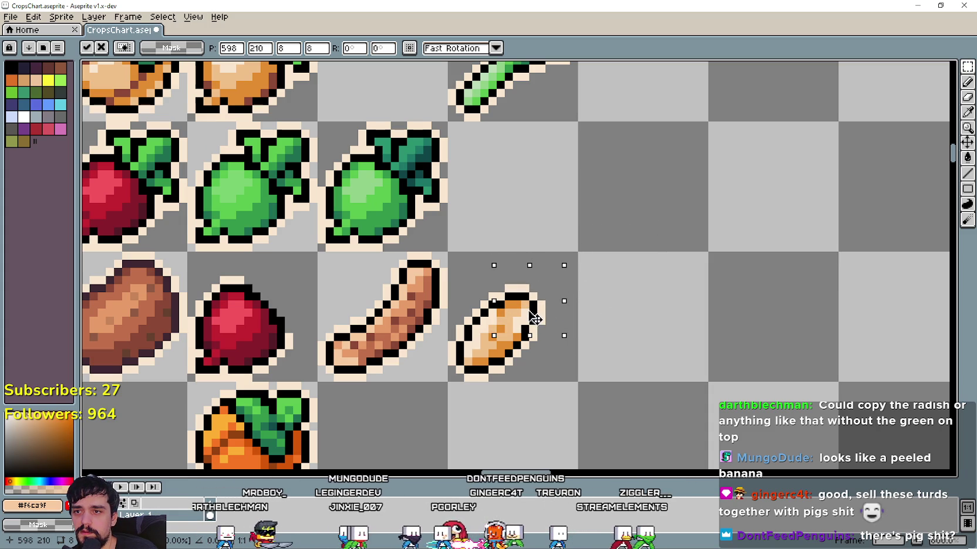
drag(535, 313, 530, 313)
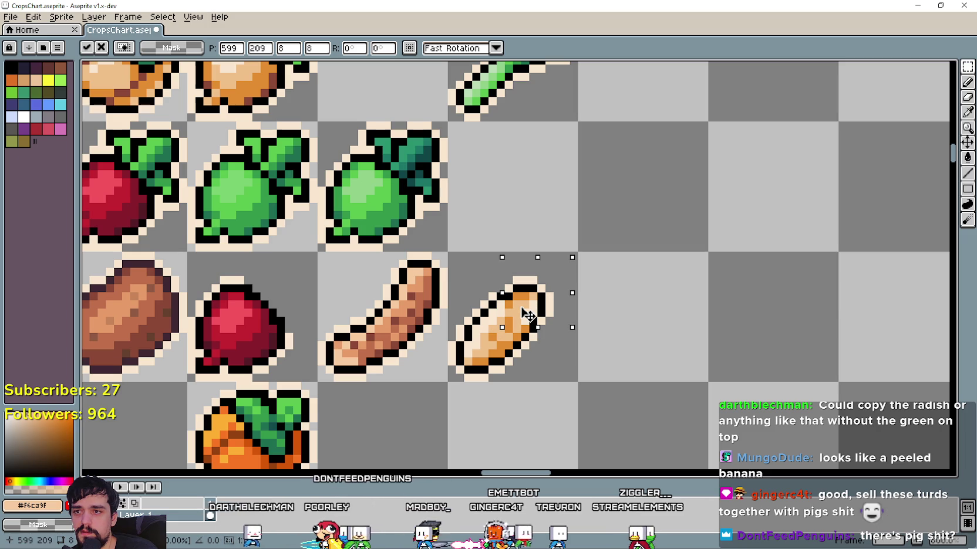
click(630, 354)
Pick the cream outline colour for pencil touch-ups on the root
scroll(508, 350, up, 1)
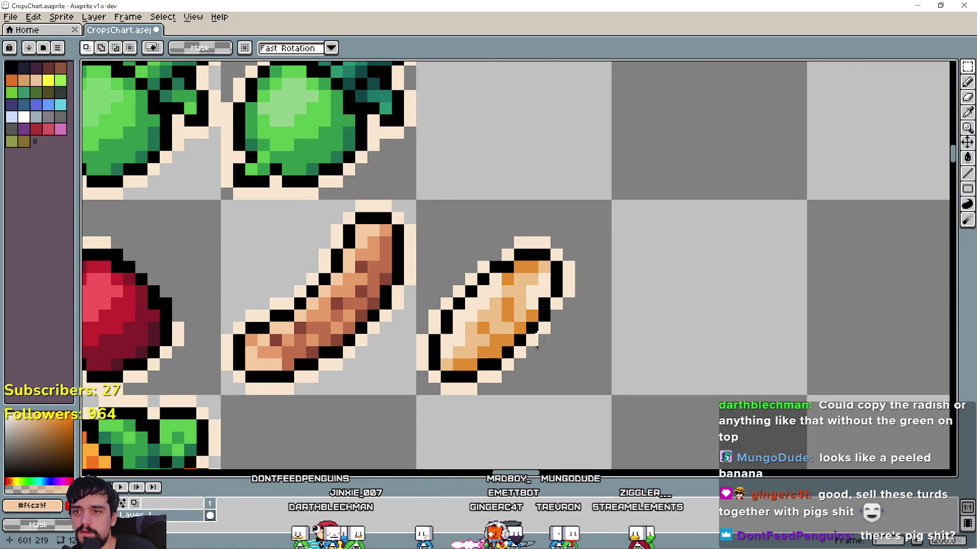
scroll(562, 337, down, 2)
scroll(621, 338, up, 1)
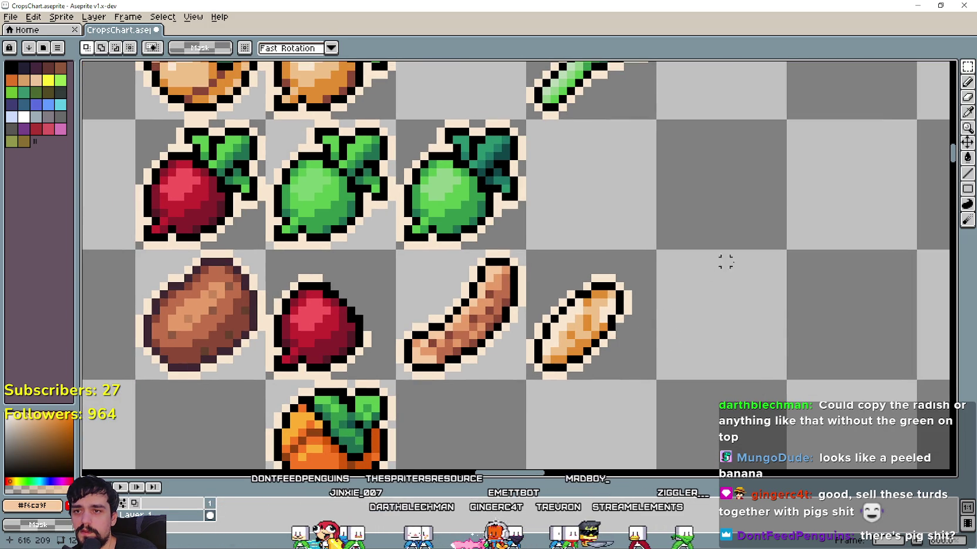
key(i)
scroll(589, 293, up, 1)
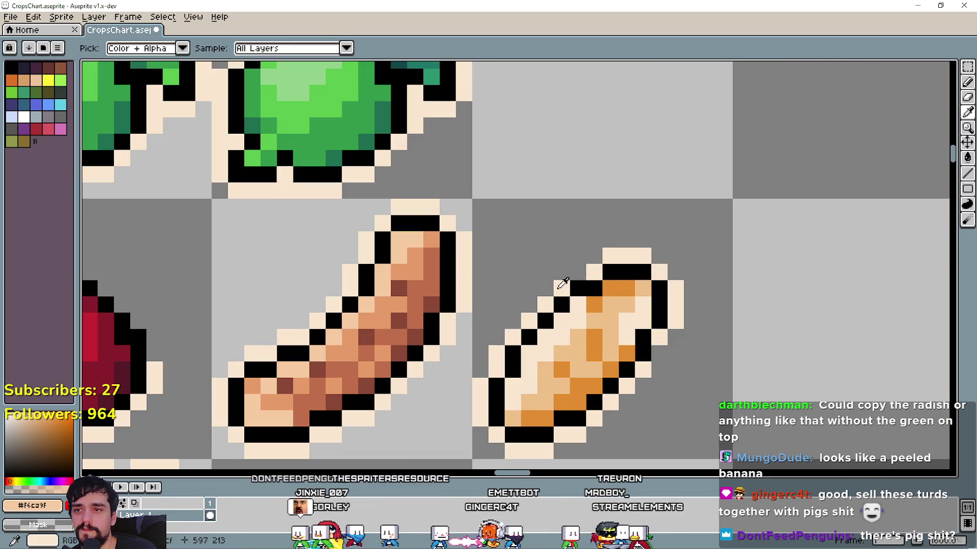
click(560, 283)
key(b)
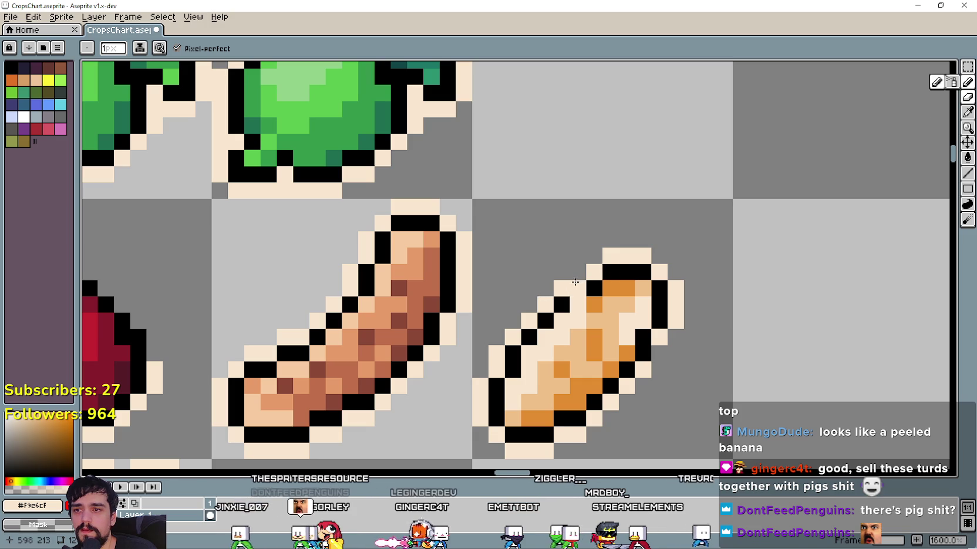
scroll(669, 369, down, 3)
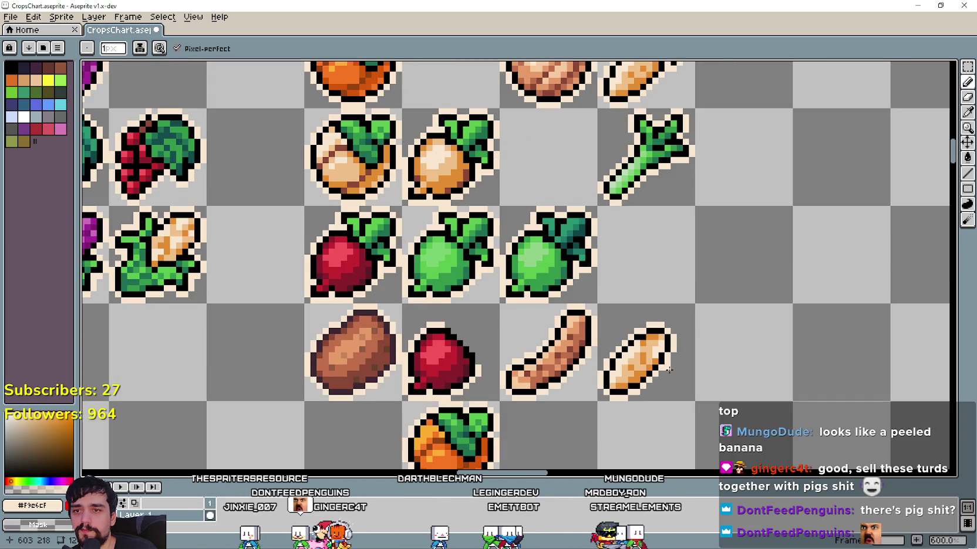
Shift the elongated root slightly up and right within its cell
drag(694, 393, 585, 352)
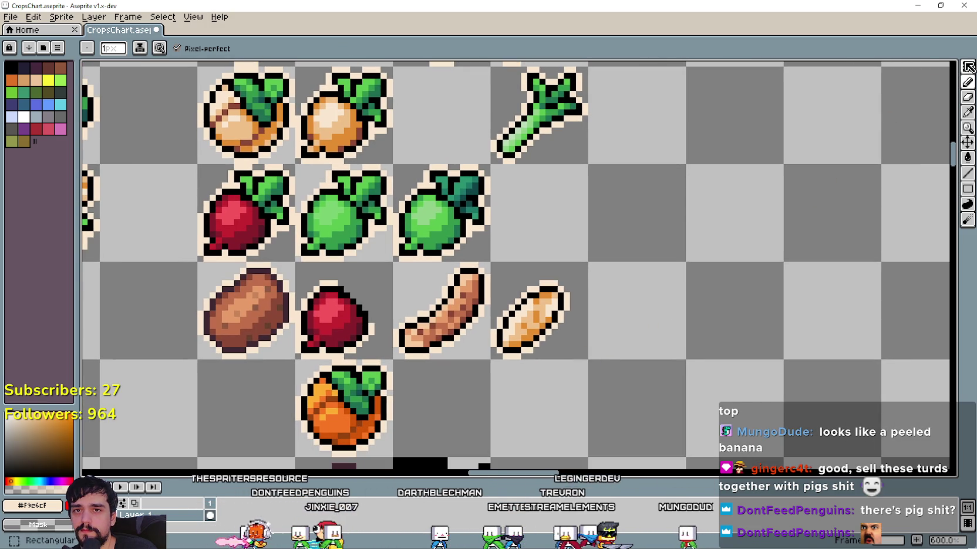
key(m)
drag(493, 252, 597, 356)
drag(529, 342, 553, 330)
click(681, 370)
Pan to the new root icons and return to the CropsChart sheet
scroll(645, 355, down, 1)
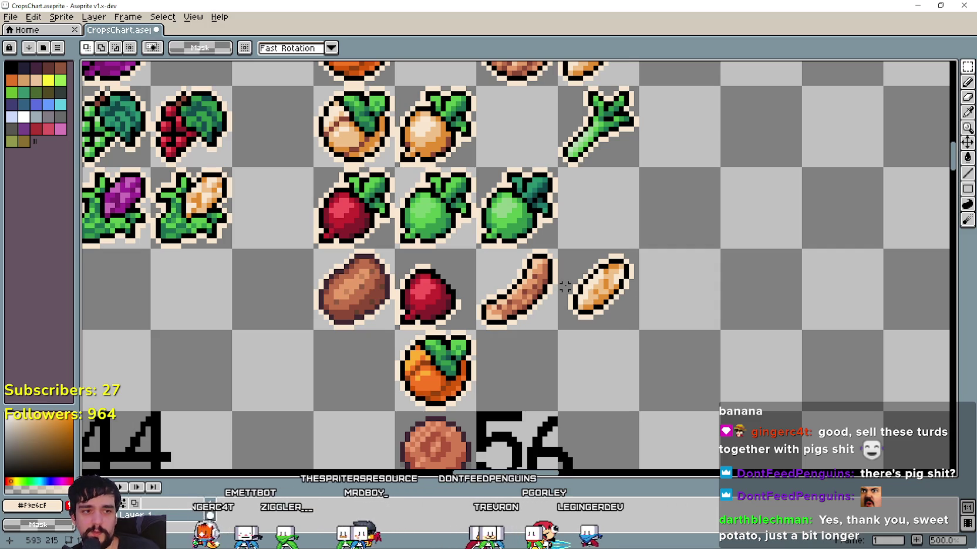
scroll(564, 286, down, 2)
scroll(565, 287, down, 1)
scroll(564, 286, down, 4)
scroll(364, 201, up, 3)
scroll(364, 202, up, 1)
scroll(433, 347, down, 2)
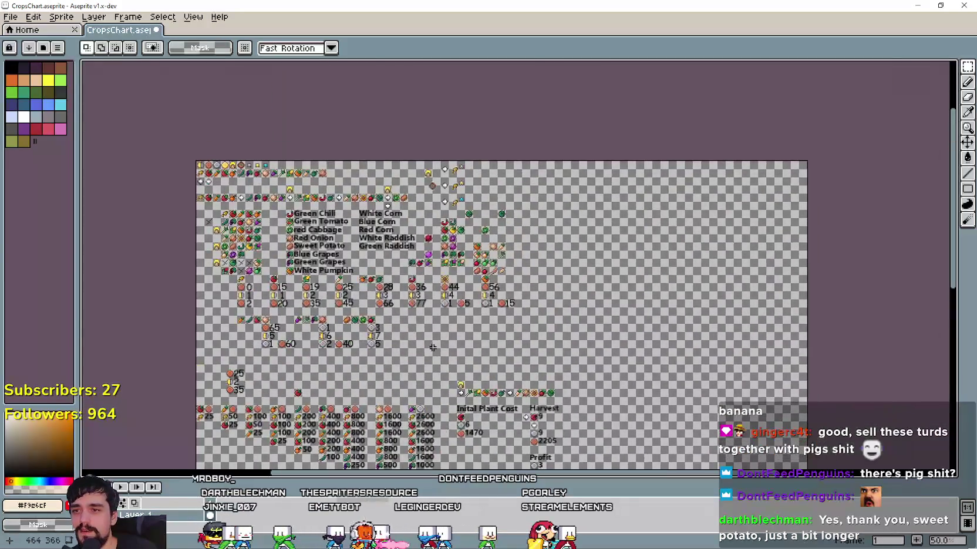
scroll(459, 269, up, 2)
drag(640, 279, 512, 284)
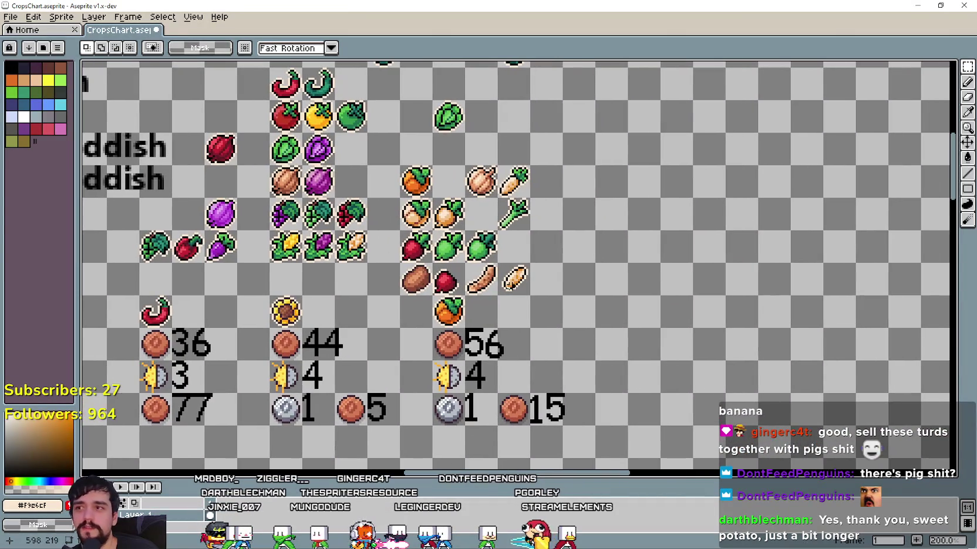
click(10, 28)
click(131, 32)
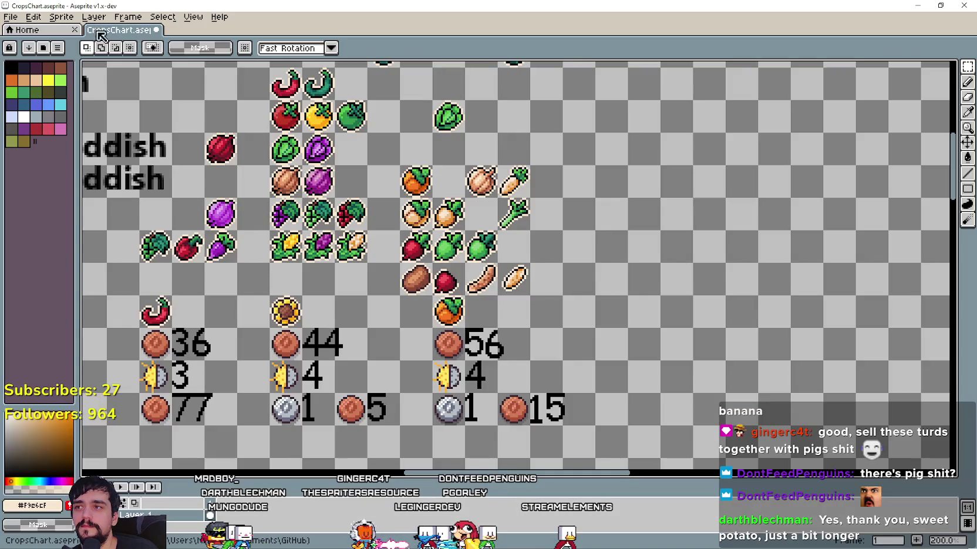
Open Player.png from recent files and zoom in on its item icons
click(11, 17)
mouse_move(38, 53)
click(209, 81)
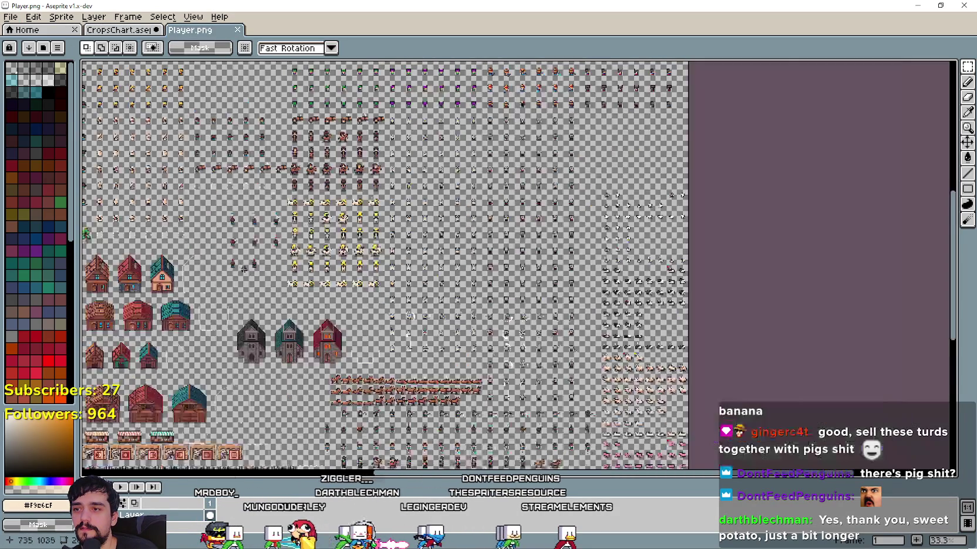
scroll(517, 322, up, 3)
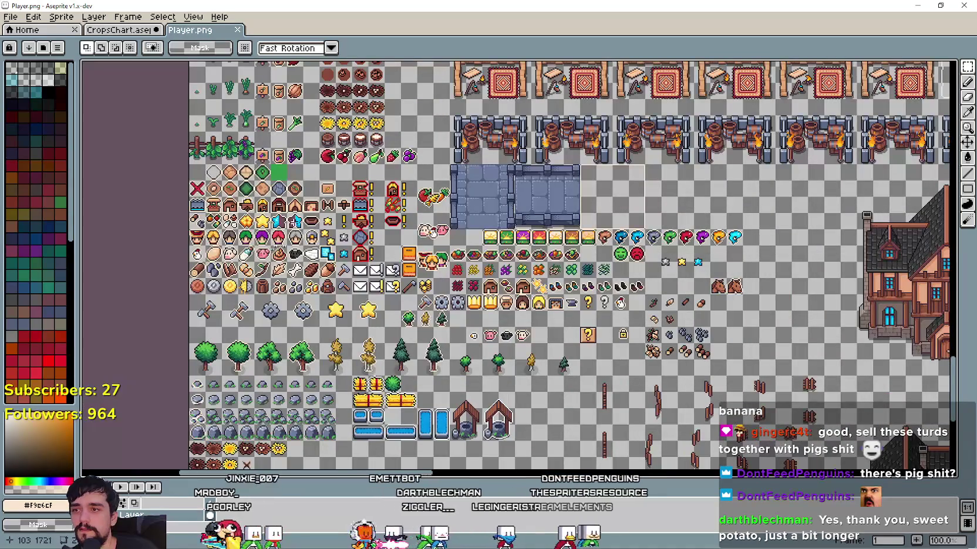
scroll(241, 294, up, 1)
drag(255, 261, 449, 300)
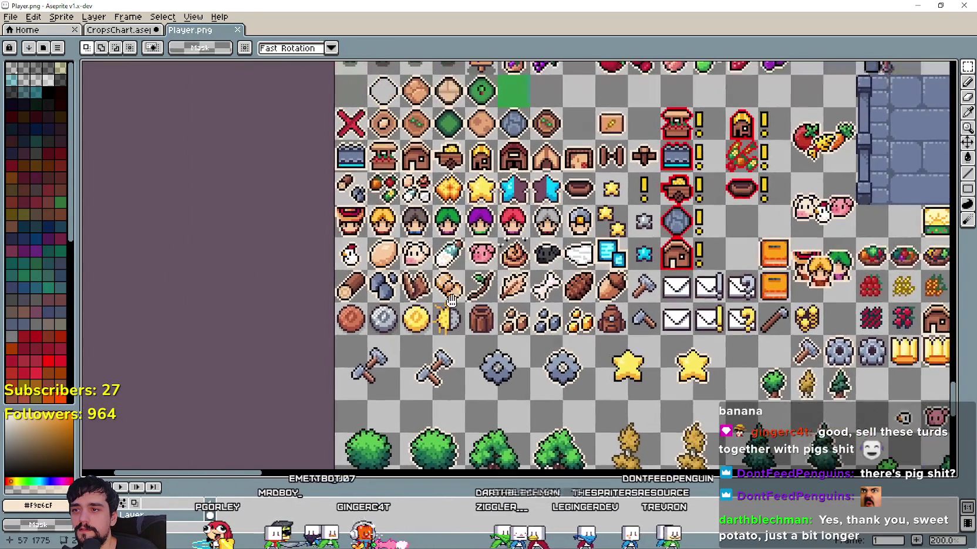
scroll(448, 300, up, 2)
scroll(452, 275, up, 1)
scroll(455, 254, up, 2)
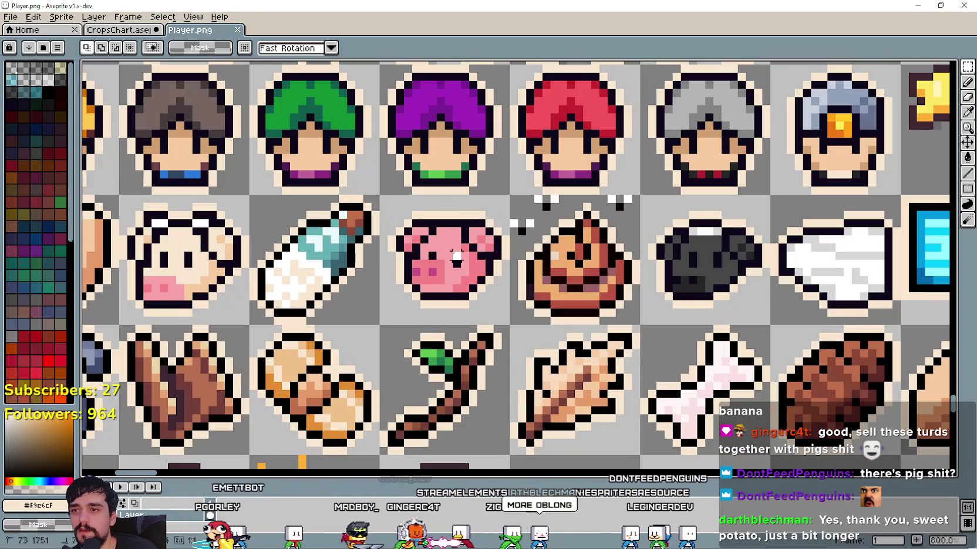
Select the pig and poop tiles, then go back to the CropsChart sheet
drag(456, 253, 581, 258)
scroll(581, 258, up, 1)
drag(710, 294, 777, 382)
scroll(777, 382, up, 1)
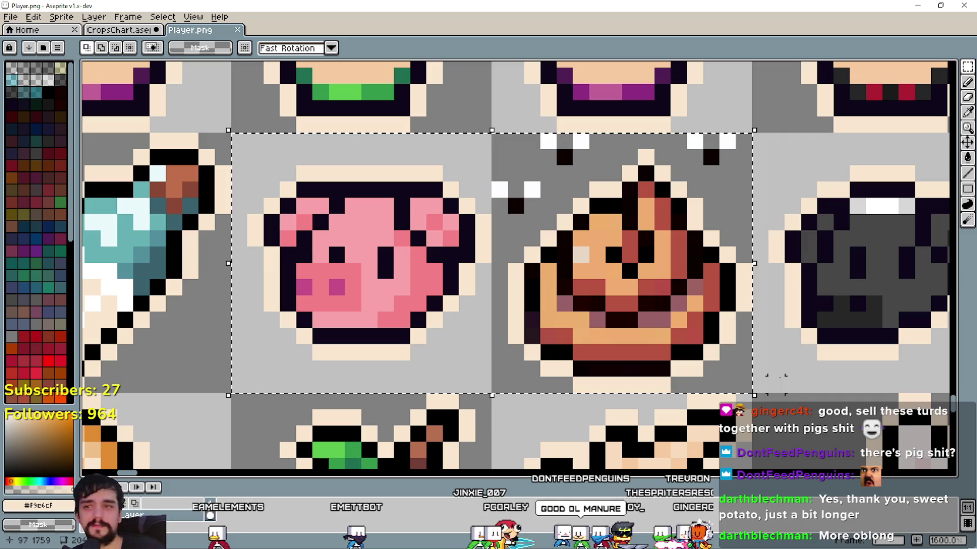
scroll(775, 376, down, 2)
scroll(775, 376, down, 3)
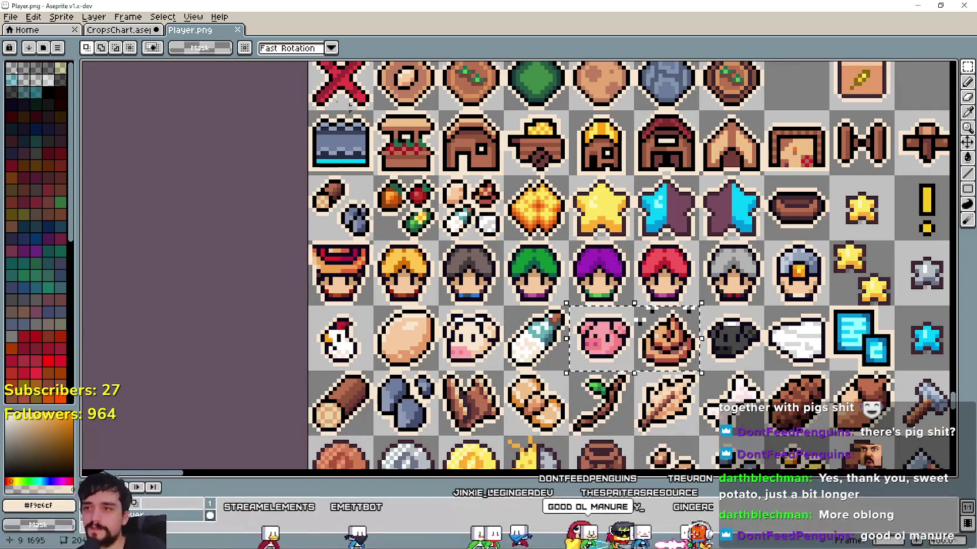
key(ctrl+Tab)
Sample the potato's brown and fill the right root's orange pixels with it
scroll(508, 266, down, 1)
scroll(507, 266, up, 2)
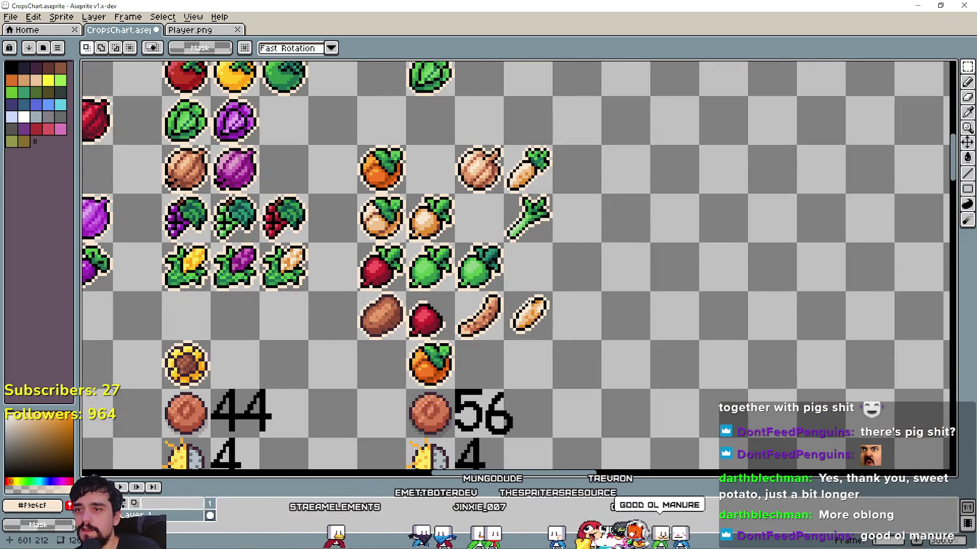
scroll(587, 366, up, 2)
scroll(556, 360, up, 2)
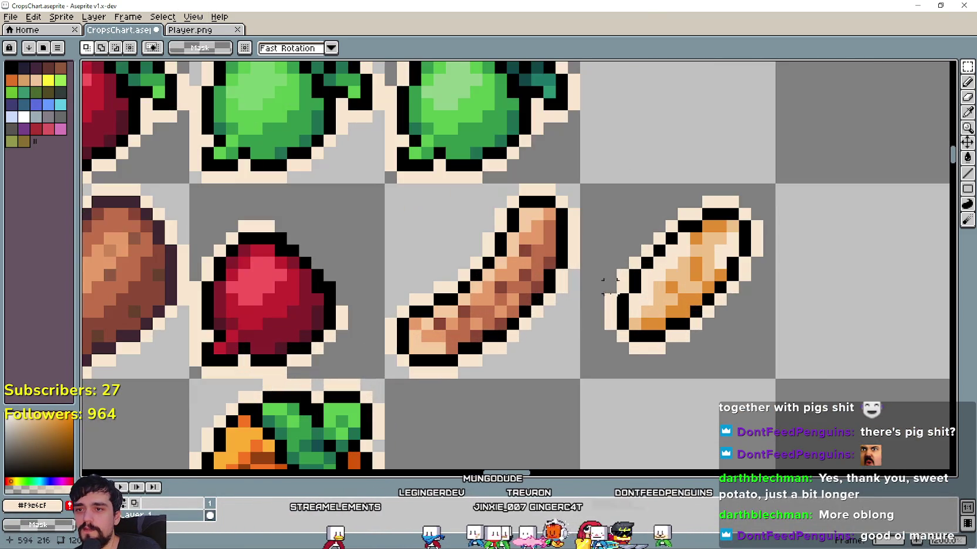
scroll(645, 266, down, 4)
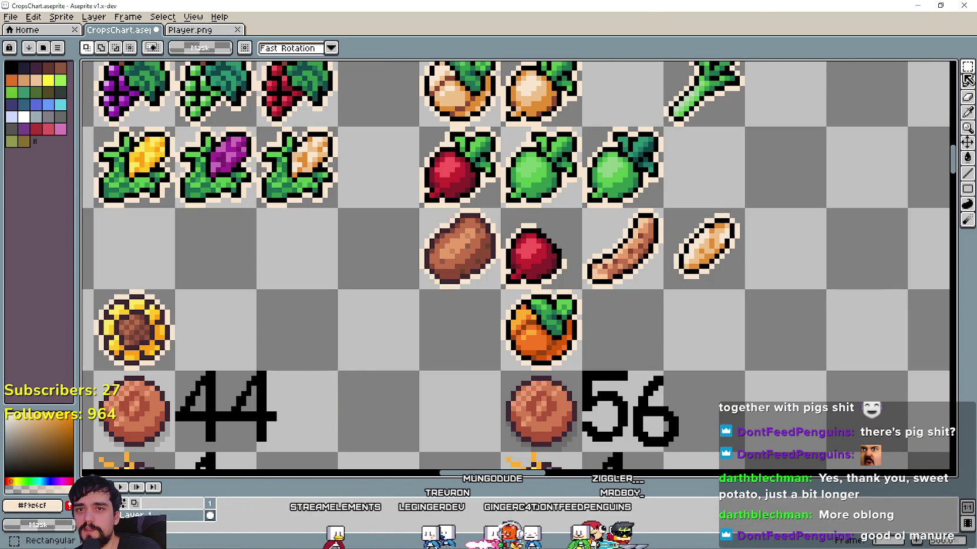
scroll(746, 231, up, 1)
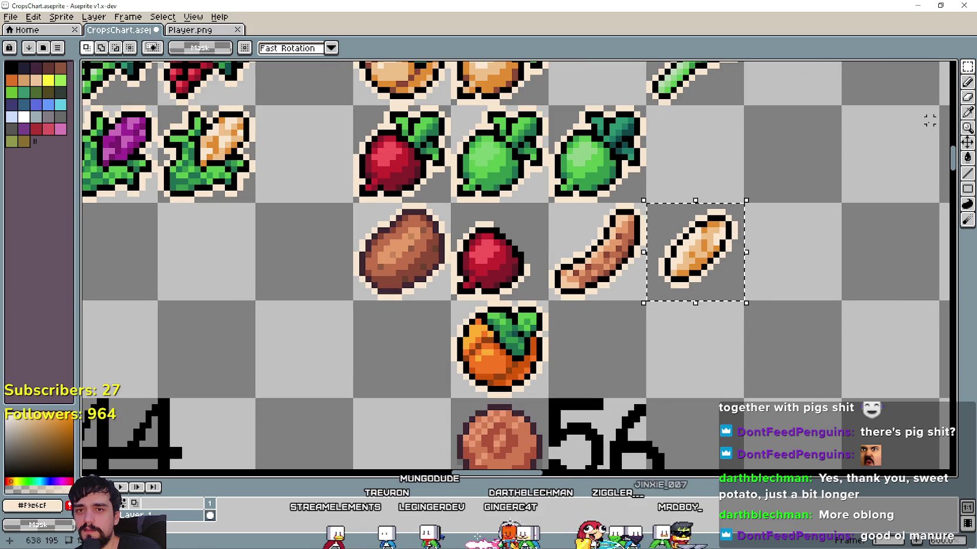
key(i)
scroll(569, 262, up, 1)
scroll(570, 263, down, 1)
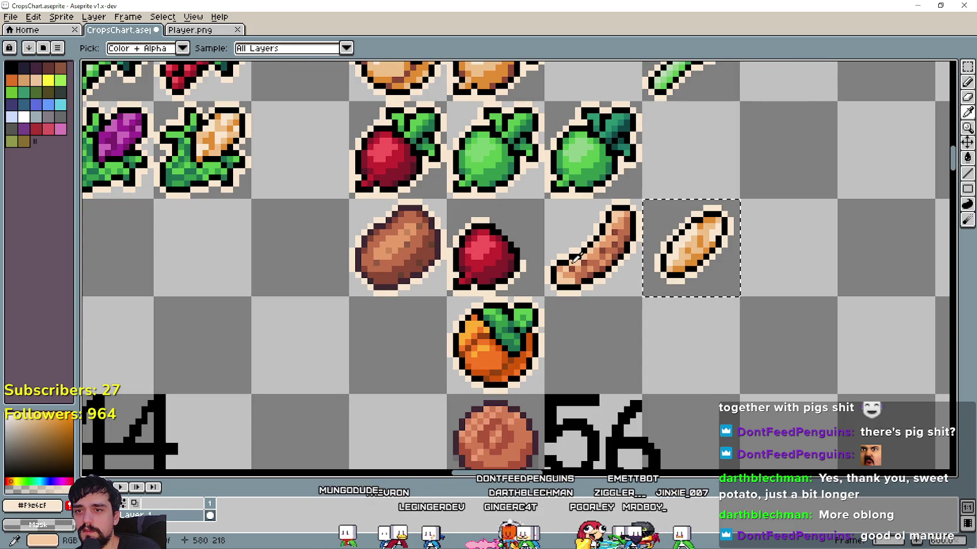
scroll(575, 267, up, 1)
scroll(529, 287, up, 1)
scroll(491, 321, up, 1)
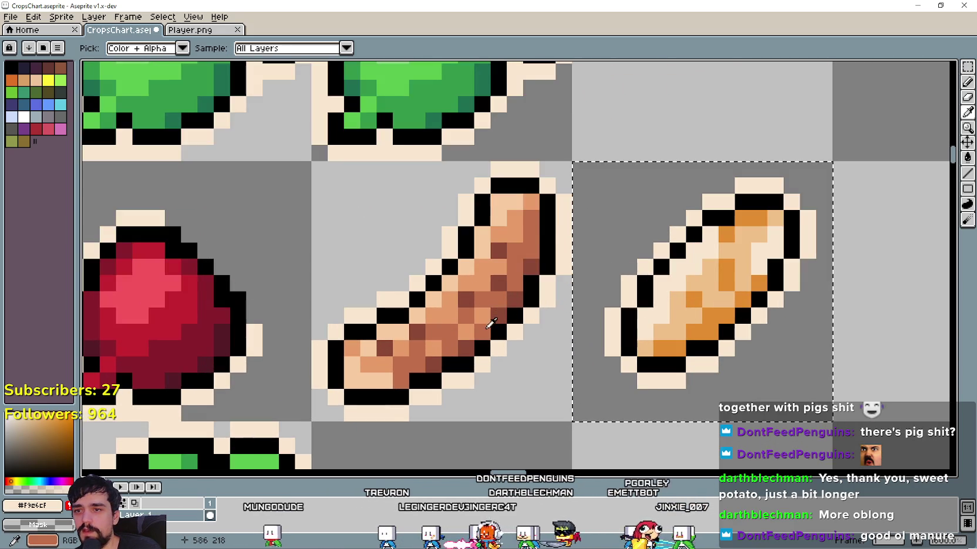
scroll(476, 346, up, 1)
click(469, 344)
scroll(581, 304, down, 2)
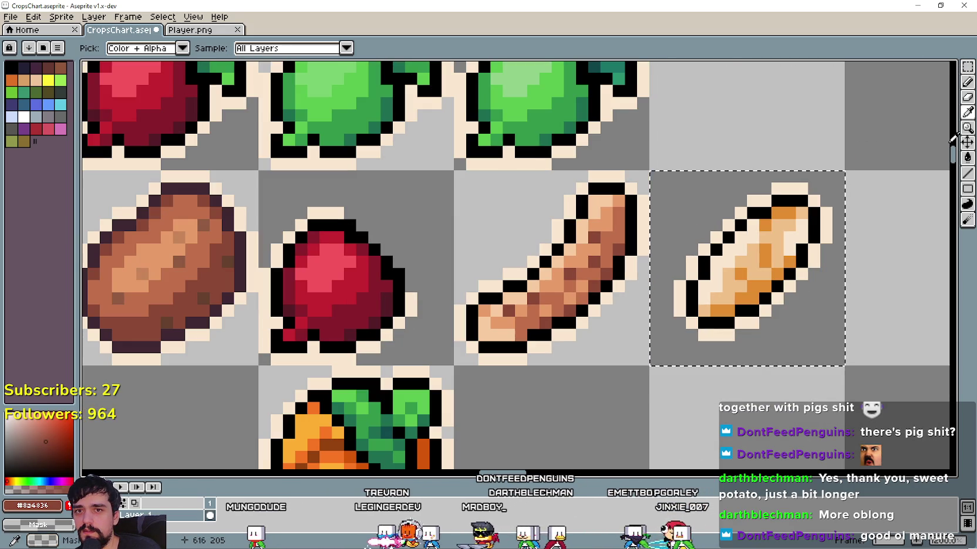
click(967, 157)
click(766, 225)
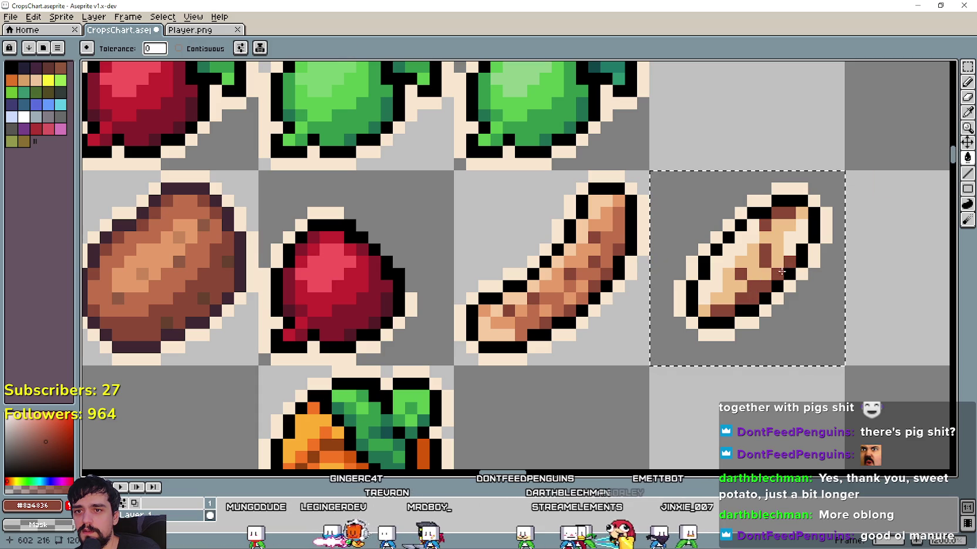
Fill the root's light-orange pixels with the long sweet potato's mid brown
click(967, 113)
scroll(587, 284, up, 1)
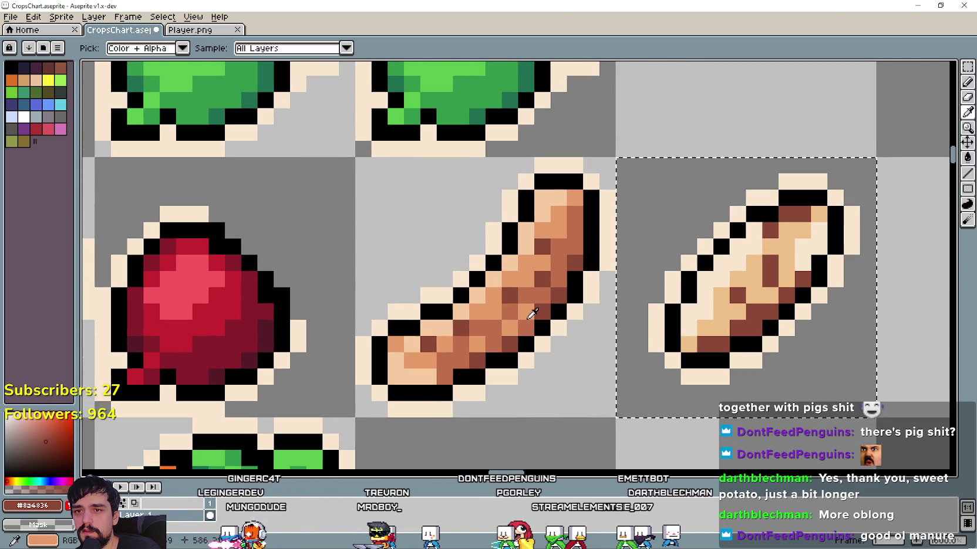
click(536, 301)
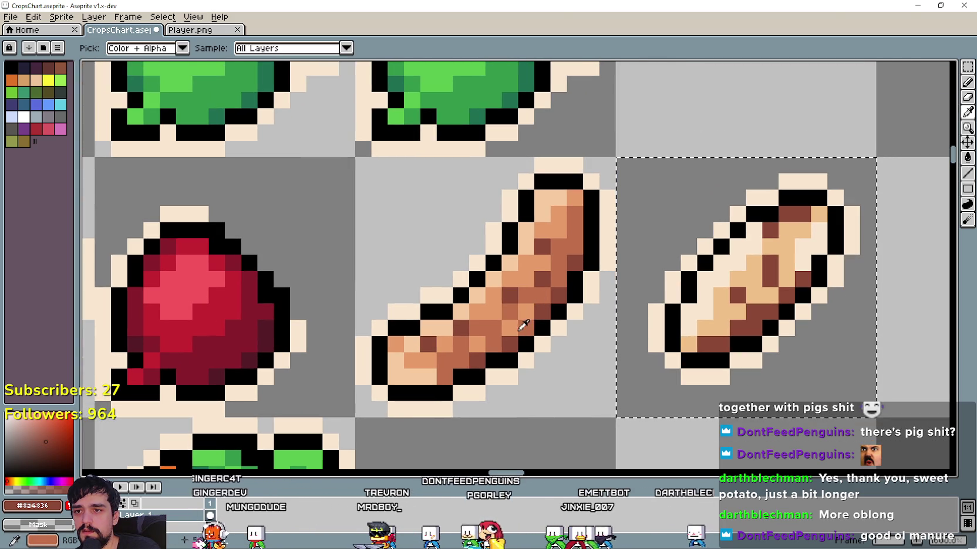
click(967, 157)
click(819, 214)
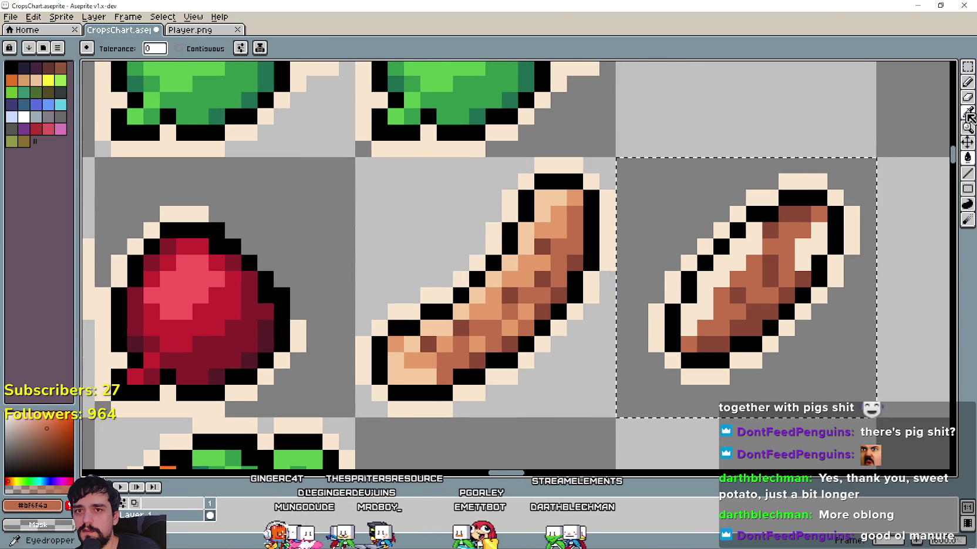
Try filling the cream pixels with the long sweet potato's light orange, then undo it
key(i)
click(500, 307)
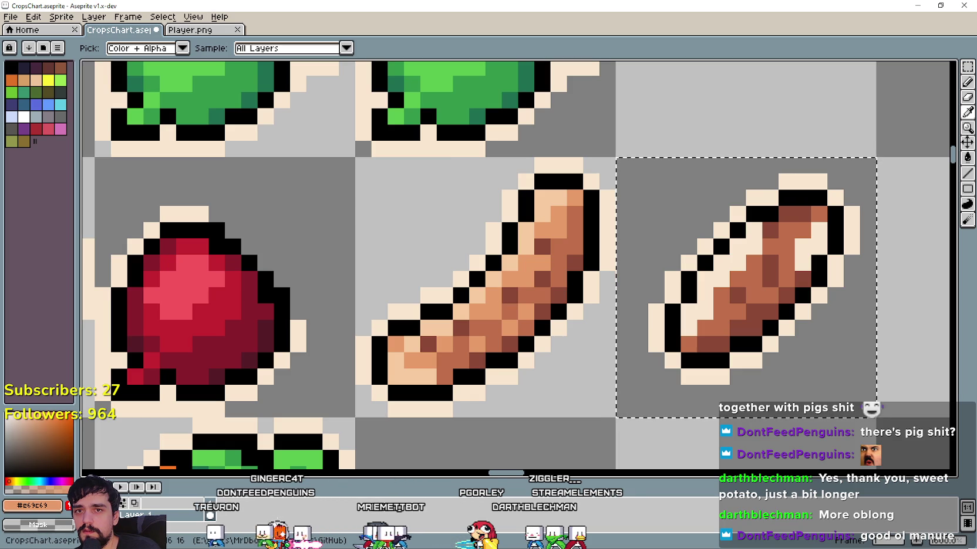
click(968, 157)
click(808, 242)
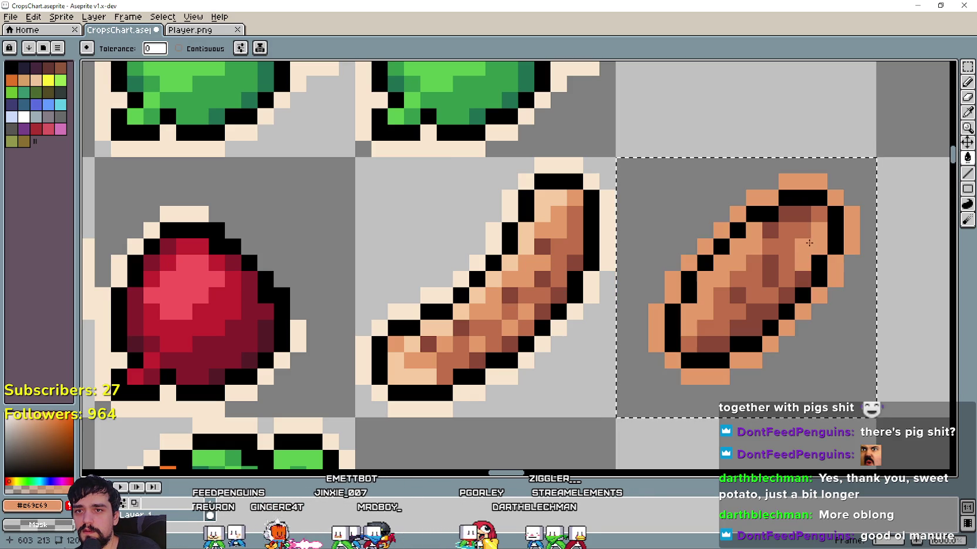
key(ctrl+z)
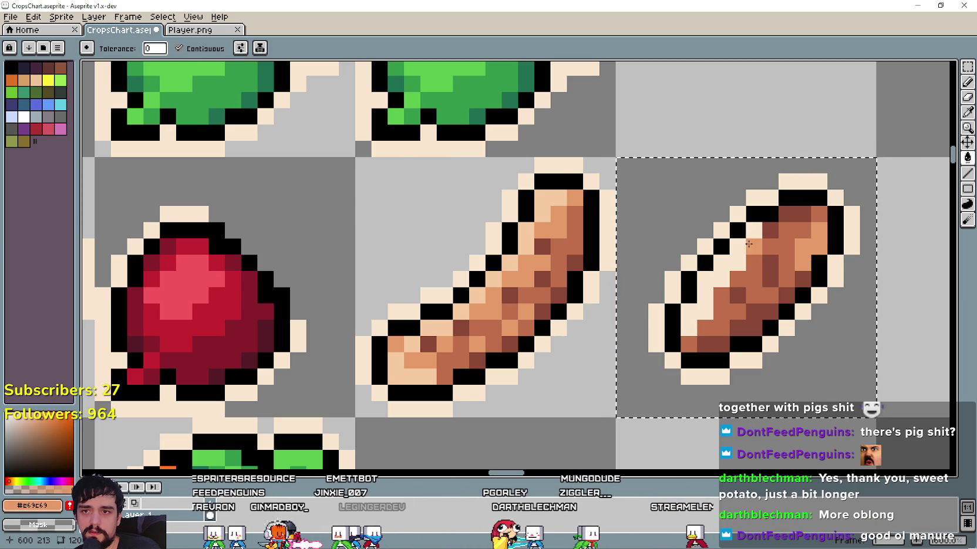
scroll(750, 244, down, 4)
scroll(645, 389, down, 1)
scroll(634, 389, down, 1)
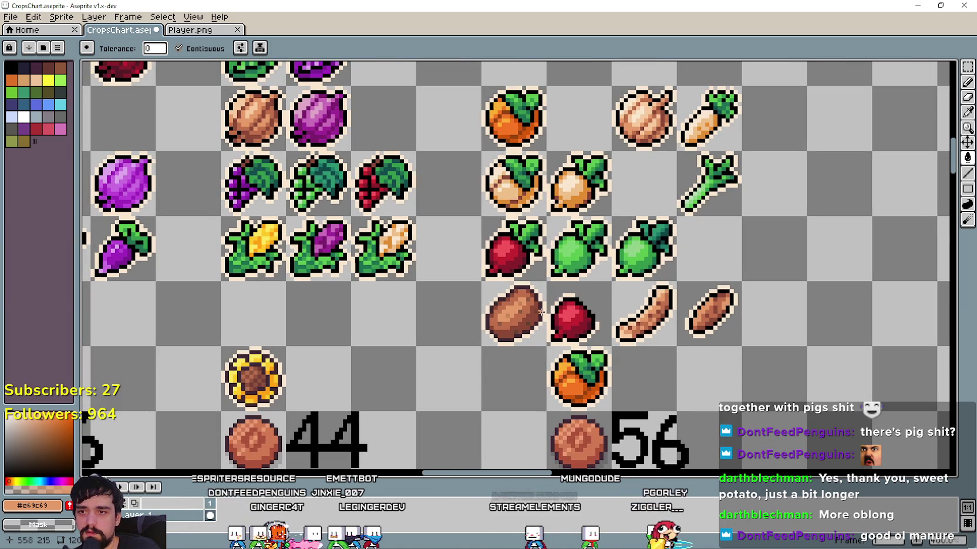
click(968, 66)
Move the short sweet potato one cell right and copy a potato into the gap beside it
drag(480, 280, 548, 347)
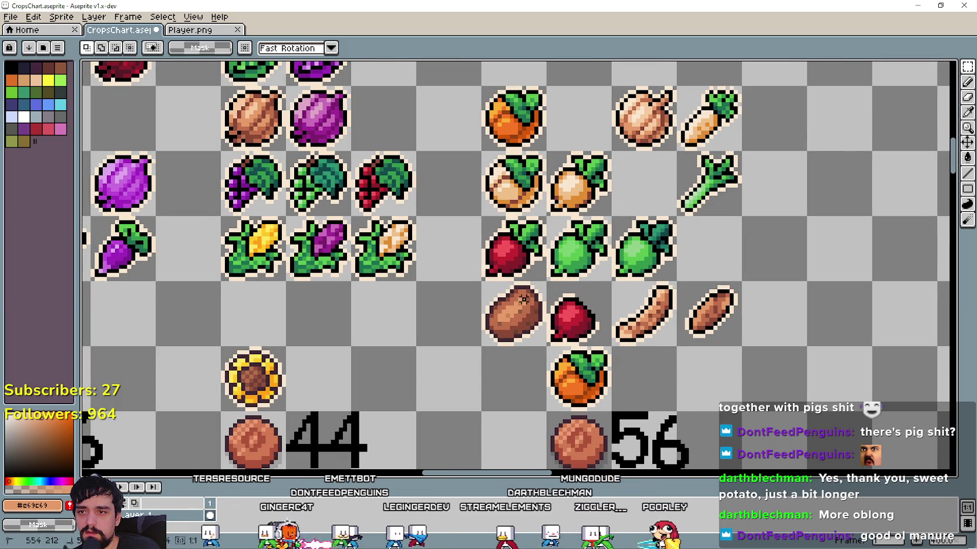
drag(677, 281, 741, 347)
drag(710, 314, 774, 314)
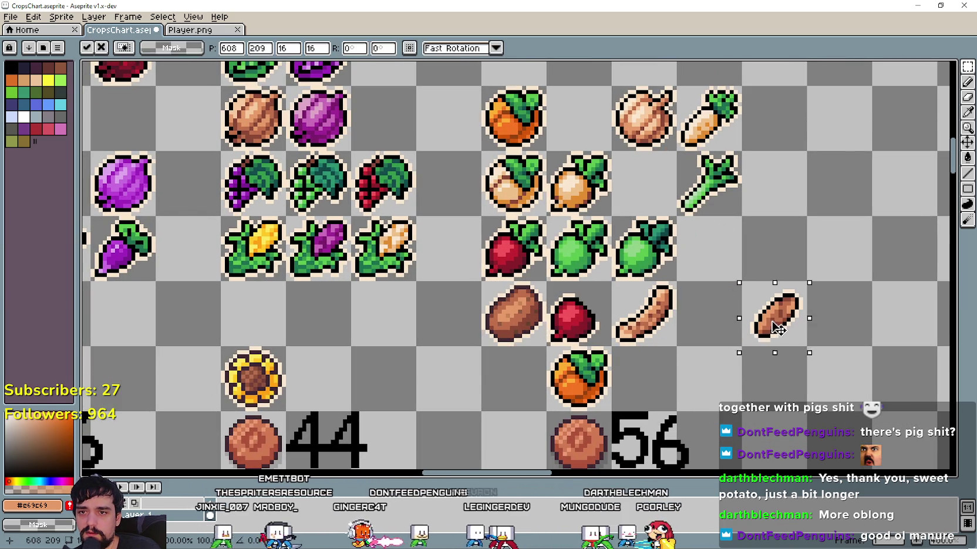
mouse_move(483, 281)
mouse_down()
mouse_move(545, 347)
mouse_move(712, 320)
mouse_up()
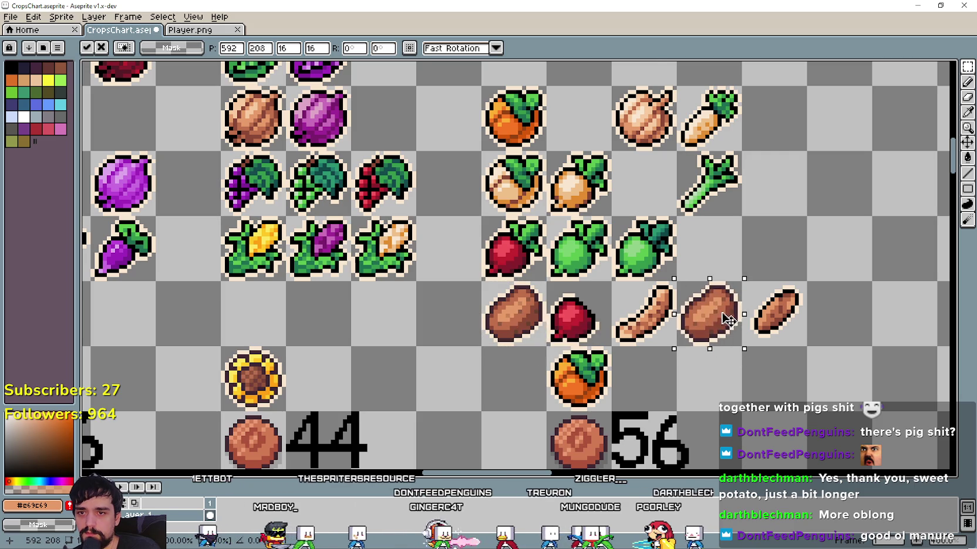
Recolour the short sweet potato's black outline with the potato's dark brown outline colour
scroll(756, 316, up, 1)
scroll(755, 314, up, 1)
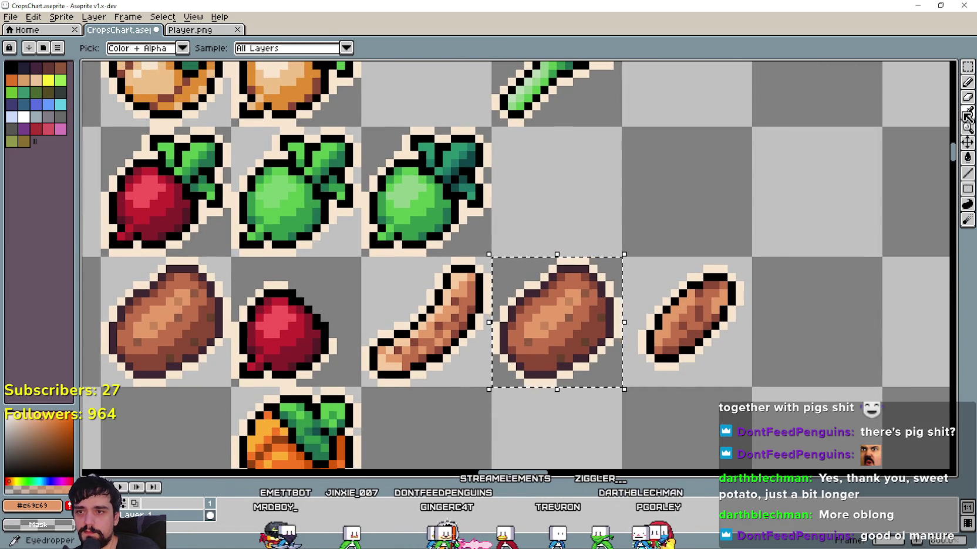
click(967, 113)
scroll(660, 276, up, 1)
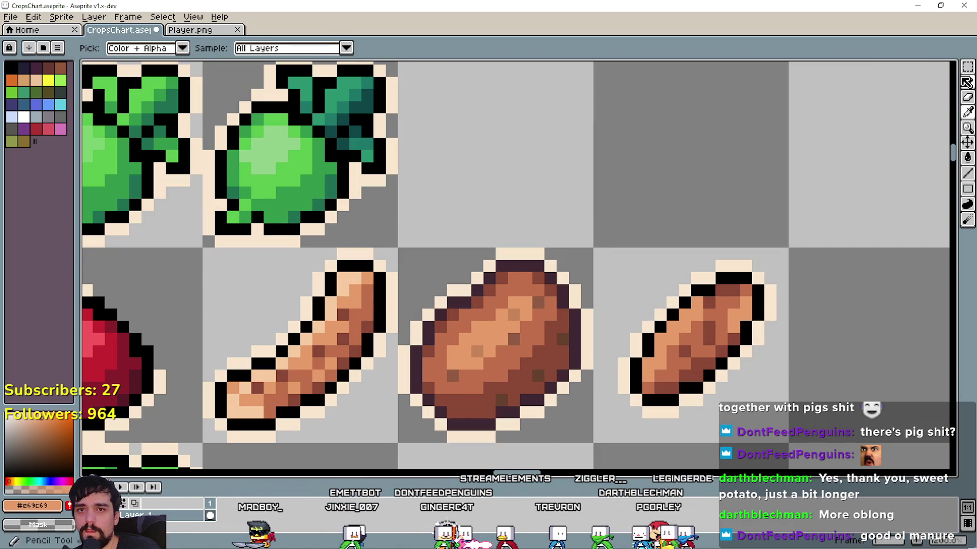
key(m)
click(967, 113)
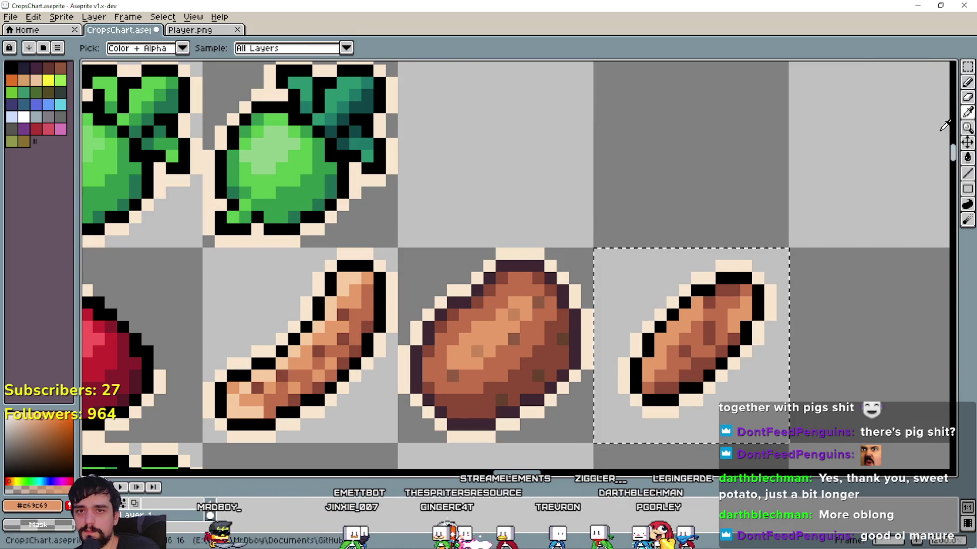
scroll(563, 317, up, 1)
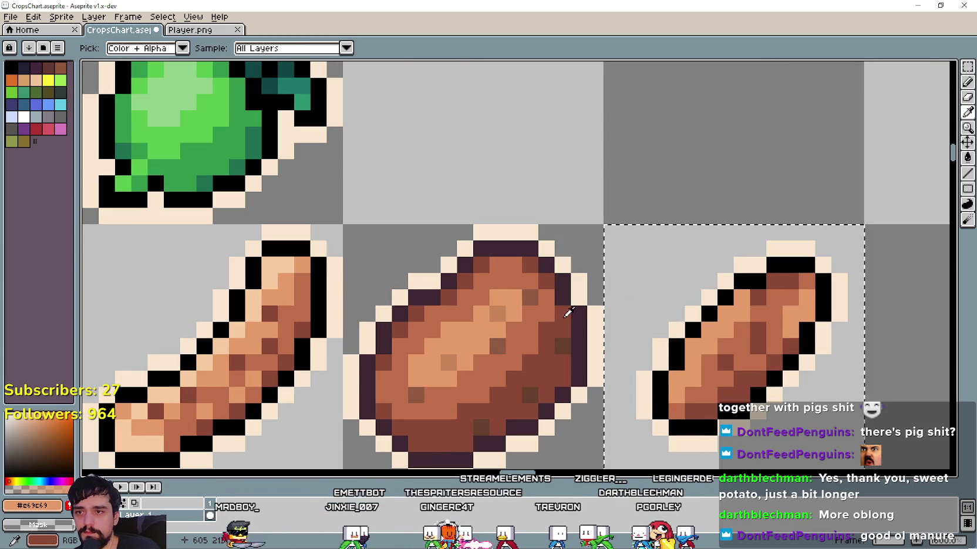
click(967, 157)
click(679, 308)
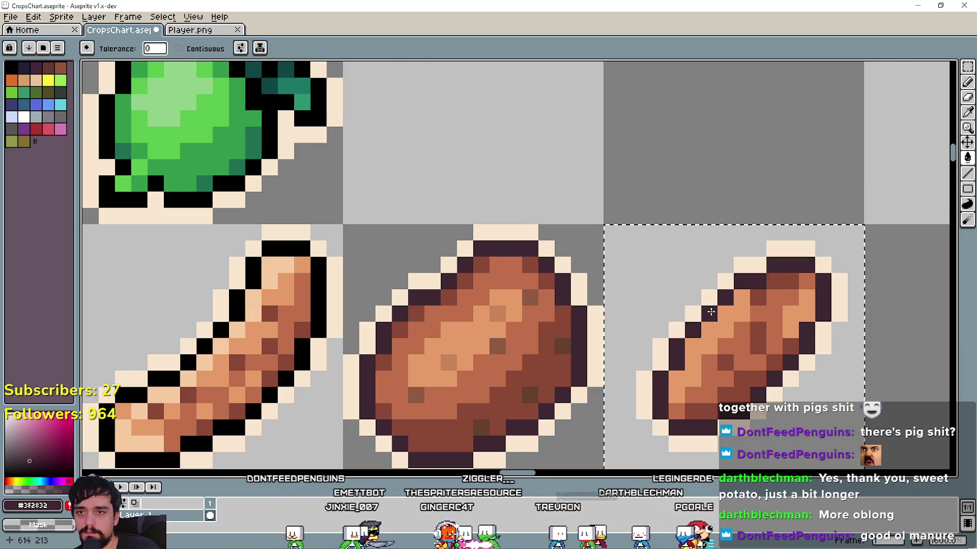
scroll(675, 329, down, 1)
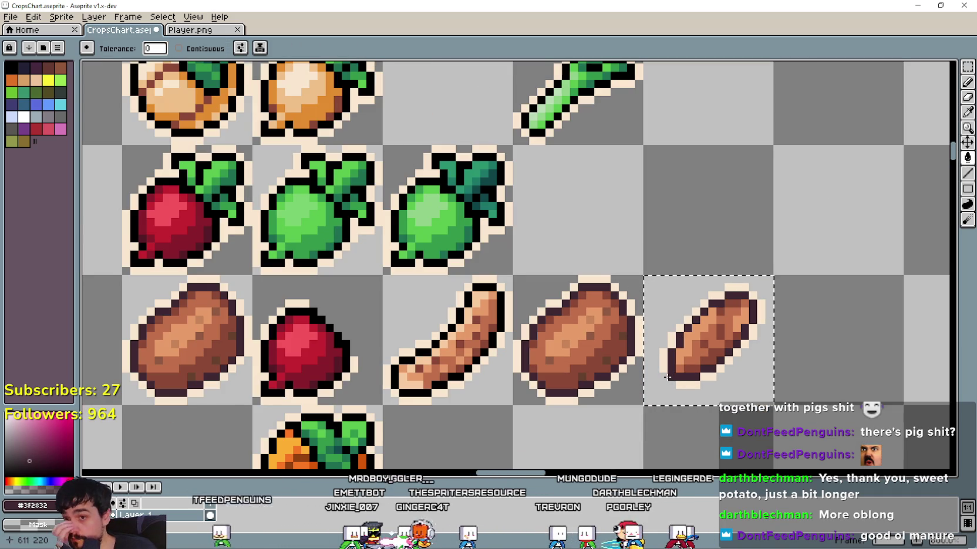
scroll(670, 377, down, 2)
scroll(694, 391, down, 1)
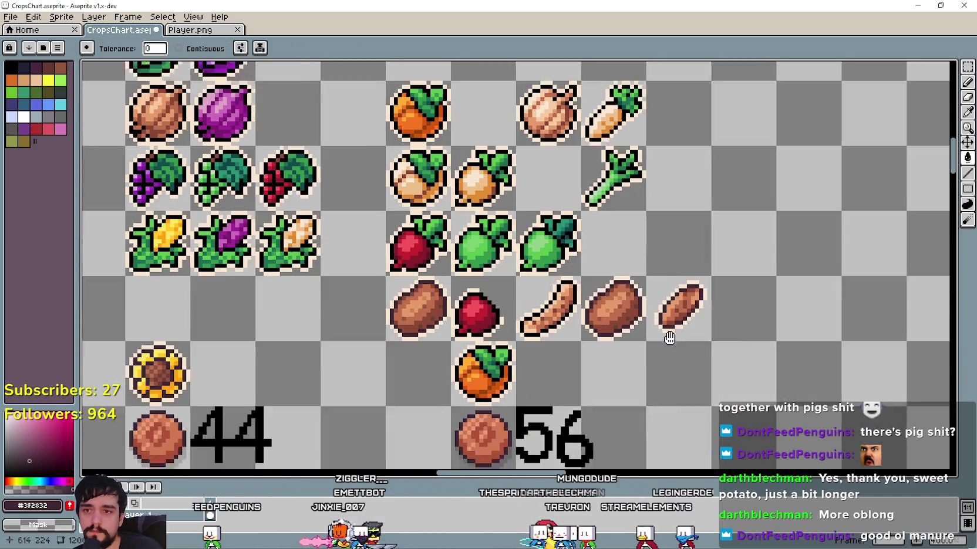
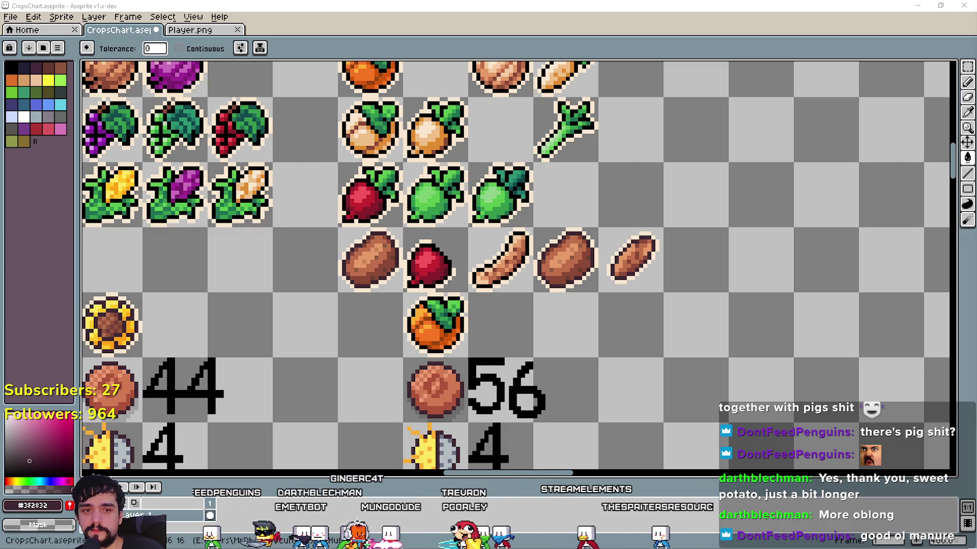
Replace the green radish image search with a Google Images search for 'sweet potato'
key(alt+Tab)
key(slash)
text(sweet potato)
key(Return)
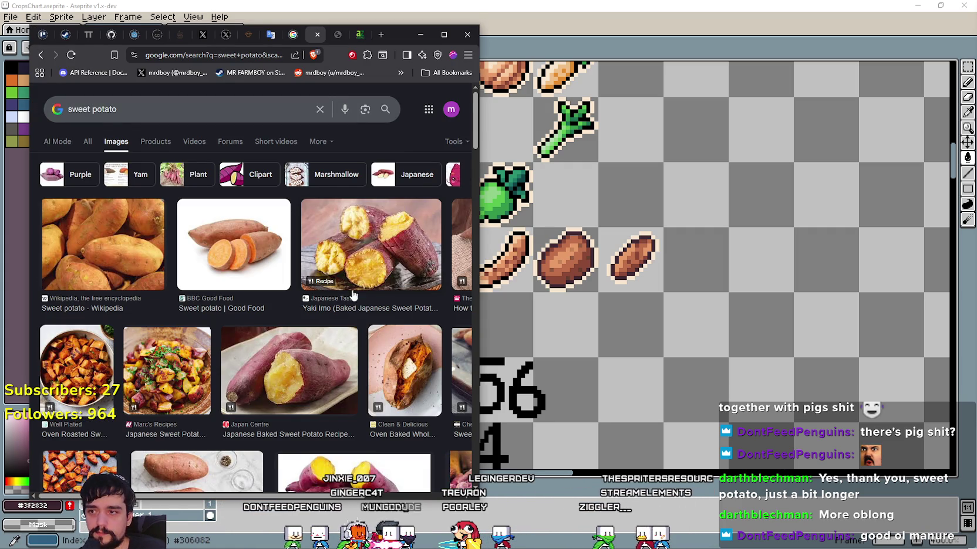
Browse the sweet potato results and preview the NDTV photo
scroll(368, 282, down, 2)
scroll(358, 311, down, 1)
scroll(343, 368, down, 1)
scroll(343, 369, down, 2)
scroll(335, 352, up, 1)
scroll(327, 335, up, 2)
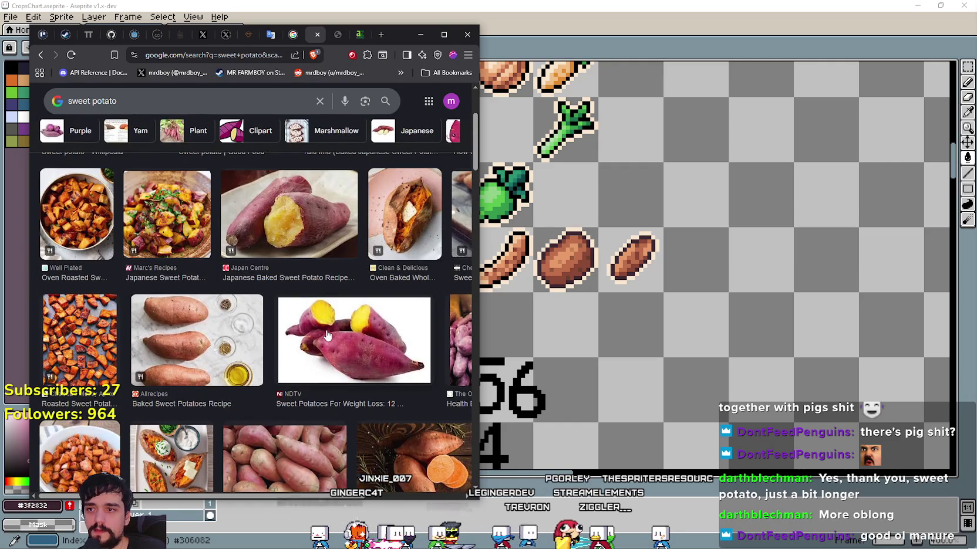
click(328, 335)
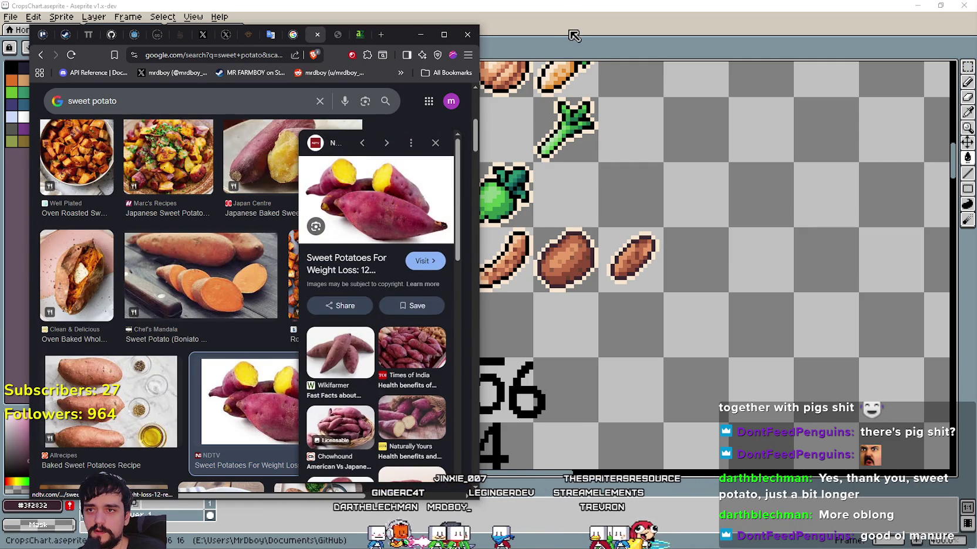
Compare against the sweet potato sprites on the Aseprite crop sheet
click(574, 36)
scroll(651, 289, down, 1)
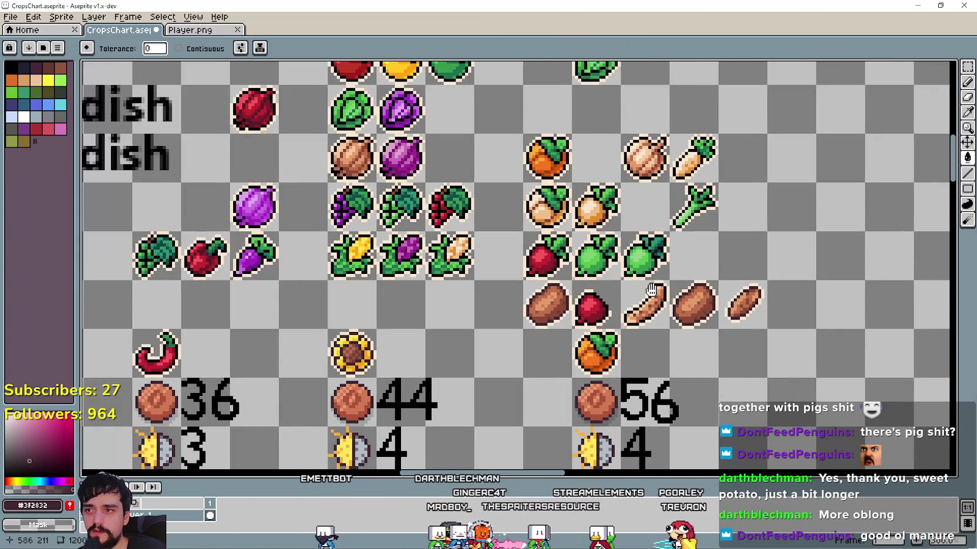
drag(650, 289, 536, 281)
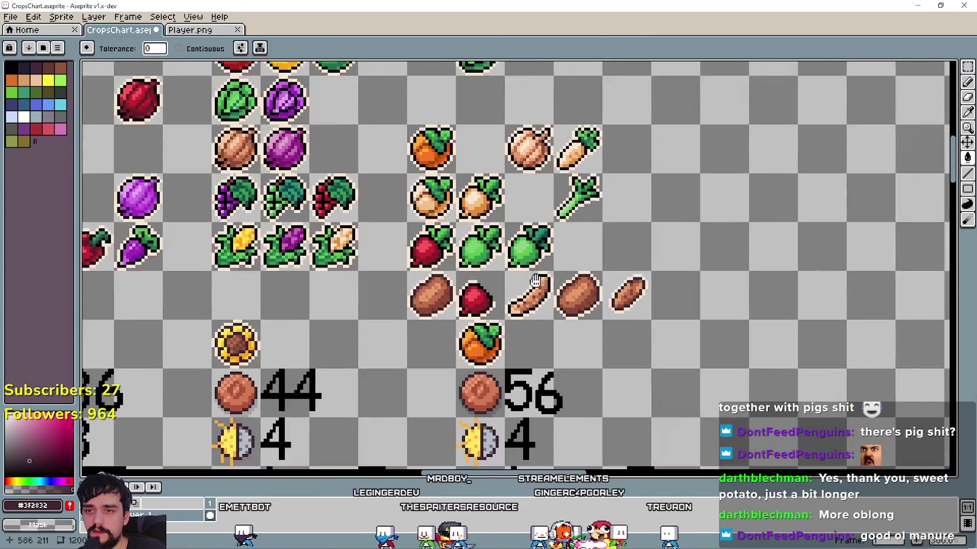
Preview the Wikifarmer, dirt-covered and white-background sweet potato photos
key(alt+Tab)
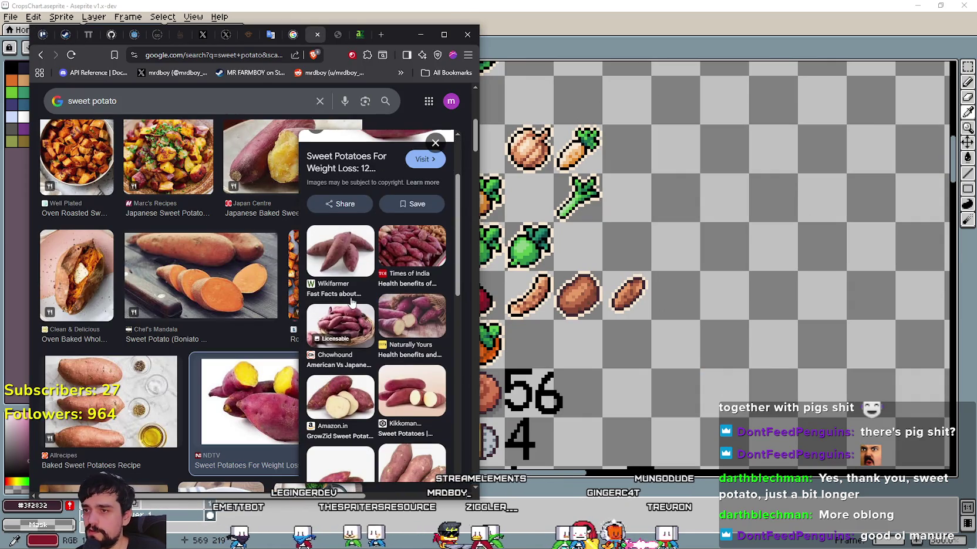
click(332, 258)
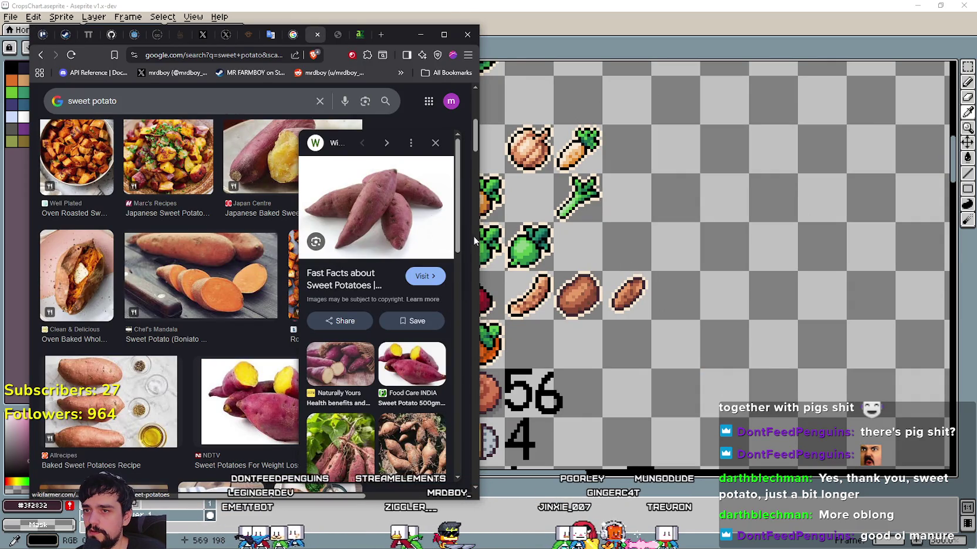
scroll(399, 381, down, 4)
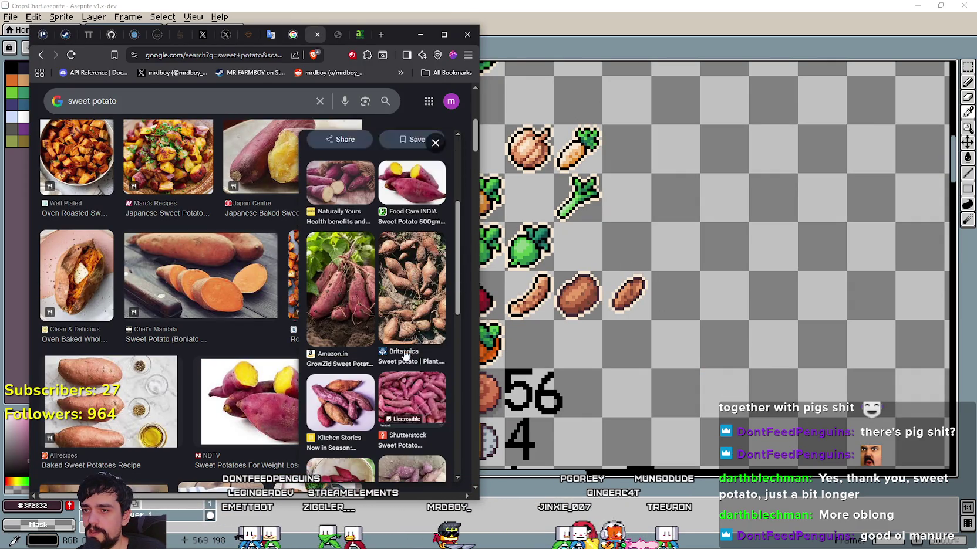
click(404, 274)
scroll(402, 274, down, 4)
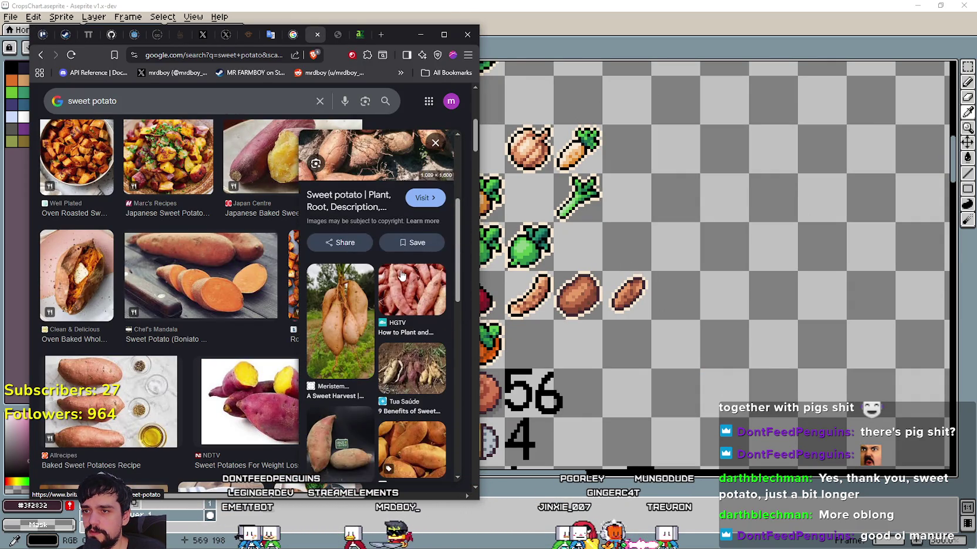
scroll(376, 279, down, 1)
scroll(376, 281, down, 2)
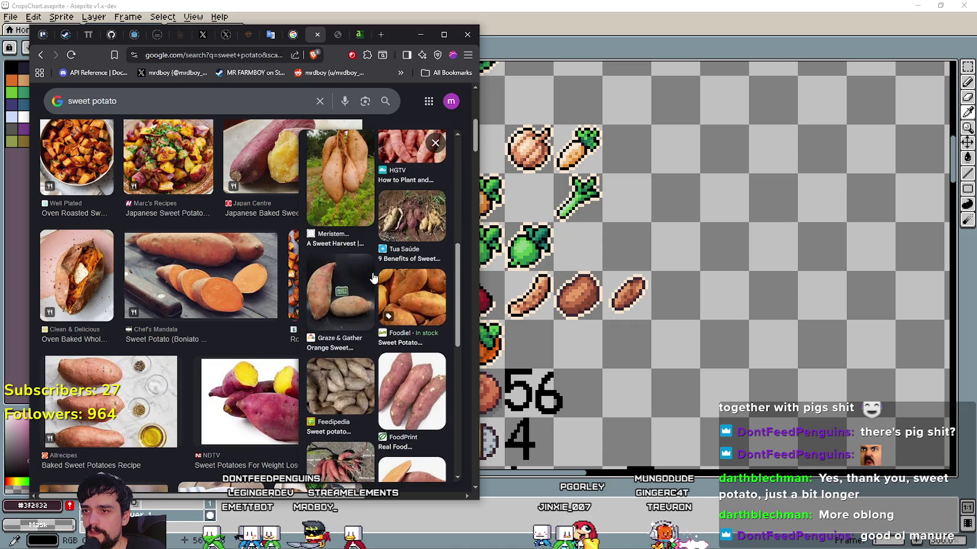
scroll(388, 290, down, 3)
click(400, 300)
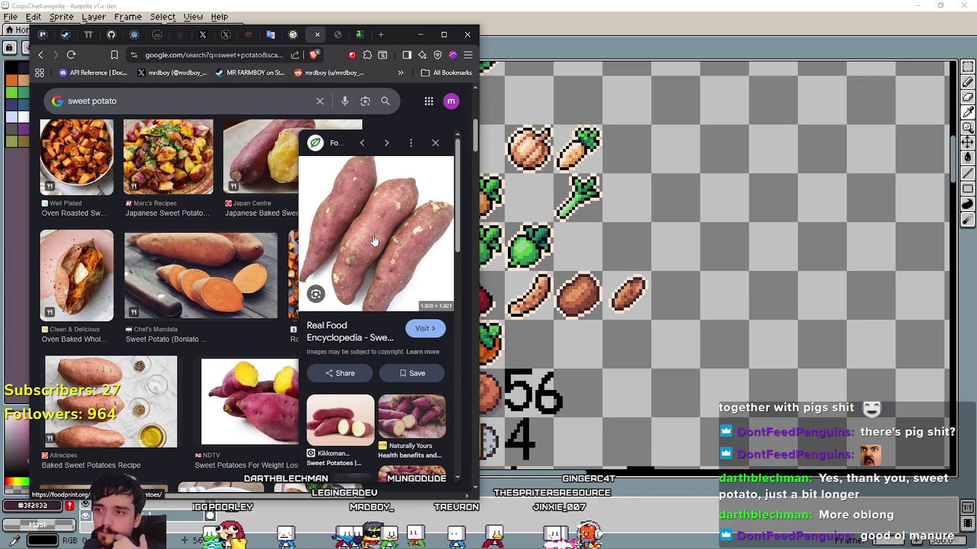
Open the Allrecipes 'Baked Sweet Potatoes' photo as reference, then return to Aseprite
click(104, 372)
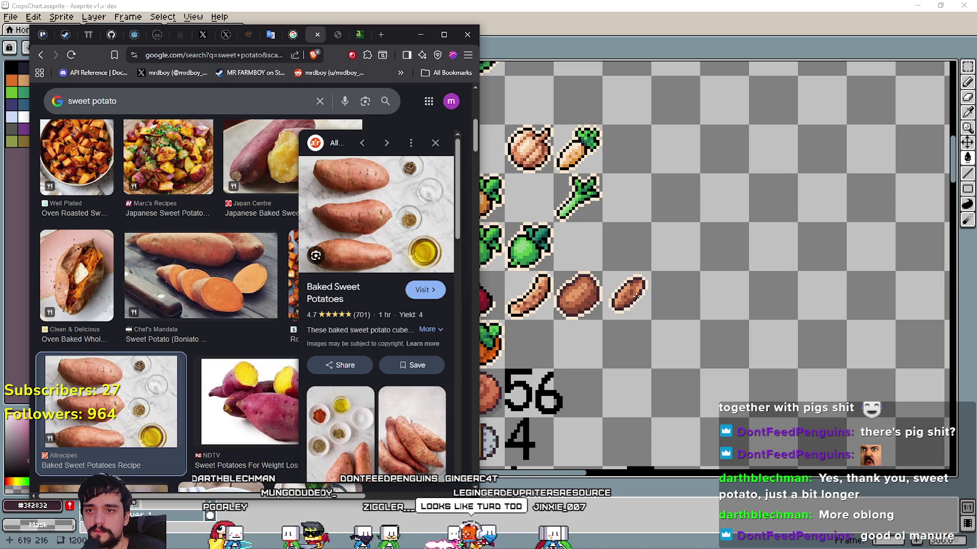
scroll(615, 303, up, 1)
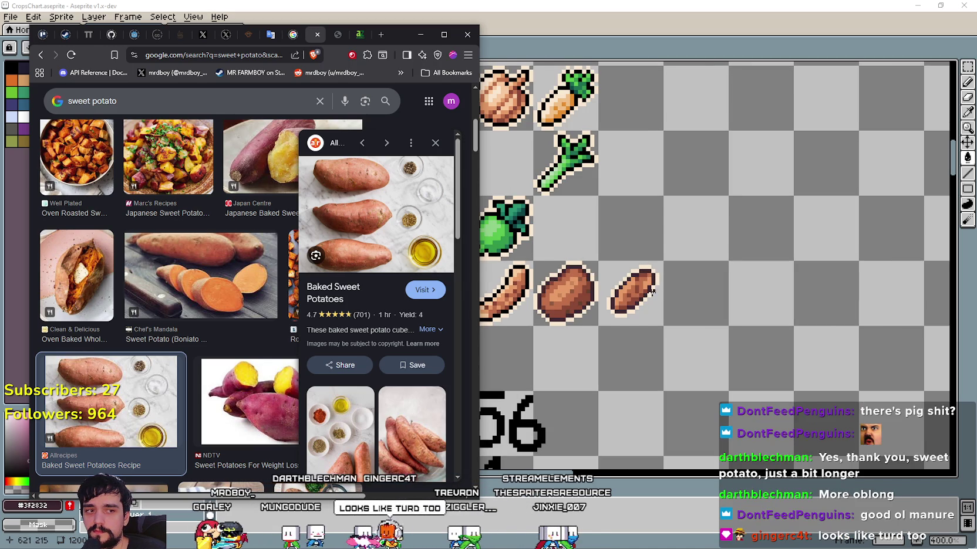
scroll(622, 299, up, 1)
scroll(646, 292, up, 1)
scroll(652, 292, down, 1)
scroll(622, 292, down, 1)
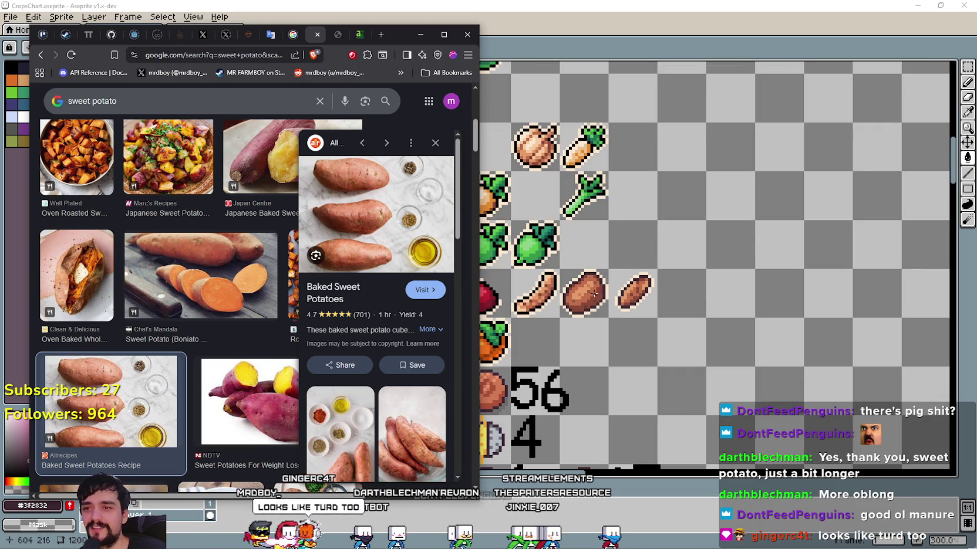
scroll(596, 292, up, 1)
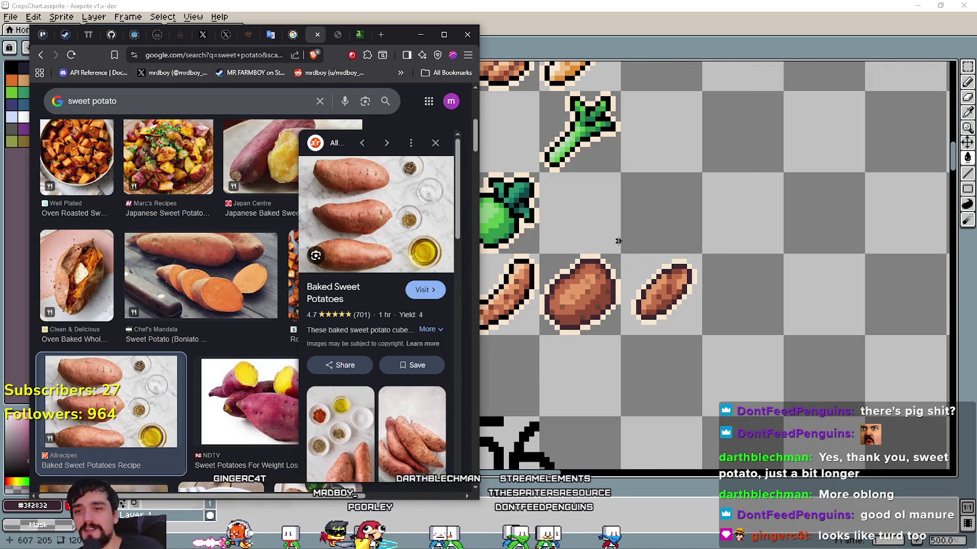
scroll(662, 321, down, 2)
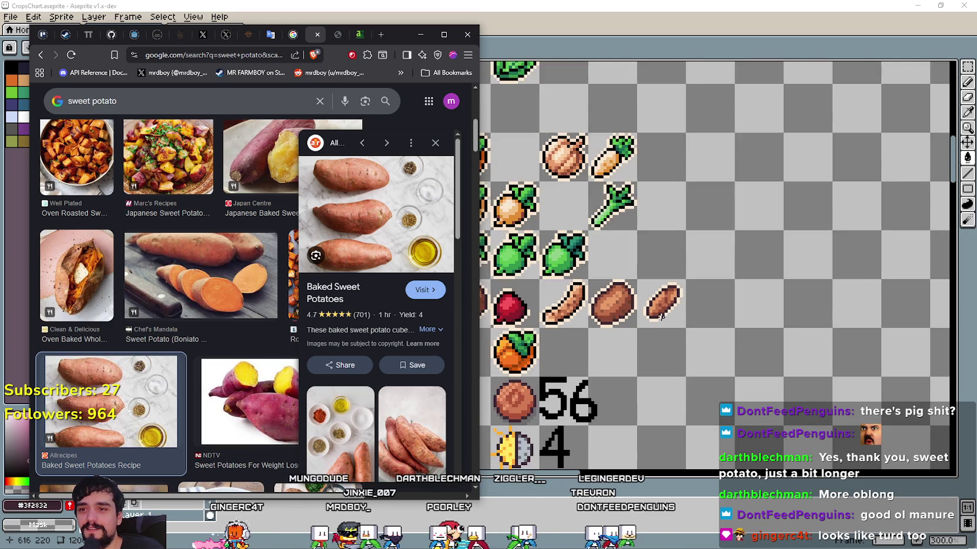
scroll(662, 318, down, 1)
scroll(662, 314, up, 1)
scroll(661, 313, up, 2)
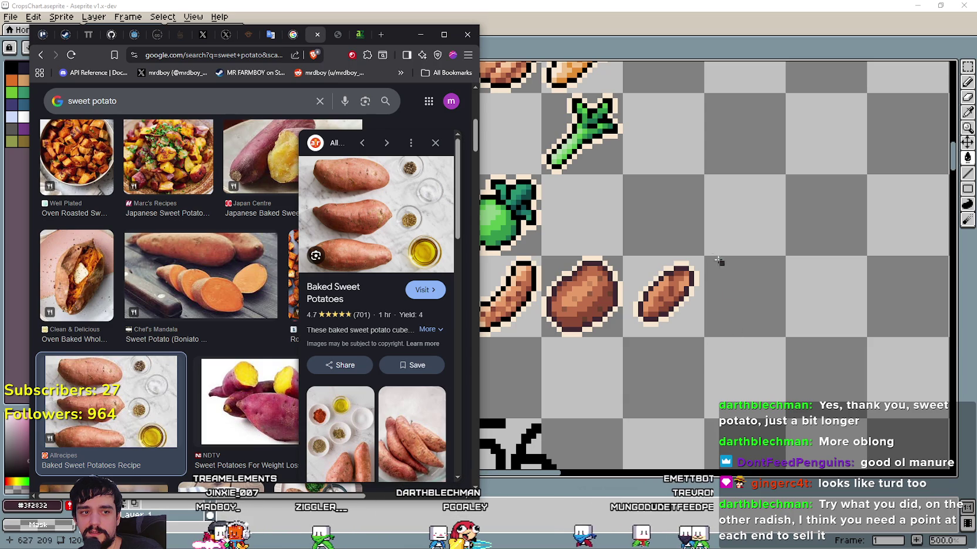
click(643, 37)
Marquee-select the pointed red tip at the radish's lower left
scroll(496, 301, up, 1)
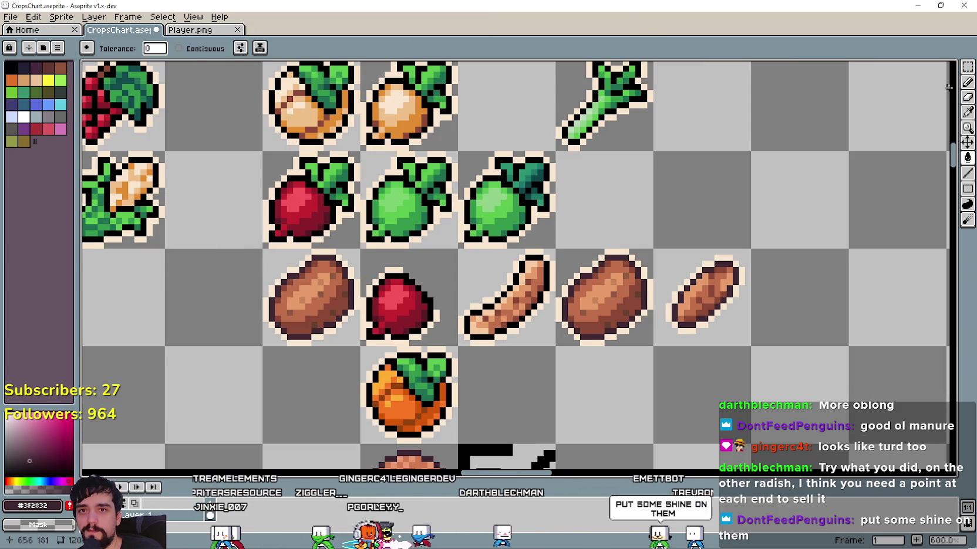
click(966, 68)
scroll(424, 361, up, 4)
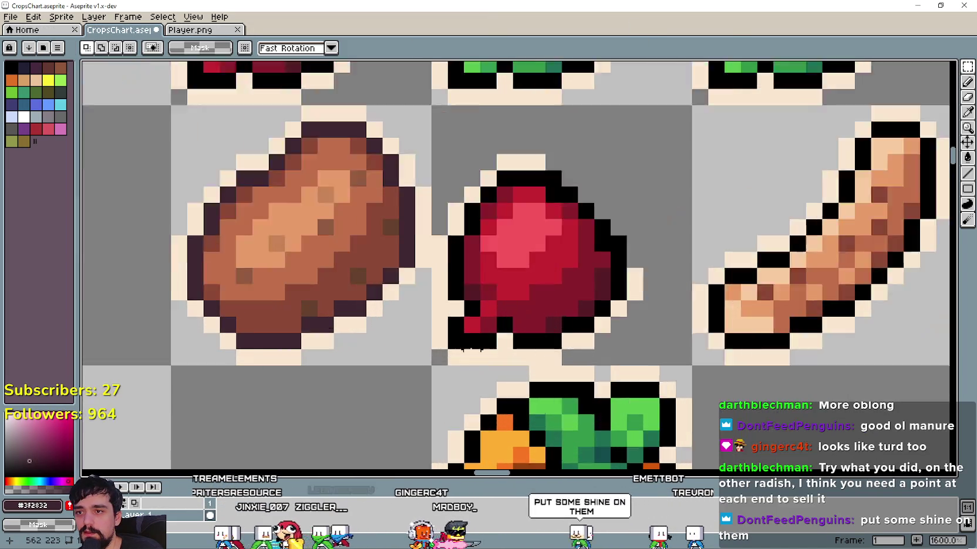
scroll(424, 361, up, 2)
mouse_move(427, 358)
mouse_down()
mouse_move(512, 293)
mouse_move(535, 251)
mouse_up()
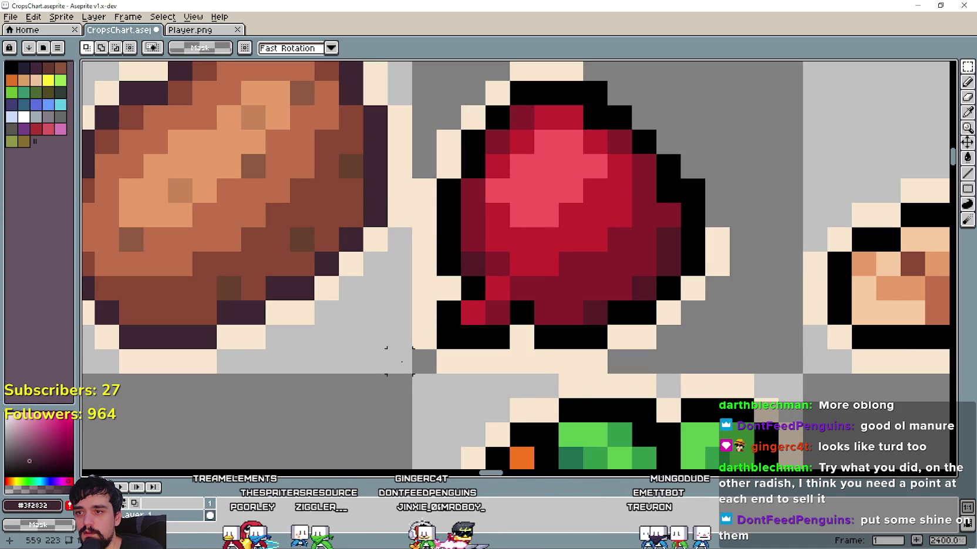
drag(415, 359, 545, 272)
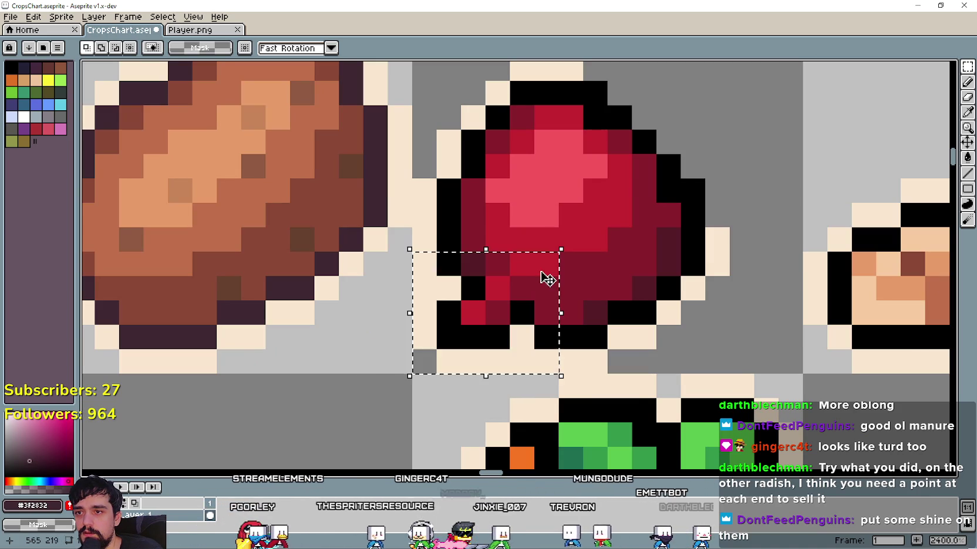
scroll(531, 289, down, 2)
scroll(531, 290, down, 2)
scroll(429, 303, down, 1)
scroll(577, 316, up, 3)
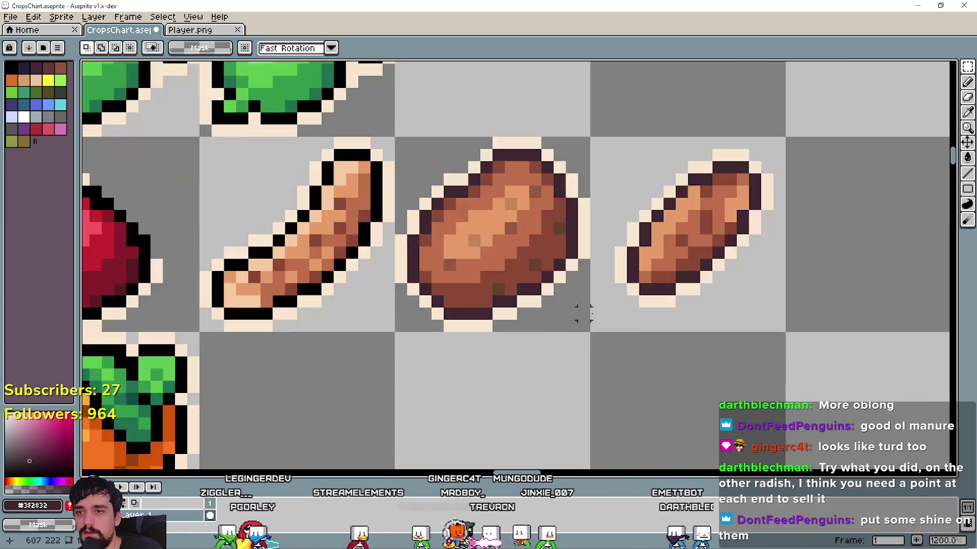
scroll(594, 336, up, 1)
Paste the red tip onto the slim sweet potato's lower end
key(ctrl+v)
mouse_move(523, 316)
mouse_down()
mouse_move(589, 299)
mouse_move(598, 287)
mouse_up()
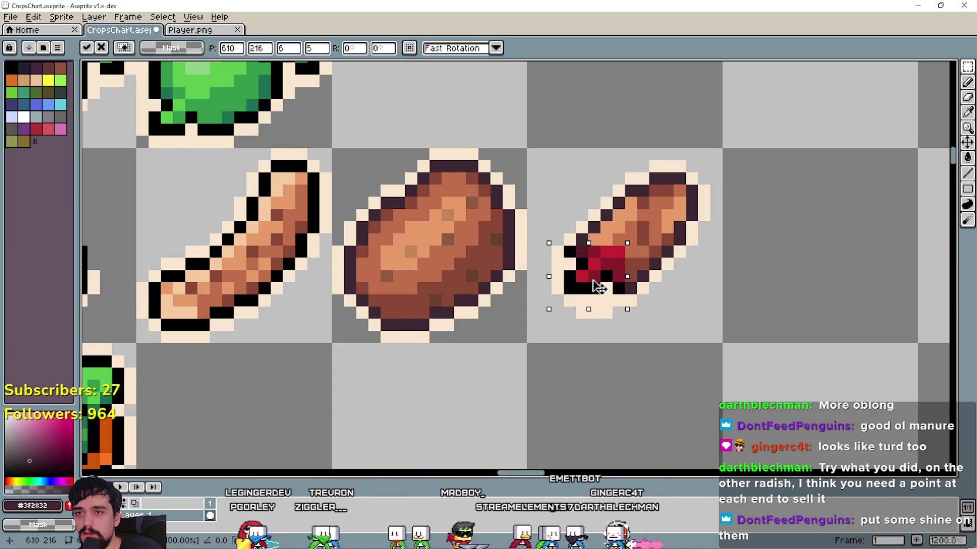
mouse_move(602, 286)
mouse_down()
mouse_move(583, 311)
mouse_move(601, 379)
mouse_up()
key(Return)
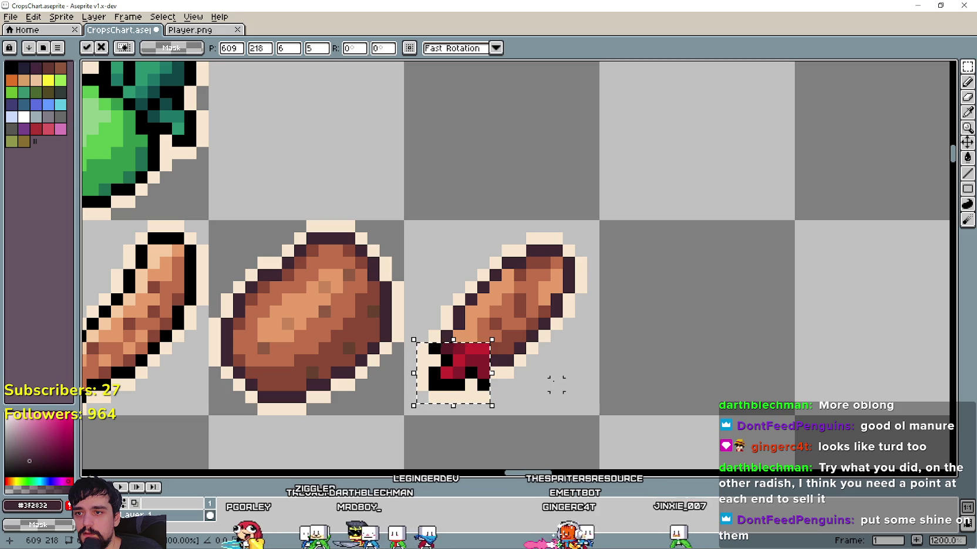
Place a horizontally and vertically flipped copy of the tip at the sweet potato's upper end
mouse_move(416, 342)
mouse_down()
mouse_move(490, 404)
mouse_move(648, 188)
mouse_up()
key(ctrl+c)
key(ctrl+v)
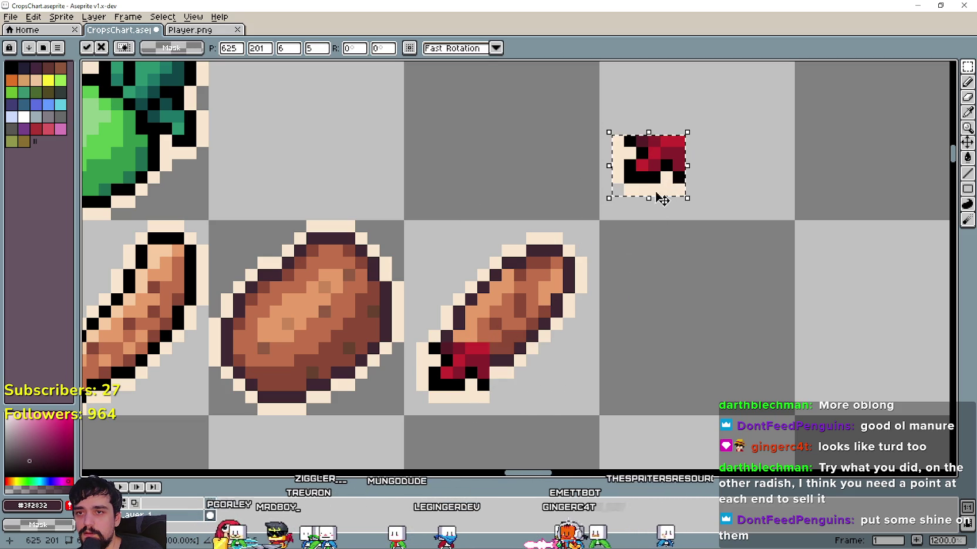
key(shift+h)
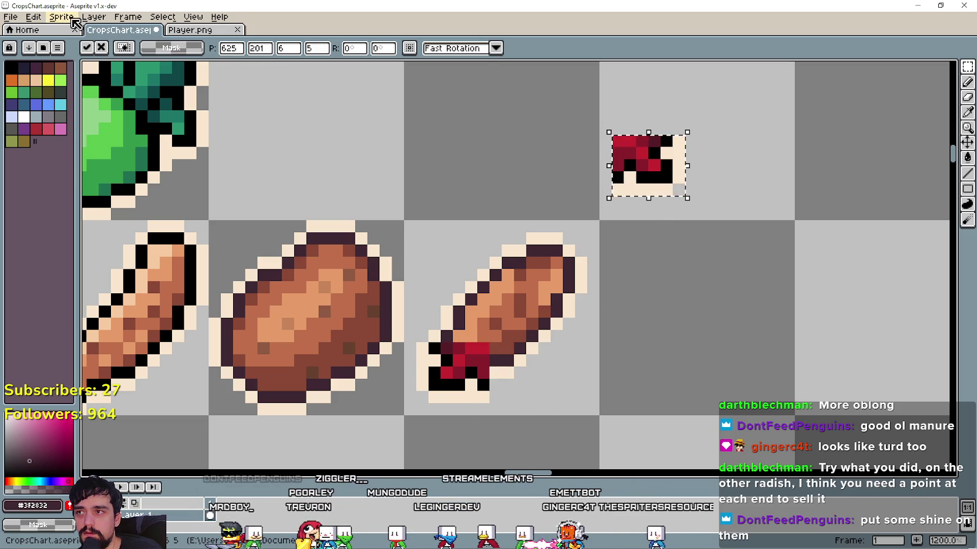
click(61, 17)
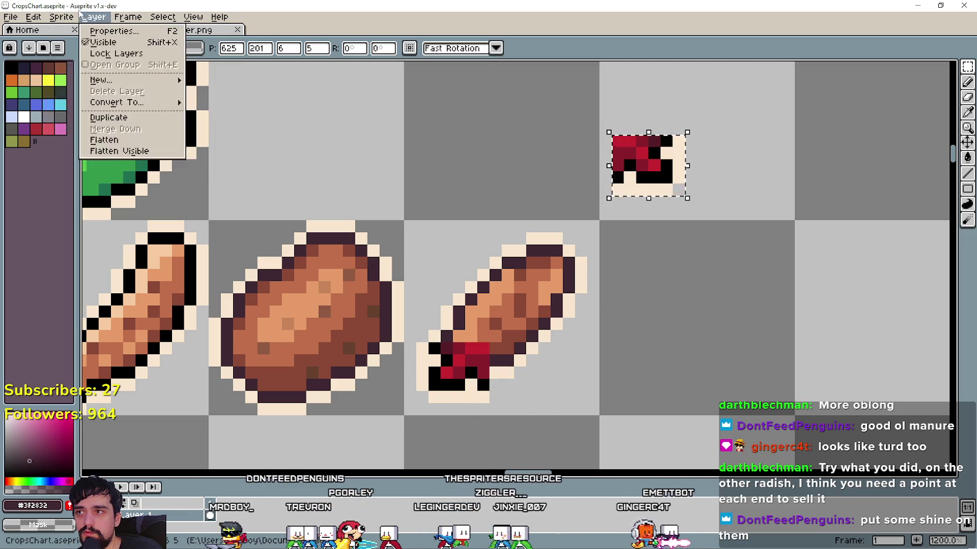
mouse_move(33, 17)
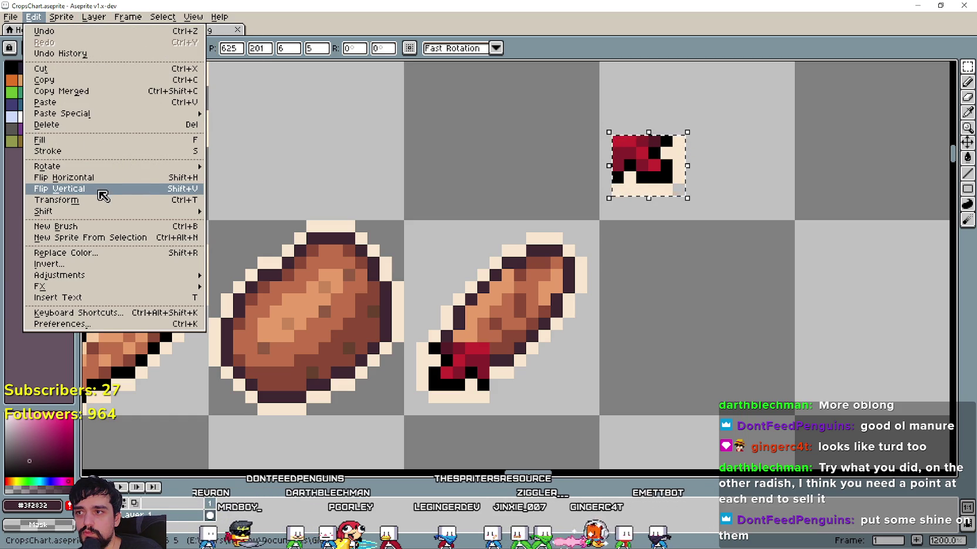
click(99, 189)
drag(646, 178, 568, 256)
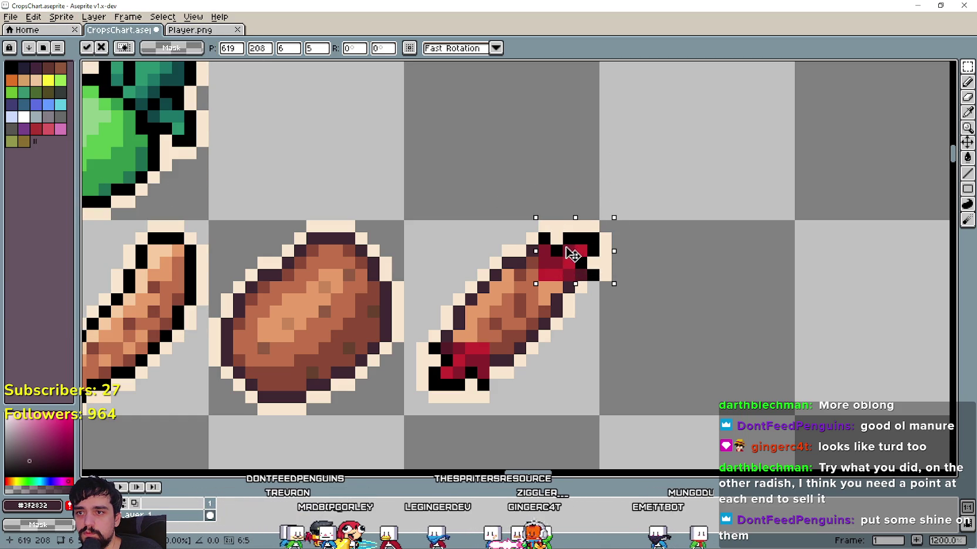
drag(571, 265, 551, 274)
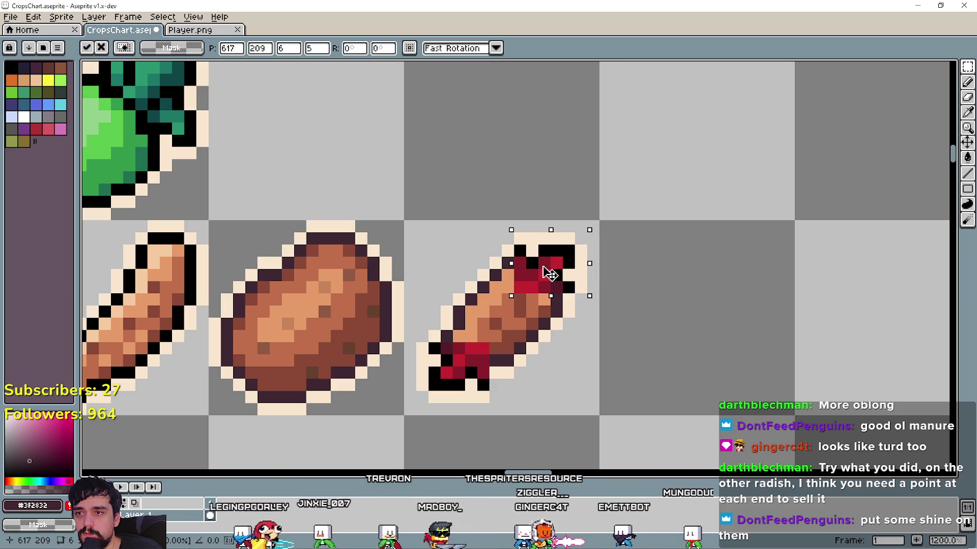
key(ctrl+d)
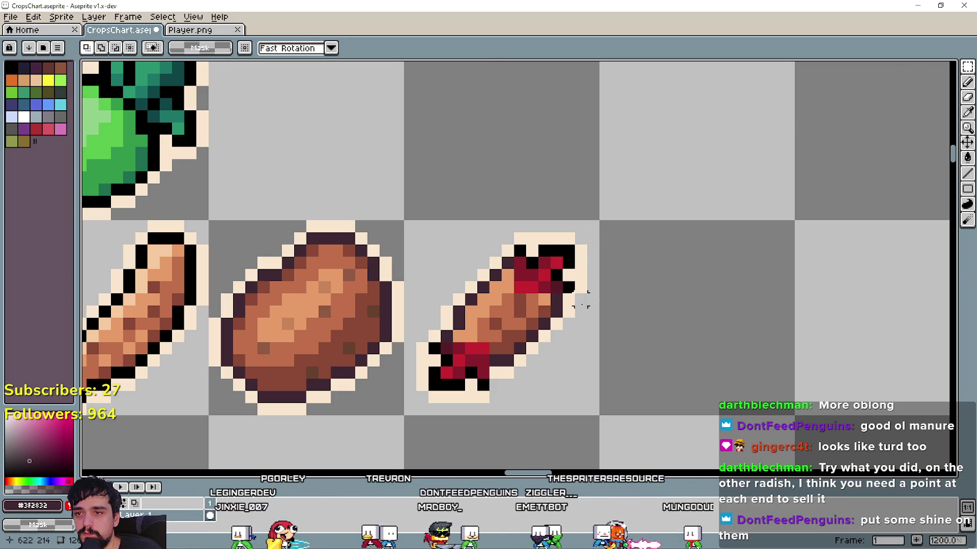
Recolour the top-right and bottom black outline pixels dark purple
key(ctrl+shift+d)
key(b)
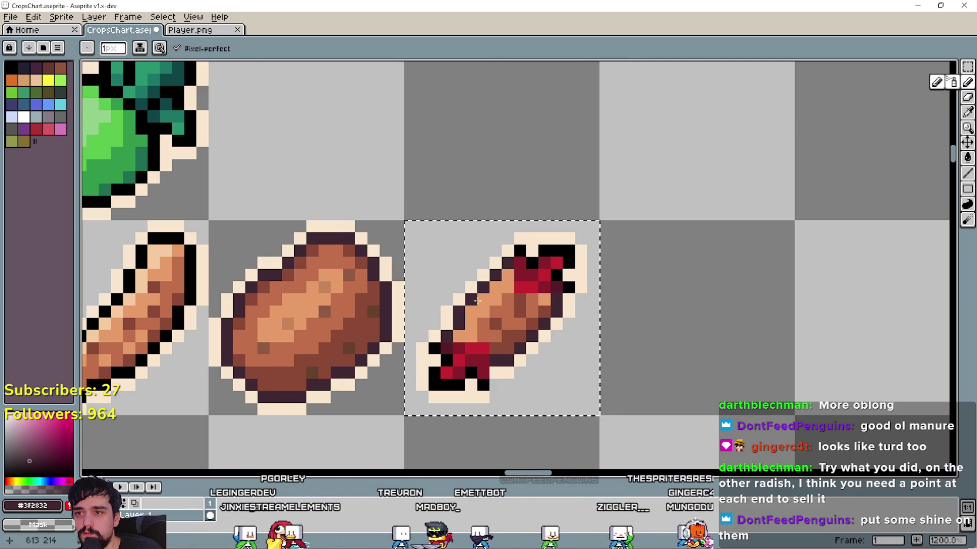
scroll(473, 302, up, 1)
scroll(565, 282, up, 2)
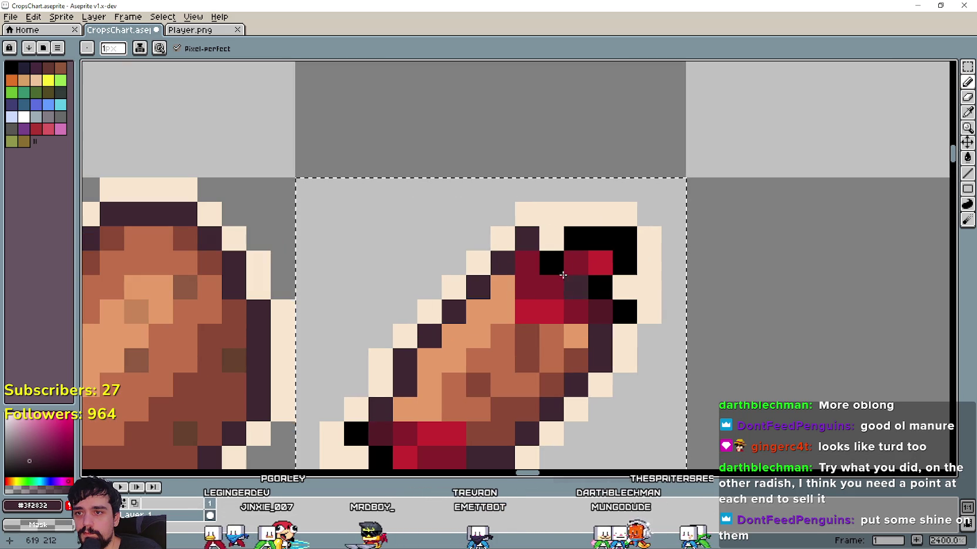
mouse_move(565, 282)
mouse_down()
mouse_move(607, 236)
mouse_move(626, 240)
mouse_move(611, 280)
mouse_up()
click(611, 280)
scroll(563, 358, down, 3)
scroll(537, 343, up, 1)
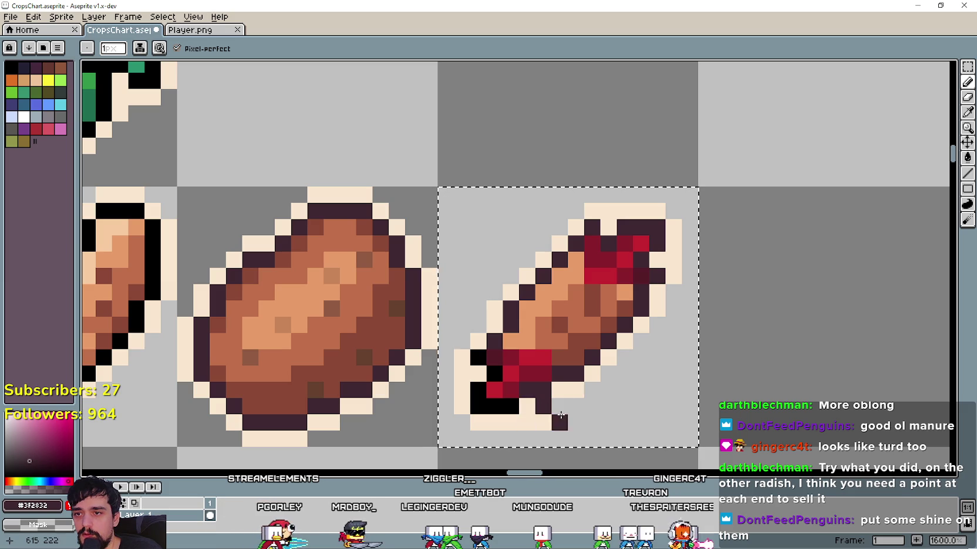
drag(511, 405, 480, 404)
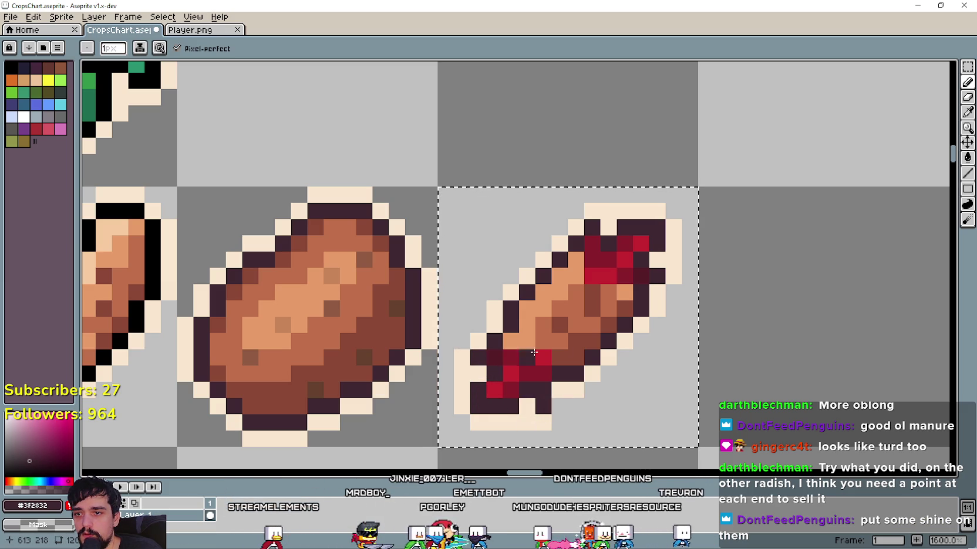
Pick the sprite's browns and paint over the dark red areas of the tips
key(i)
scroll(587, 261, up, 1)
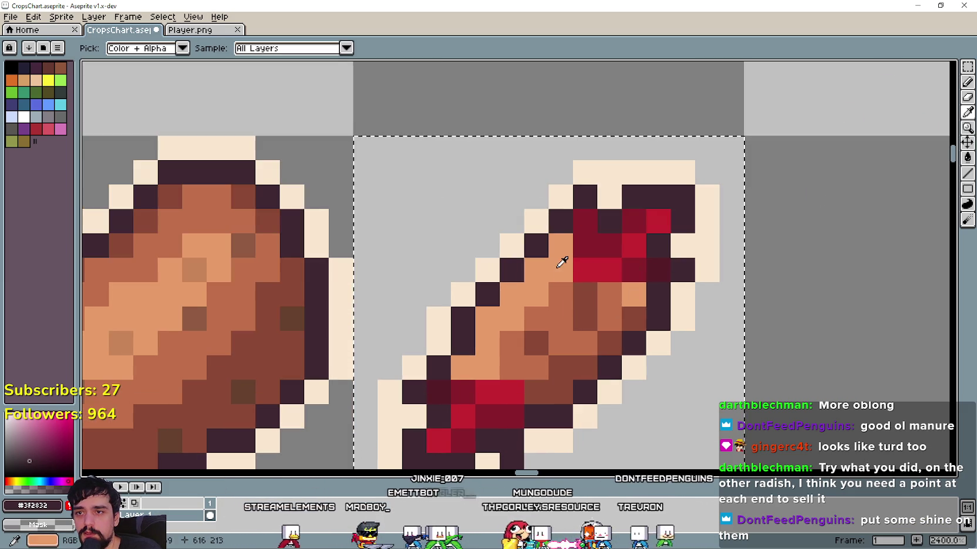
scroll(549, 322, up, 2)
click(560, 342)
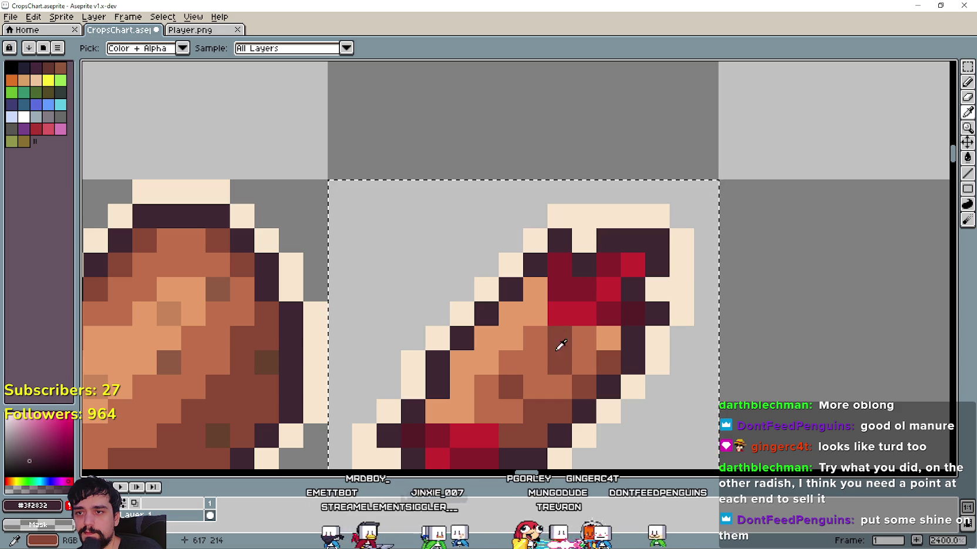
click(560, 352)
scroll(626, 328, down, 2)
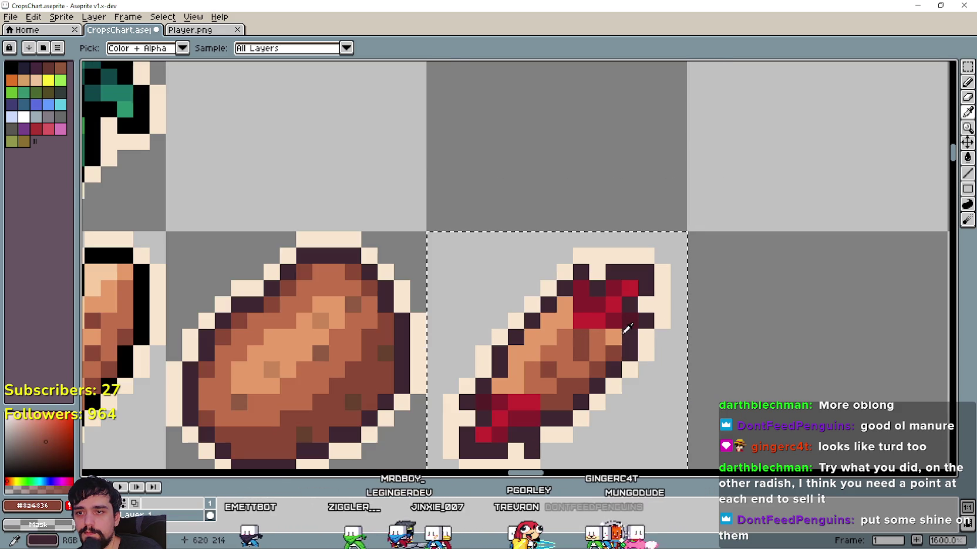
key(b)
scroll(634, 334, up, 3)
click(634, 334)
mouse_move(635, 334)
mouse_down()
mouse_move(590, 348)
mouse_move(541, 323)
mouse_move(578, 288)
mouse_up()
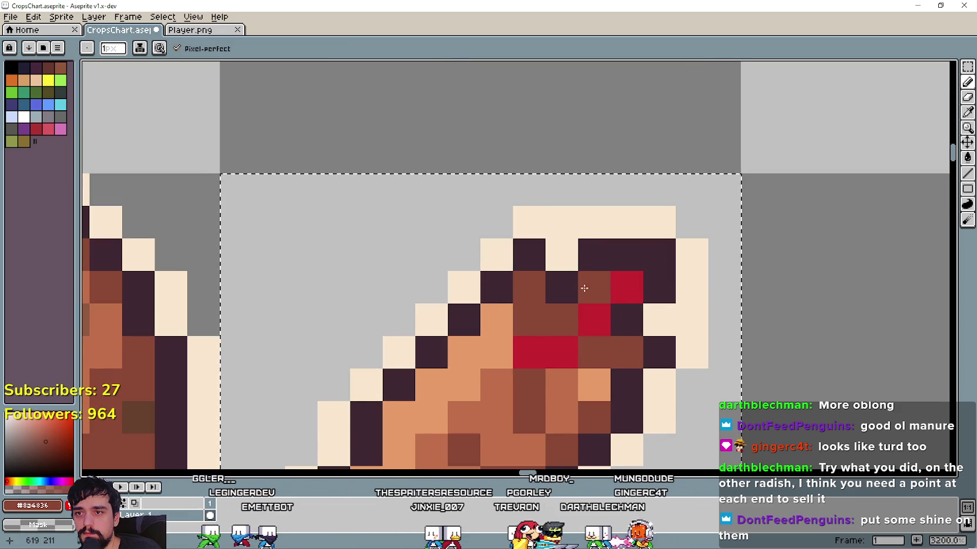
scroll(578, 289, down, 3)
scroll(540, 366, up, 1)
scroll(540, 366, up, 2)
mouse_move(540, 367)
mouse_down()
mouse_move(488, 394)
mouse_move(450, 339)
mouse_up()
scroll(459, 394, down, 2)
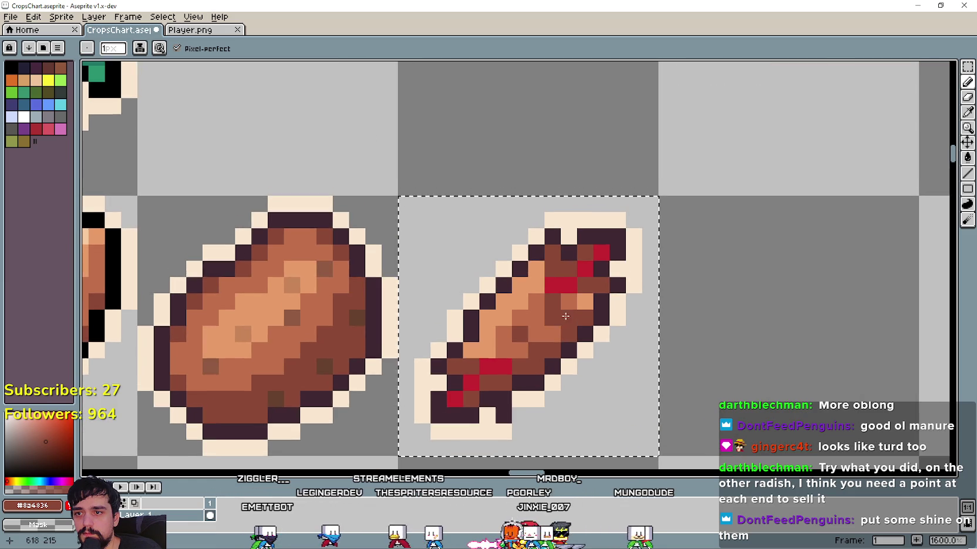
scroll(565, 316, up, 1)
Repaint the remaining red edge pixels in the orange-brown body colour
click(968, 112)
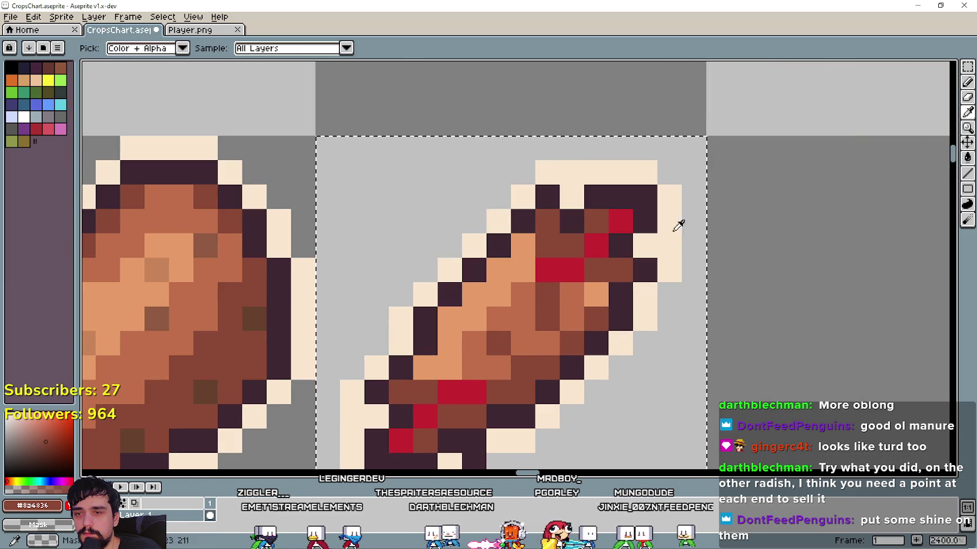
click(531, 296)
right_click(768, 200)
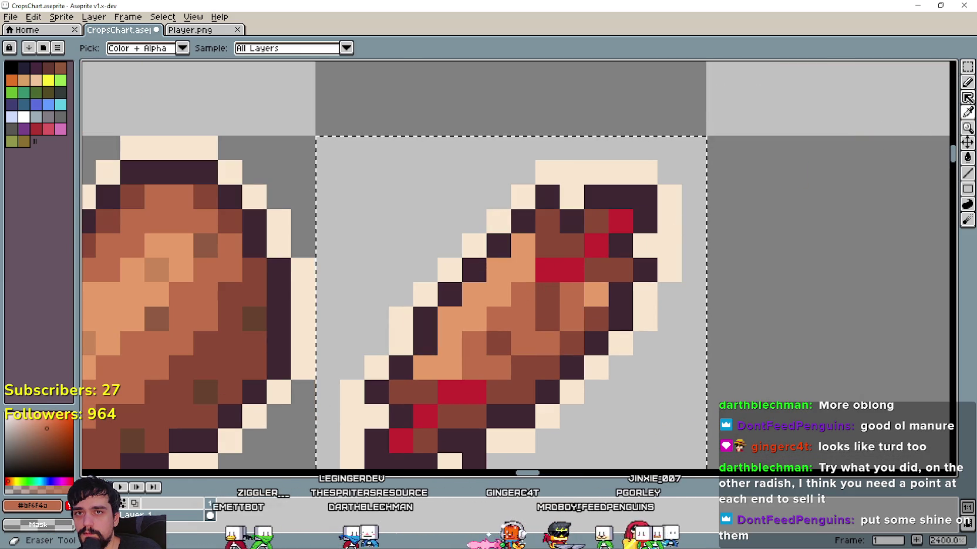
click(969, 99)
click(552, 276)
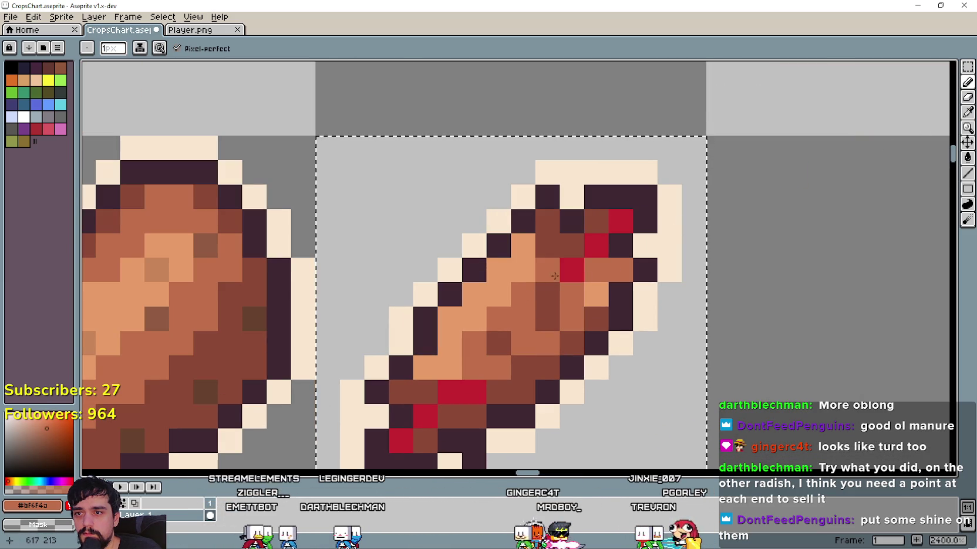
click(571, 270)
click(597, 245)
click(615, 228)
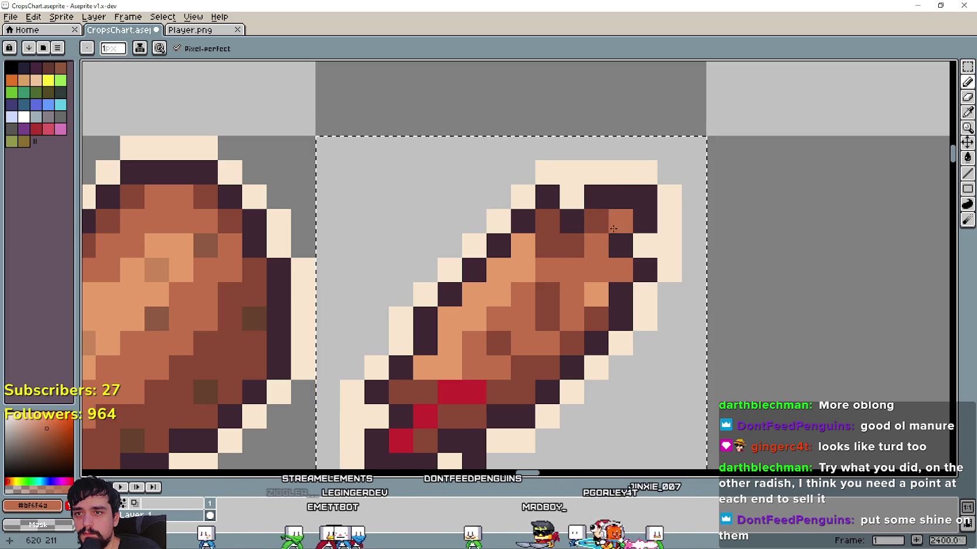
scroll(592, 322, down, 2)
scroll(545, 325, up, 2)
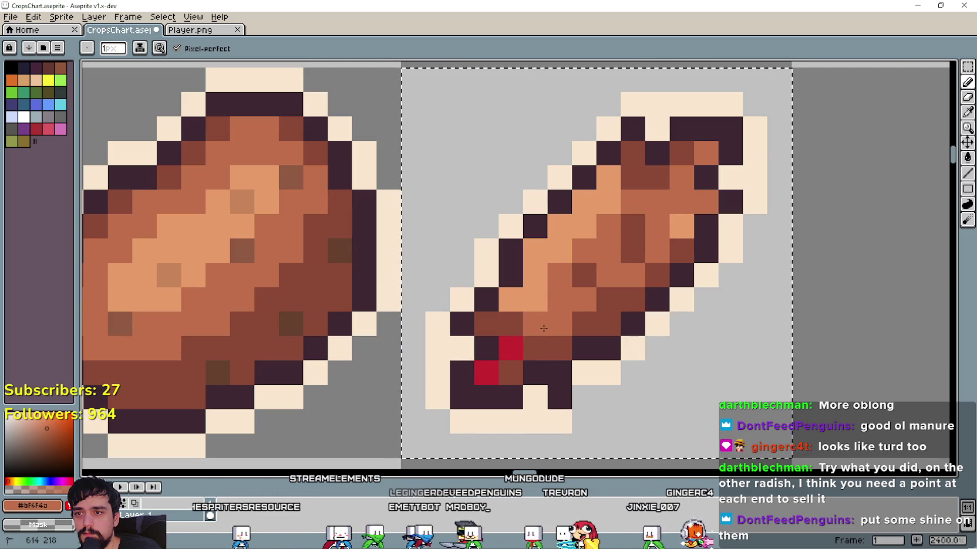
drag(511, 348, 485, 373)
scroll(498, 372, down, 3)
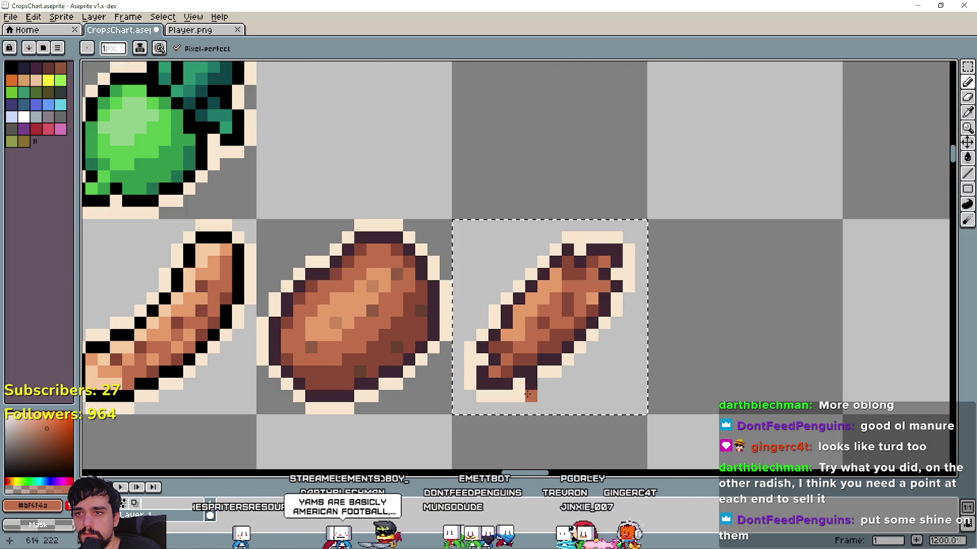
scroll(527, 394, up, 1)
scroll(625, 305, up, 2)
scroll(571, 331, down, 2)
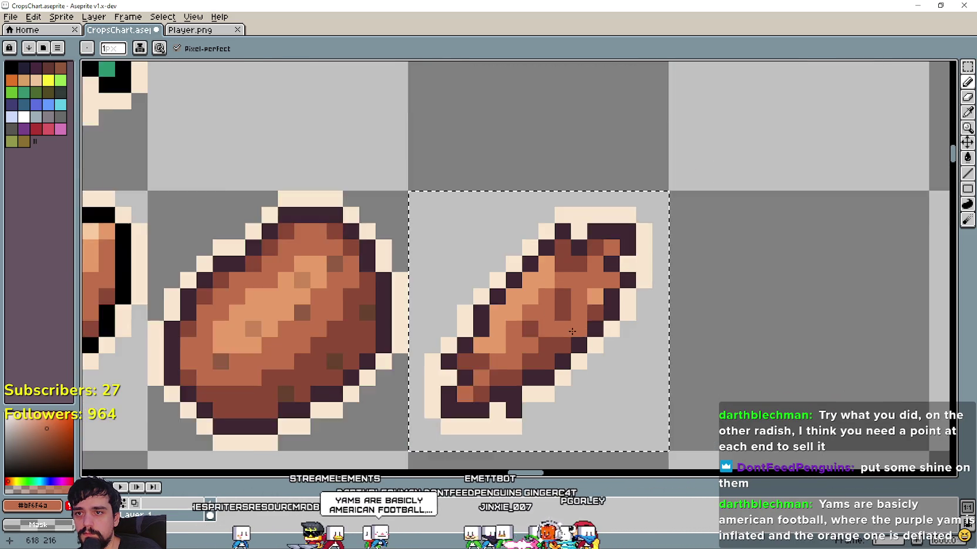
scroll(571, 331, down, 1)
scroll(538, 349, up, 1)
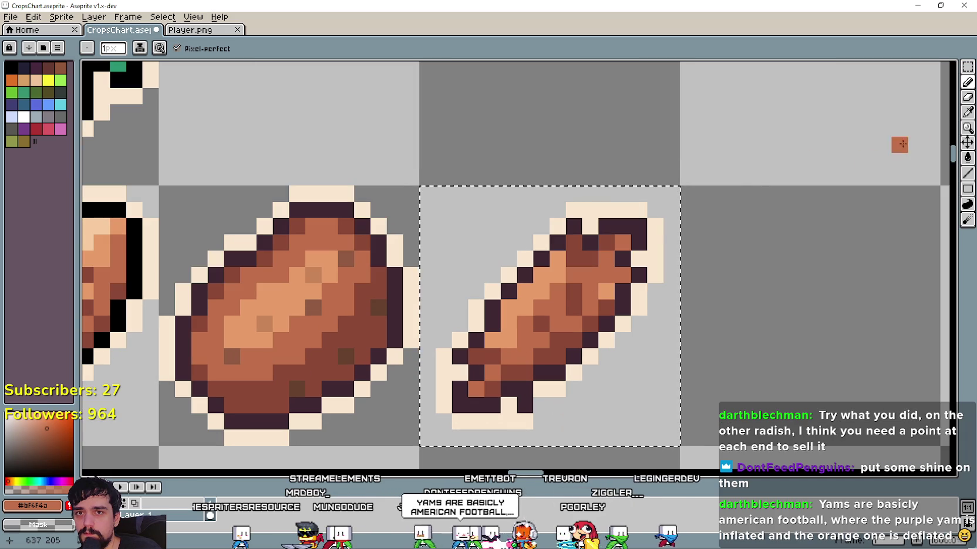
Touch up a few shading pixels on the yam body
click(967, 112)
scroll(549, 270, up, 1)
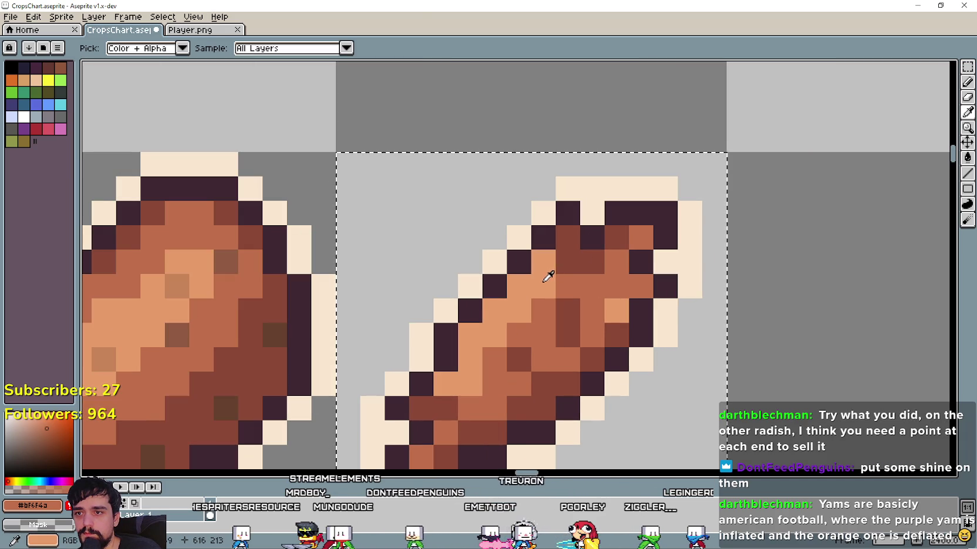
key(b)
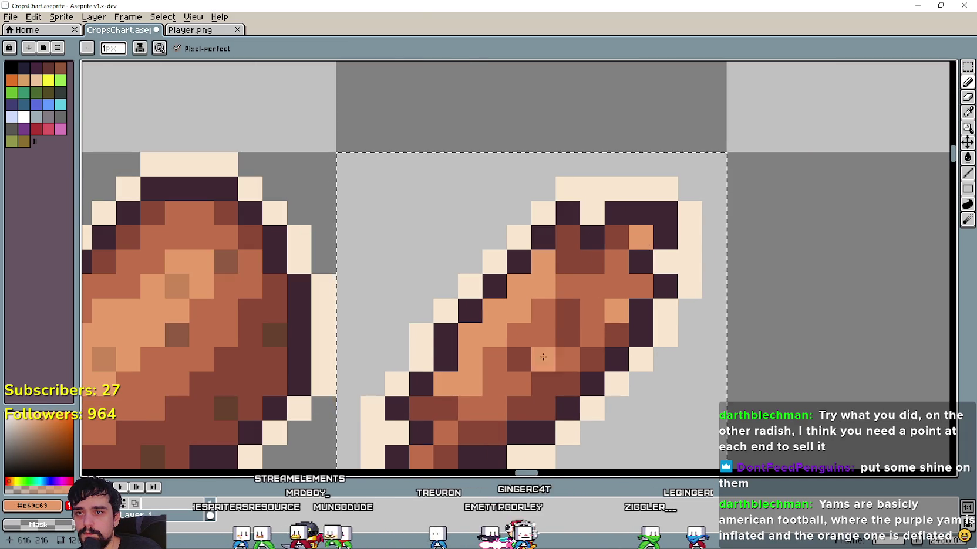
scroll(489, 388, down, 3)
scroll(481, 402, up, 1)
scroll(540, 429, up, 1)
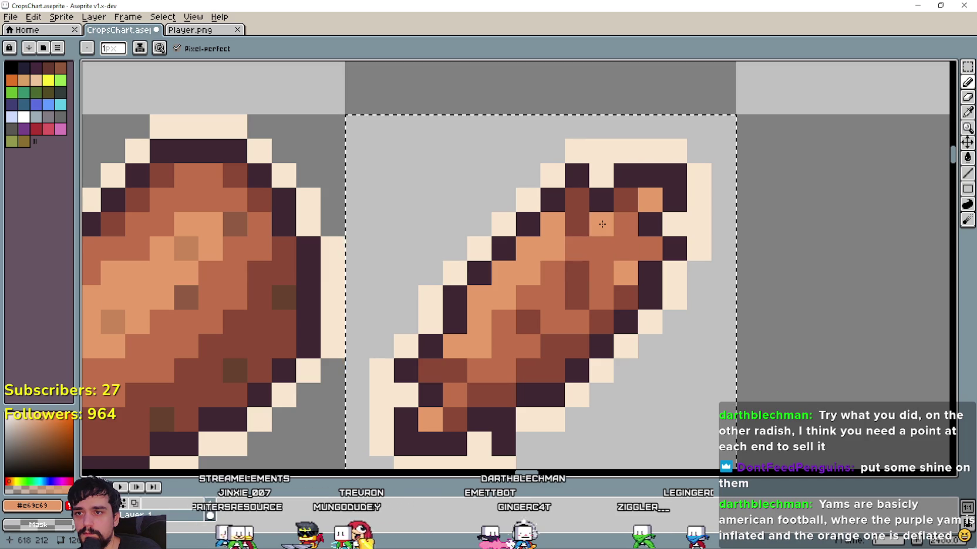
scroll(573, 379, down, 2)
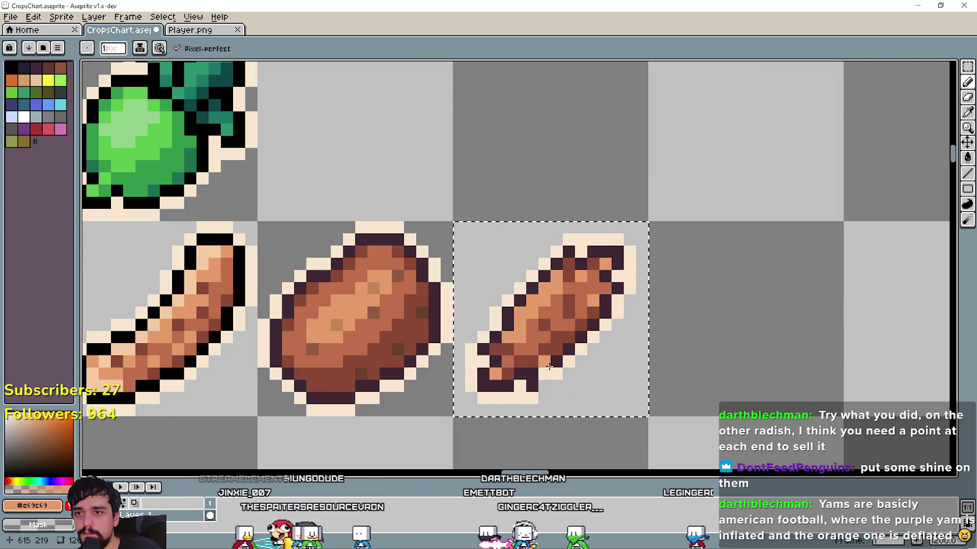
scroll(572, 379, down, 1)
scroll(516, 371, up, 2)
mouse_move(519, 341)
mouse_down()
mouse_move(534, 346)
mouse_move(578, 323)
mouse_move(580, 336)
mouse_up()
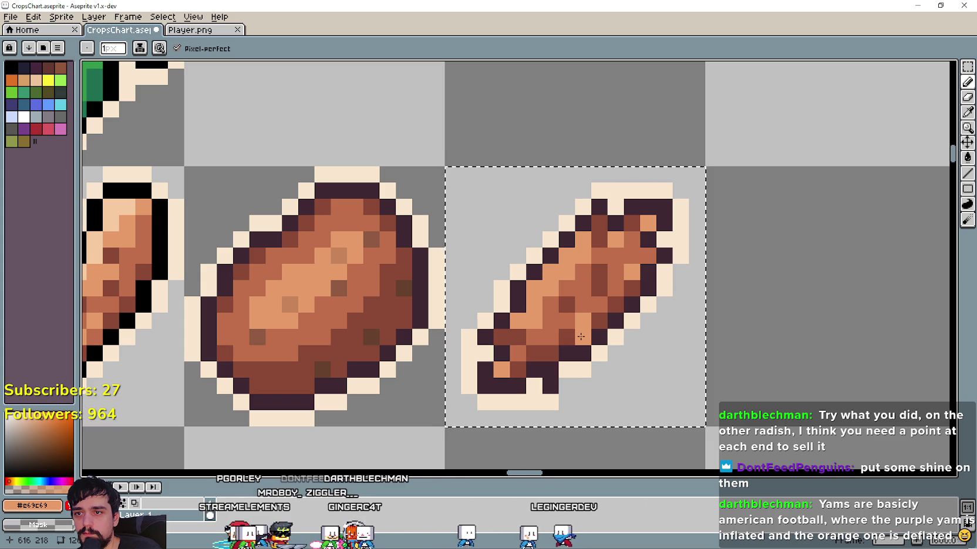
scroll(584, 333, down, 1)
scroll(645, 342, down, 1)
mouse_move(645, 342)
mouse_down()
mouse_move(689, 315)
mouse_move(684, 274)
mouse_up()
scroll(608, 275, up, 1)
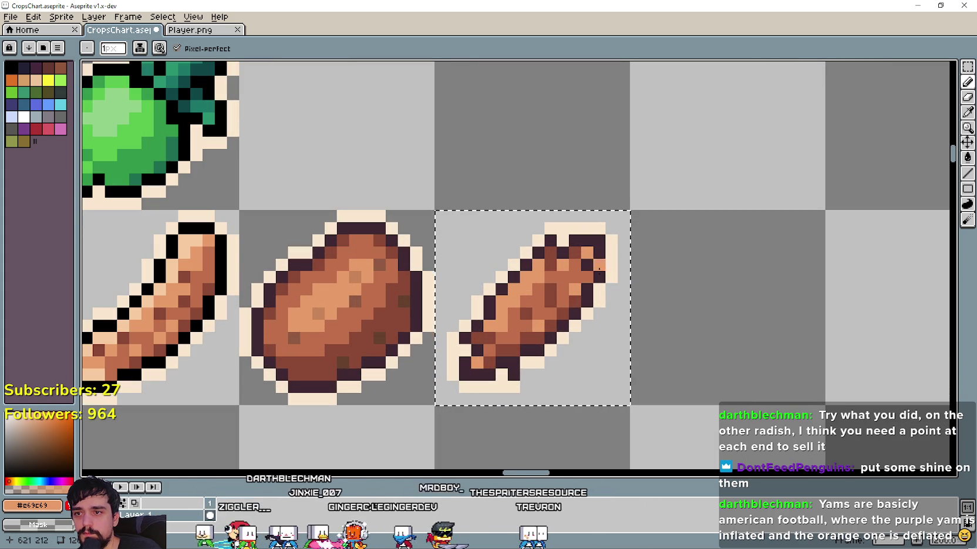
scroll(461, 340, up, 1)
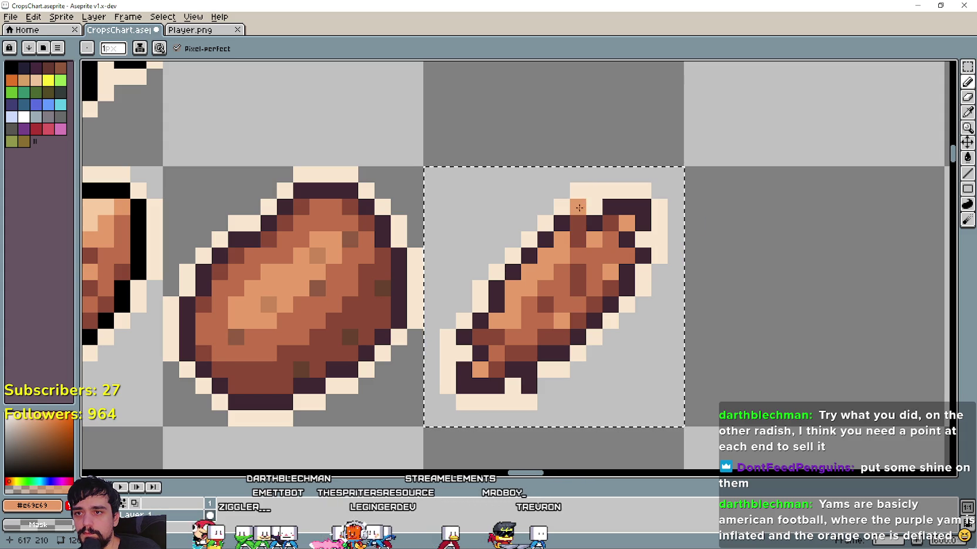
Sample the dark purple and cream outline colours and fix the cream pixels at the upper tip
click(967, 115)
click(578, 203)
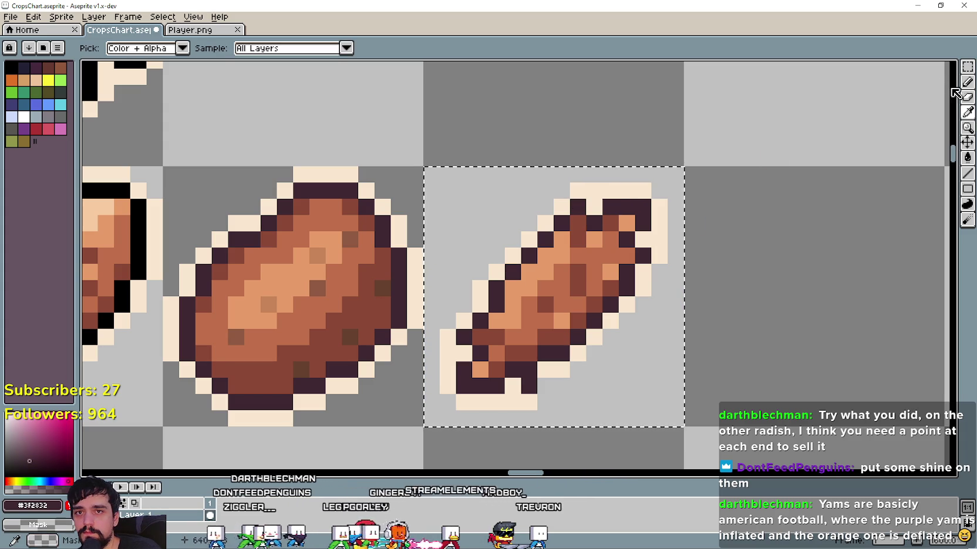
click(966, 82)
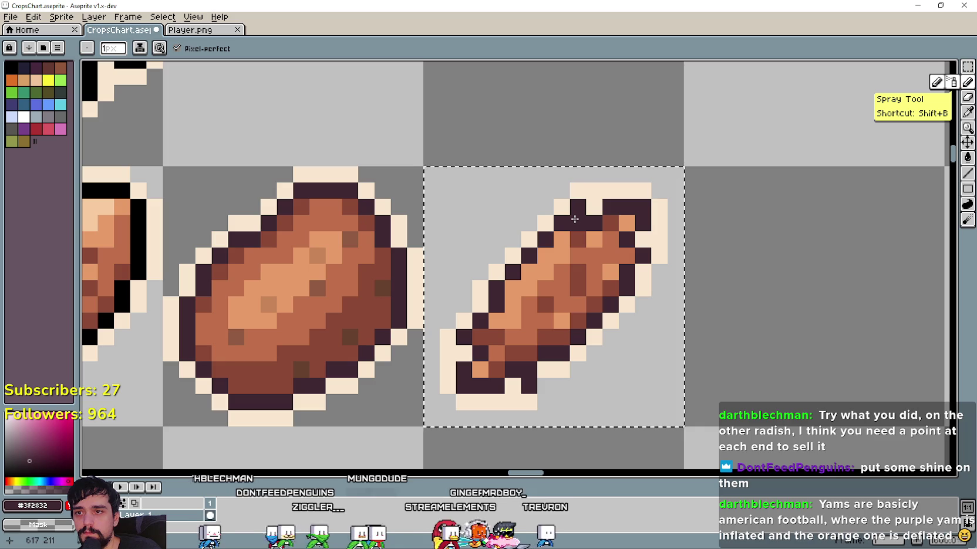
key(i)
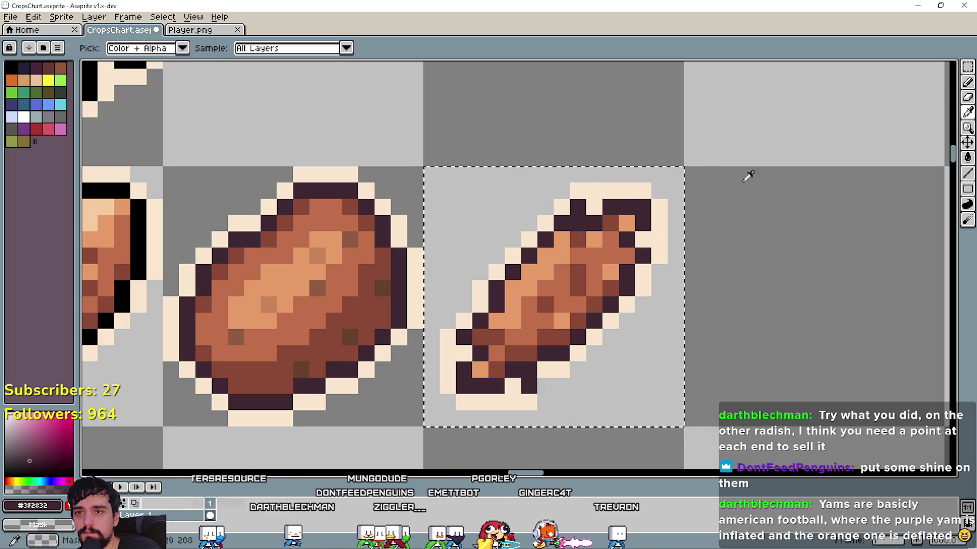
click(605, 191)
click(968, 94)
click(578, 206)
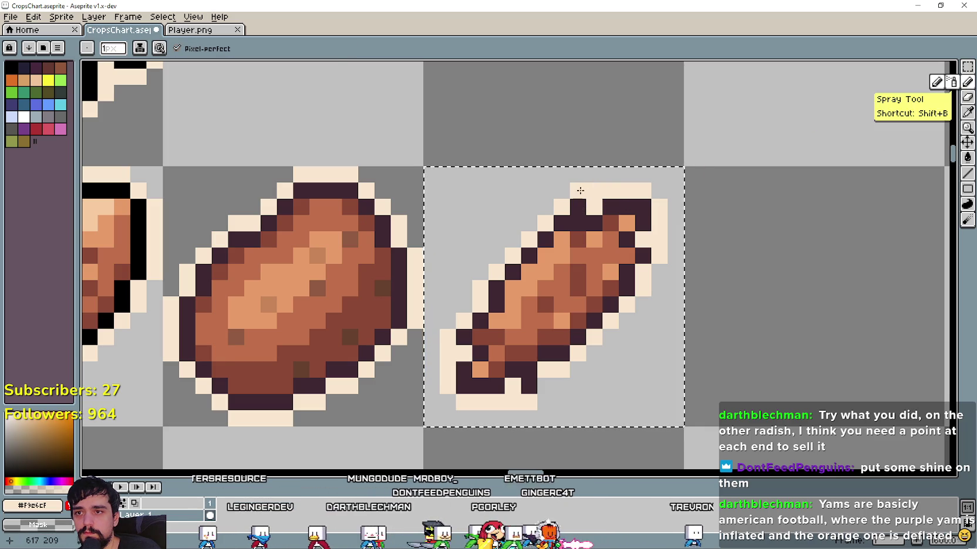
right_click(578, 191)
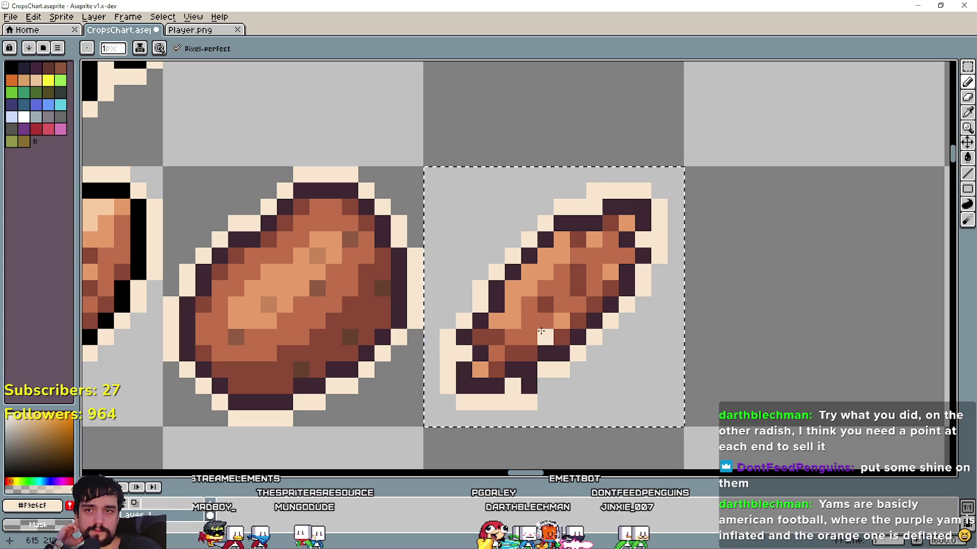
Remove a stray cream outline pixel and add a cream pixel at the bottom-left corner
scroll(612, 347, down, 1)
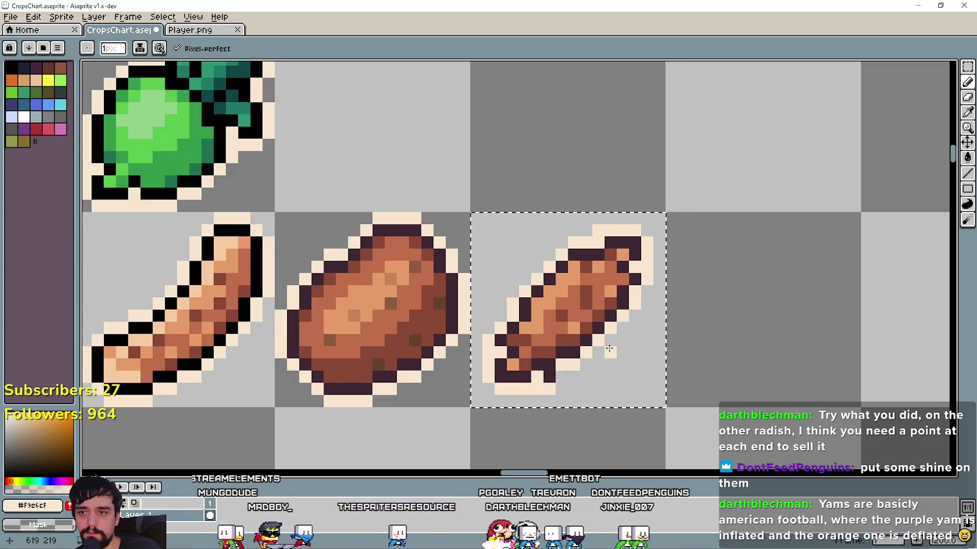
scroll(546, 379, up, 1)
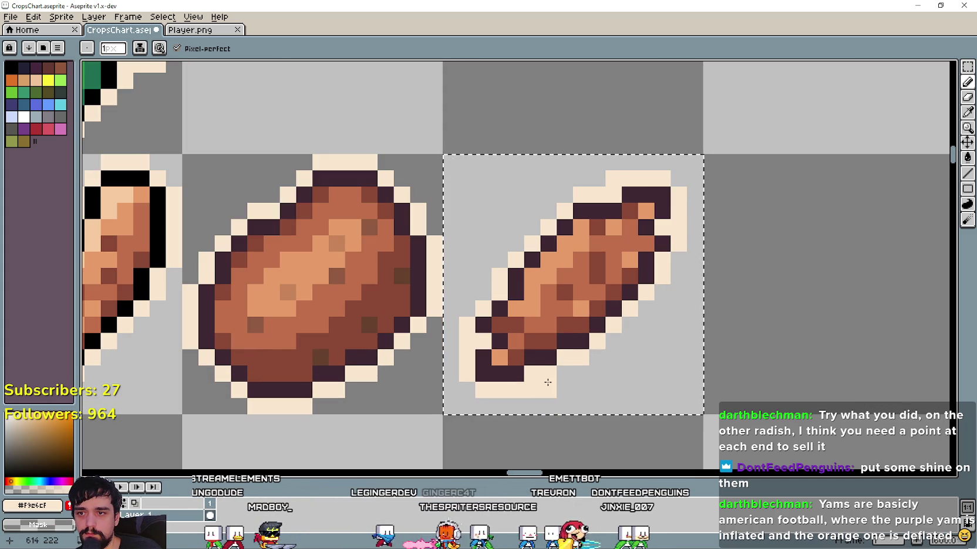
scroll(642, 394, down, 2)
scroll(587, 364, up, 1)
scroll(531, 343, up, 1)
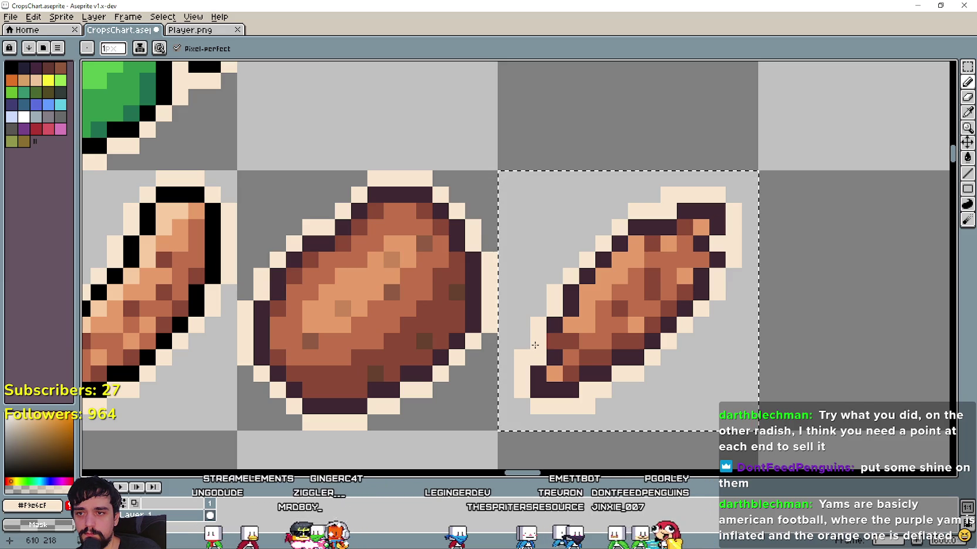
right_click(535, 345)
click(519, 406)
scroll(630, 376, down, 1)
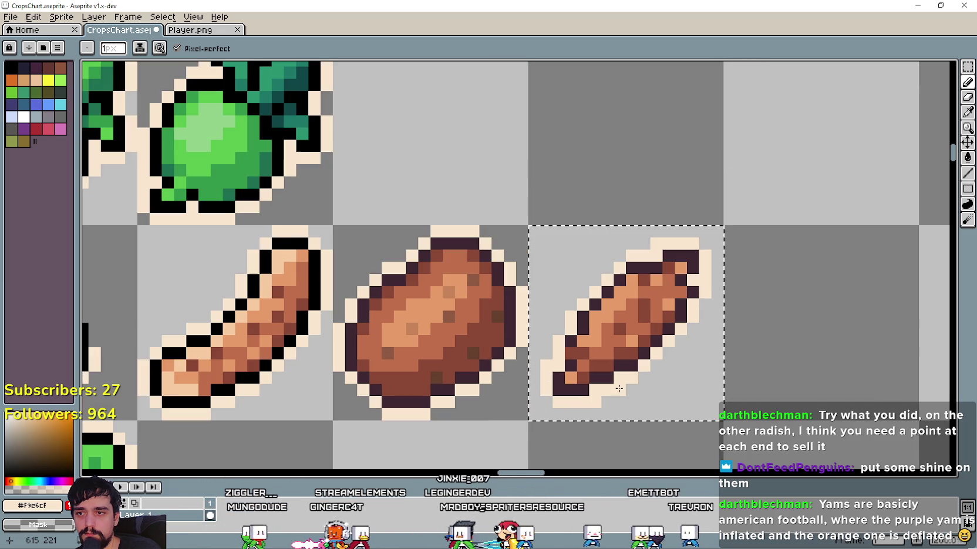
scroll(732, 335, up, 1)
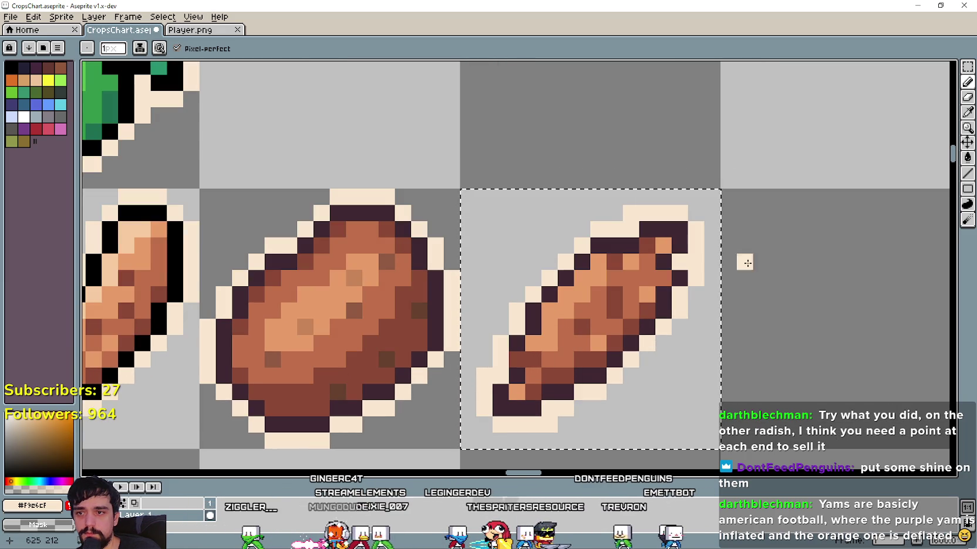
Resample the purple and cream outline colours and erase two cream pixels at the lower-left tip
key(i)
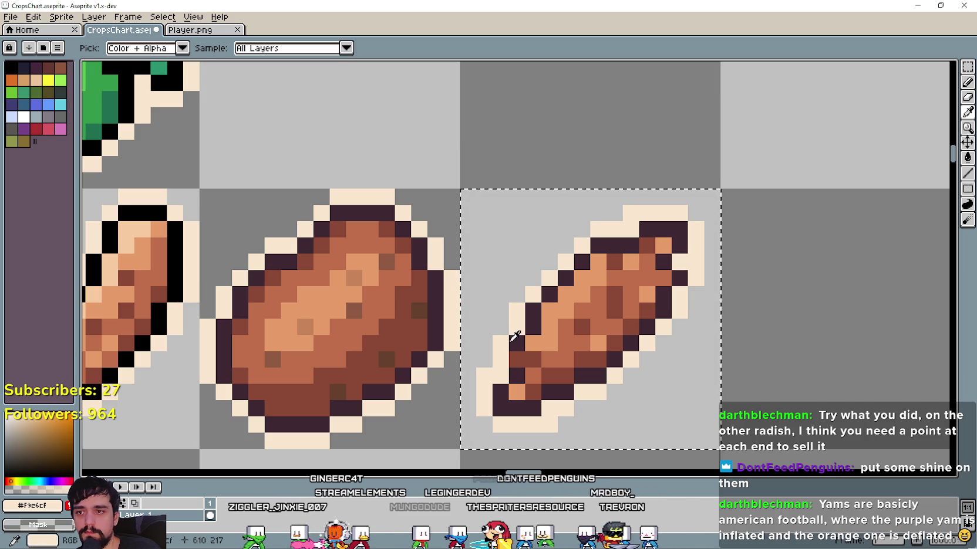
click(510, 340)
key(b)
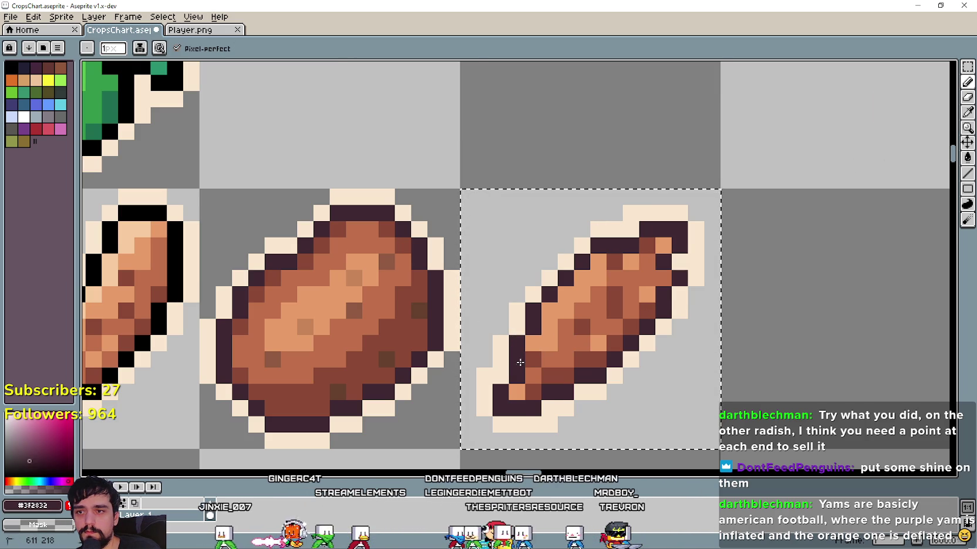
scroll(519, 363, down, 2)
scroll(612, 421, up, 1)
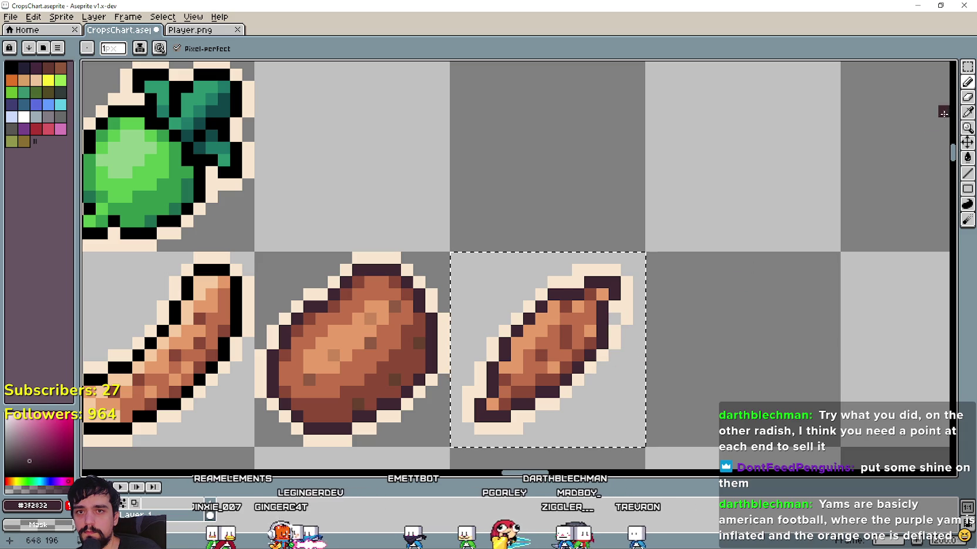
click(966, 112)
click(623, 310)
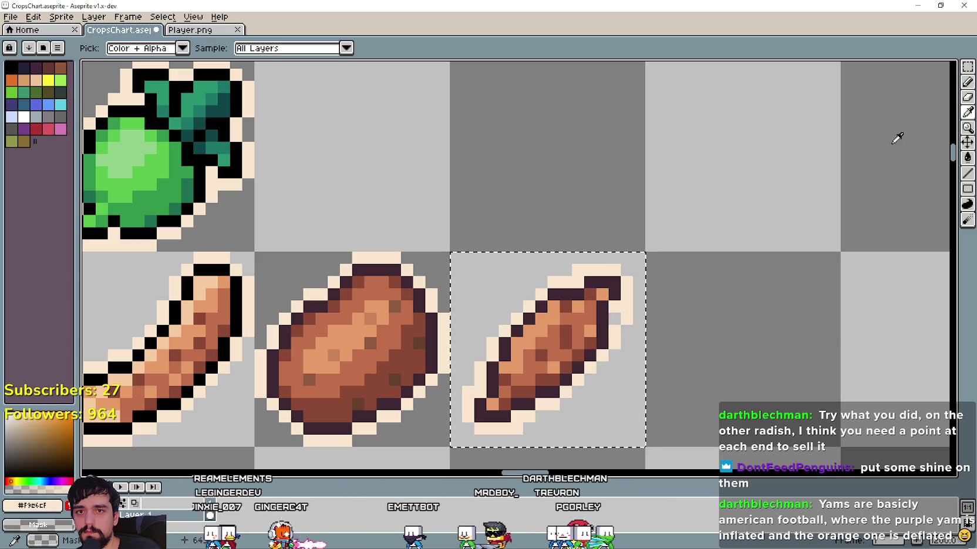
click(966, 86)
scroll(611, 321, down, 1)
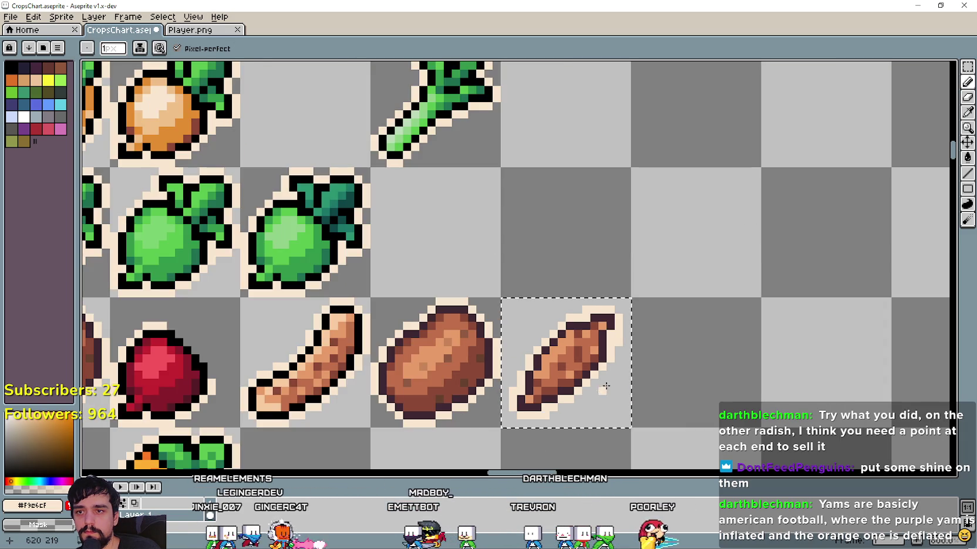
scroll(611, 368, up, 1)
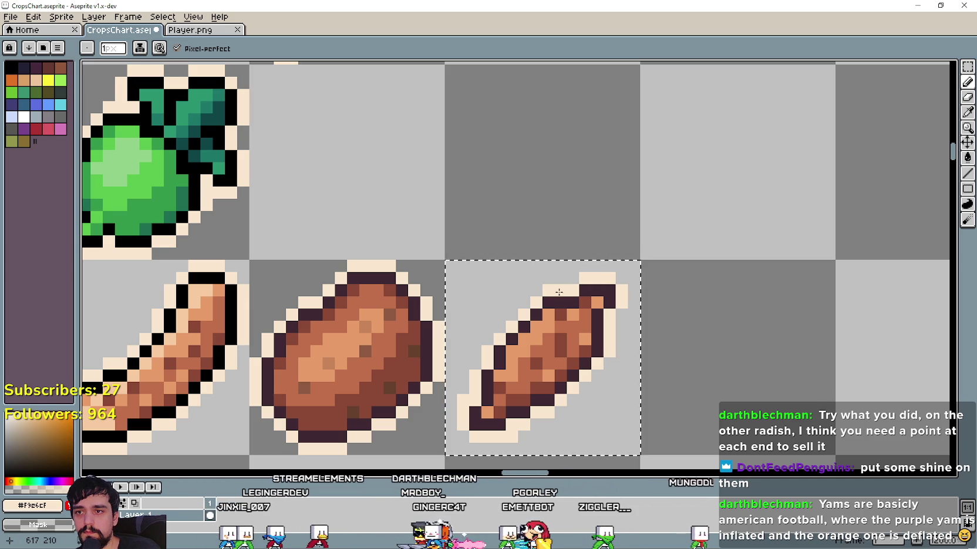
scroll(499, 399, down, 1)
scroll(520, 418, up, 1)
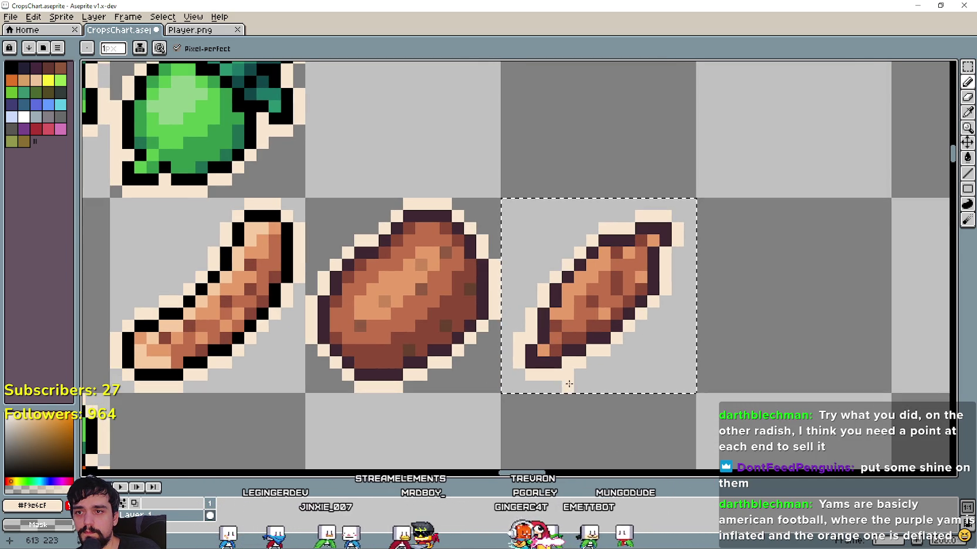
right_click(514, 358)
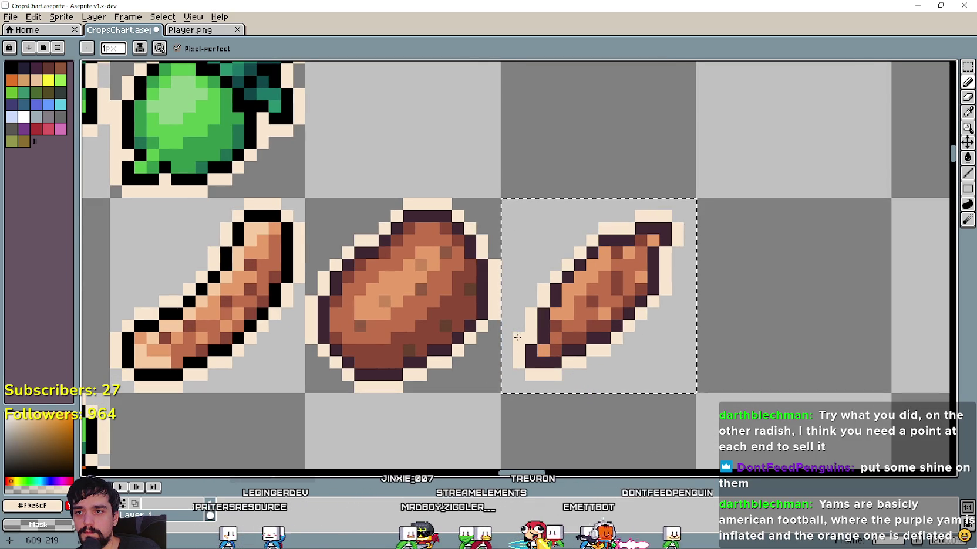
scroll(675, 347, down, 1)
scroll(648, 342, down, 1)
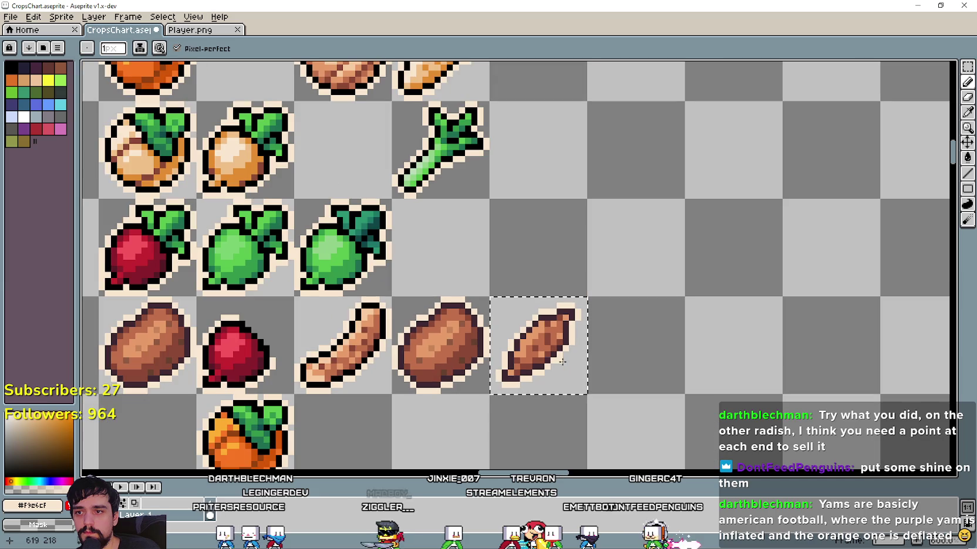
scroll(653, 306, down, 1)
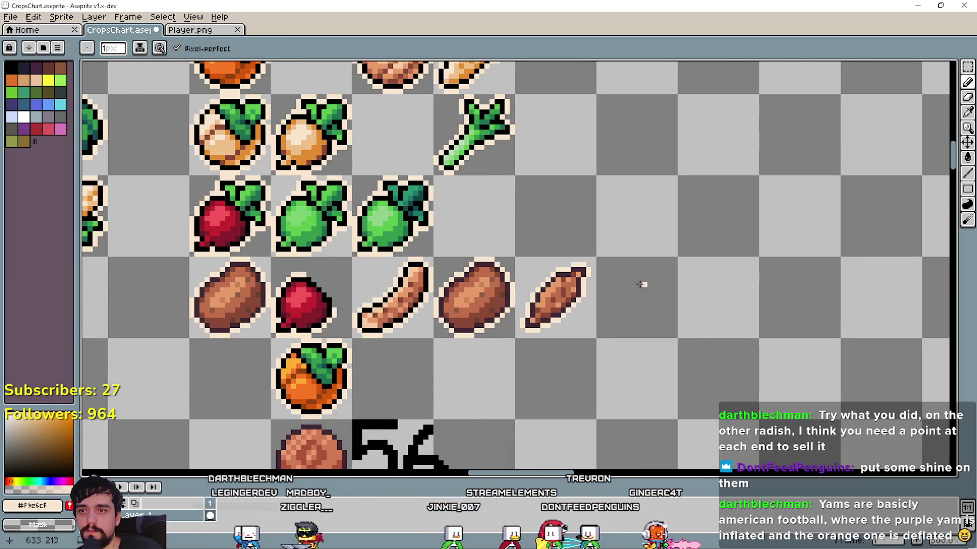
scroll(647, 277, down, 1)
drag(621, 311, 654, 239)
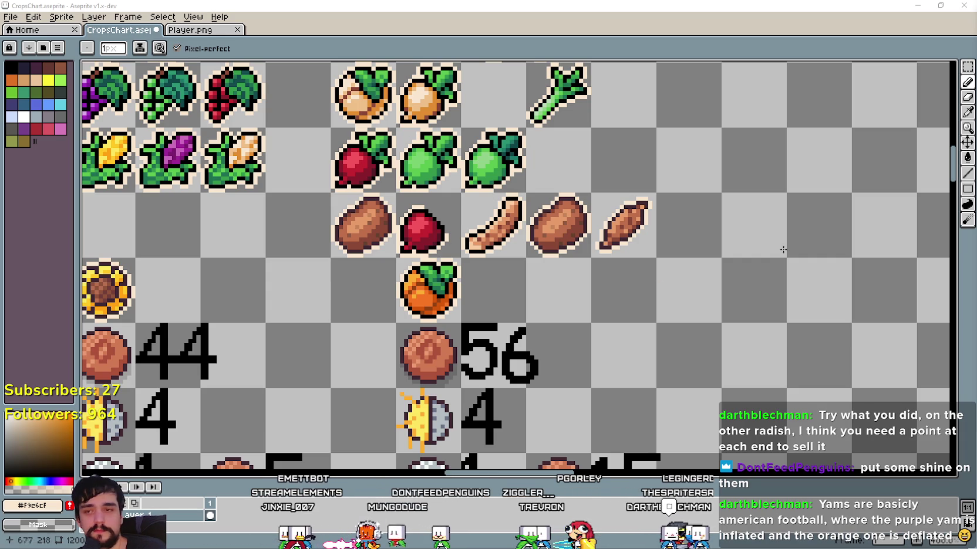
click(966, 68)
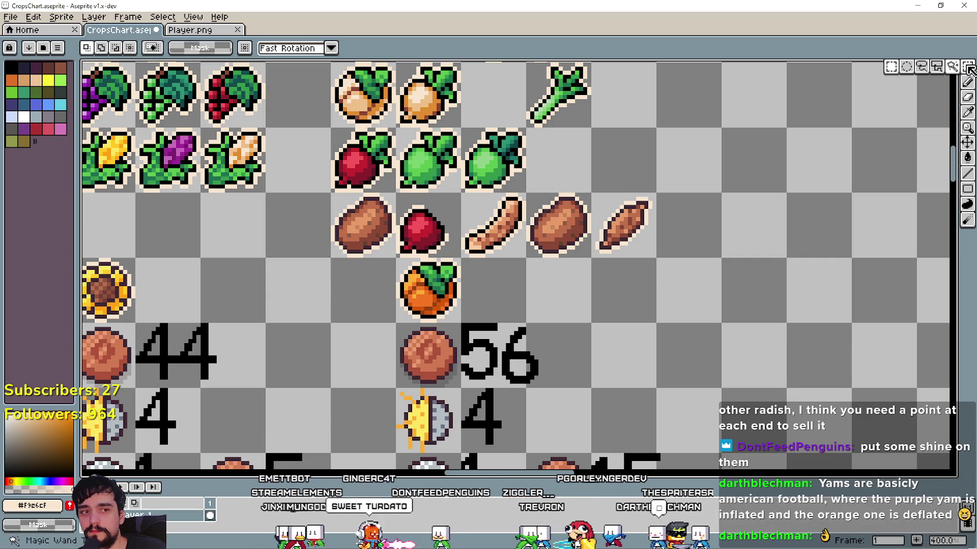
Marquee-select the sweet potato's cell and drag a copy one cell to the right
drag(702, 274, 710, 332)
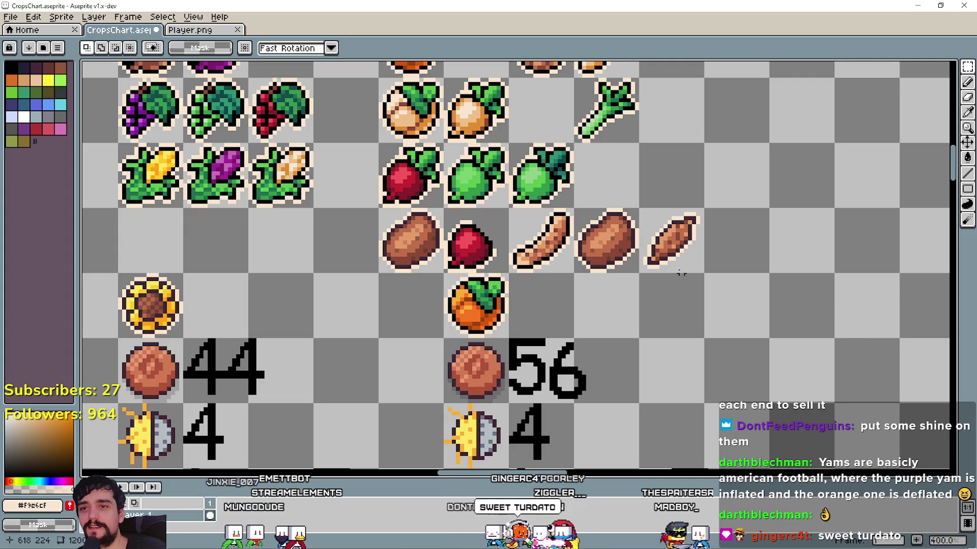
scroll(685, 236, up, 1)
drag(623, 195, 712, 282)
scroll(667, 323, down, 1)
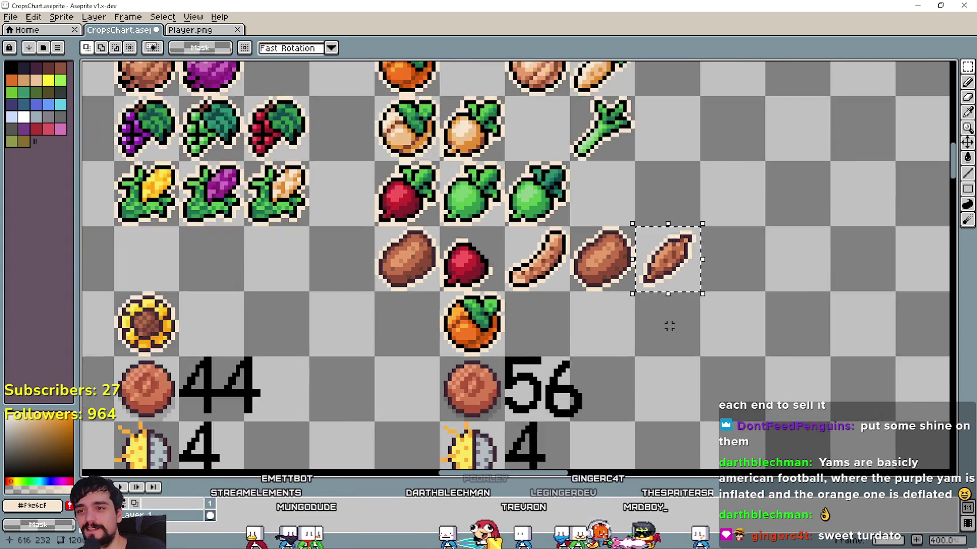
scroll(658, 342, down, 1)
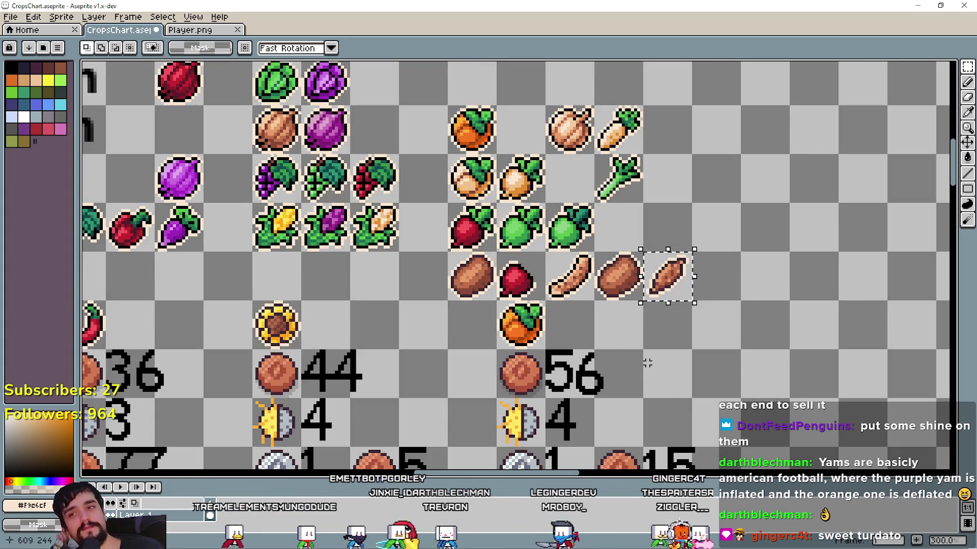
scroll(633, 332, up, 2)
scroll(633, 305, down, 3)
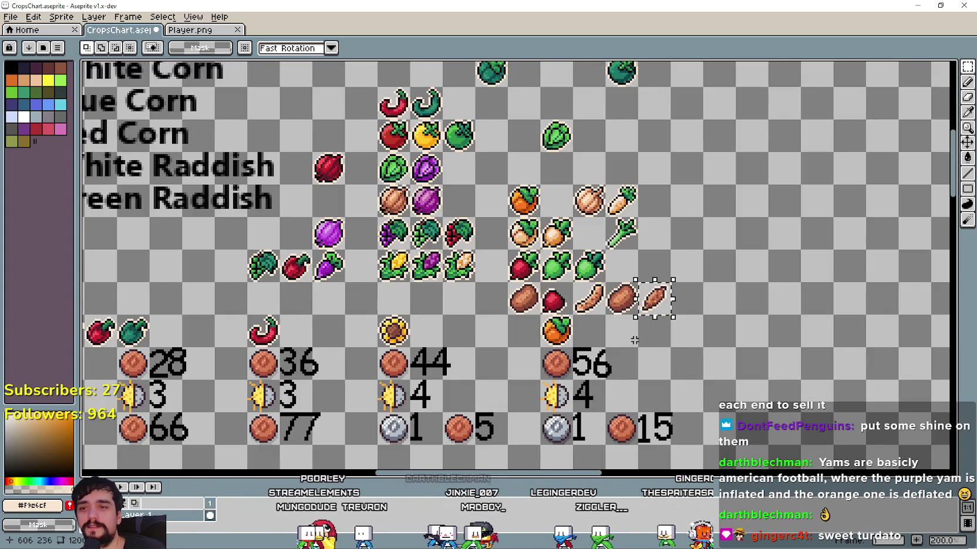
scroll(645, 334, up, 2)
scroll(663, 363, down, 2)
scroll(654, 343, up, 2)
key(i)
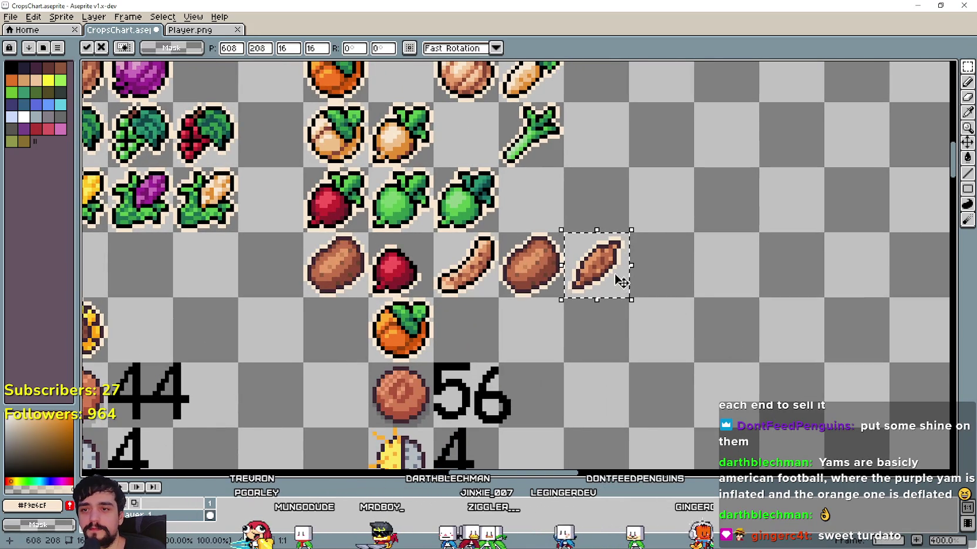
drag(604, 261, 669, 261)
scroll(659, 320, right, 2)
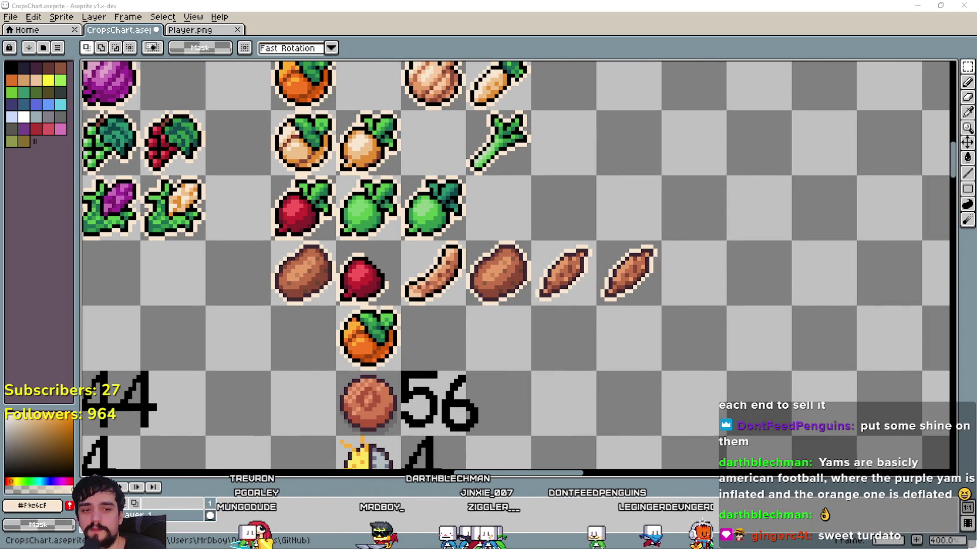
key(alt+Tab)
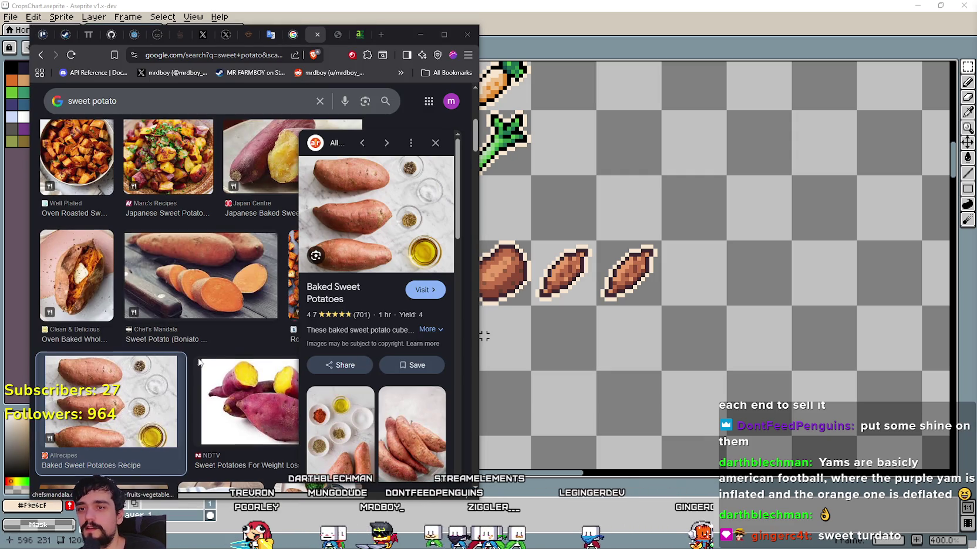
scroll(205, 350, down, 3)
scroll(204, 349, down, 3)
scroll(205, 350, down, 3)
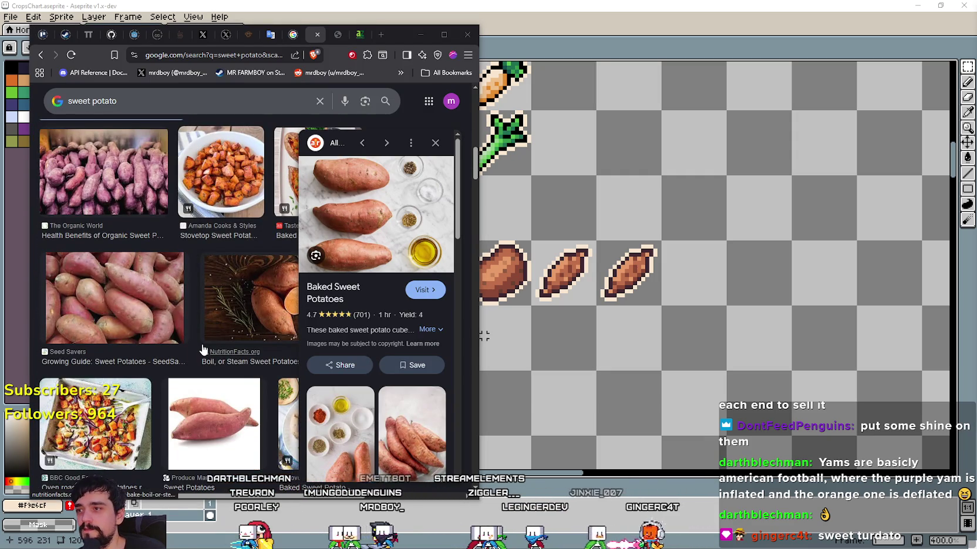
scroll(202, 350, down, 2)
scroll(192, 296, down, 1)
scroll(189, 298, down, 1)
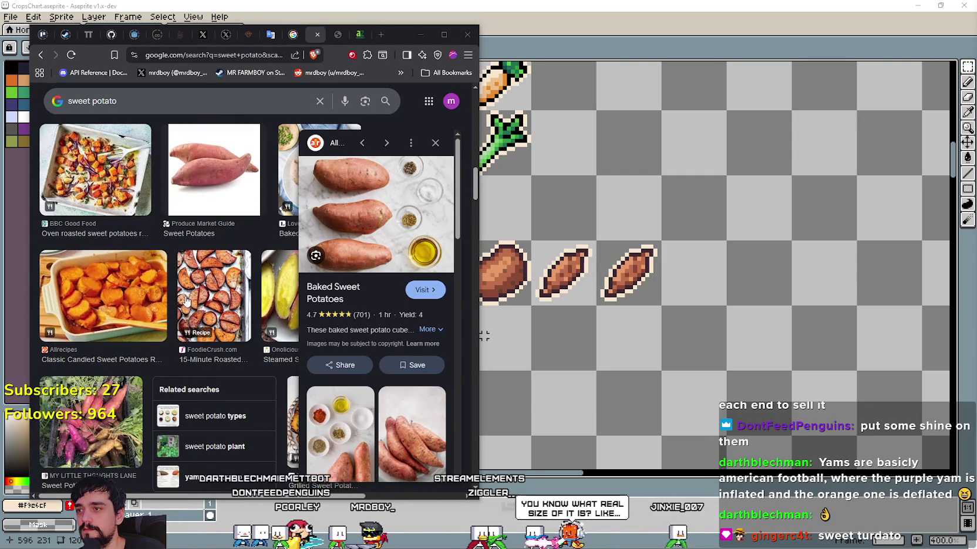
scroll(186, 301, down, 2)
scroll(199, 311, down, 2)
scroll(211, 320, down, 1)
scroll(213, 322, up, 3)
click(559, 12)
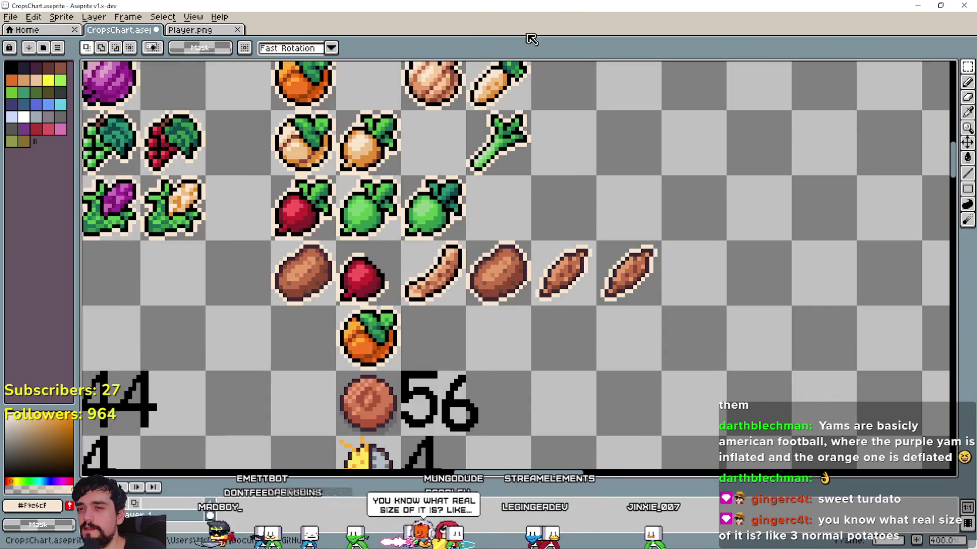
Sample the dark shading #8a4836 and raise its green value from 72 for a browner colour
scroll(375, 276, down, 2)
scroll(375, 276, down, 2)
scroll(374, 277, up, 2)
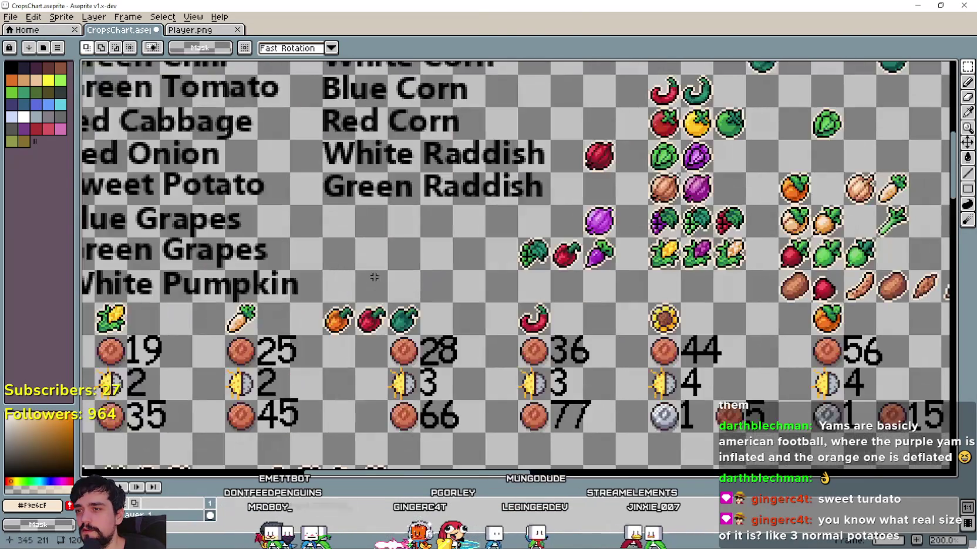
scroll(801, 299, up, 1)
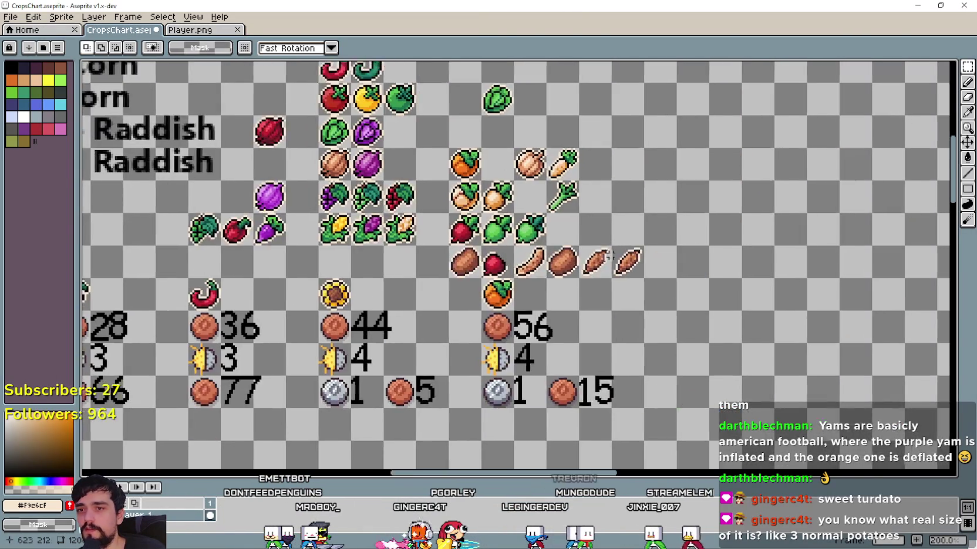
scroll(614, 251, up, 1)
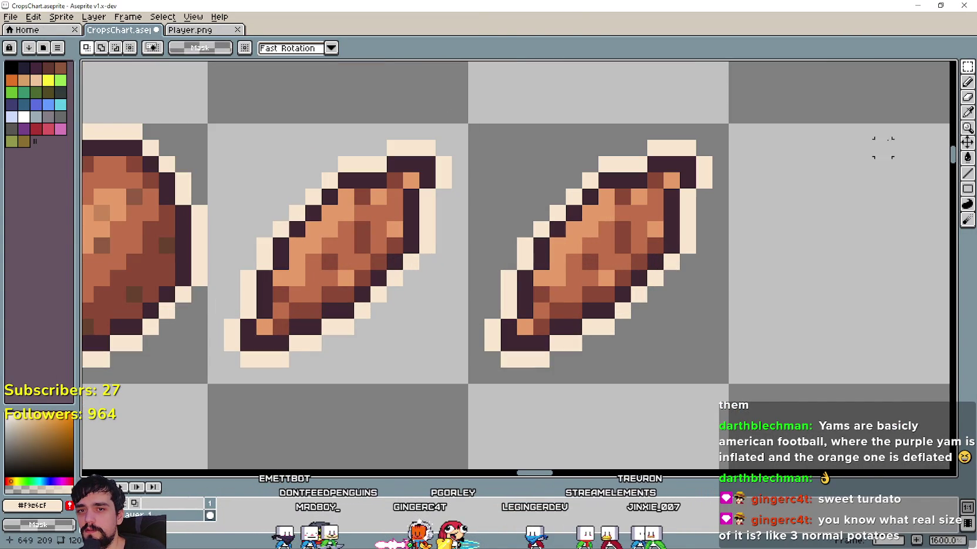
key(i)
scroll(602, 272, up, 1)
click(604, 296)
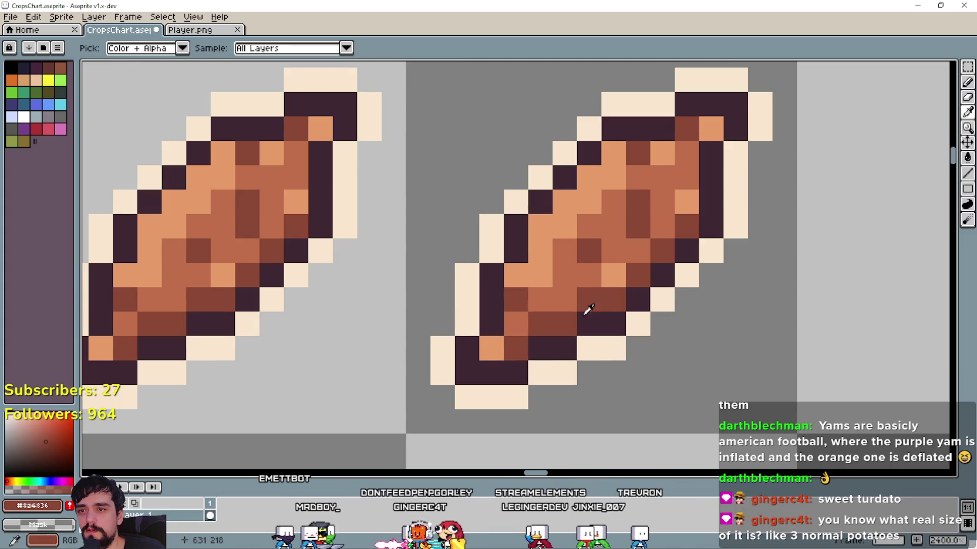
click(41, 506)
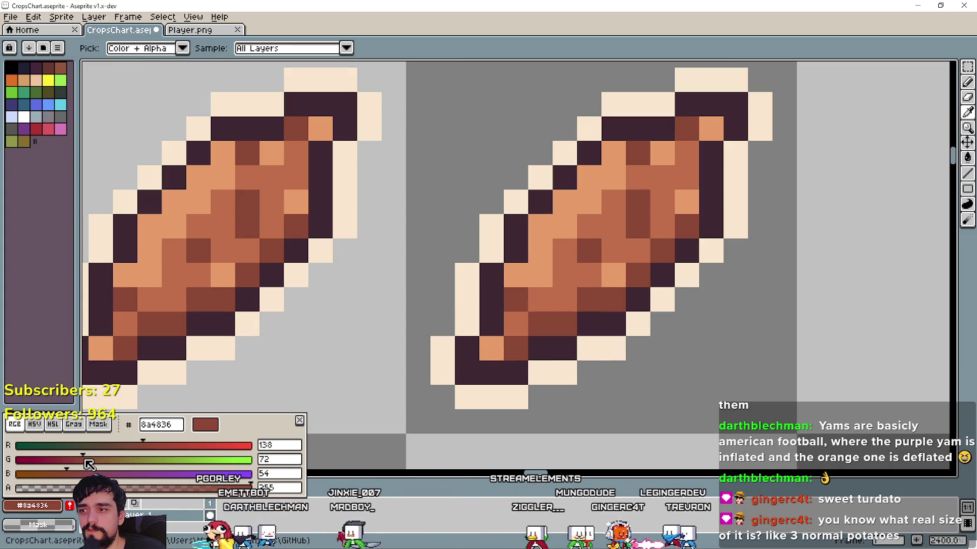
drag(89, 462, 103, 462)
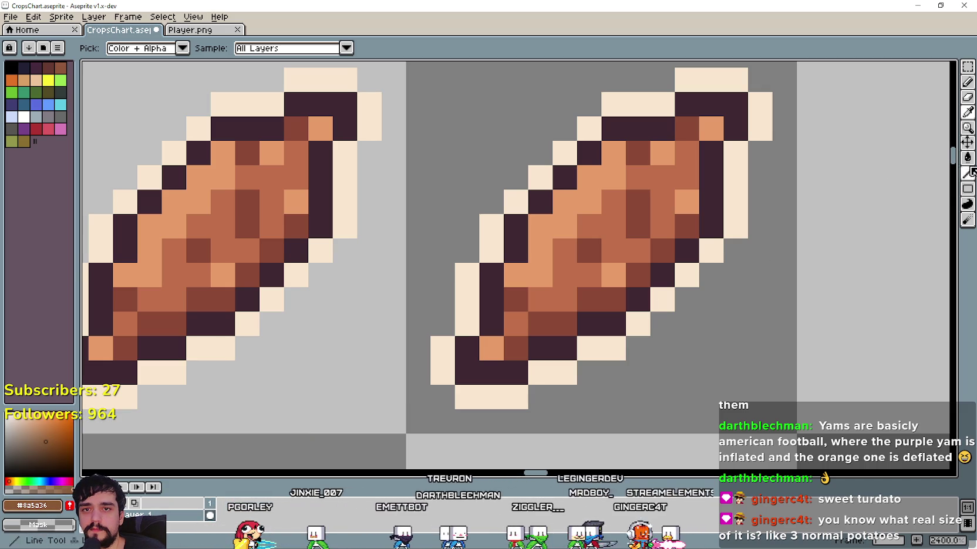
scroll(768, 211, down, 2)
click(967, 66)
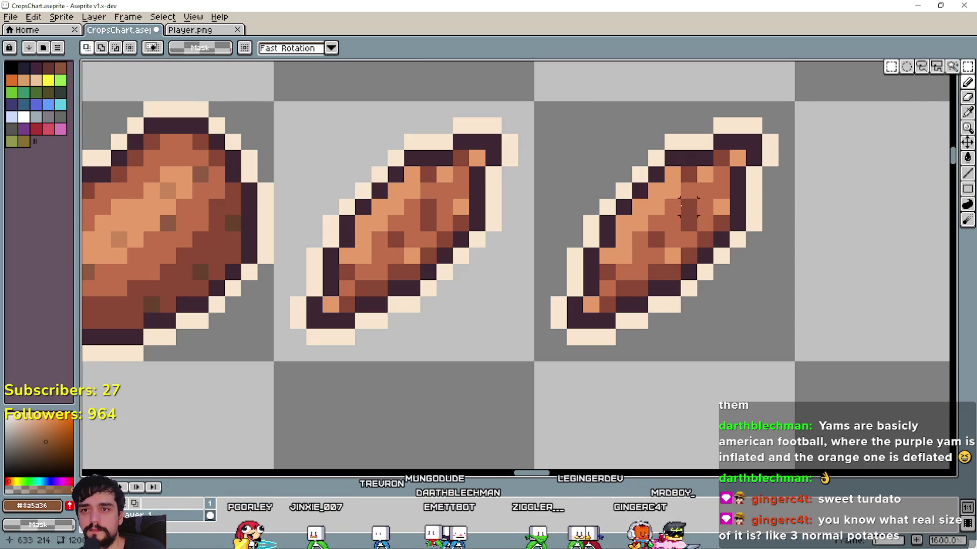
Bucket-fill the yam's dark red pixels brown and its orange pixels a yellower brown
click(967, 157)
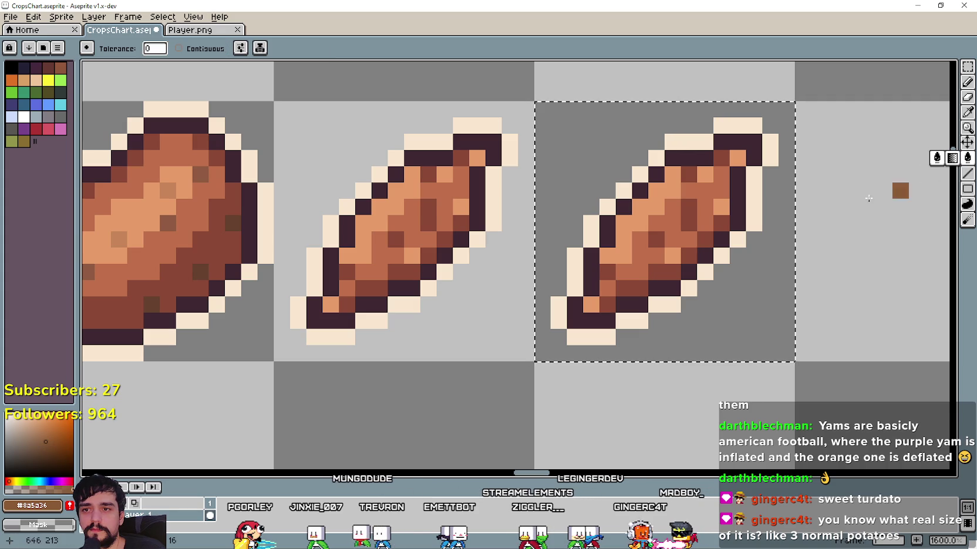
click(704, 239)
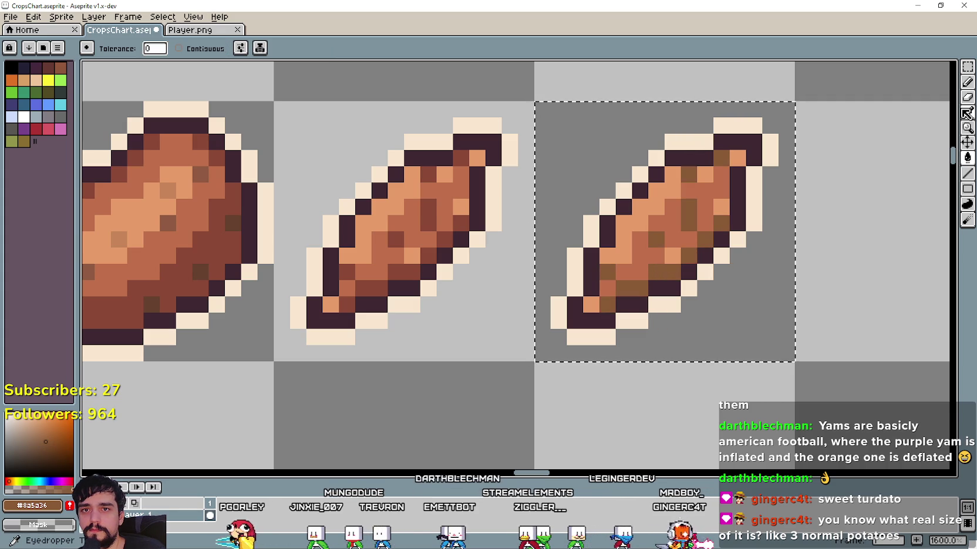
click(967, 113)
click(643, 264)
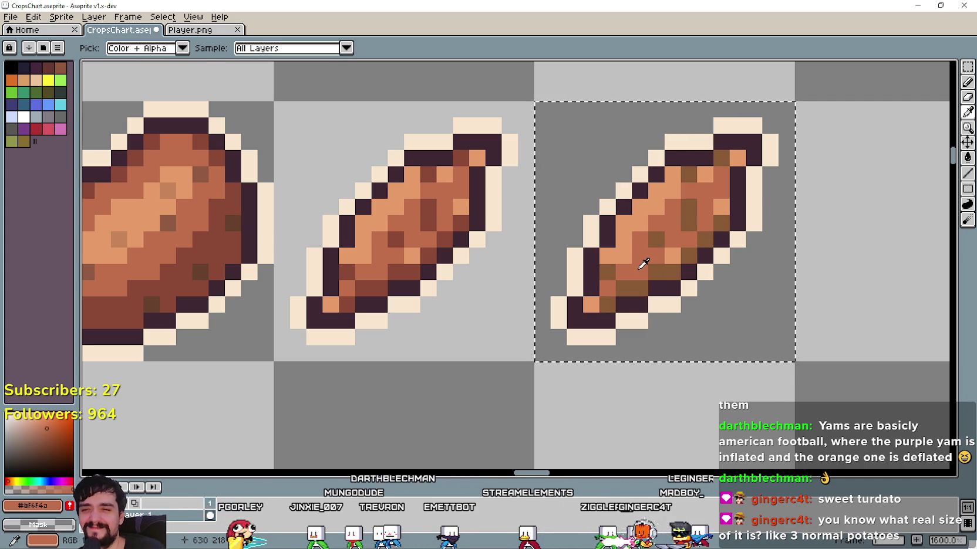
click(52, 504)
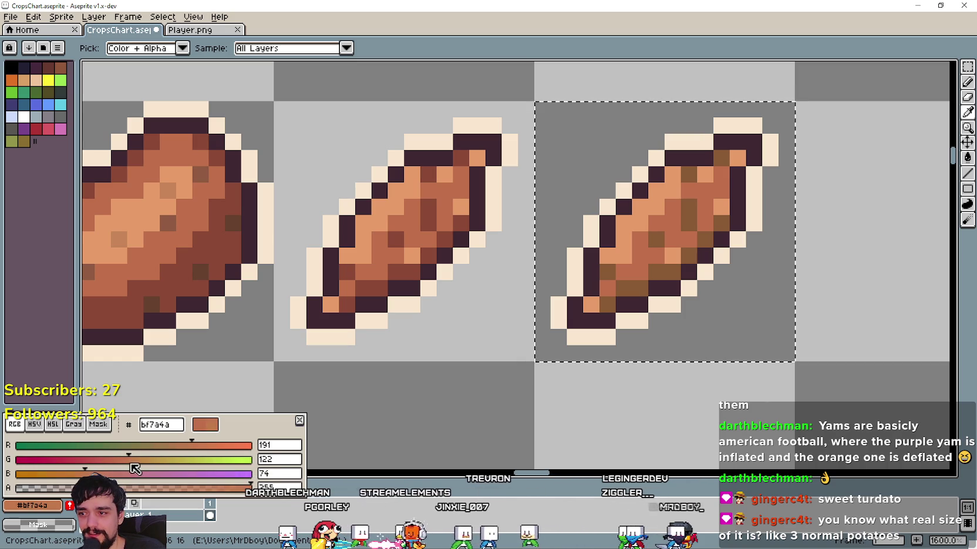
drag(133, 467, 138, 468)
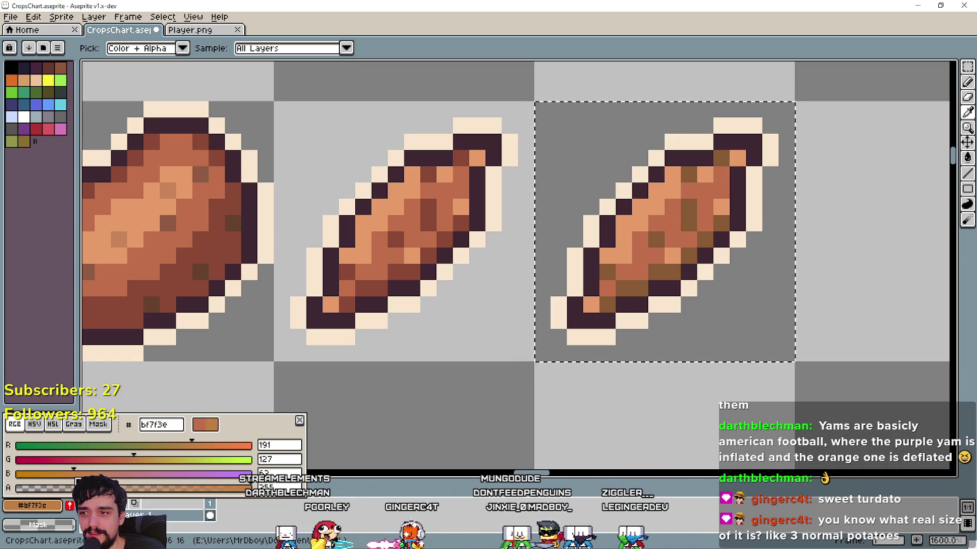
click(966, 161)
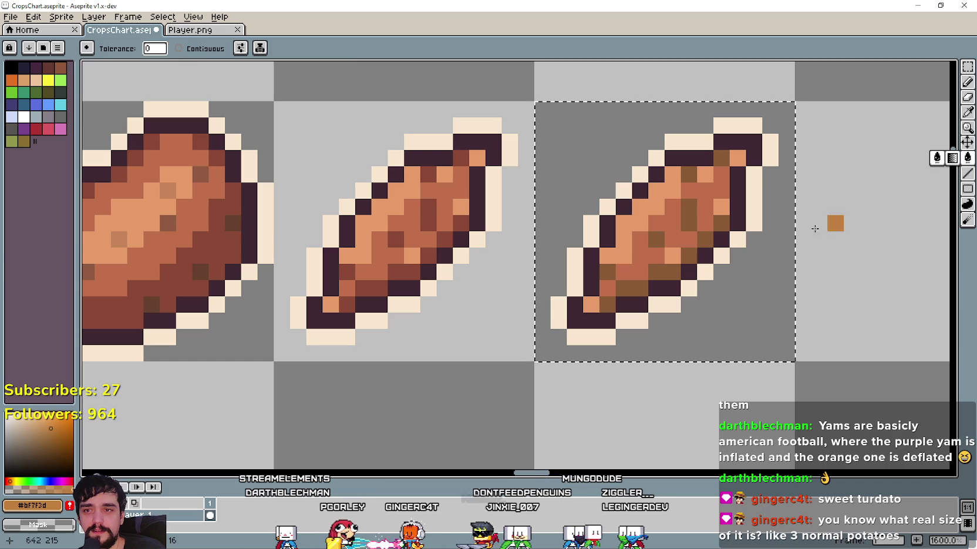
click(648, 271)
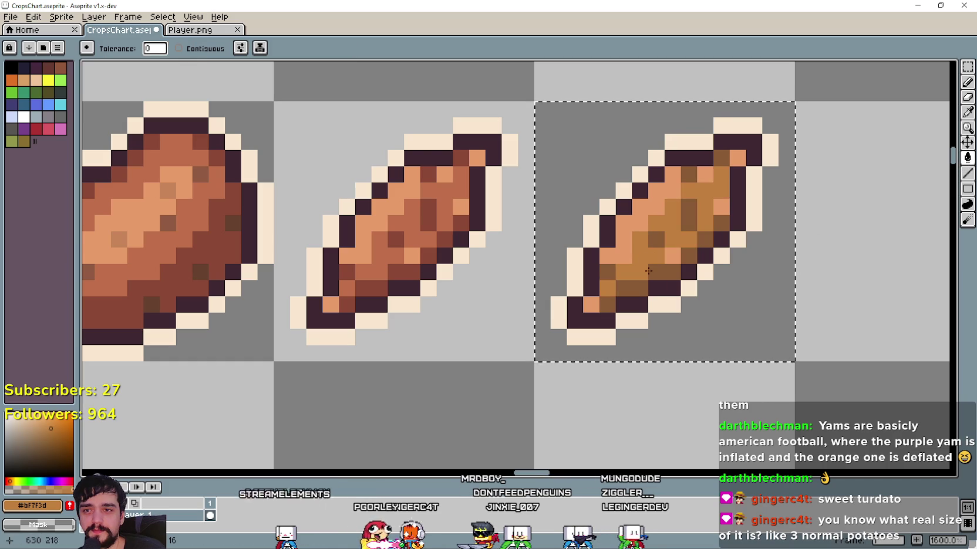
Recolour the yam's salmon pixels golden, then switch to the sweet potato image search
click(968, 113)
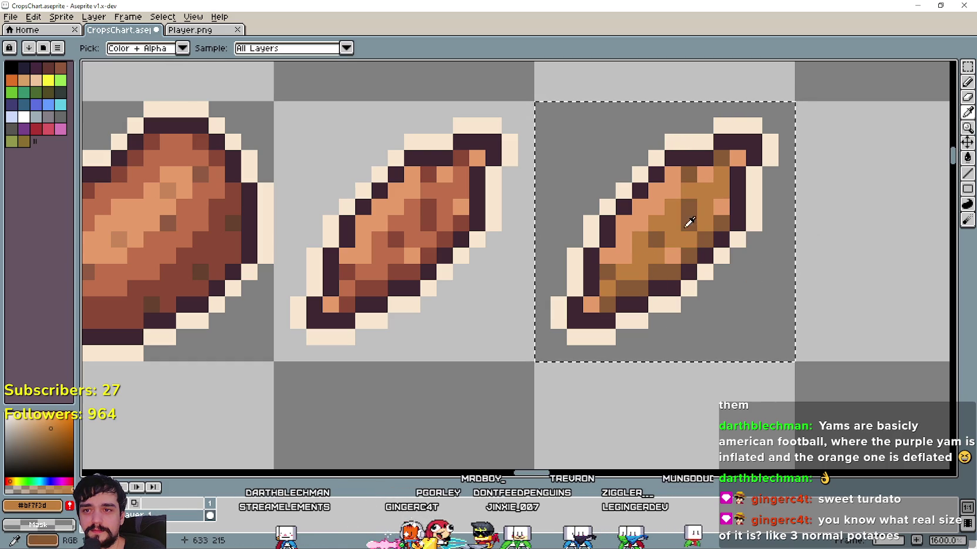
click(33, 505)
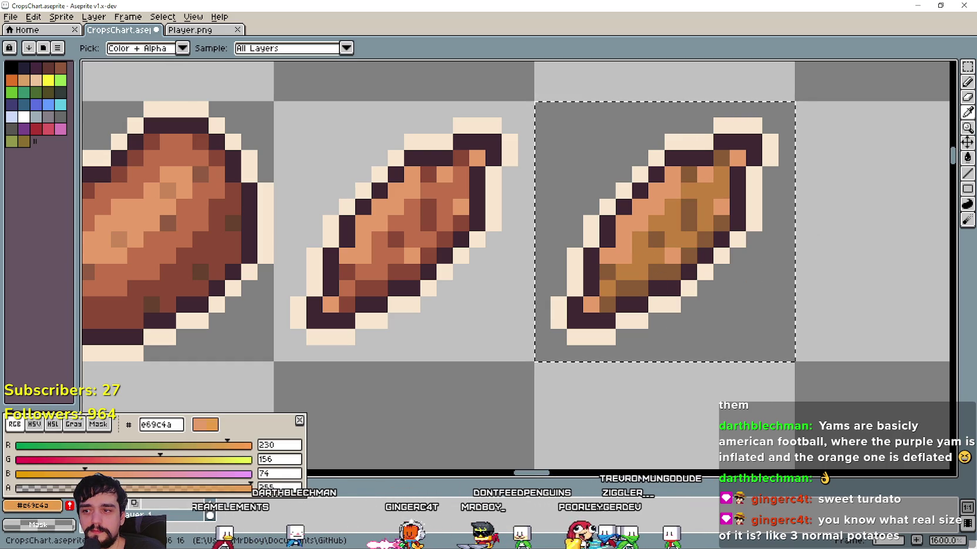
key(g)
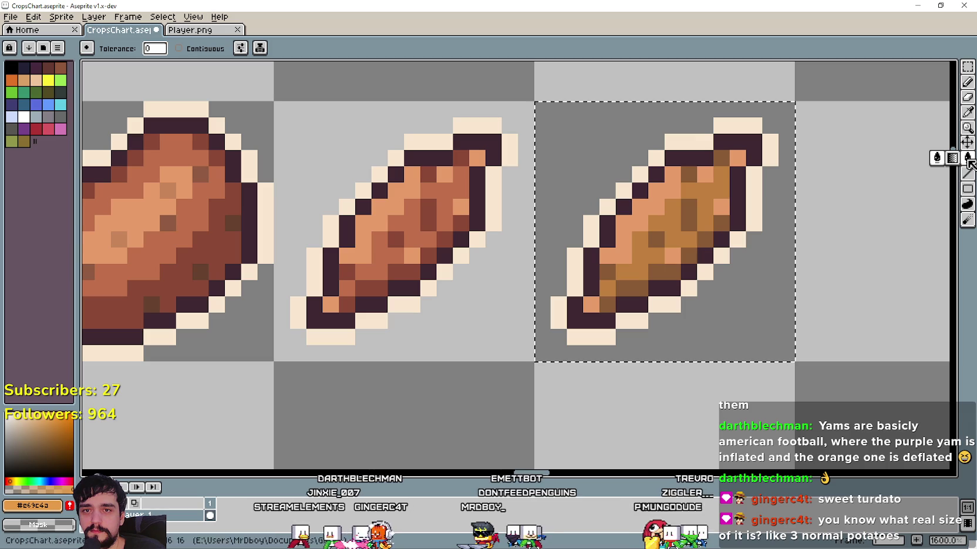
click(643, 207)
scroll(633, 318, down, 3)
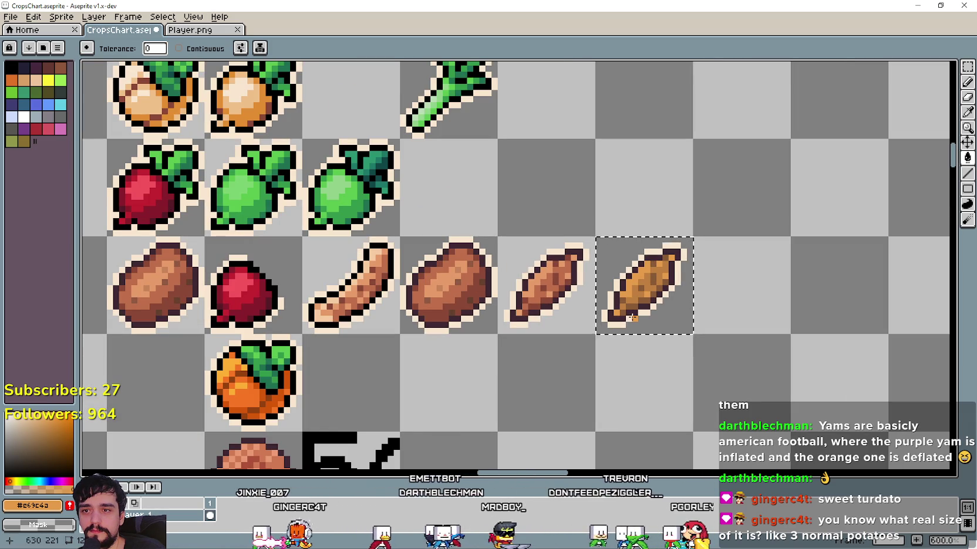
drag(620, 392, 558, 355)
key(i)
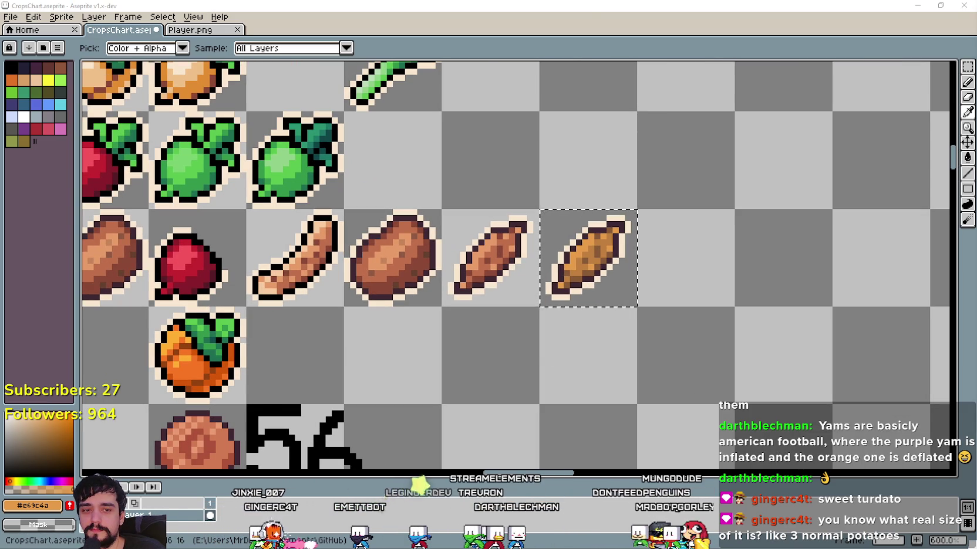
key(alt+Tab)
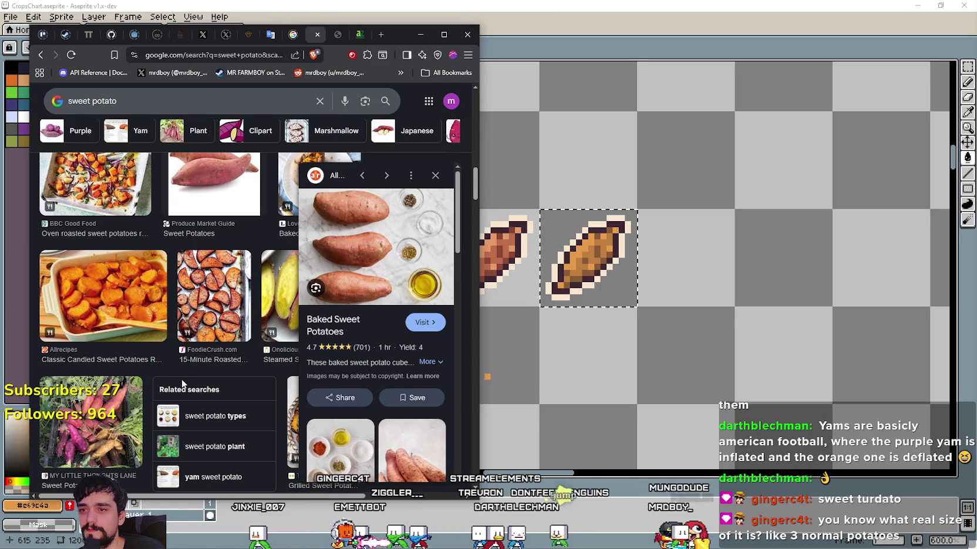
Open the NDTV purple sweet potato photo in new tabs from Google Images
scroll(182, 375, up, 1)
scroll(196, 349, up, 1)
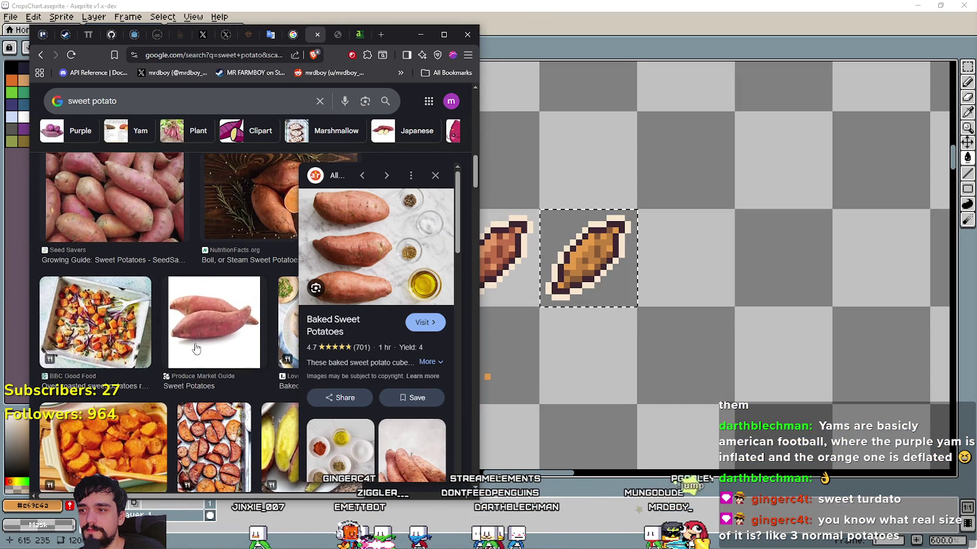
scroll(196, 349, up, 2)
scroll(195, 342, up, 2)
scroll(194, 343, up, 2)
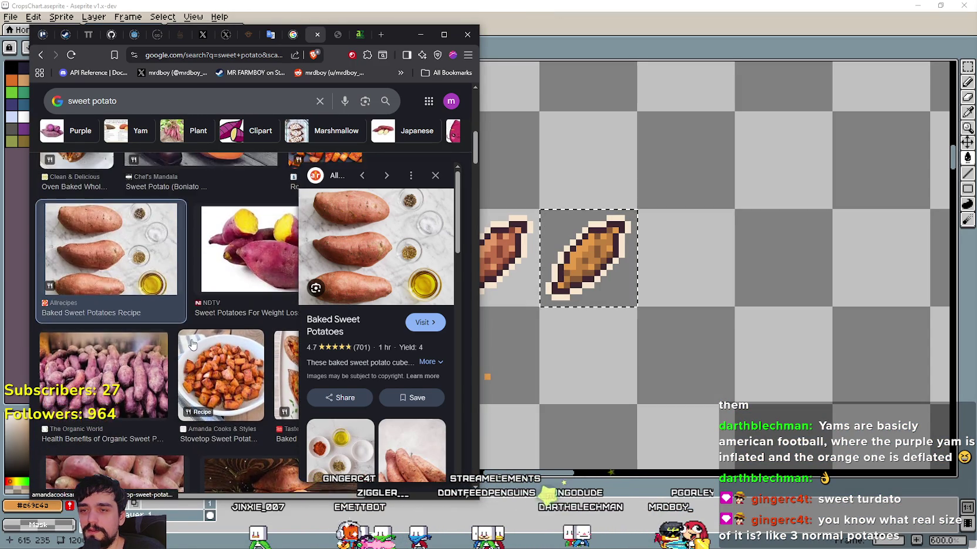
scroll(193, 343, up, 2)
click(245, 350)
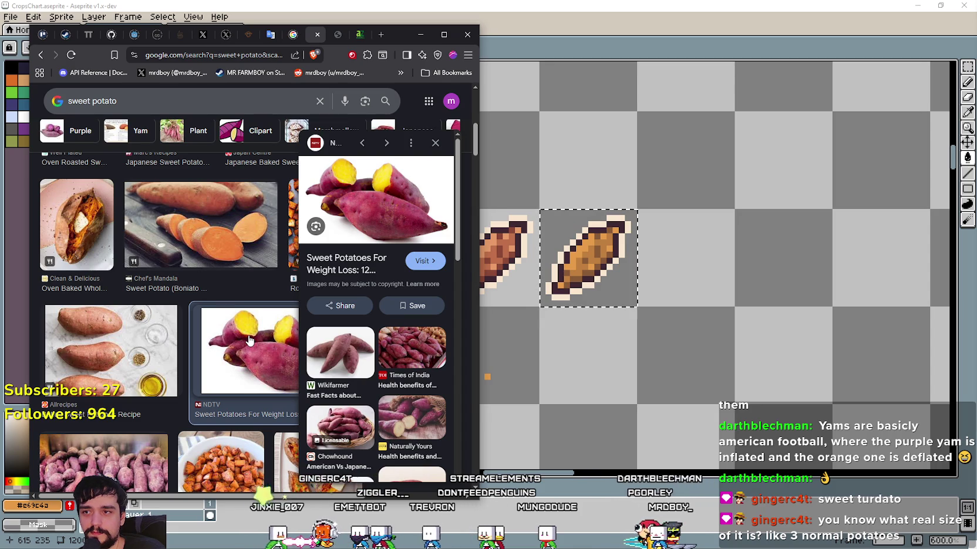
right_click(373, 204)
click(460, 386)
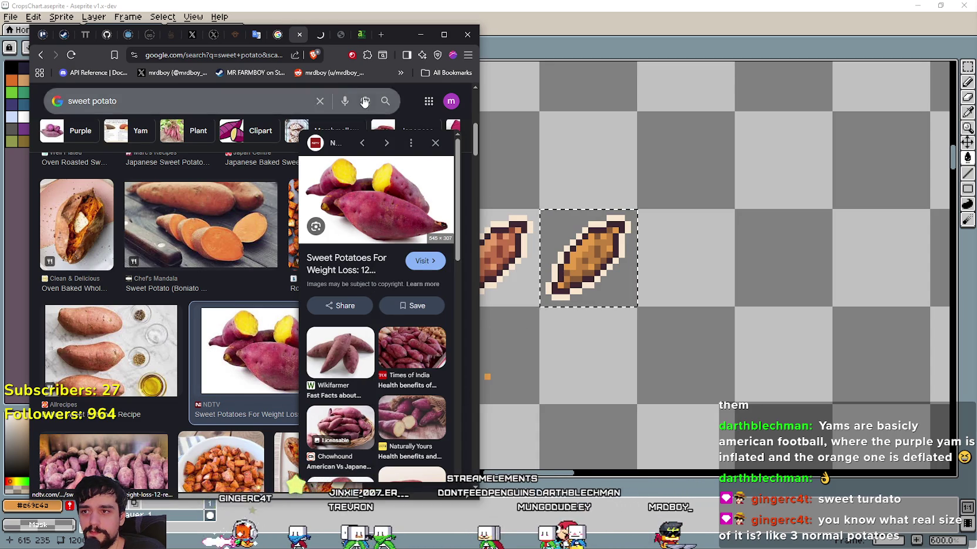
click(317, 35)
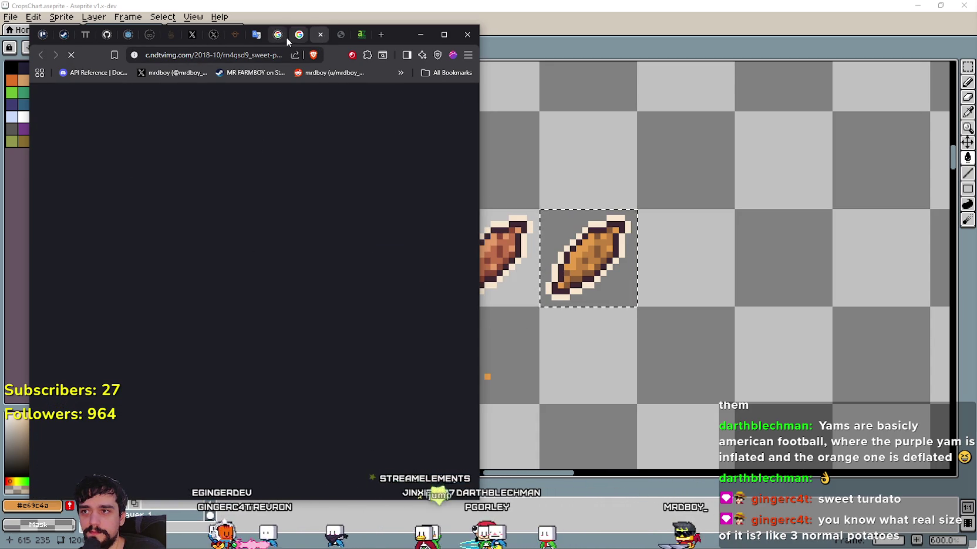
key(ctrl+shift+Tab)
right_click(357, 205)
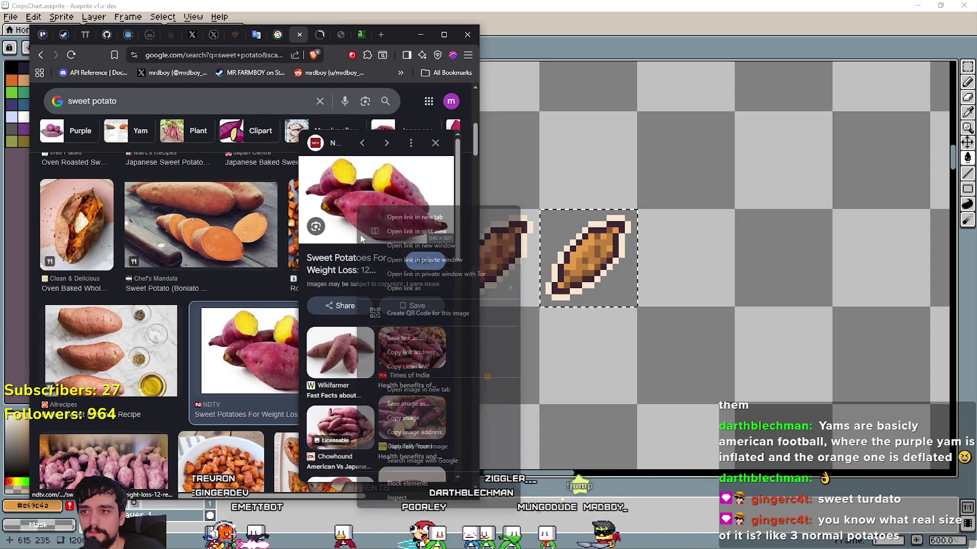
click(431, 389)
click(306, 36)
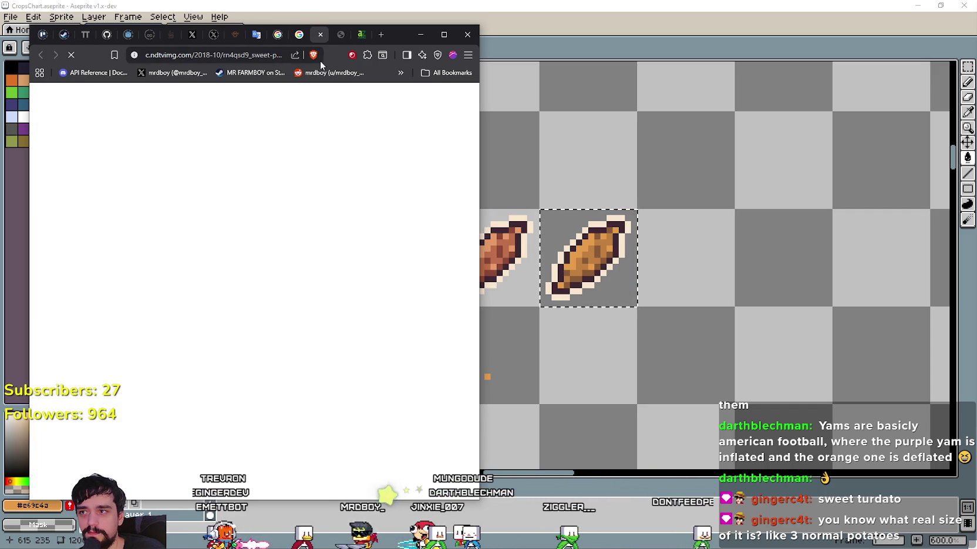
key(ctrl+shift+Tab)
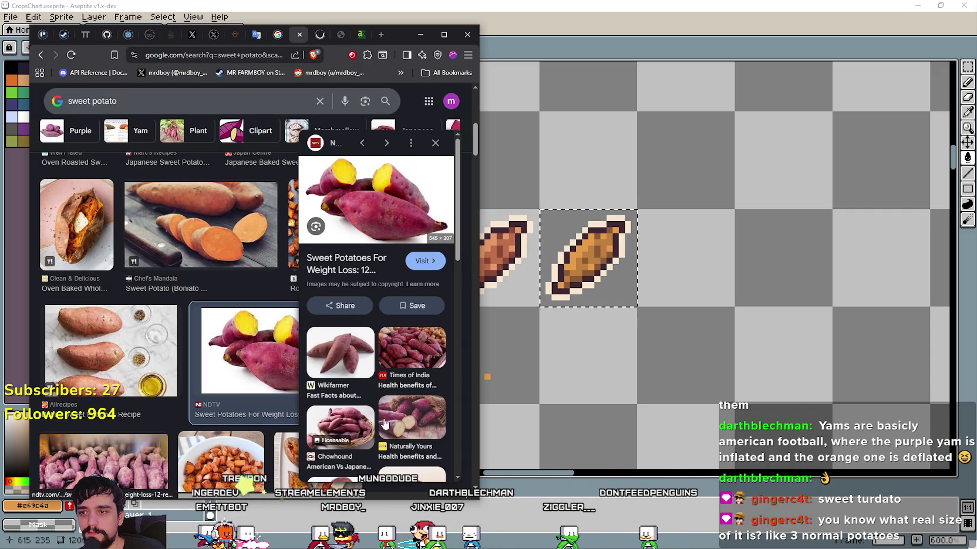
Open the Chef's Mandala sliced sweet potato photo in a new tab
click(410, 353)
scroll(249, 309, up, 1)
scroll(249, 309, up, 1)
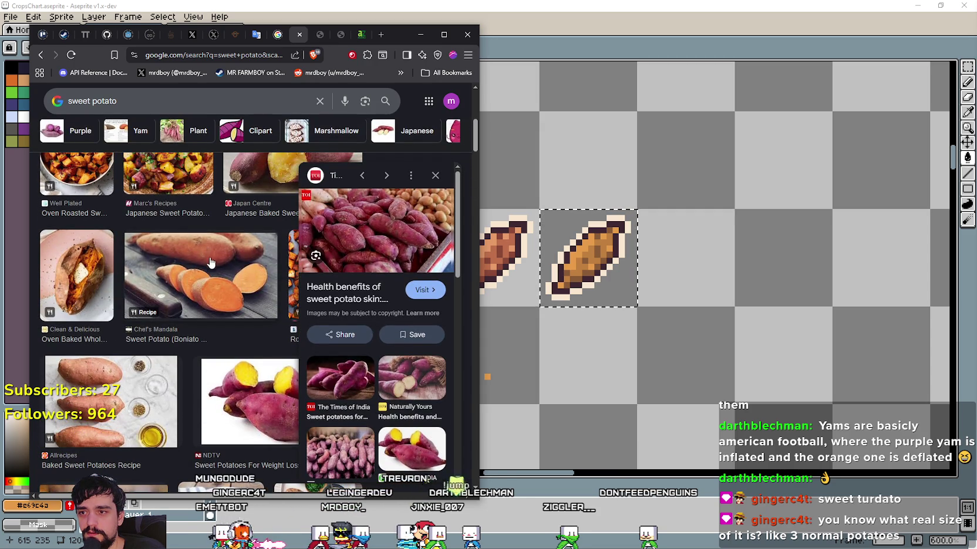
drag(212, 260, 218, 269)
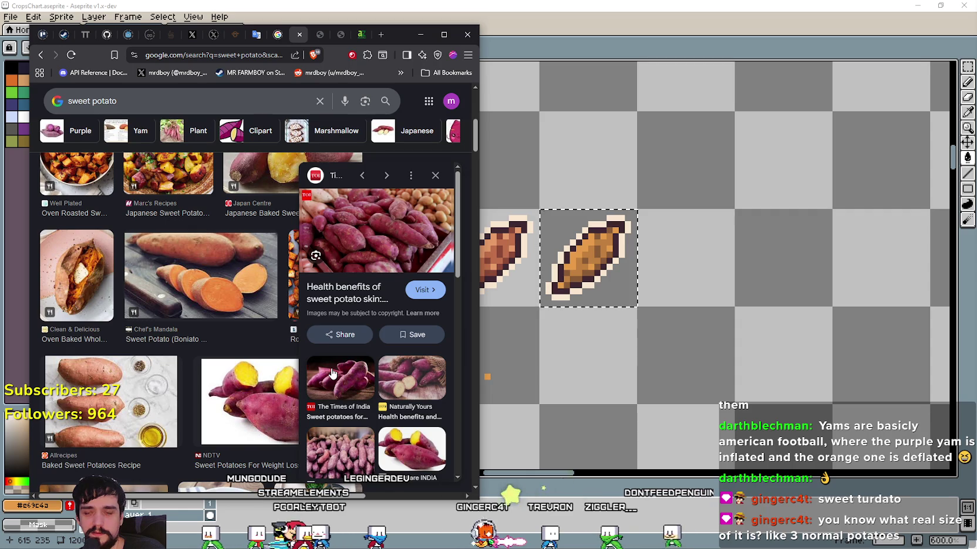
click(362, 176)
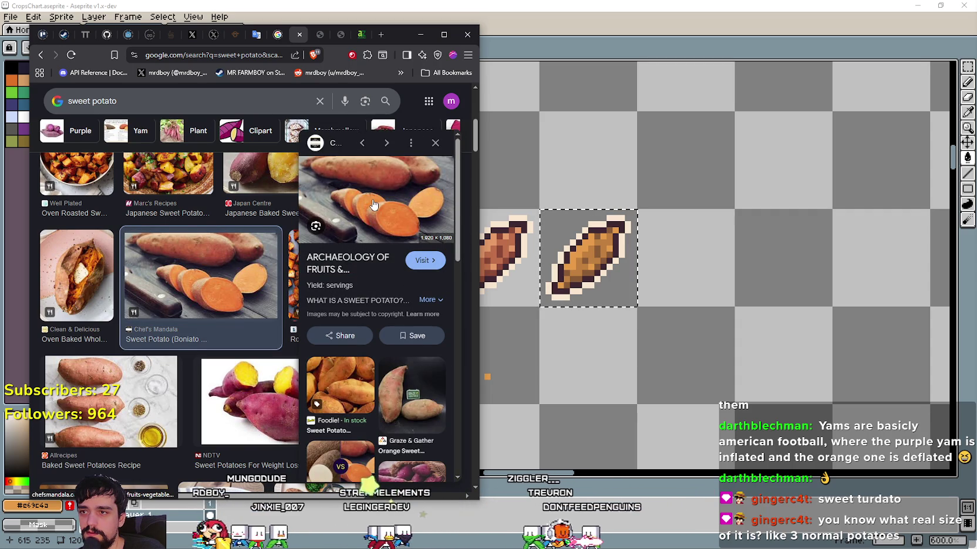
scroll(258, 254, up, 2)
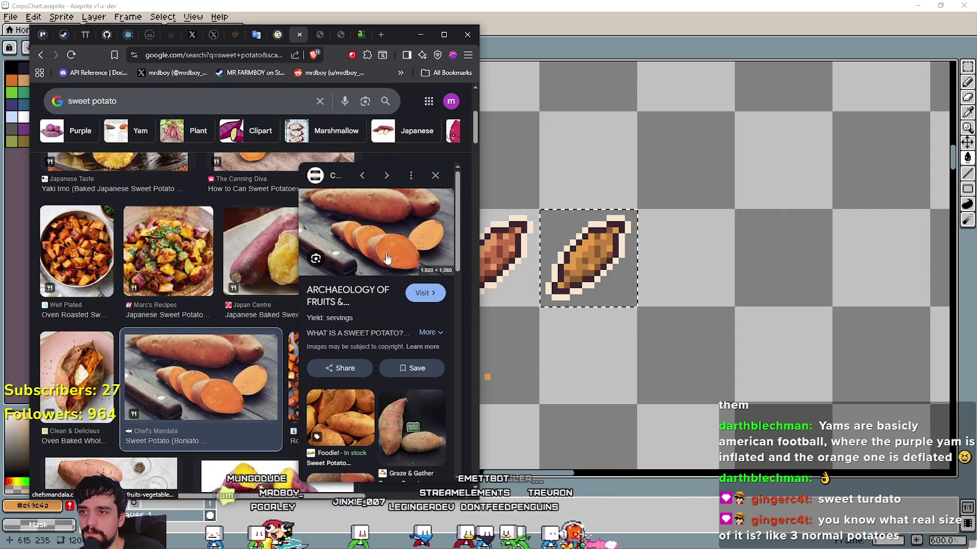
right_click(384, 228)
click(444, 408)
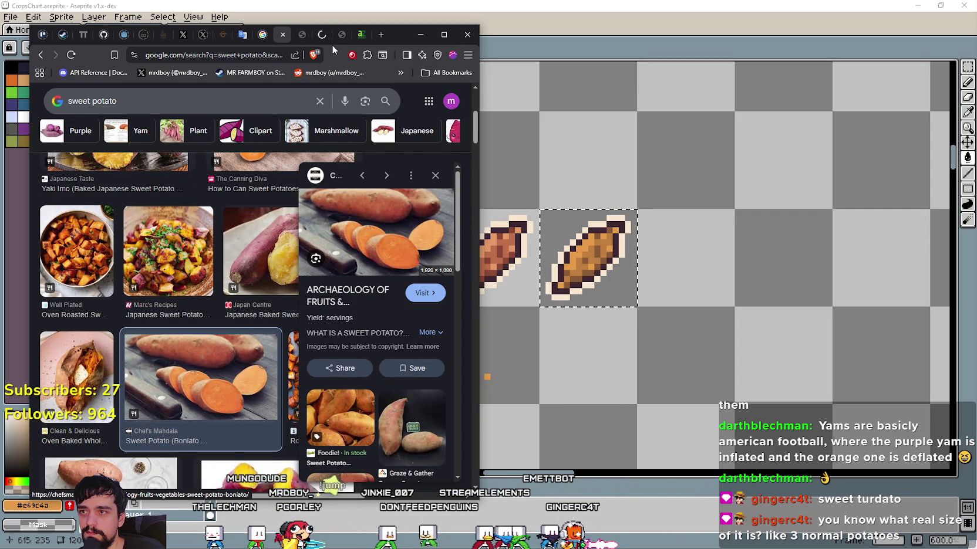
click(324, 39)
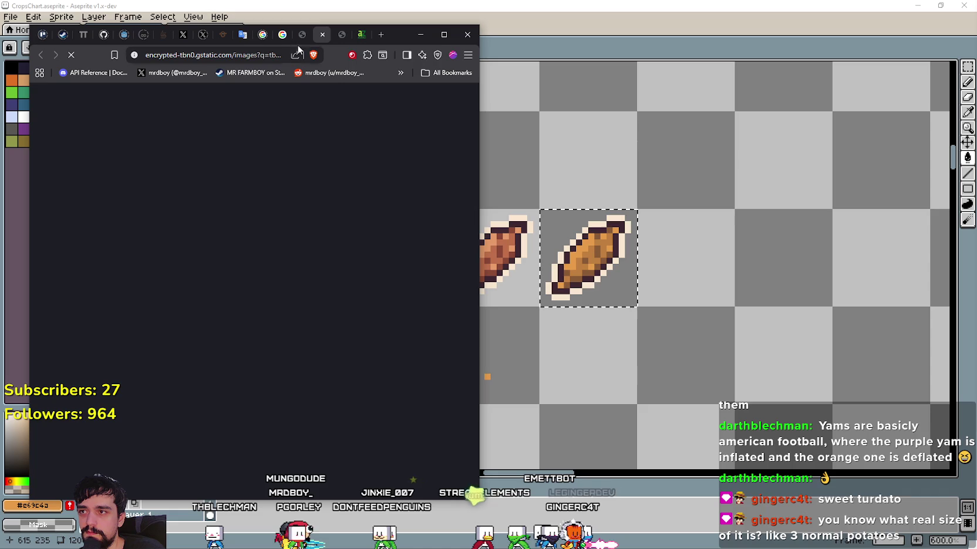
Check the purple sweet potato image's save file types, cancel saving, and close its tab
click(300, 34)
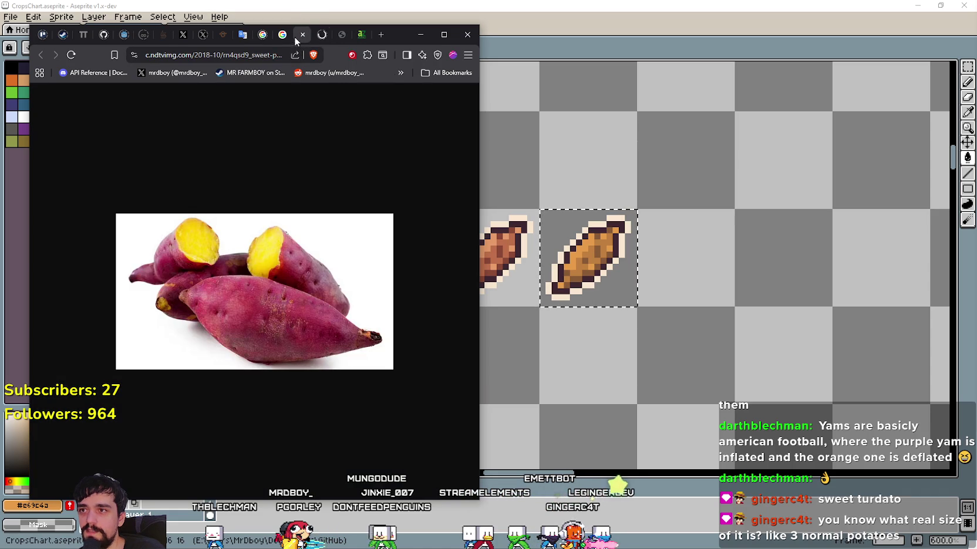
right_click(244, 254)
click(302, 278)
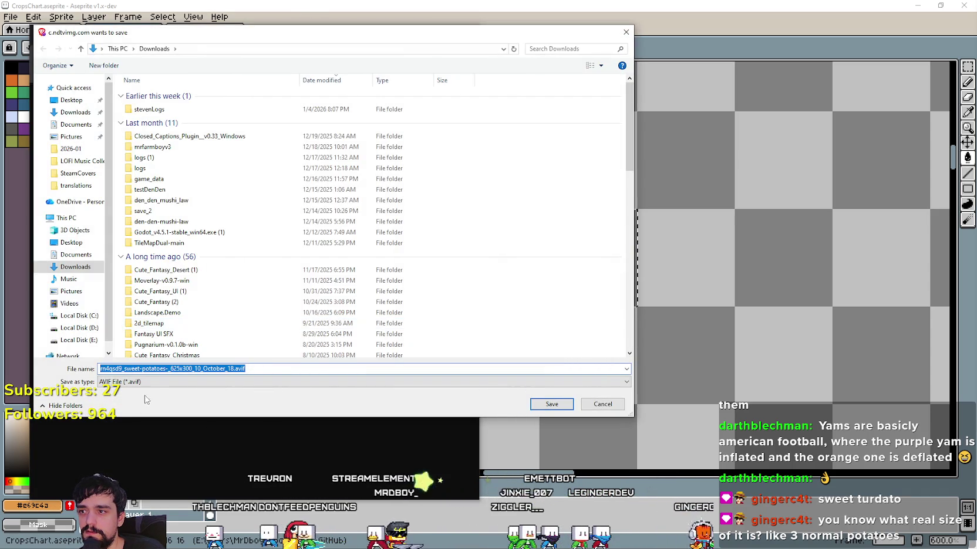
click(148, 382)
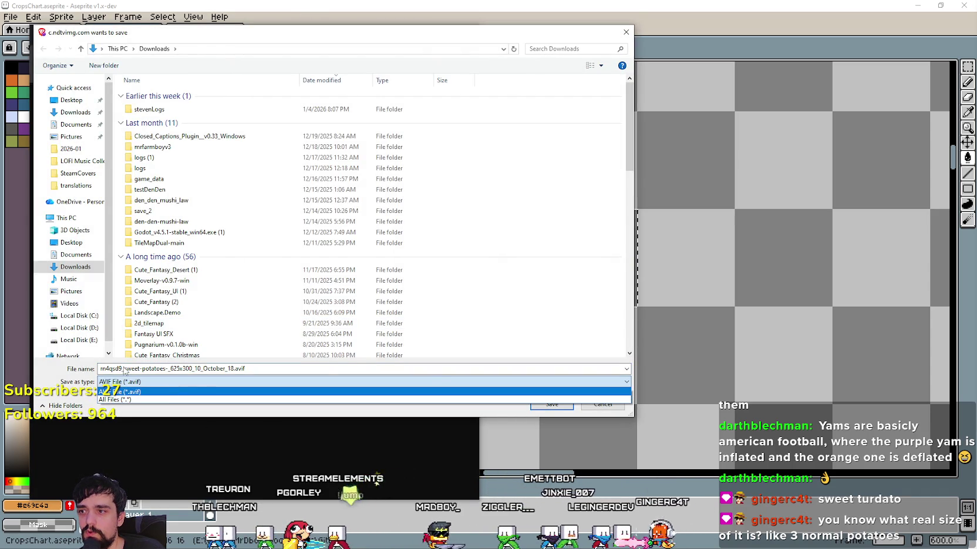
click(628, 400)
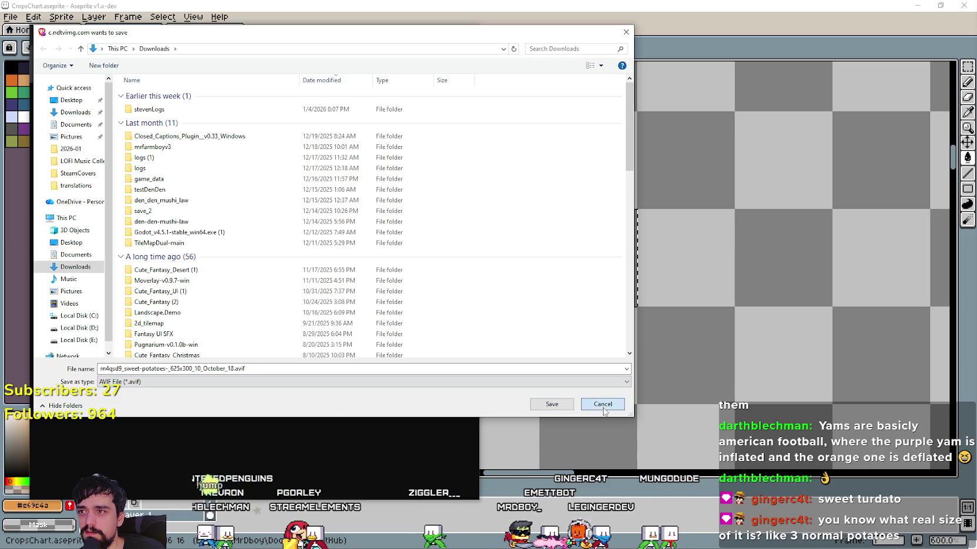
click(602, 405)
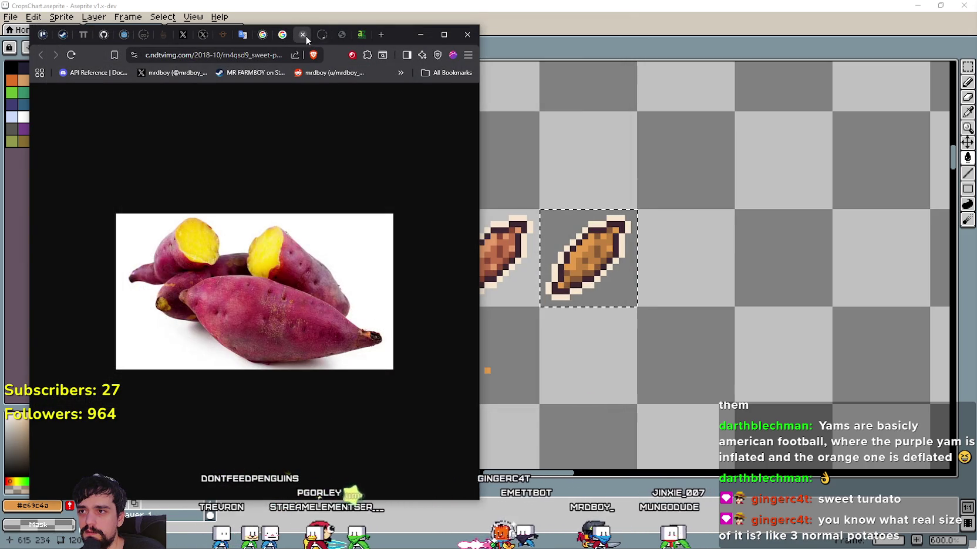
click(302, 34)
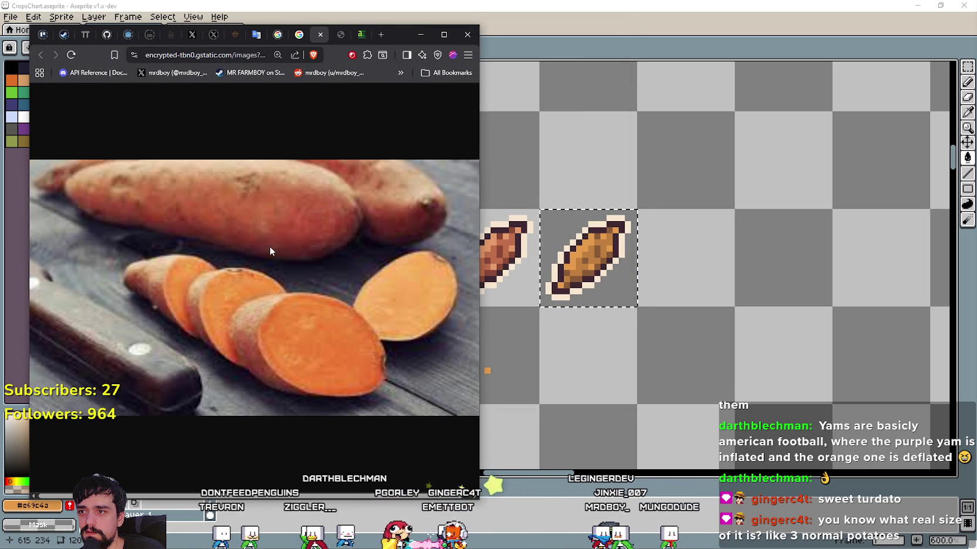
Save the sliced sweet potato photo as sweetPotato.jpg and open the downloaded file
right_click(270, 251)
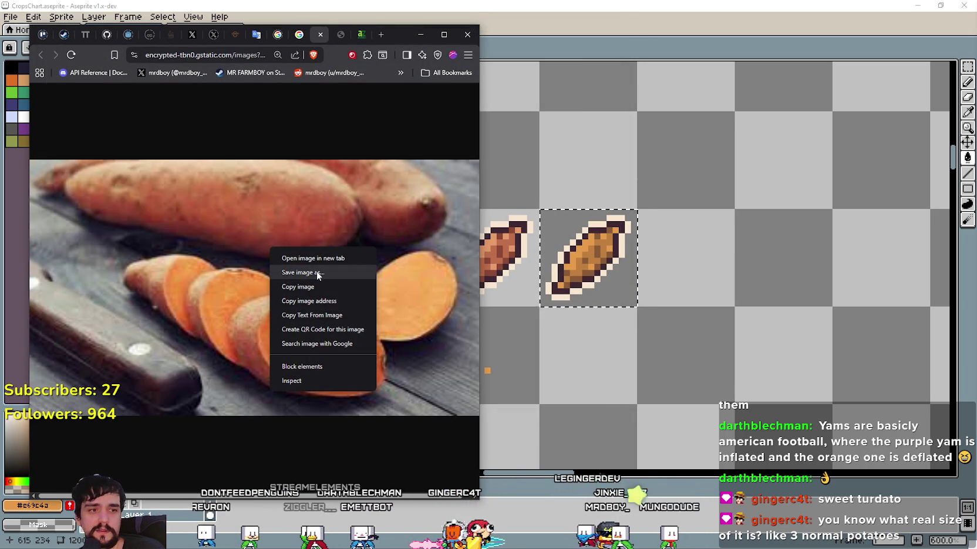
click(317, 274)
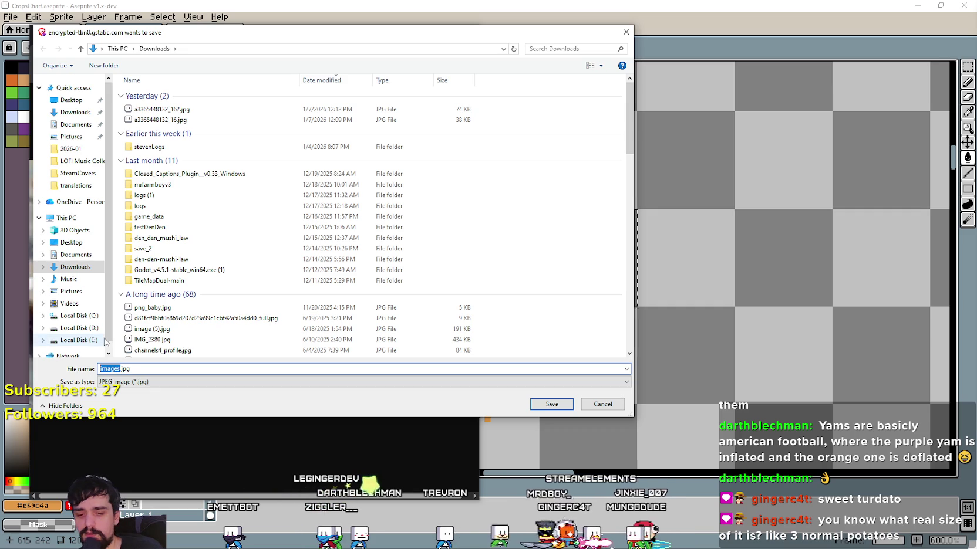
text(weetP)
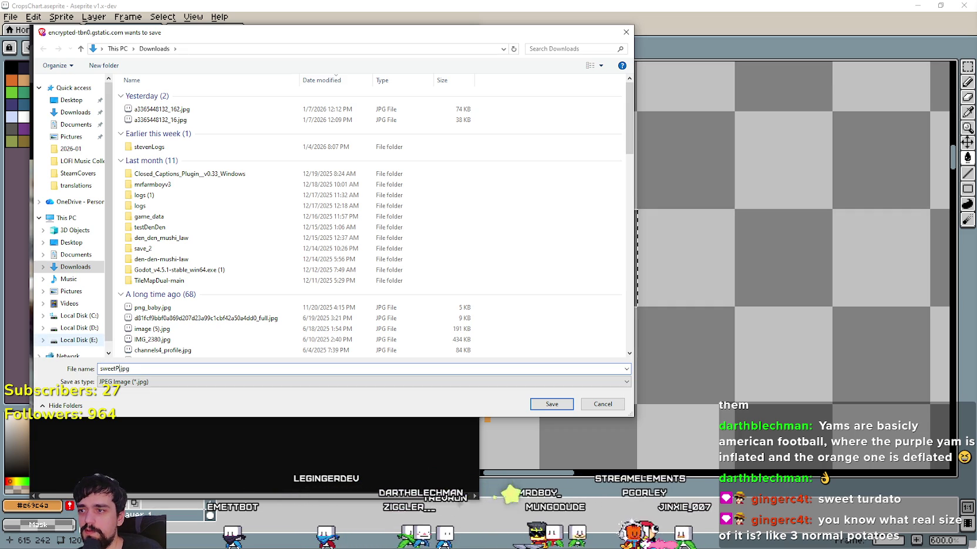
text(ota)
key(Return)
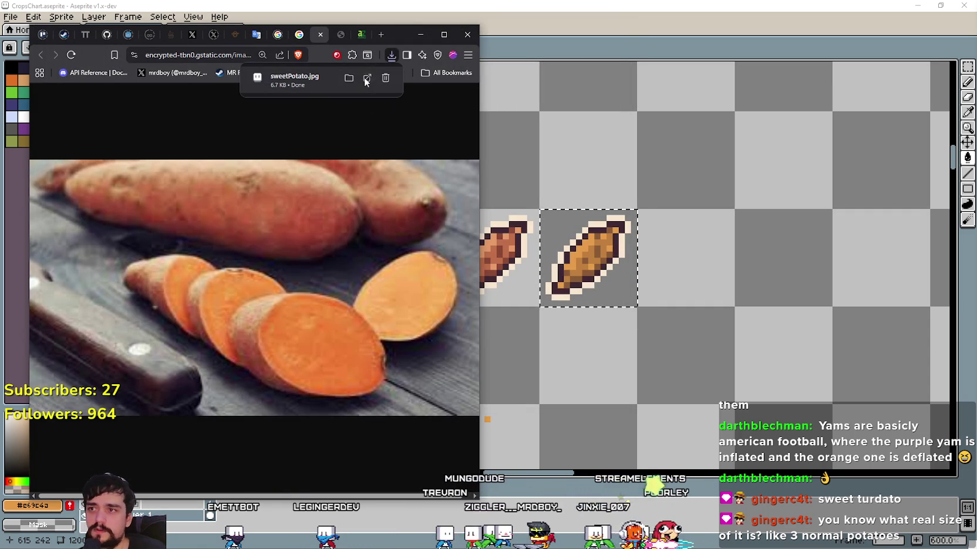
click(308, 80)
Marquee-select a patch of potato skin in sweetPotato.jpg
scroll(668, 236, up, 3)
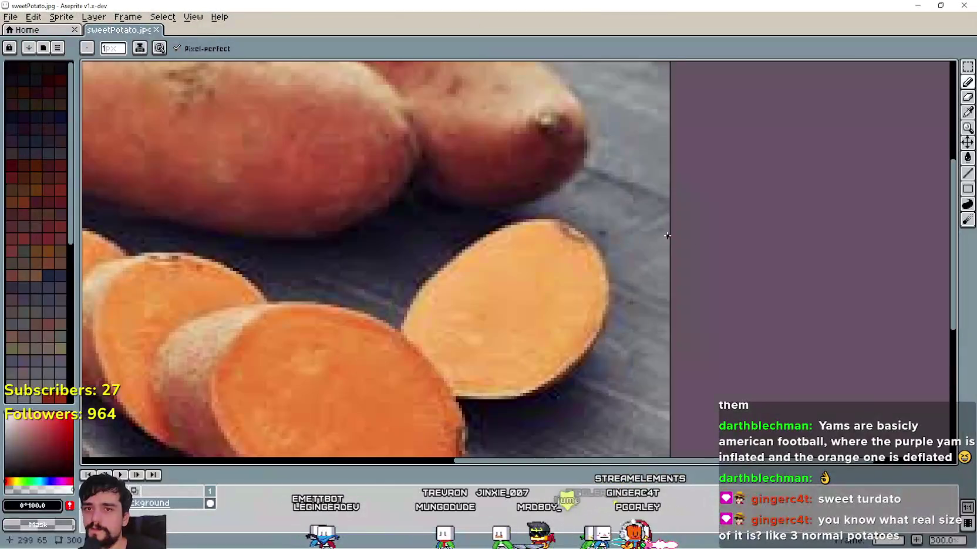
click(969, 69)
scroll(287, 185, up, 1)
scroll(352, 235, up, 1)
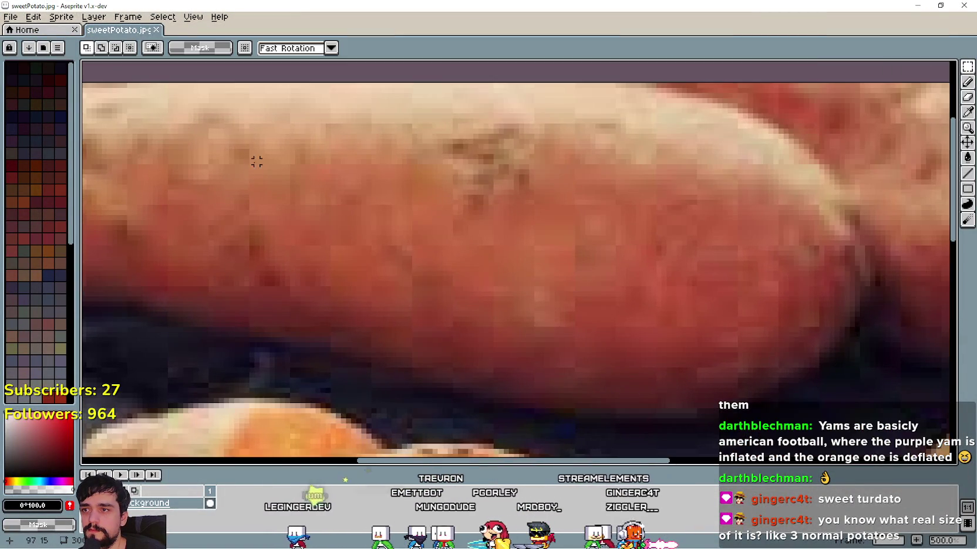
scroll(257, 162, up, 3)
scroll(305, 233, up, 3)
scroll(413, 232, up, 3)
scroll(473, 298, up, 2)
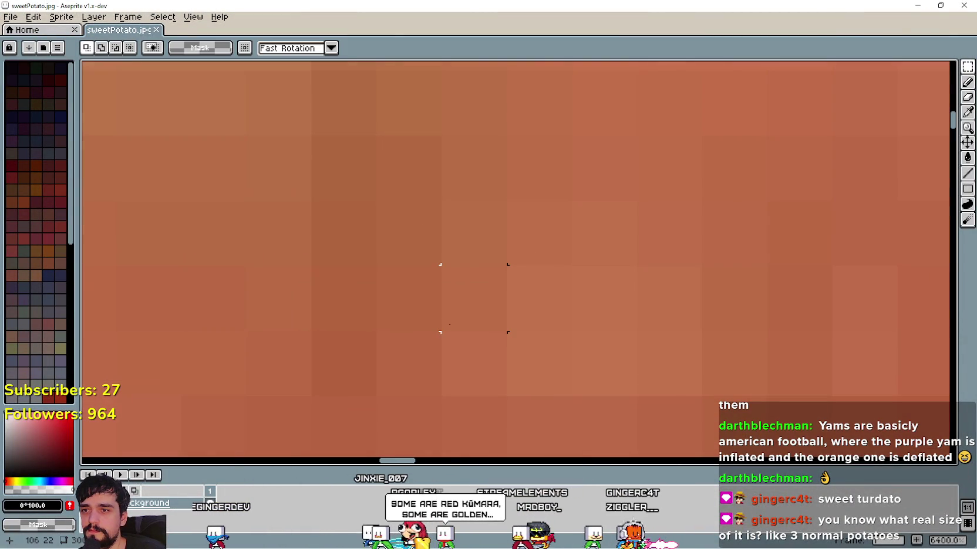
scroll(474, 168, down, 4)
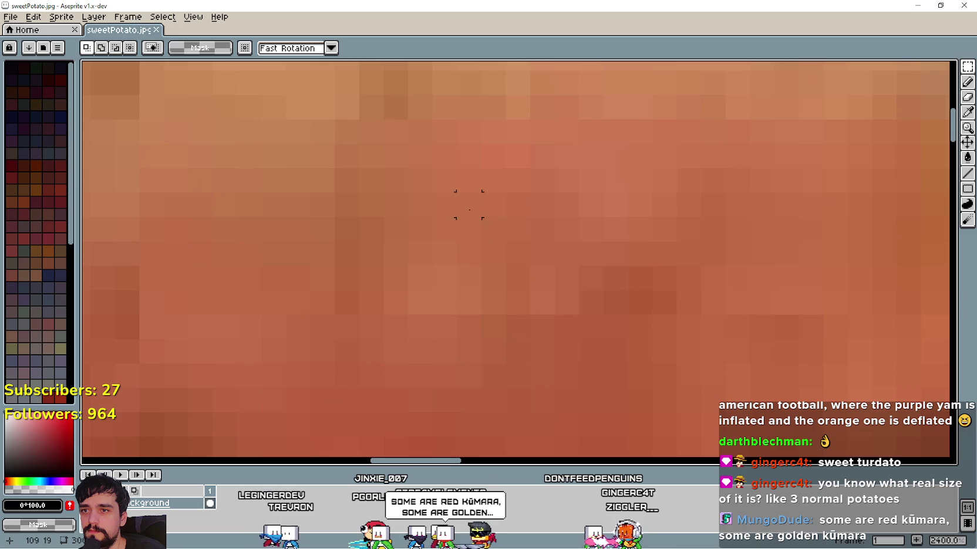
drag(332, 142, 630, 366)
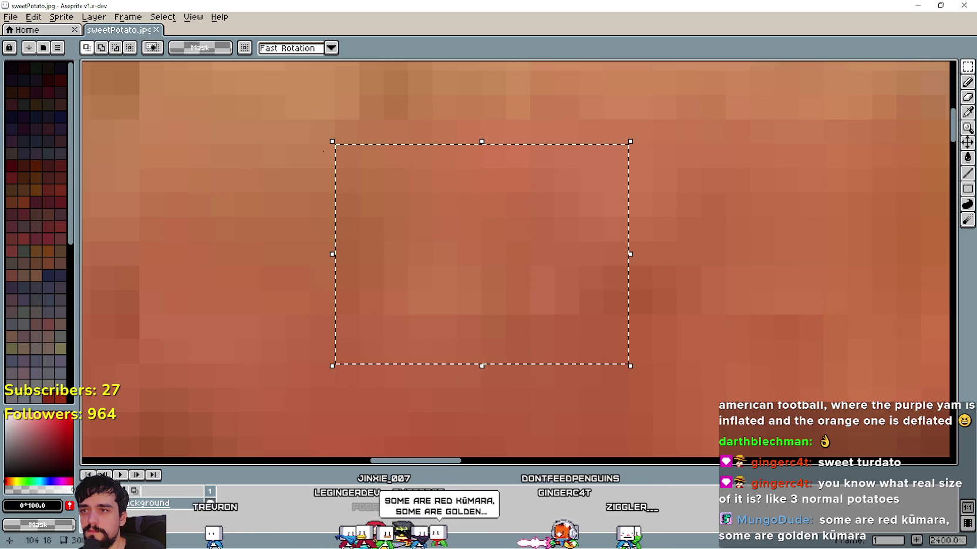
Paste the skin patch into the crops chart and drop it beside the potato sprite
drag(211, 11, 444, 239)
click(579, 69)
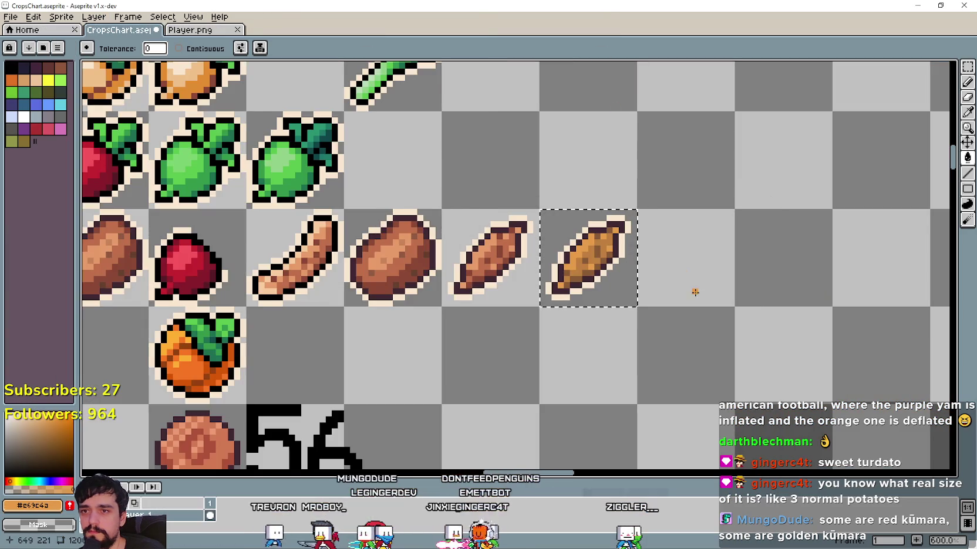
scroll(683, 277, down, 1)
scroll(399, 276, down, 2)
scroll(401, 272, down, 2)
key(ctrl+v)
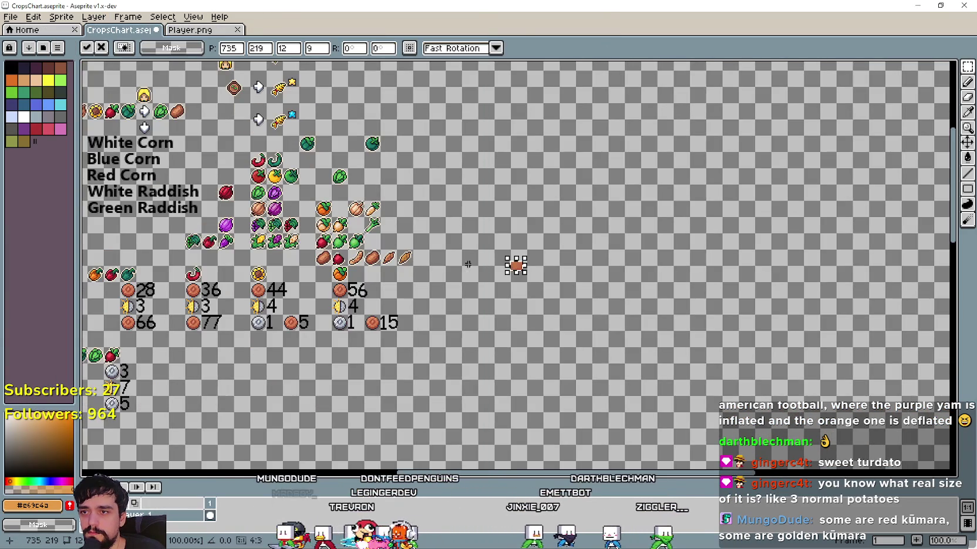
scroll(511, 267, up, 3)
scroll(506, 277, up, 1)
drag(676, 278, 202, 230)
scroll(203, 230, up, 4)
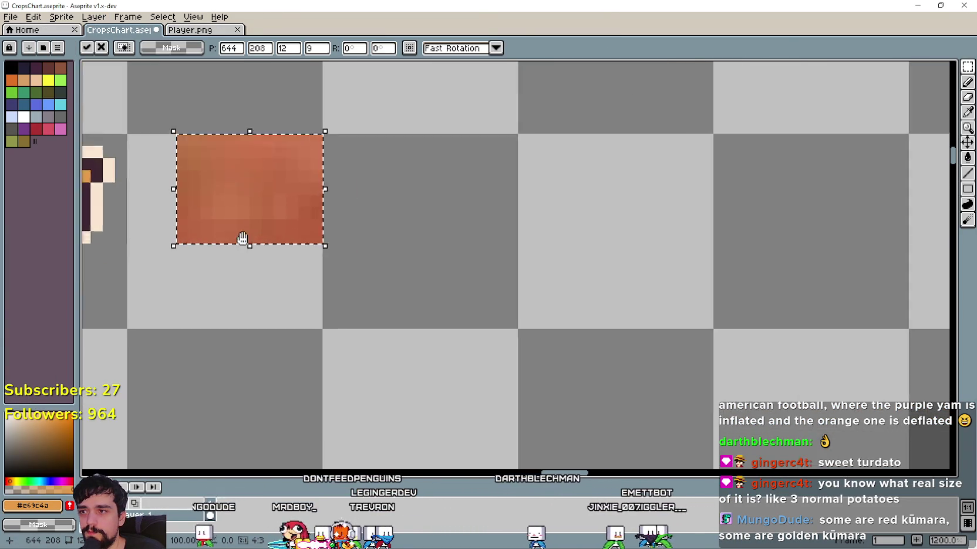
scroll(221, 235, up, 1)
key(Left)
key(Left)
key(Left)
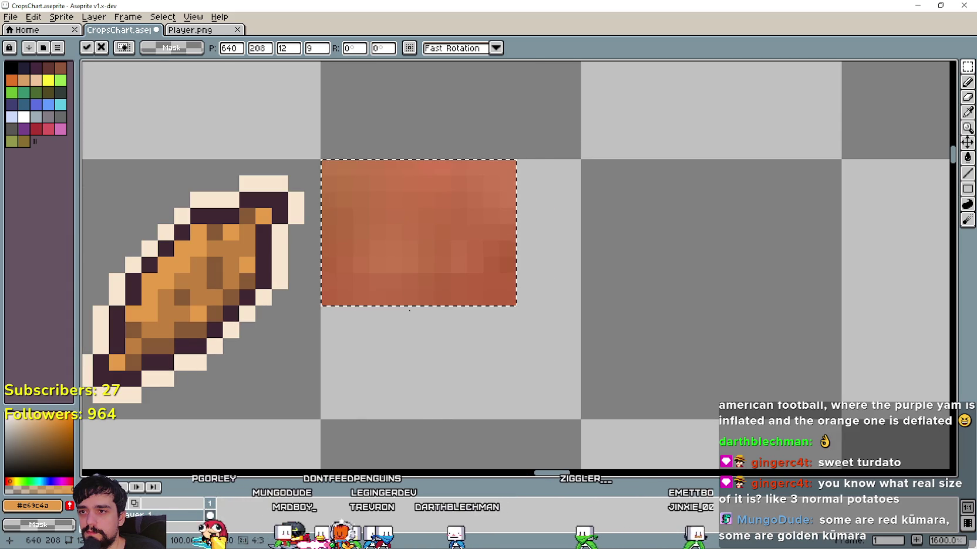
click(342, 405)
drag(264, 313, 397, 340)
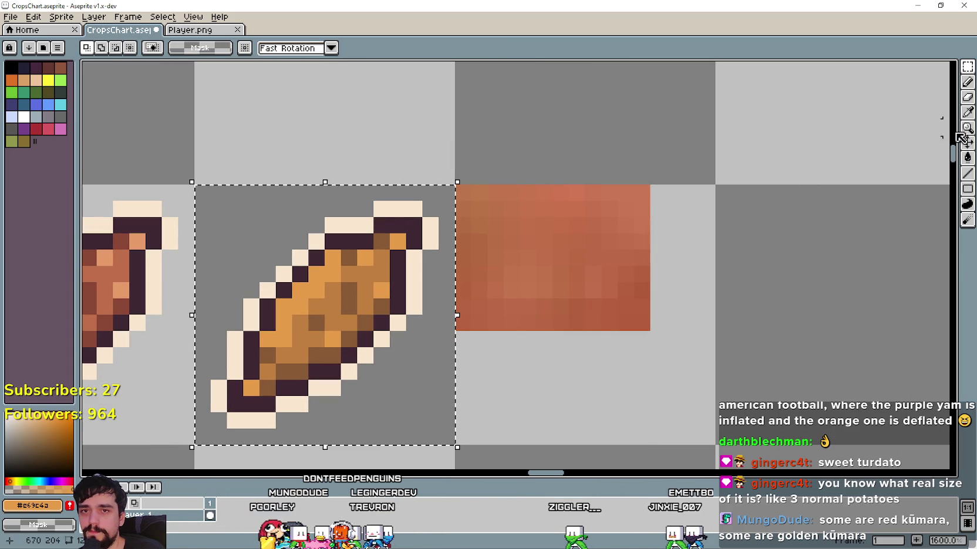
click(967, 113)
scroll(487, 316, up, 2)
drag(518, 327, 586, 315)
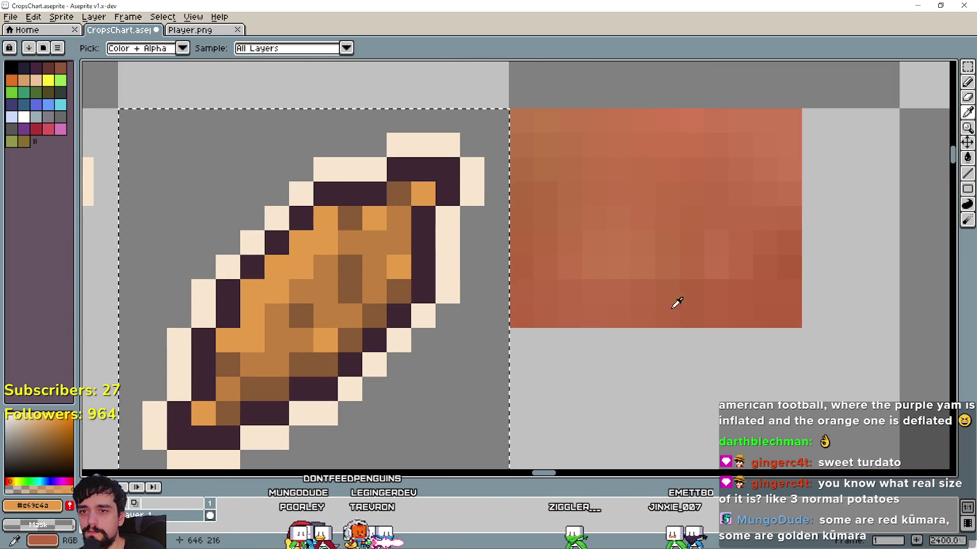
Recolour the potato's brown and tan shades with red tones sampled from the skin patch
click(791, 258)
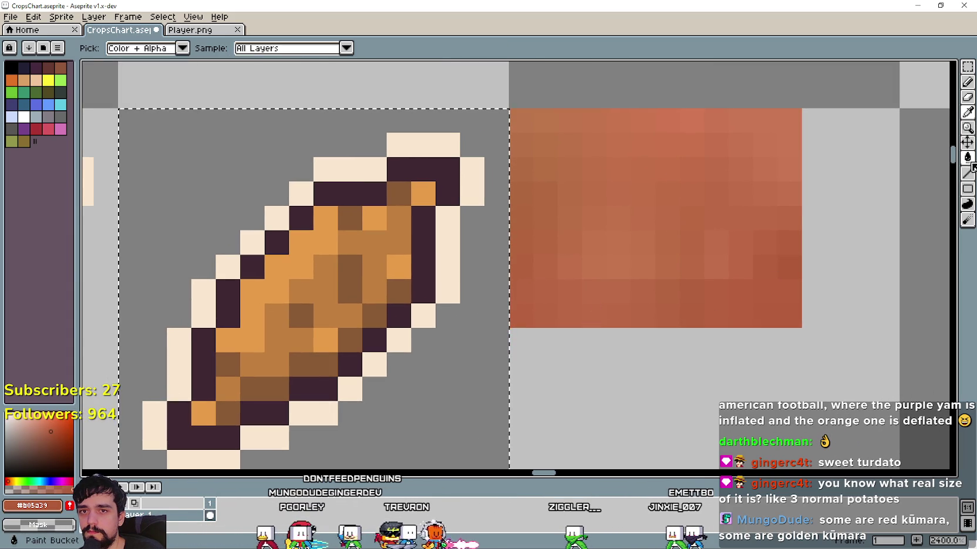
key(g)
click(371, 315)
click(370, 316)
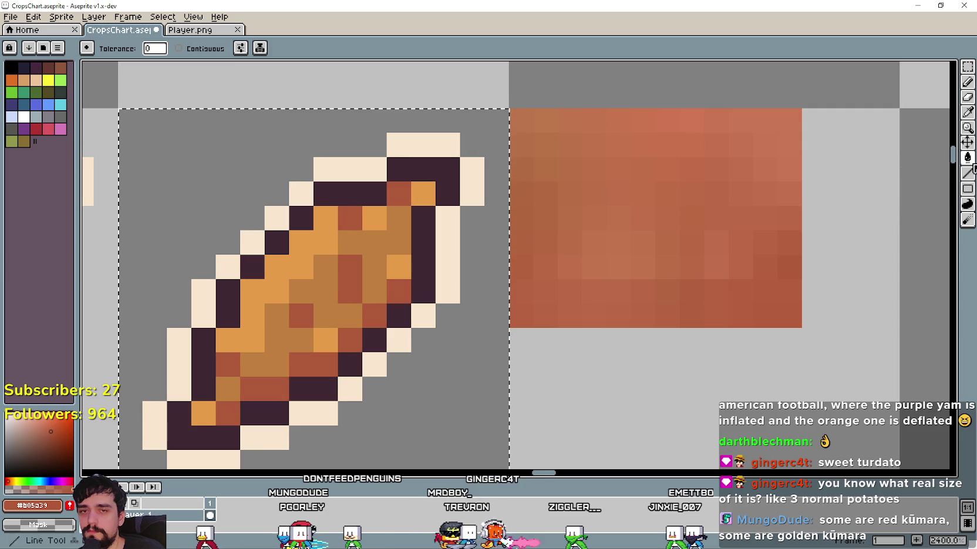
click(967, 113)
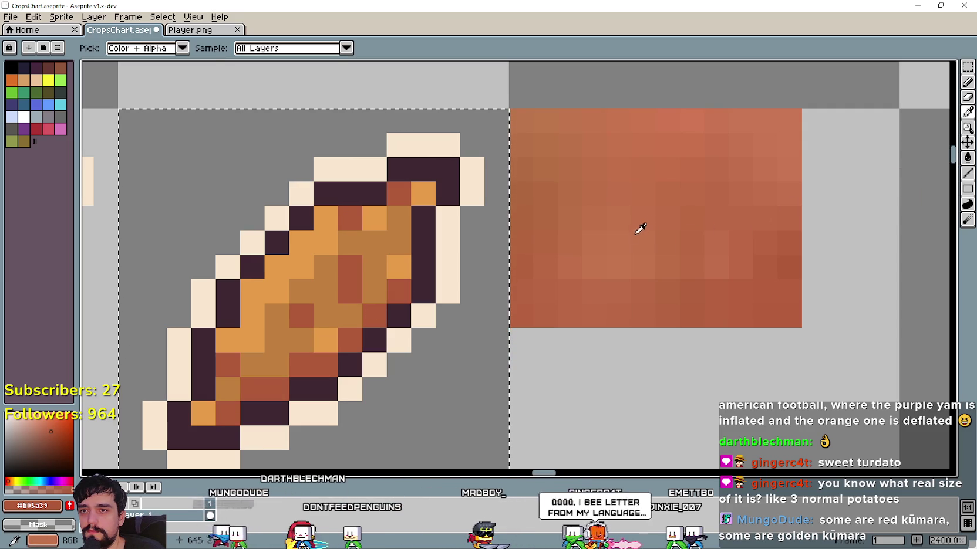
click(626, 236)
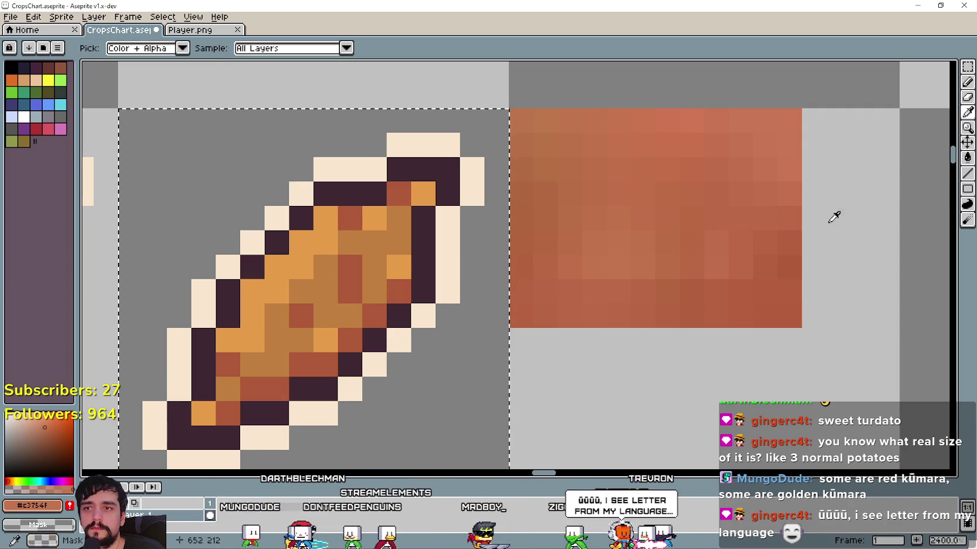
click(967, 157)
click(277, 292)
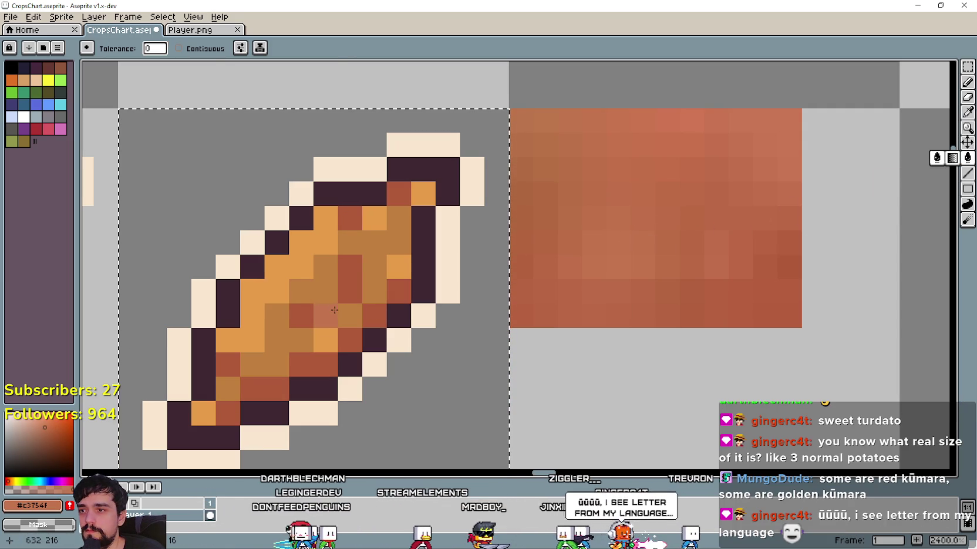
Refill the orange and golden potato pixels with sampled reddish-brown like #c3754f, undoing failed fills
click(967, 112)
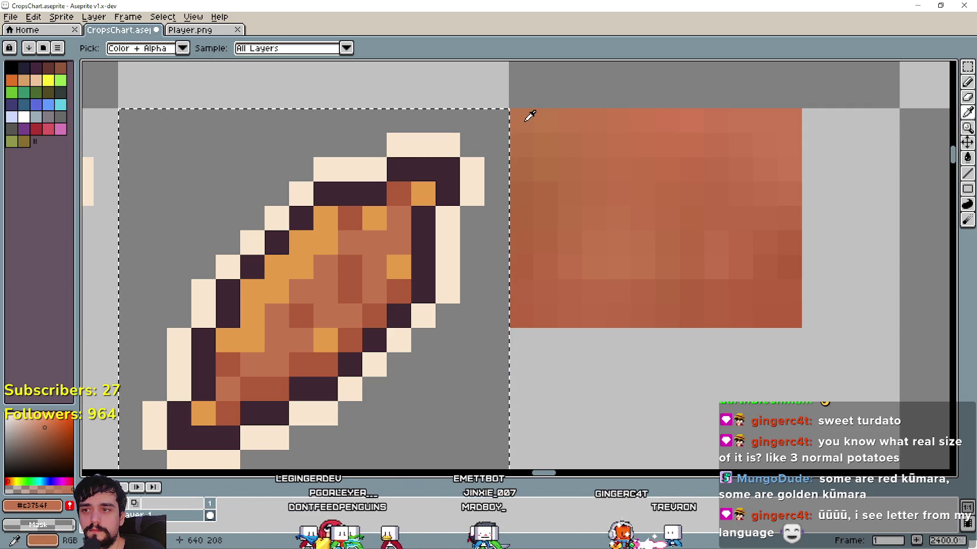
click(967, 157)
click(321, 235)
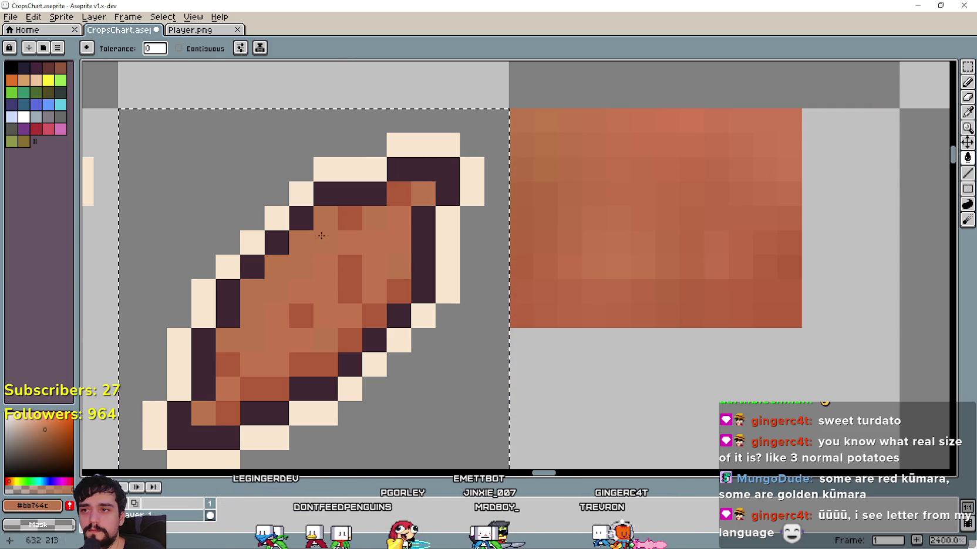
key(ctrl+z)
key(ctrl+z)
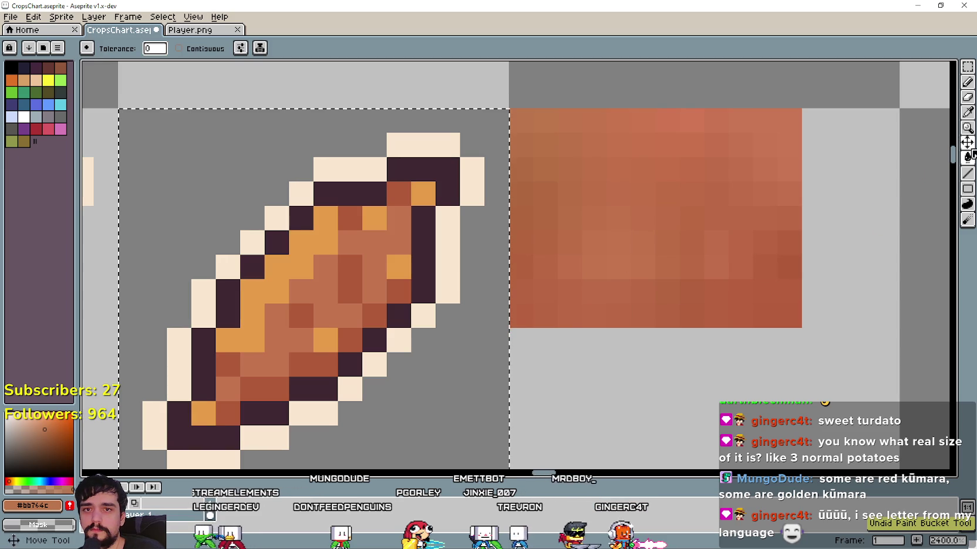
key(i)
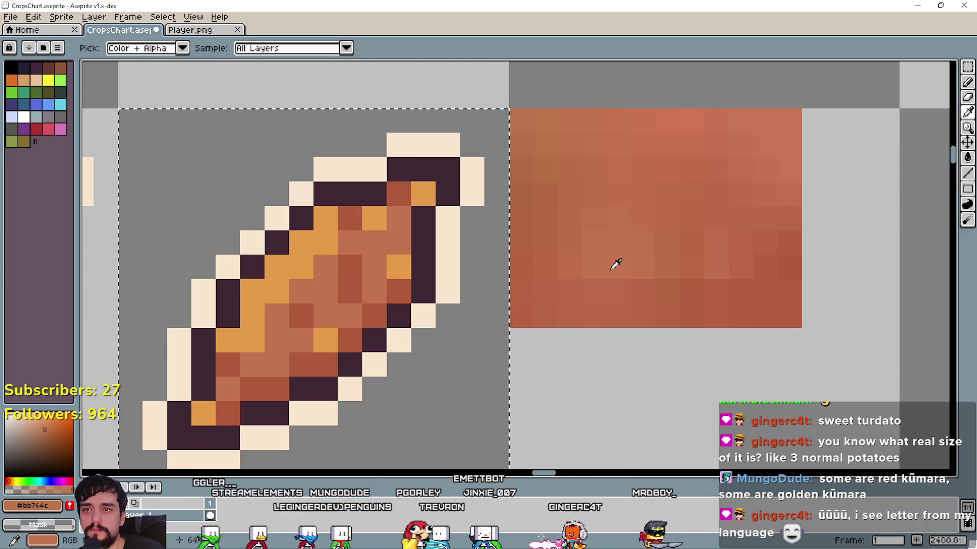
click(967, 158)
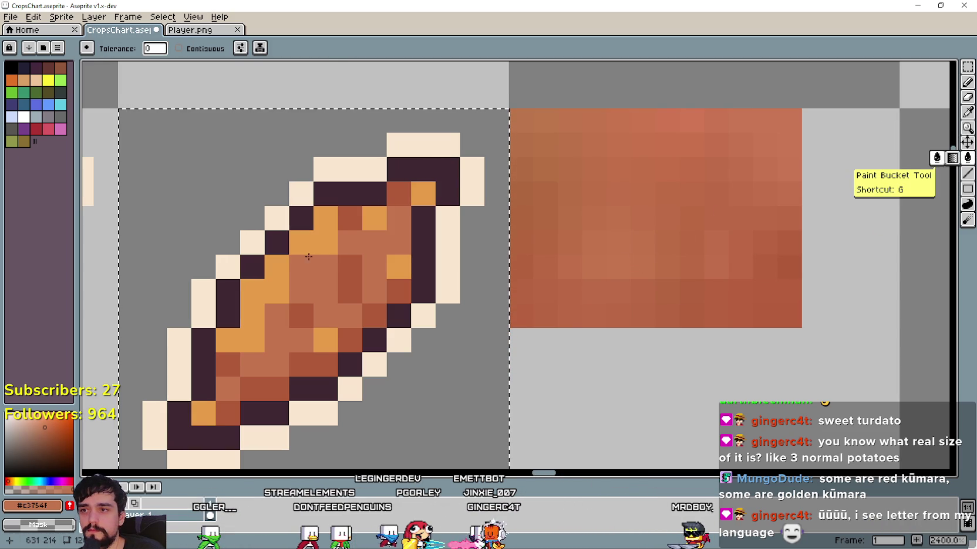
click(299, 250)
key(ctrl+z)
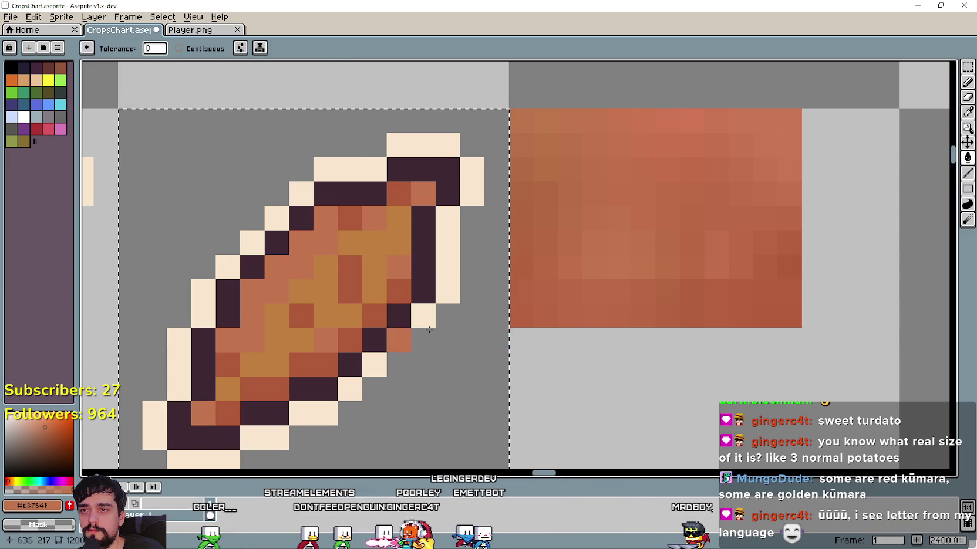
click(965, 115)
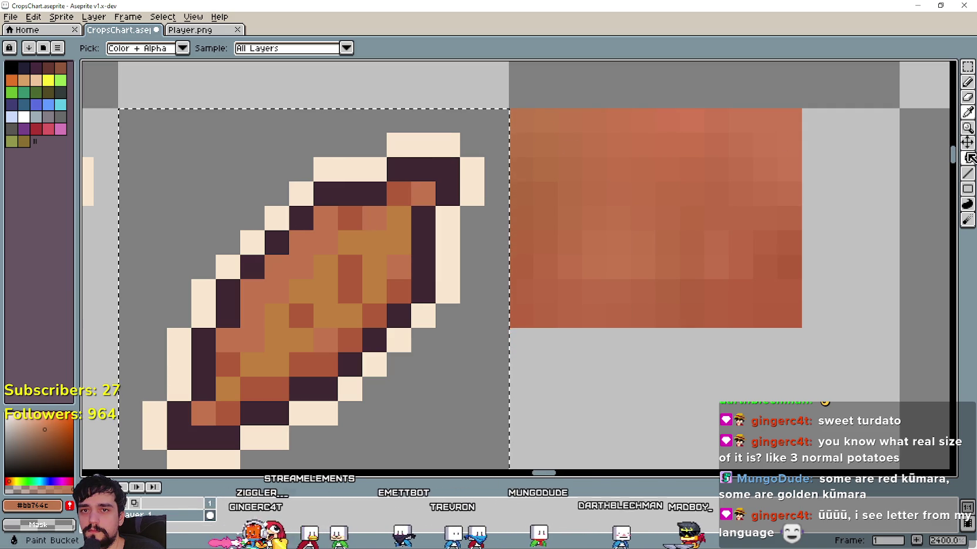
click(967, 157)
click(376, 241)
scroll(396, 371, down, 5)
scroll(397, 371, down, 1)
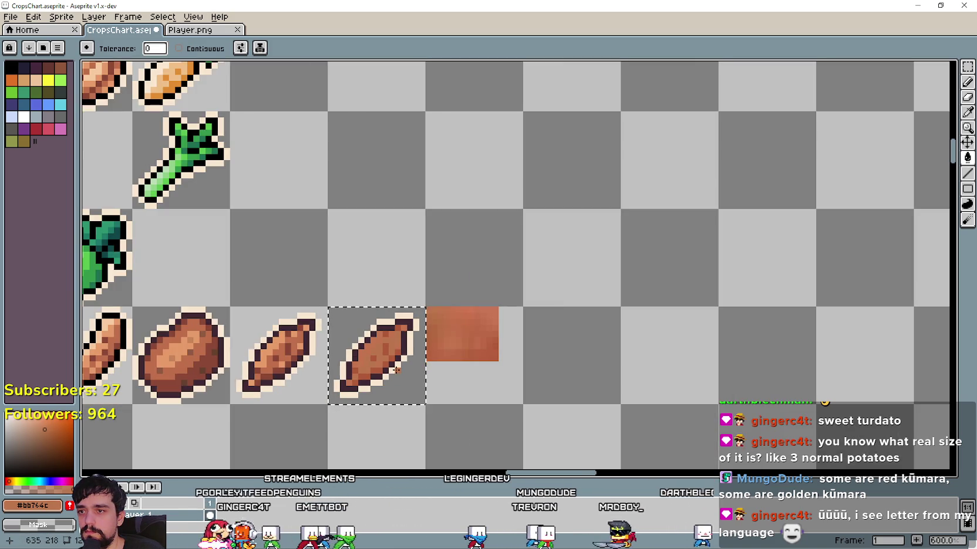
Undo the last potato fill and sample a darker red from the skin patch
scroll(411, 352, up, 4)
scroll(447, 322, up, 3)
key(ctrl+z)
scroll(665, 282, down, 3)
key(ctrl+y)
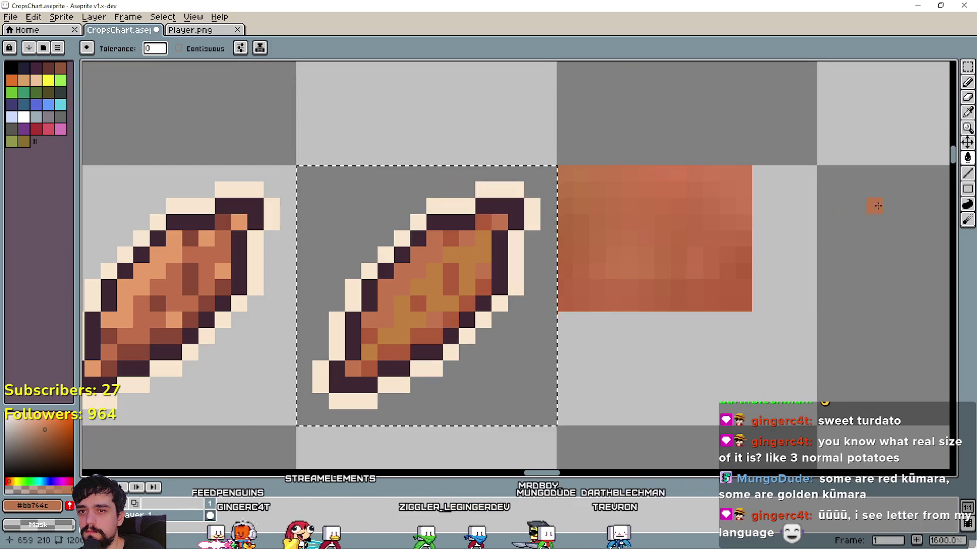
scroll(875, 199, up, 1)
key(i)
key(ctrl+z)
click(411, 354)
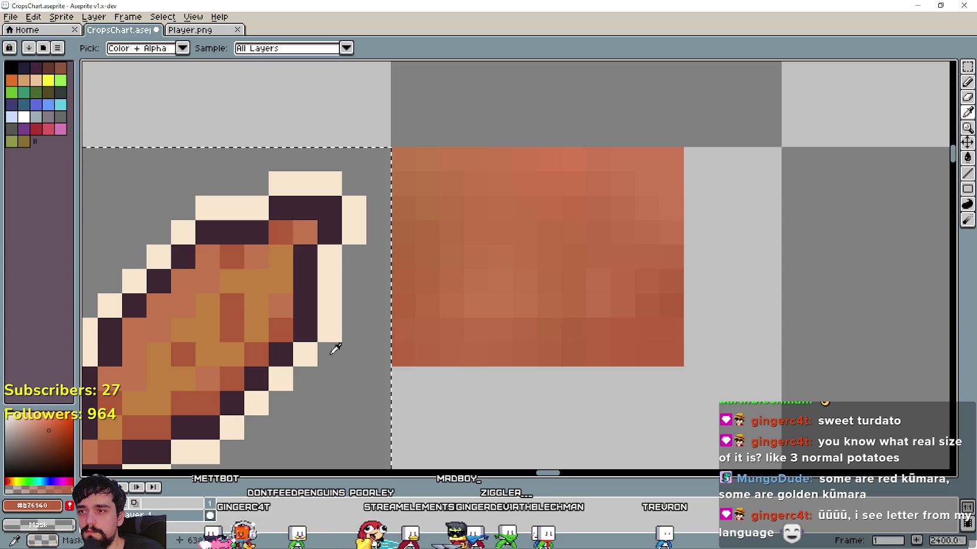
click(967, 157)
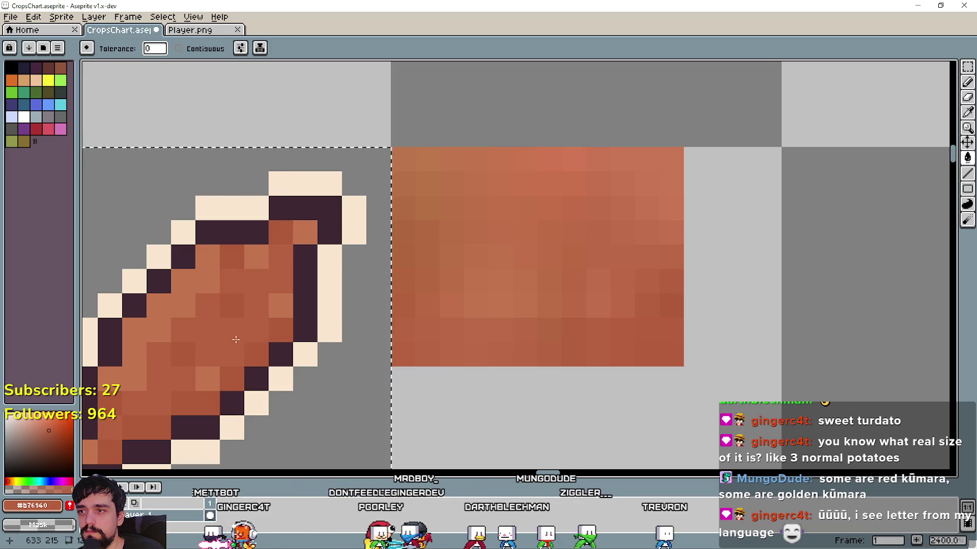
Undo the red fill on the third sweet potato and clear its selection
scroll(264, 340, down, 1)
scroll(411, 342, down, 1)
scroll(548, 293, down, 2)
scroll(638, 294, down, 1)
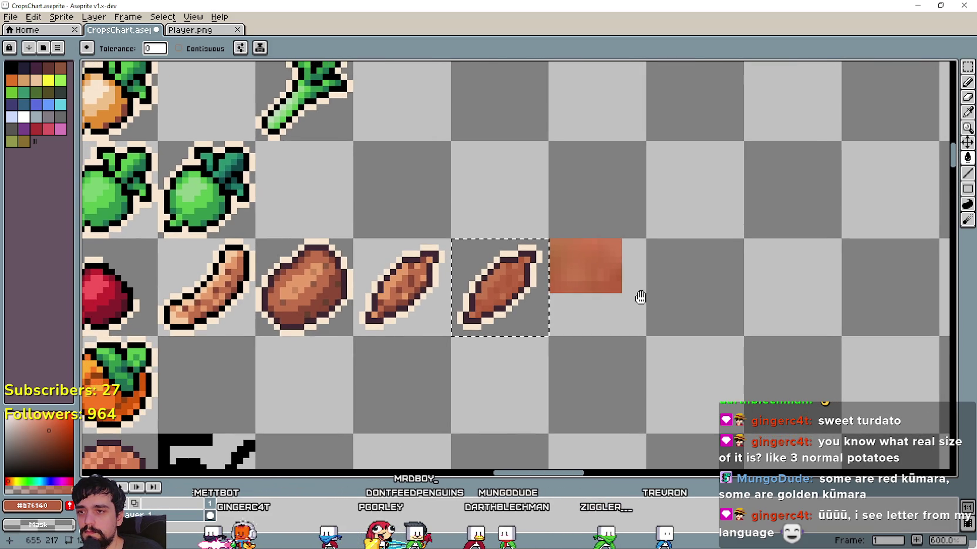
scroll(644, 294, down, 1)
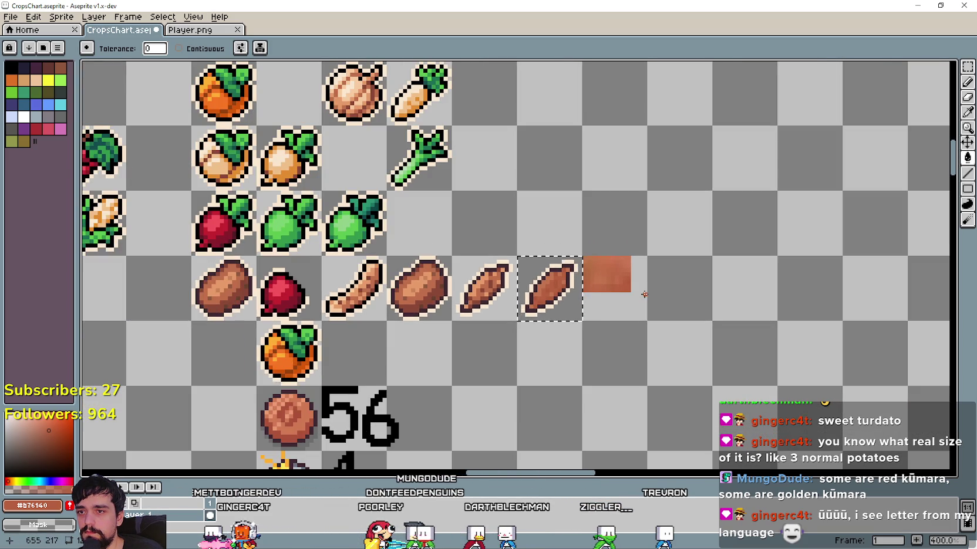
scroll(644, 288, up, 3)
scroll(644, 288, up, 3)
scroll(598, 302, down, 1)
scroll(598, 302, down, 1)
key(ctrl+z)
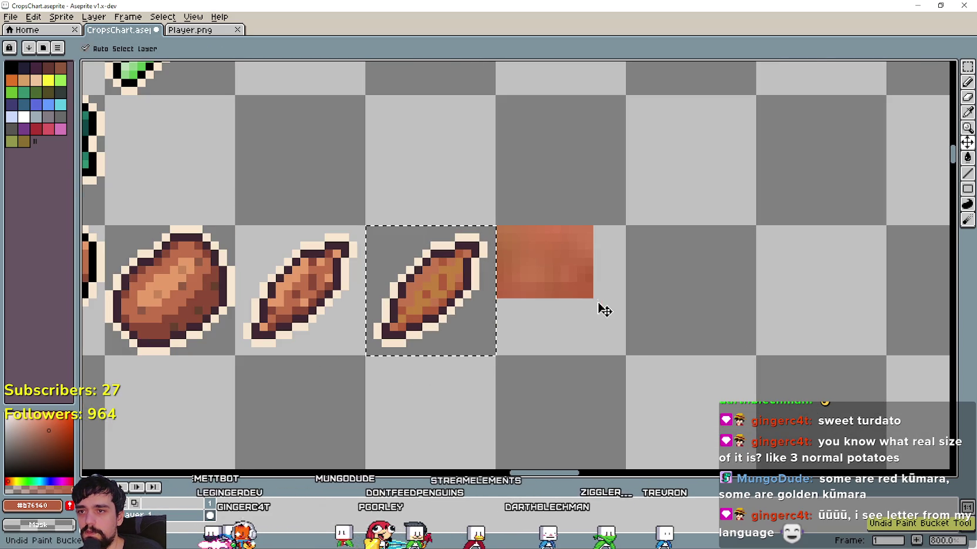
key(ctrl+y)
key(ctrl+z)
key(ctrl+d)
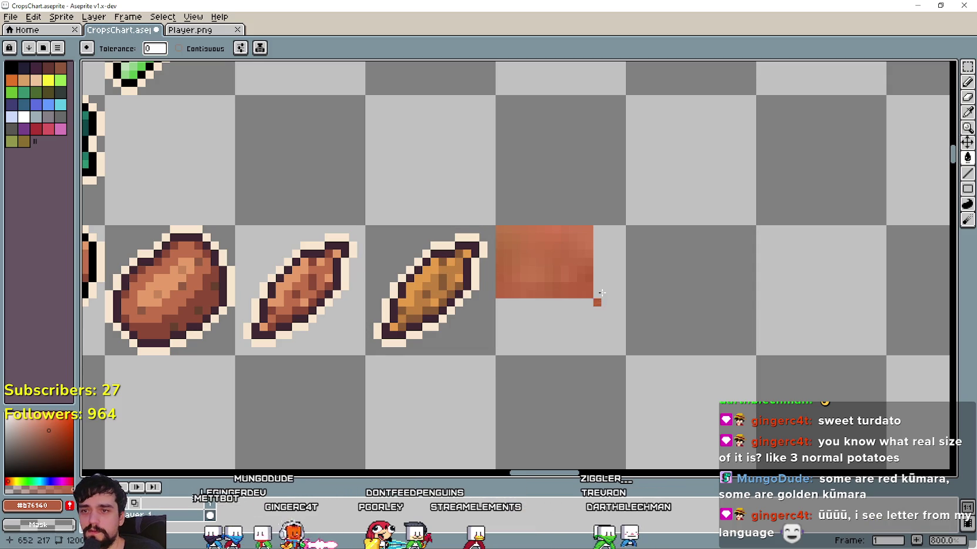
click(966, 67)
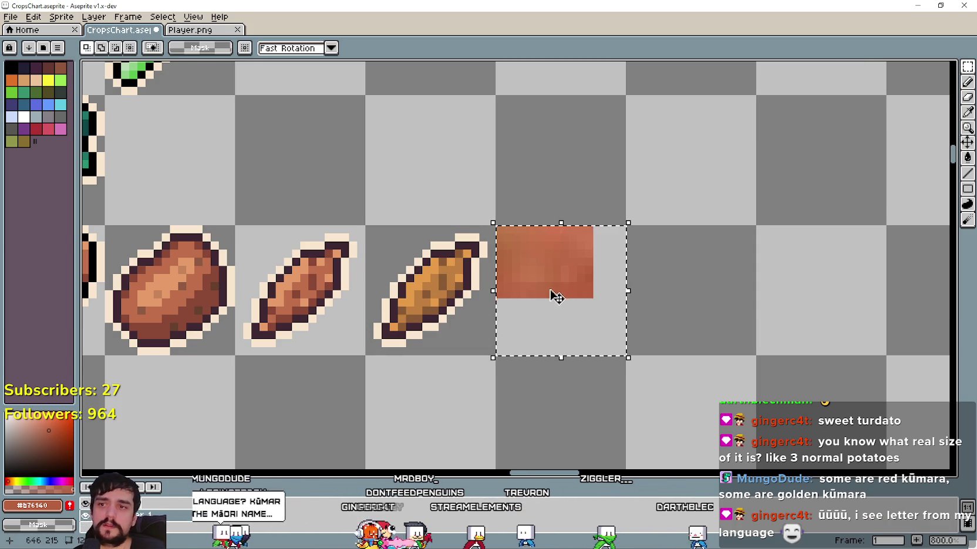
key(Escape)
Check the sweet potato reference photo and search the web for 'sweet potato pixel art'
key(alt+Tab)
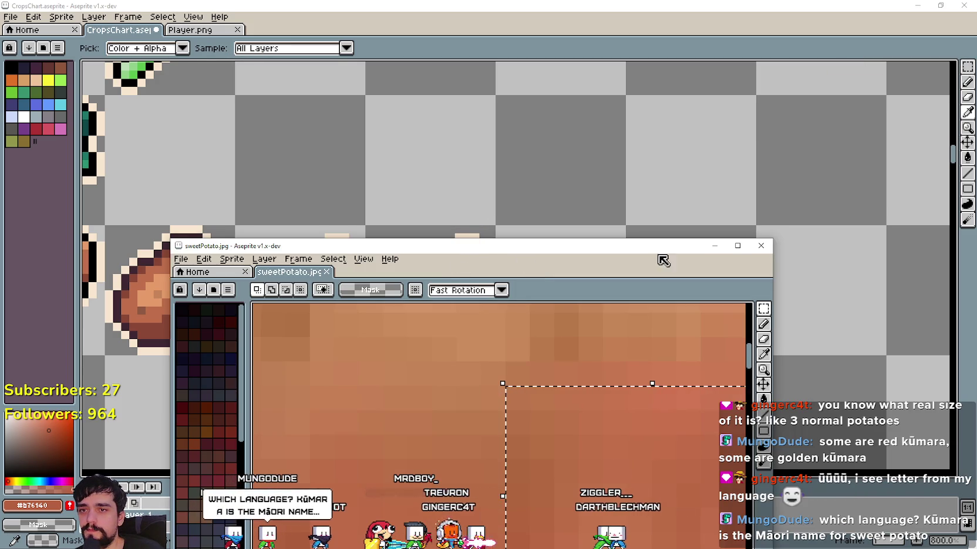
key(alt+Tab)
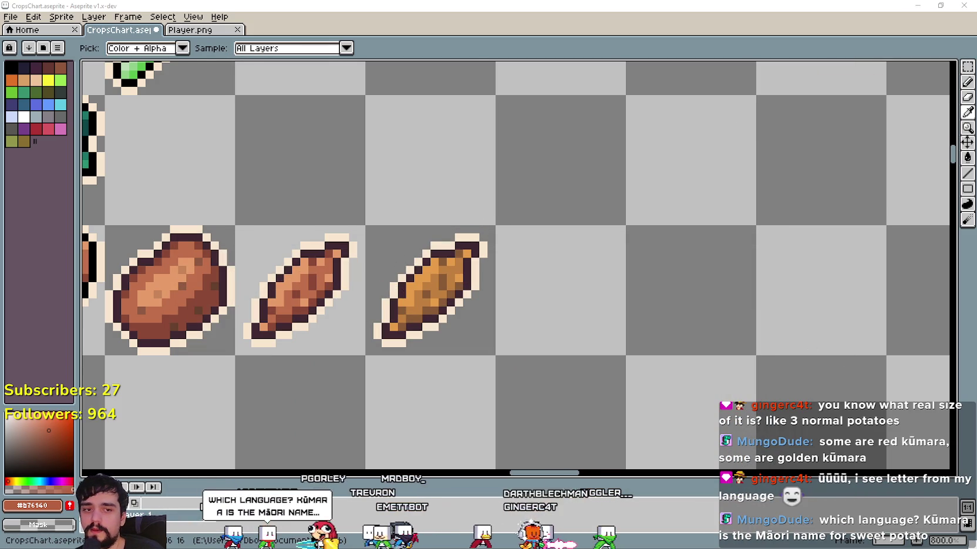
key(alt+Tab)
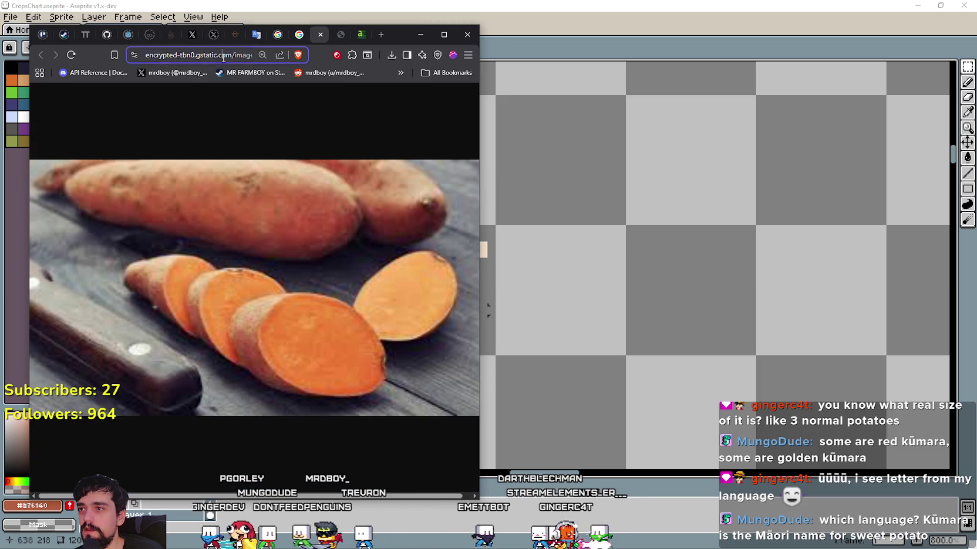
click(223, 58)
text(sw)
key(BackSpace)
text(et potato pixel art)
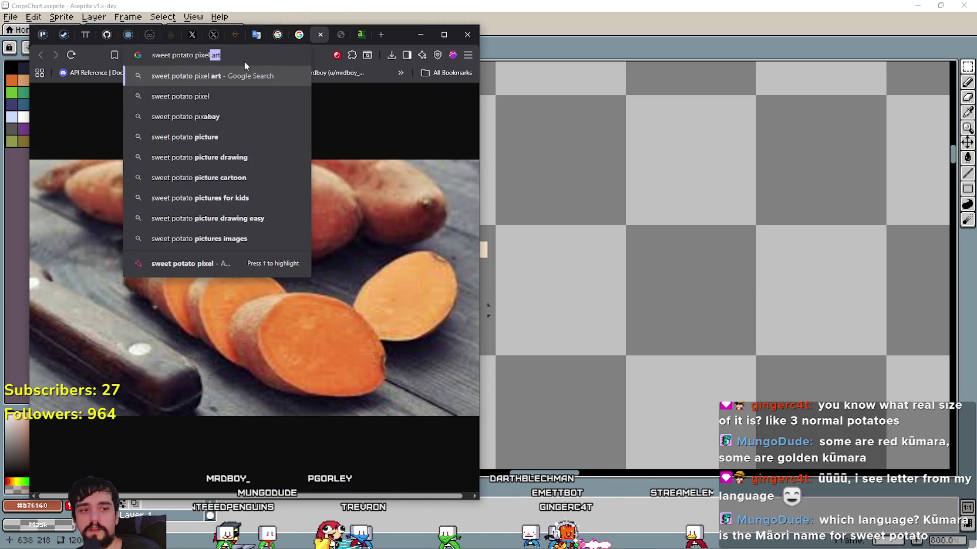
key(Return)
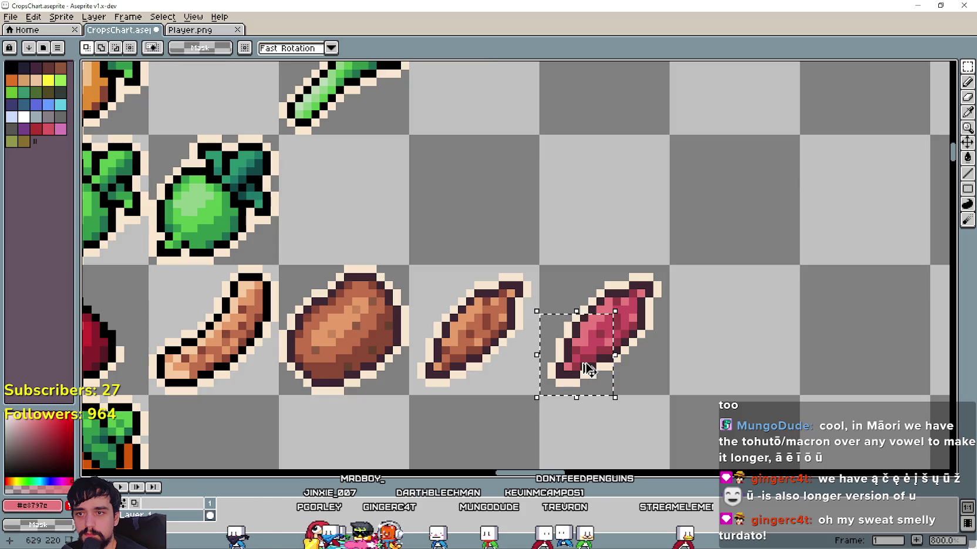
Flip the floating pink piece horizontally and vertically and commit it onto the pink sweet potato
key(shift+h)
key(shift+v)
mouse_move(621, 200)
mouse_down()
mouse_move(643, 315)
mouse_move(635, 332)
mouse_up()
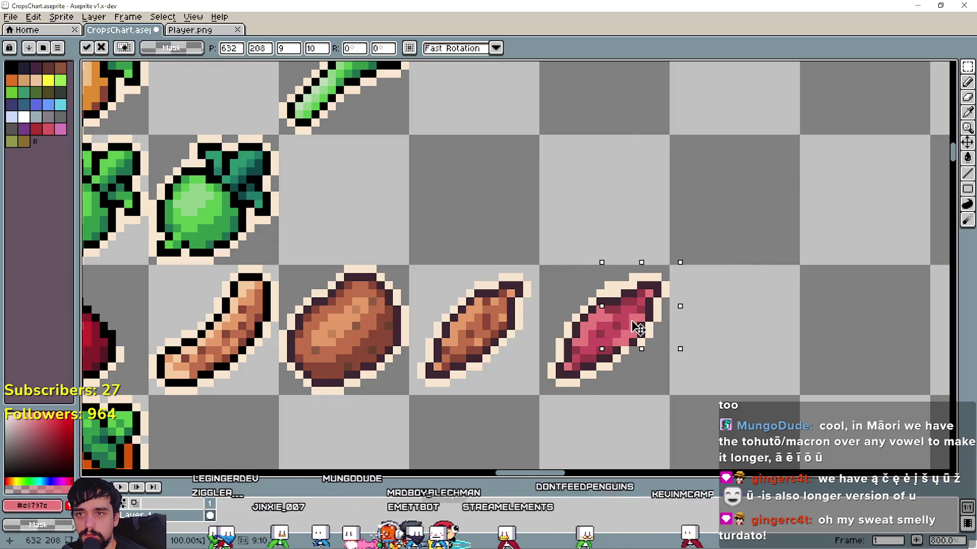
click(754, 382)
scroll(706, 359, down, 1)
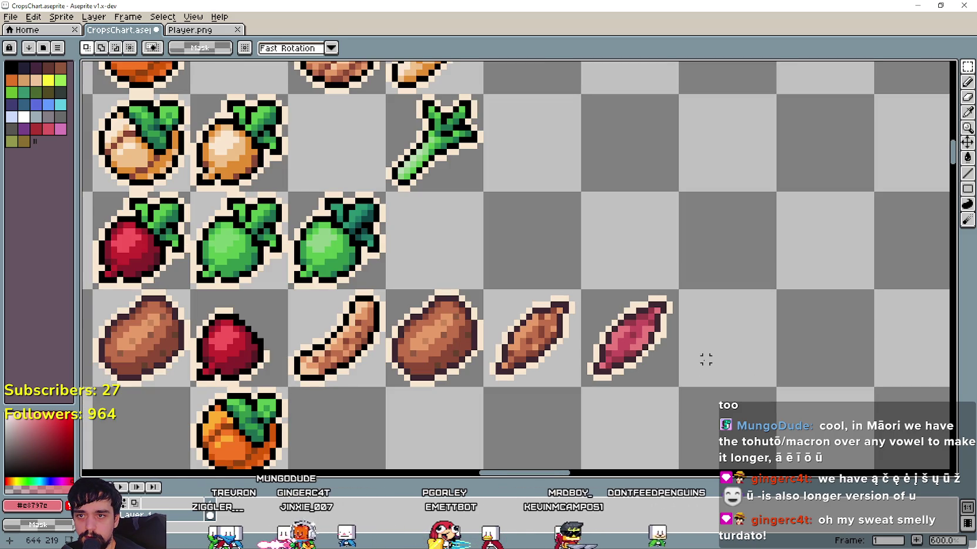
scroll(626, 397, down, 1)
scroll(645, 360, down, 1)
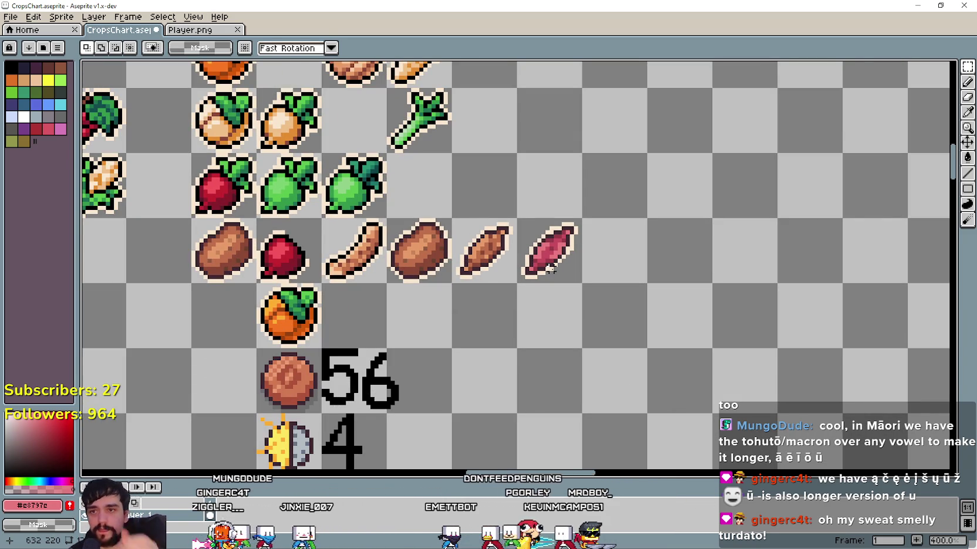
Select the tile holding the finished pink sweet potato
drag(509, 362, 617, 360)
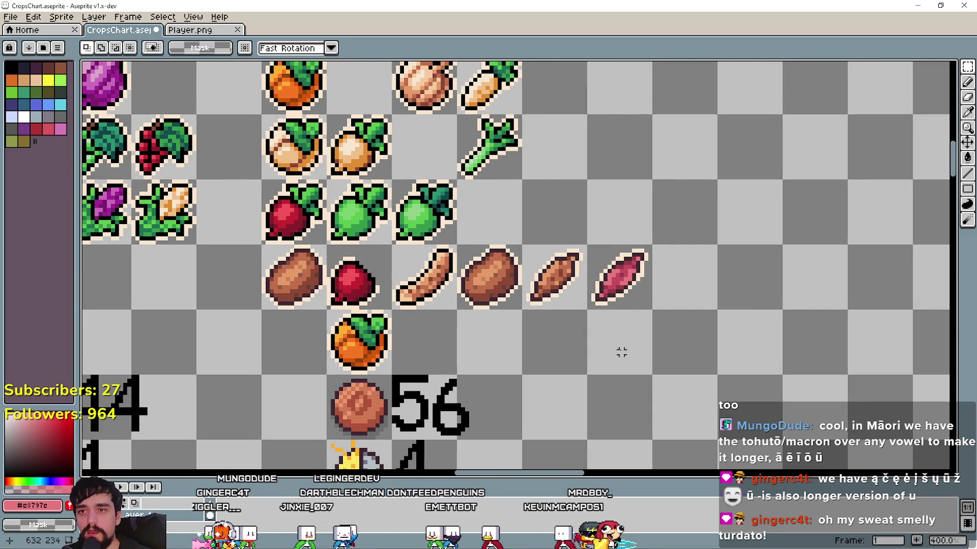
scroll(566, 291, up, 2)
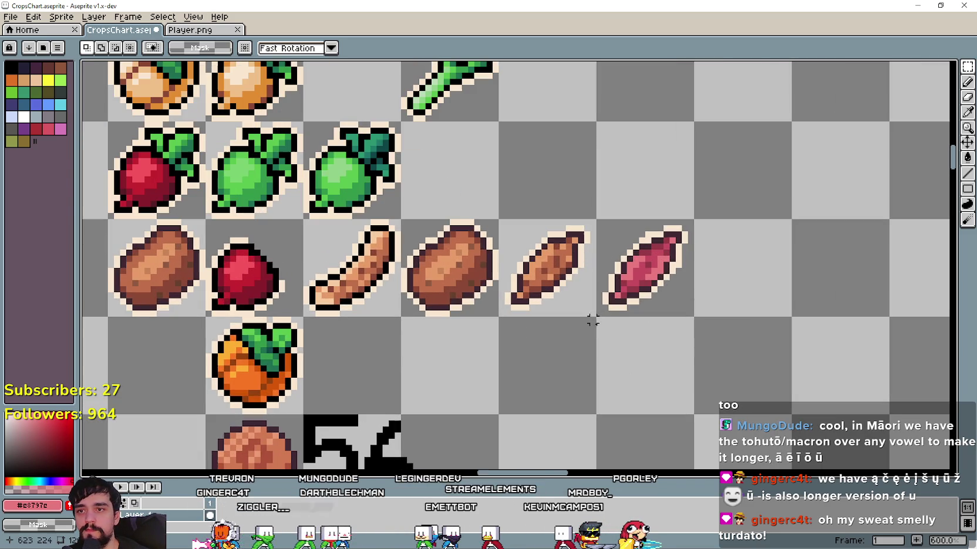
drag(595, 219, 694, 317)
scroll(587, 356, down, 4)
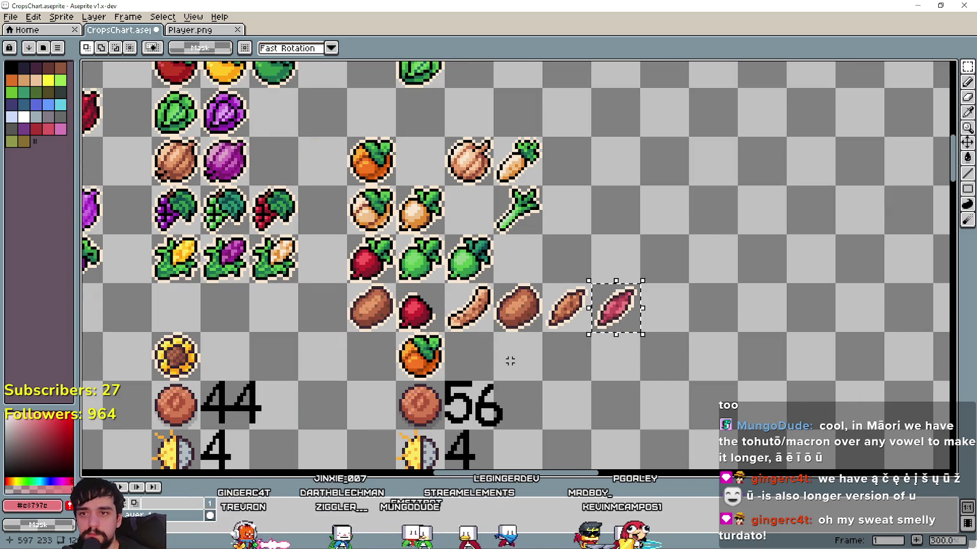
scroll(507, 359, up, 1)
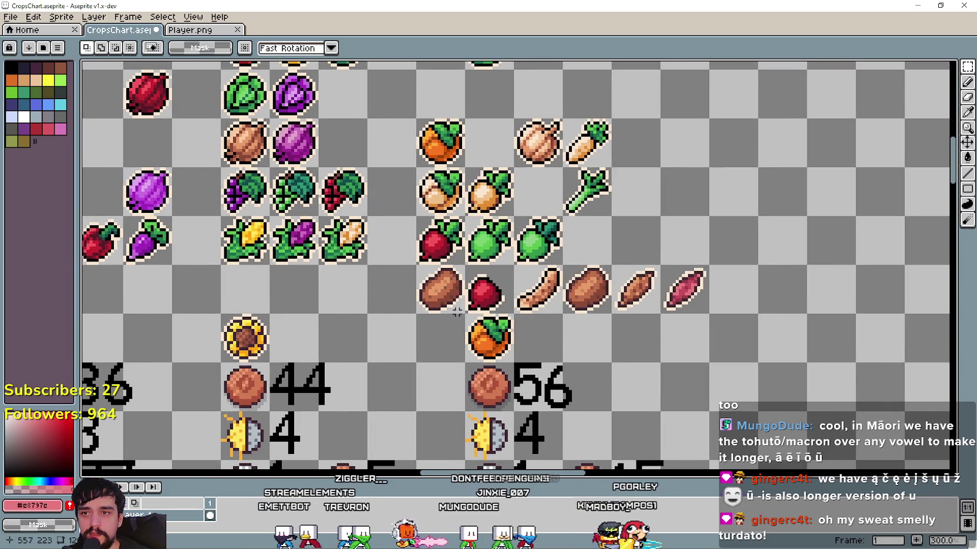
scroll(274, 311, down, 2)
scroll(275, 311, up, 3)
scroll(202, 282, down, 5)
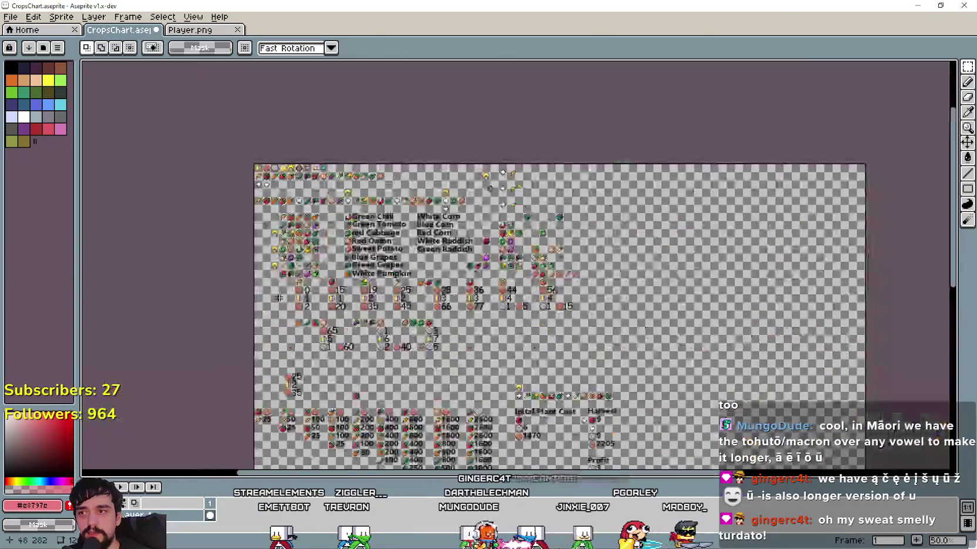
Paste the pink sweet potato into the crossed-out cell of the icon grid
scroll(199, 245, up, 5)
key(ctrl+v)
drag(520, 309, 526, 321)
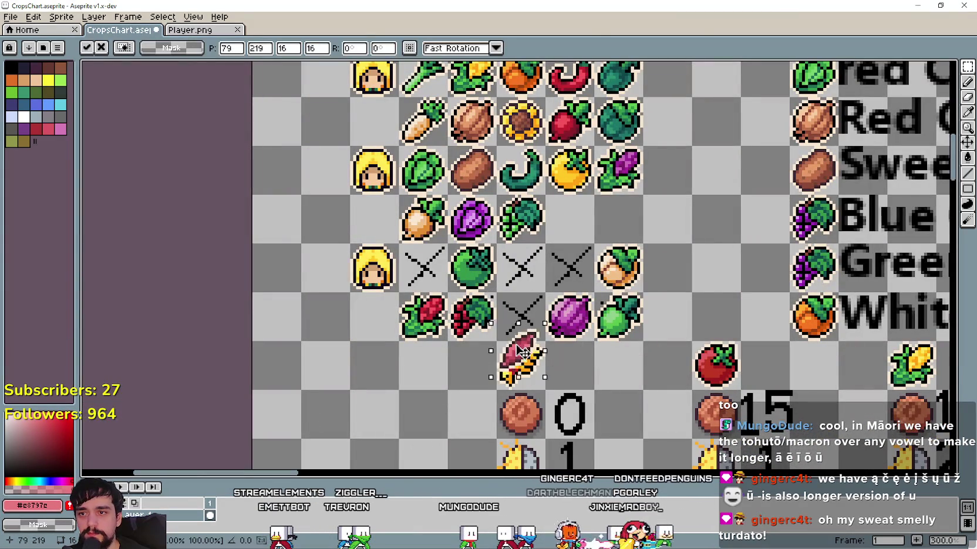
key(Return)
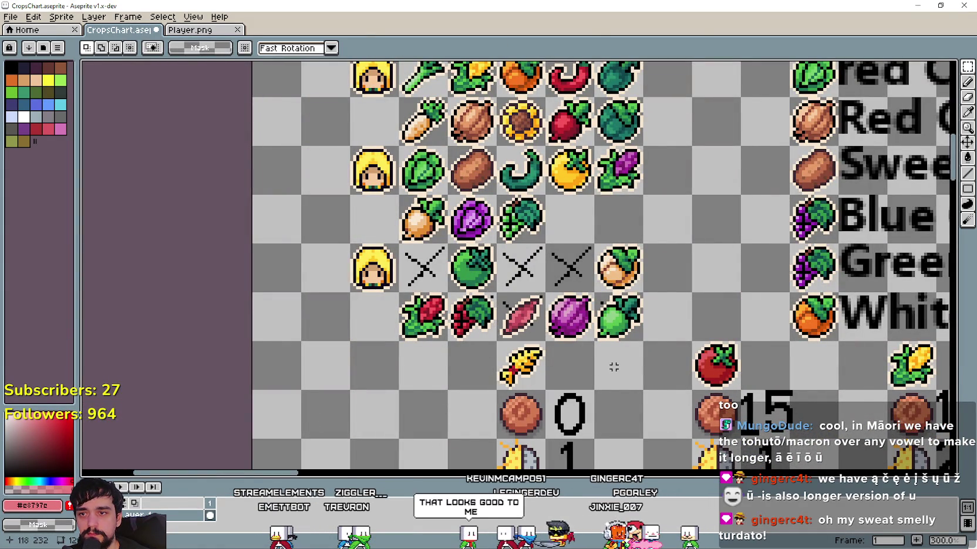
Zoom and pan around the sheet to review the new sweet potato between the grapes and onion
scroll(610, 372, down, 2)
scroll(524, 377, up, 1)
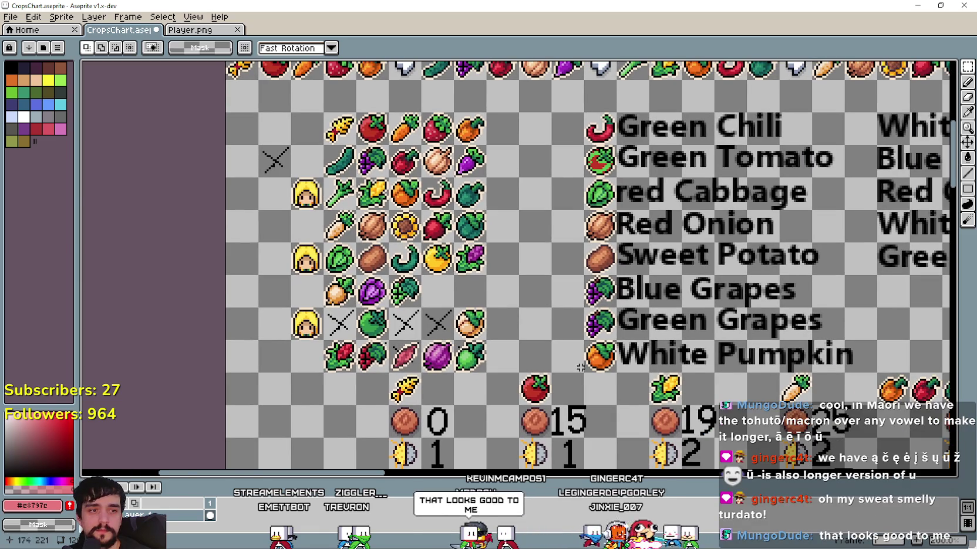
scroll(564, 358, right, 5)
scroll(610, 335, right, 5)
scroll(652, 314, right, 5)
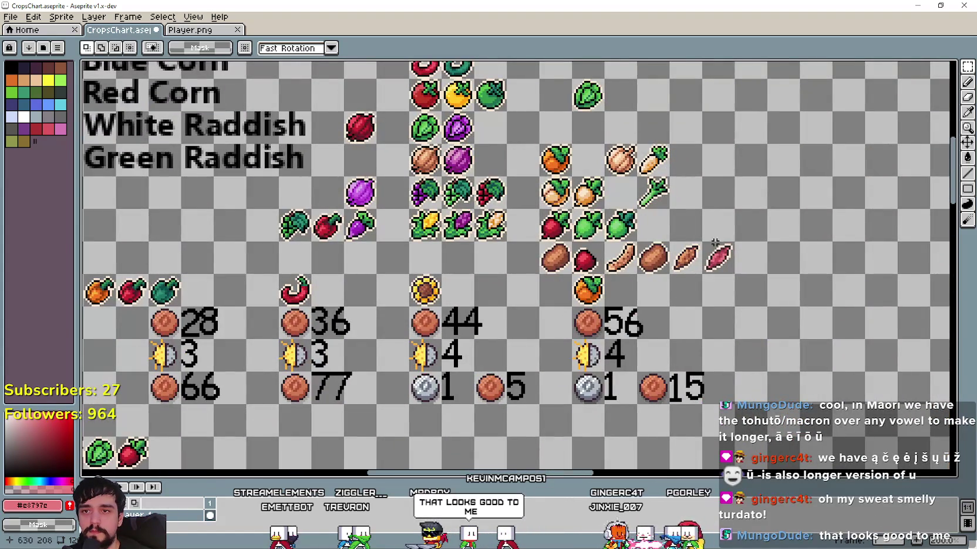
scroll(732, 248, up, 1)
scroll(732, 275, up, 1)
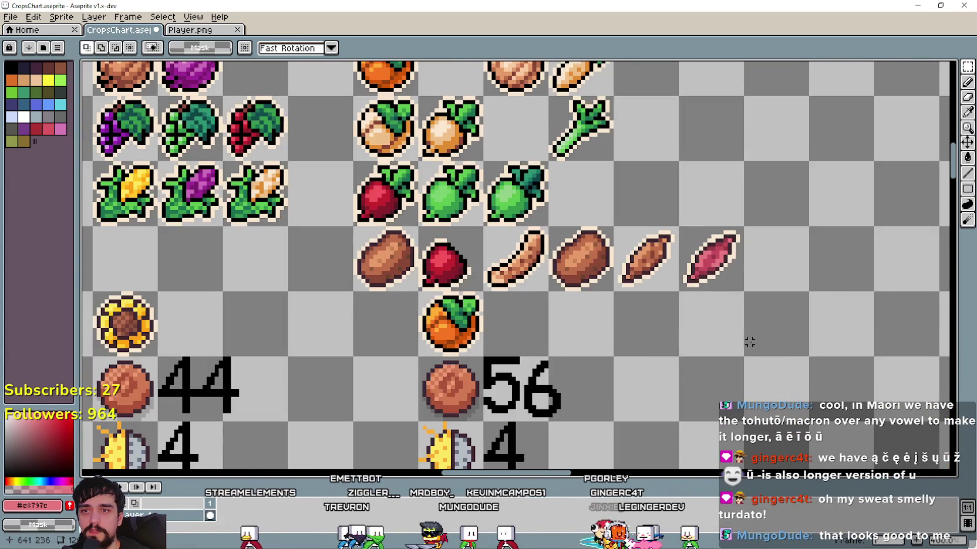
scroll(733, 284, up, 1)
scroll(735, 296, up, 1)
scroll(737, 309, down, 4)
scroll(737, 308, up, 2)
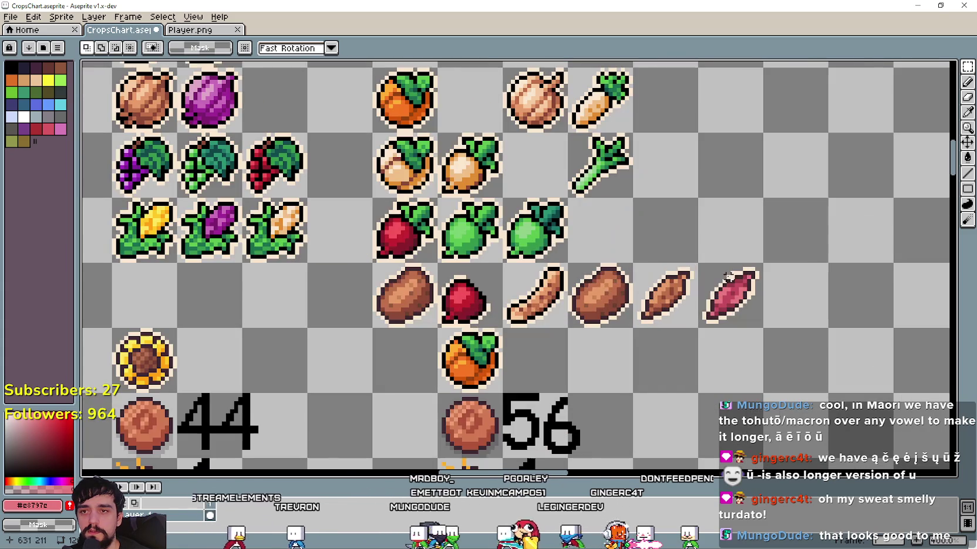
scroll(699, 323, down, 2)
scroll(697, 321, down, 2)
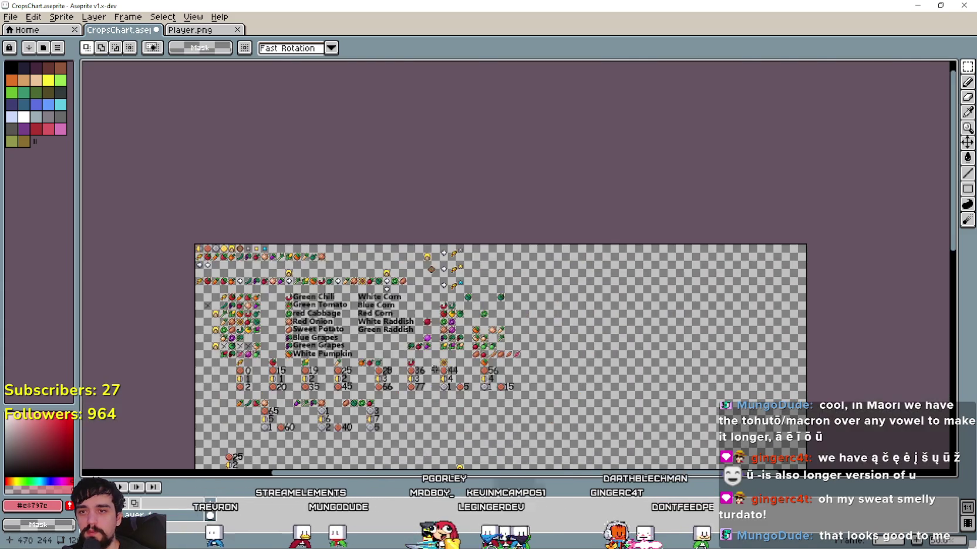
scroll(585, 284, up, 3)
scroll(585, 284, up, 1)
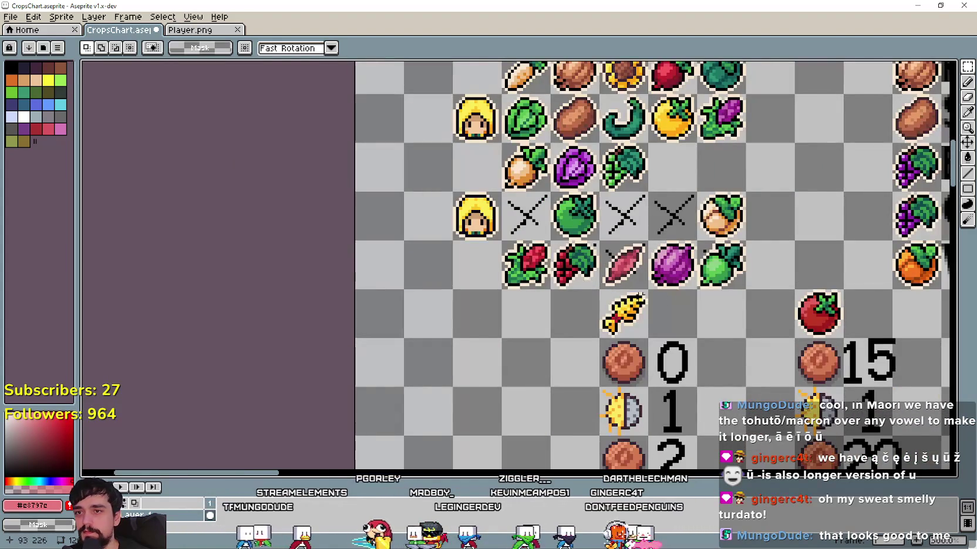
scroll(585, 284, down, 1)
scroll(575, 287, down, 1)
scroll(554, 295, down, 2)
scroll(555, 295, up, 1)
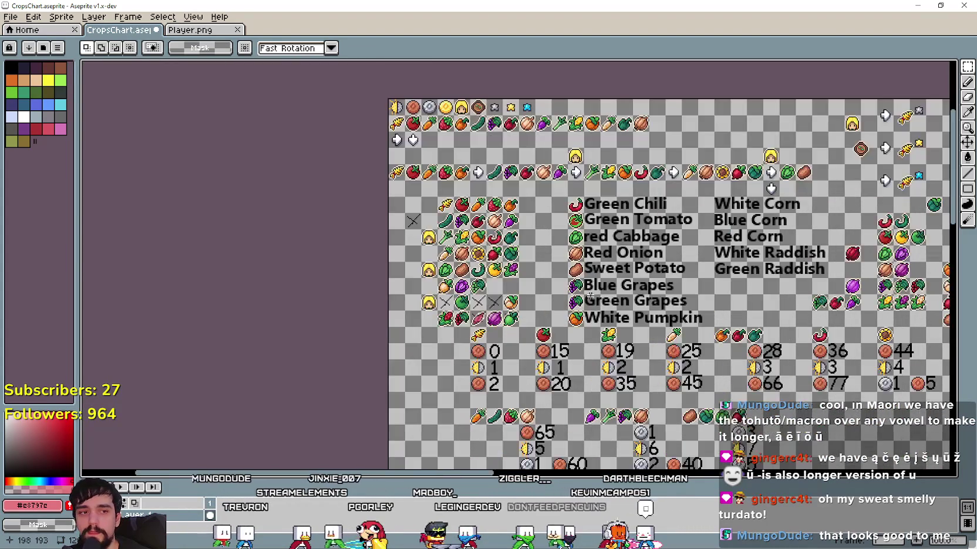
scroll(554, 295, up, 2)
scroll(669, 280, down, 3)
scroll(669, 280, up, 3)
scroll(503, 299, down, 1)
scroll(504, 299, up, 1)
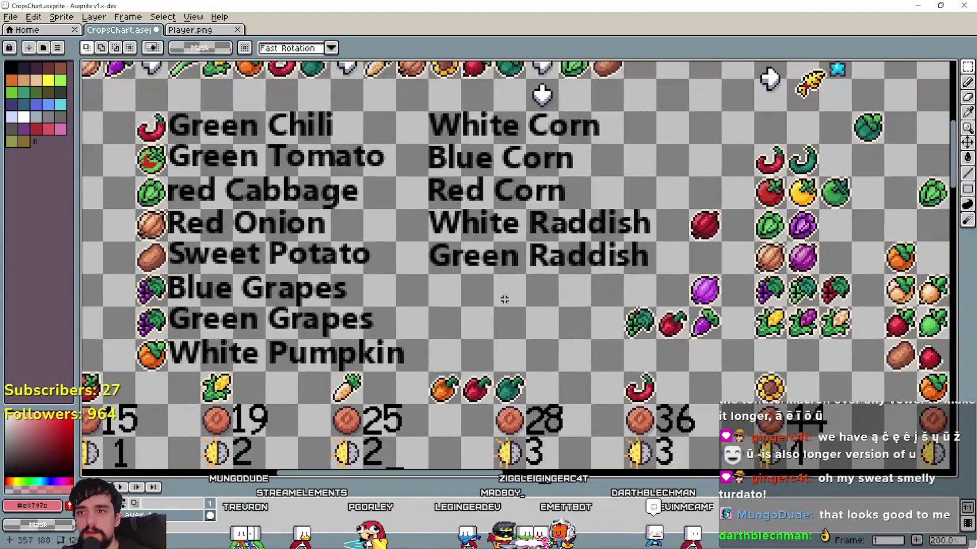
scroll(506, 294, down, 1)
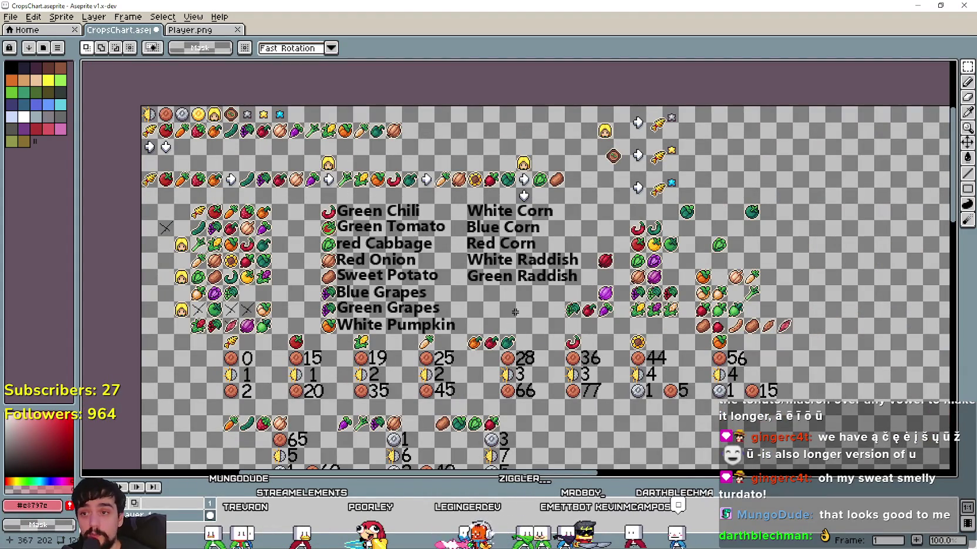
scroll(511, 317, left, 3)
scroll(360, 297, up, 1)
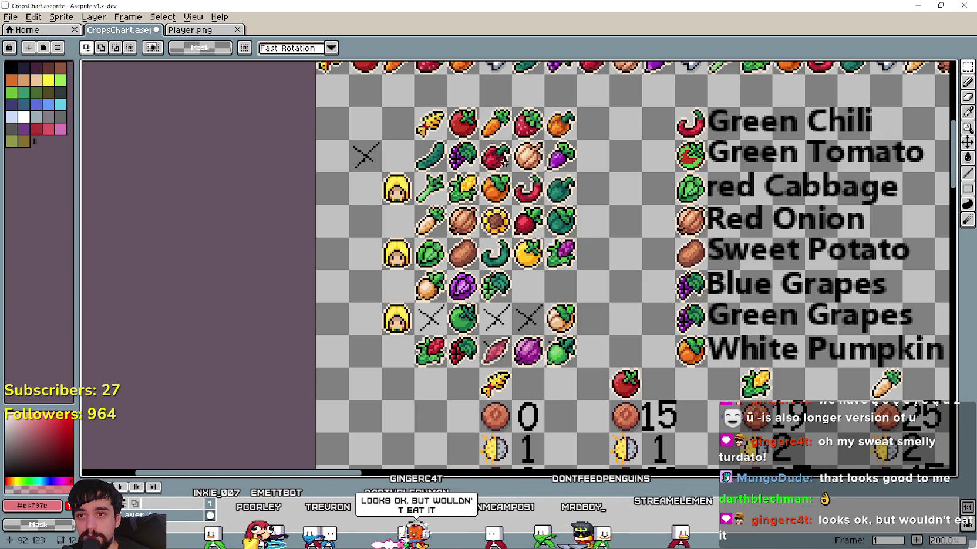
scroll(447, 382, up, 1)
scroll(447, 382, up, 1)
scroll(448, 383, down, 1)
scroll(513, 331, down, 3)
scroll(512, 331, up, 2)
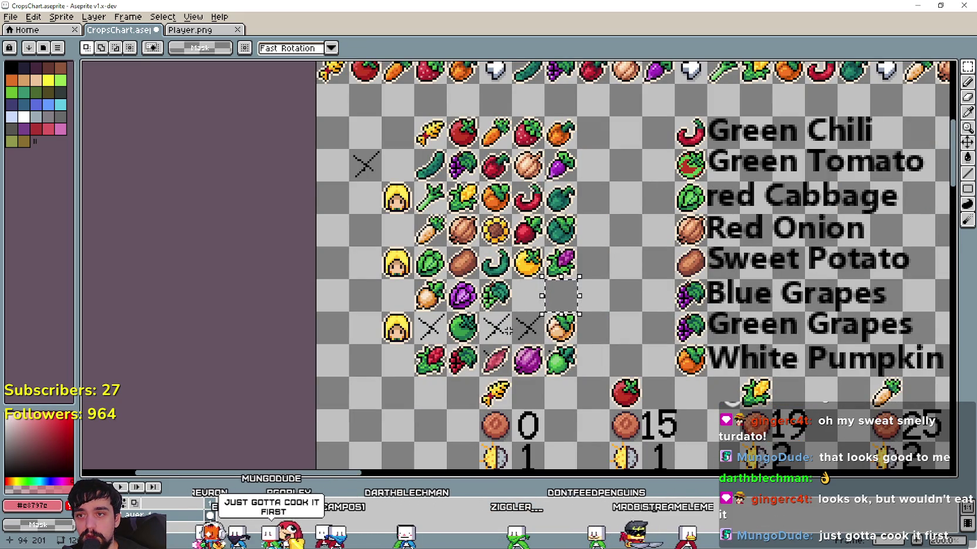
drag(534, 329, 541, 334)
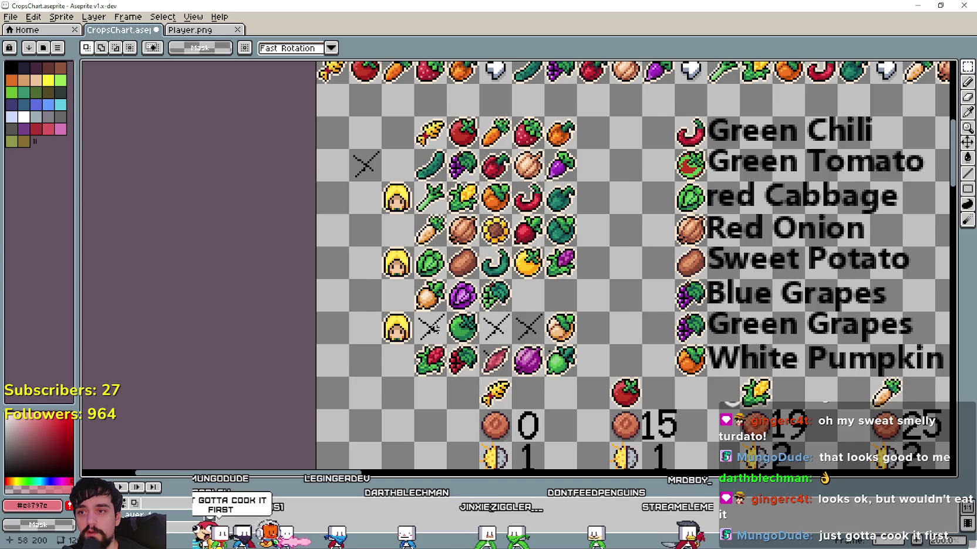
scroll(505, 319, down, 2)
scroll(594, 307, right, 5)
scroll(587, 304, right, 1)
scroll(520, 298, up, 2)
scroll(512, 294, down, 2)
scroll(513, 300, up, 1)
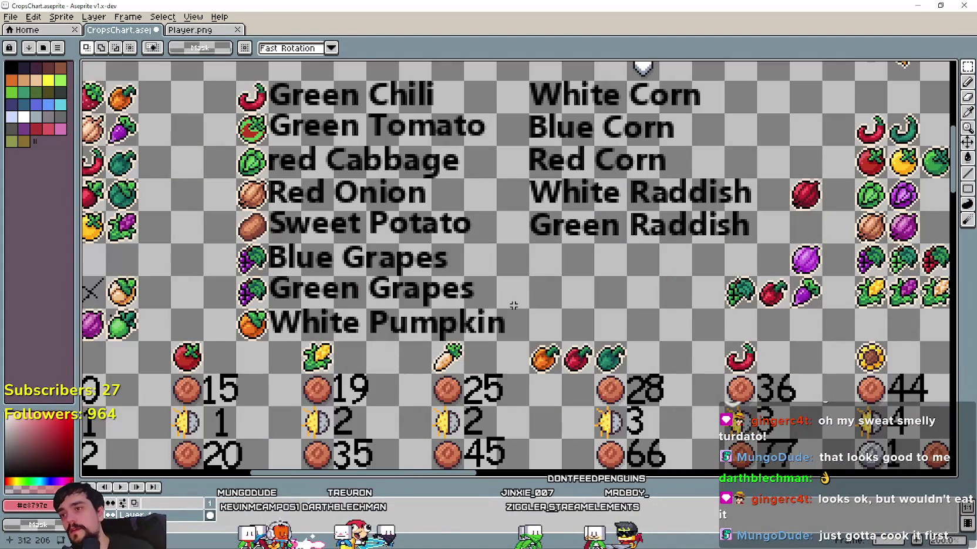
mouse_move(513, 306)
mouse_down()
mouse_move(481, 317)
mouse_move(669, 353)
mouse_move(472, 322)
mouse_move(380, 343)
mouse_move(569, 365)
mouse_move(834, 341)
mouse_up()
drag(355, 232, 415, 276)
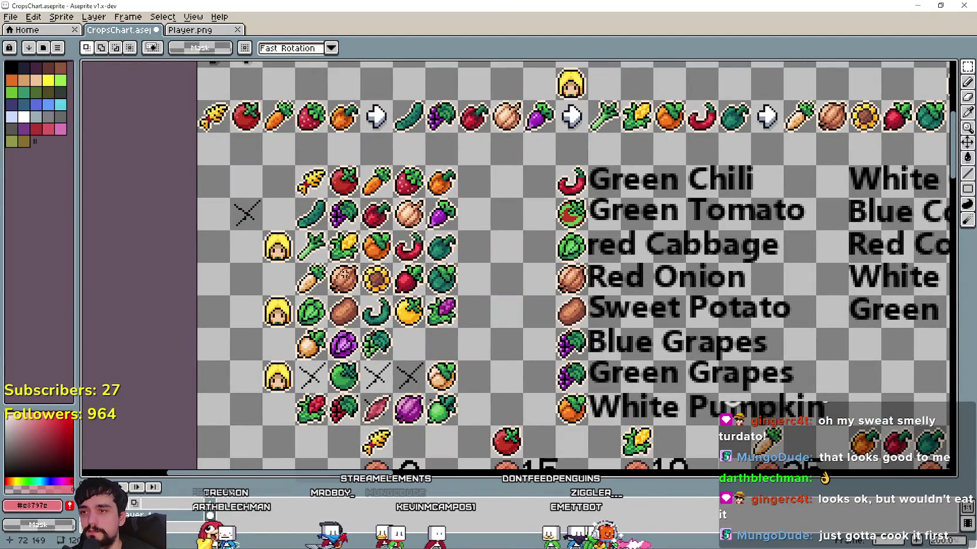
scroll(334, 338, up, 1)
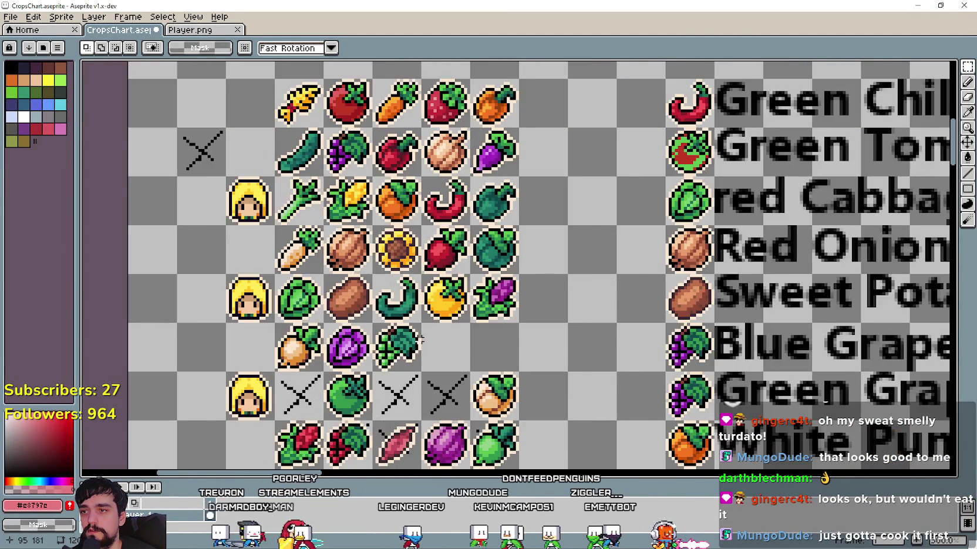
scroll(419, 339, down, 1)
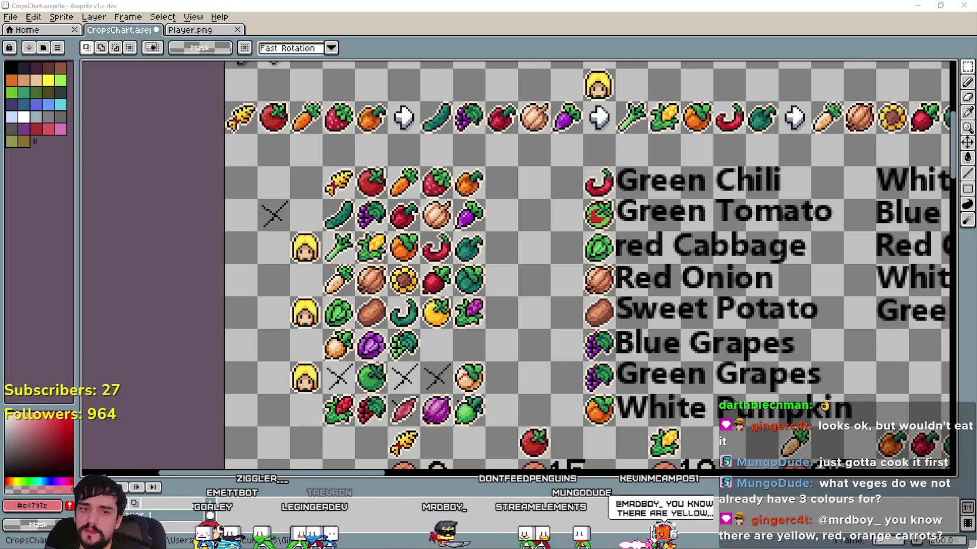
Search Google for 'wheat rice' in the browser and show image results
key(alt+Tab)
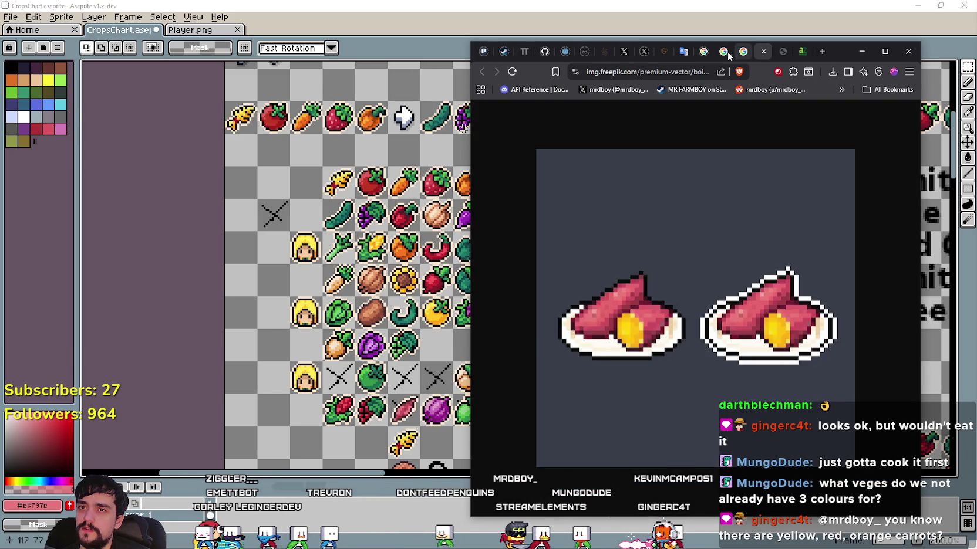
click(732, 53)
click(623, 72)
text(w)
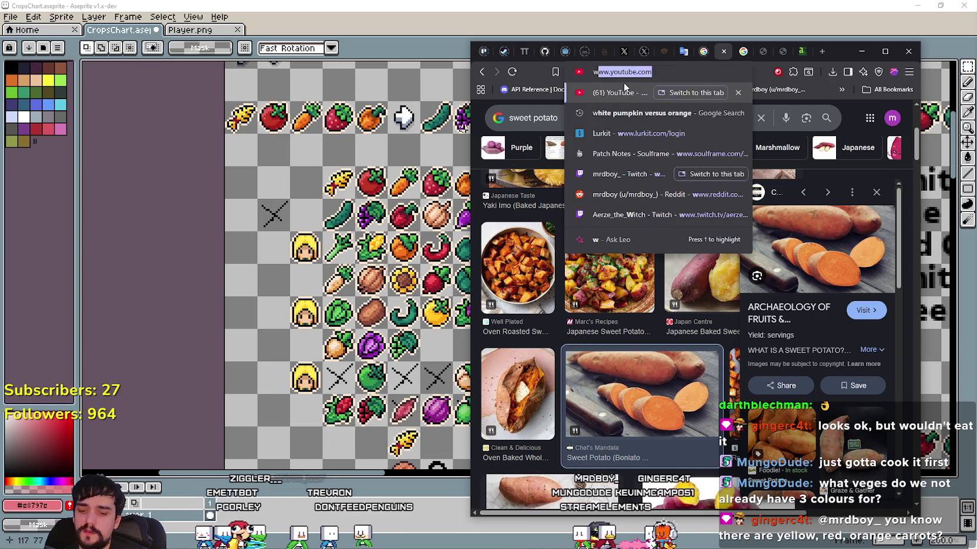
text(heat rice)
key(Return)
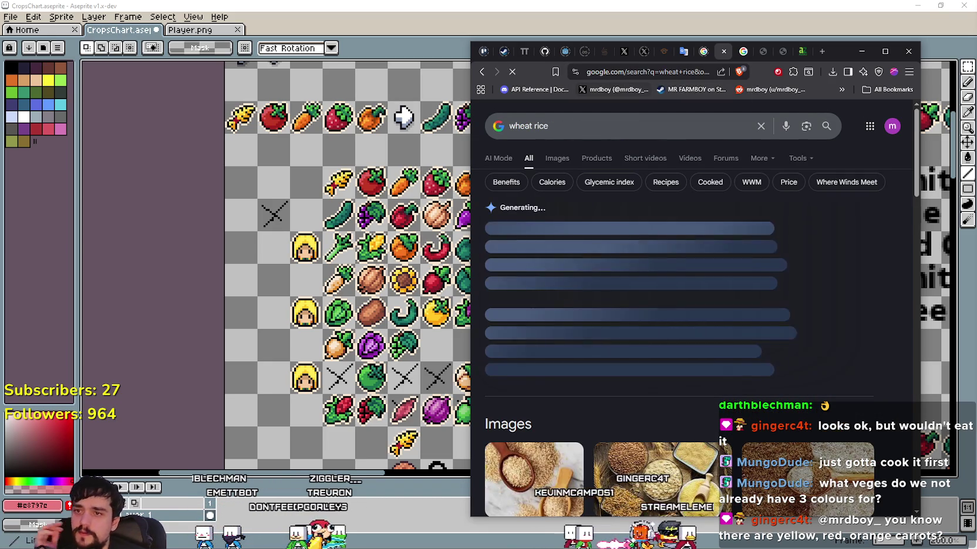
click(555, 158)
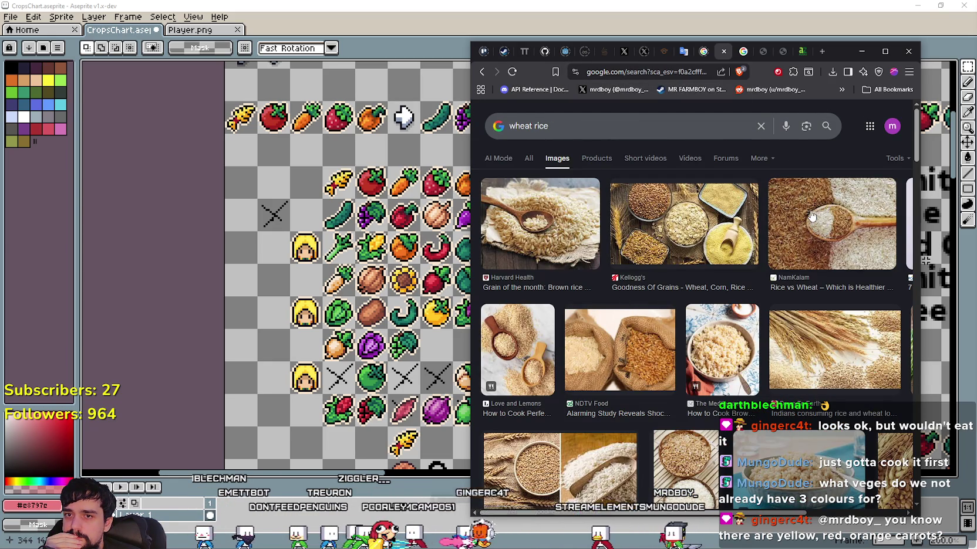
Preview the Rice vs Wheat, brown rice and Goodness Of Grains images, then trim the query to 'wheat'
click(812, 217)
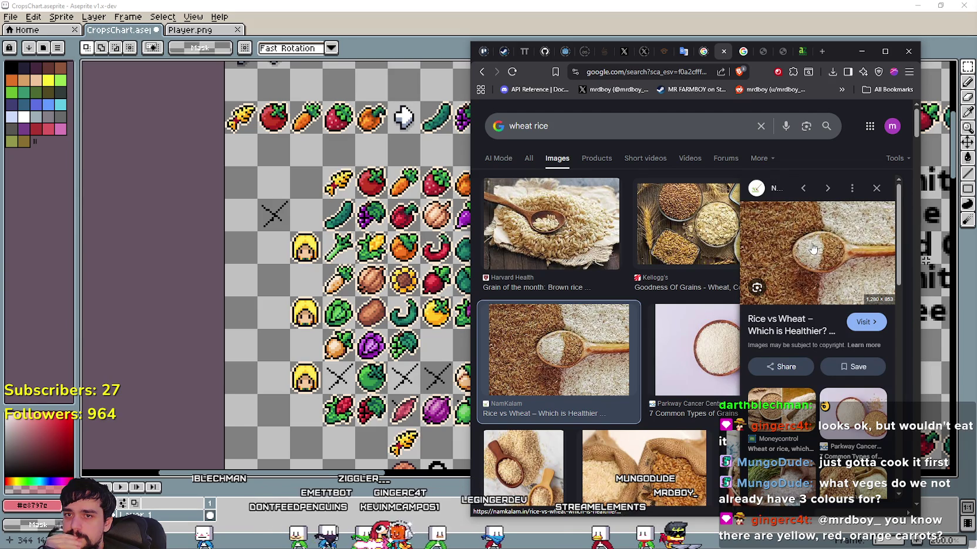
click(598, 221)
click(668, 228)
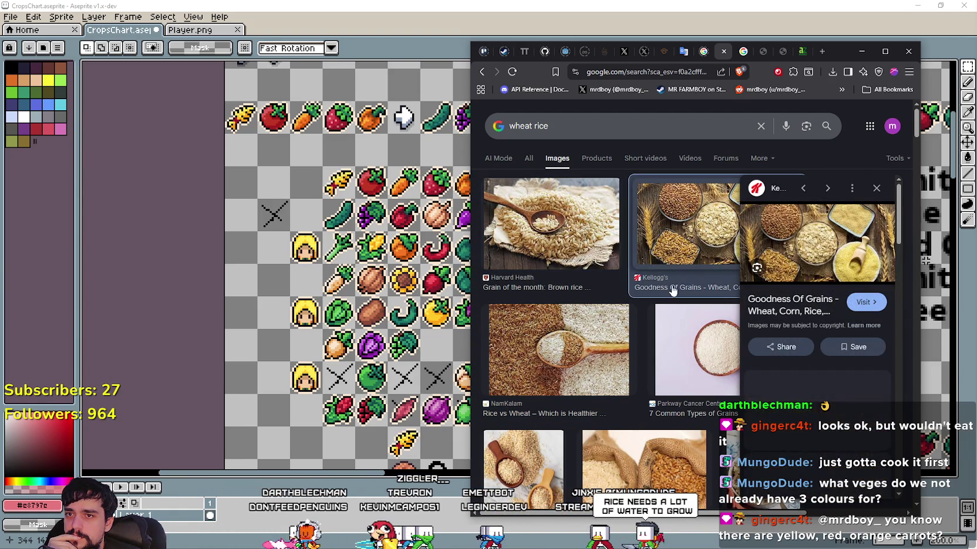
click(598, 368)
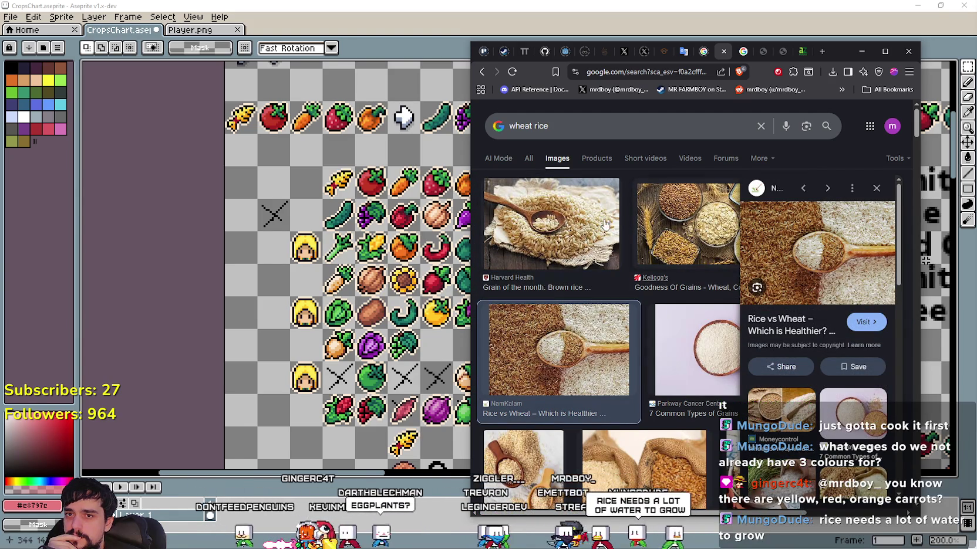
click(574, 129)
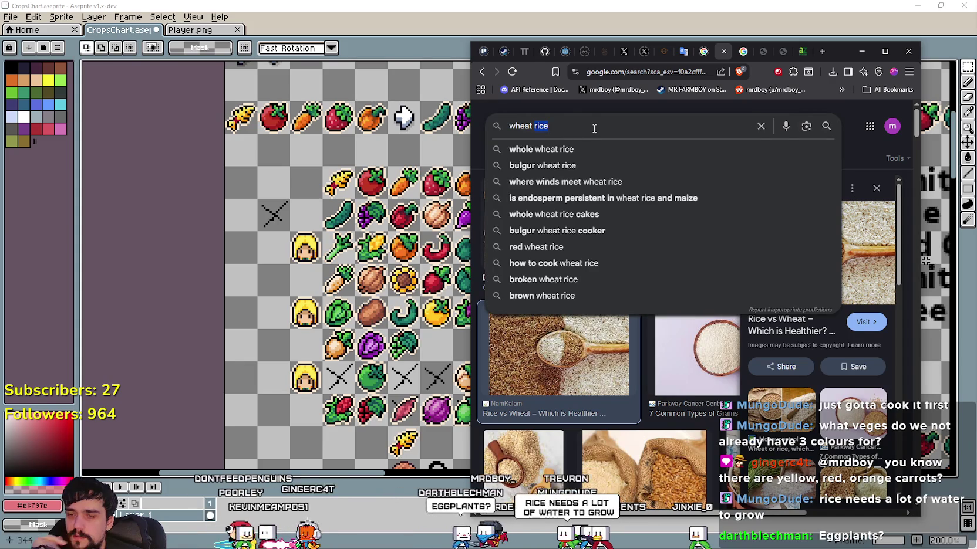
key(BackSpace)
key(BackSpace)
key(BackSpace)
Search Google Images for 'wheat' and preview the wheat seeds, UK Flour Millers and Wikipedia photos
key(Return)
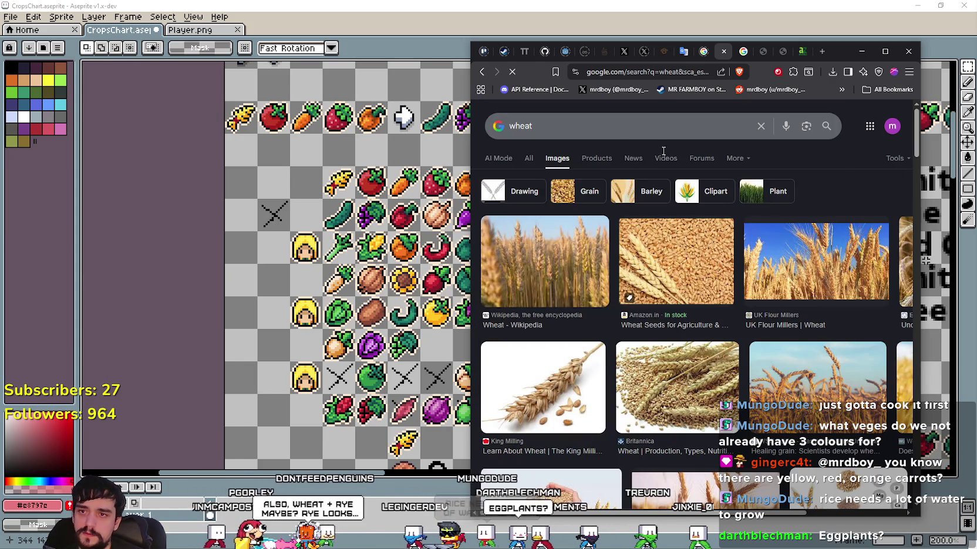
click(678, 263)
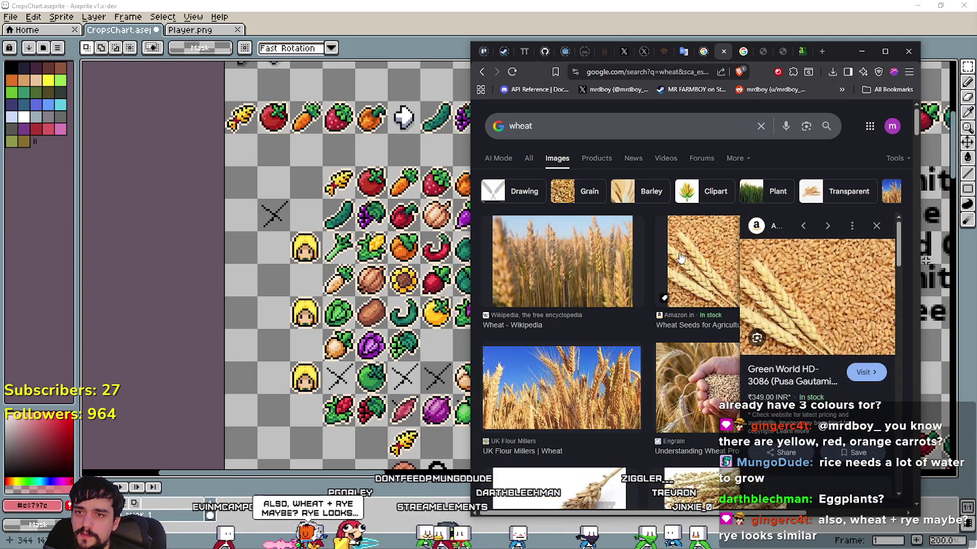
click(633, 381)
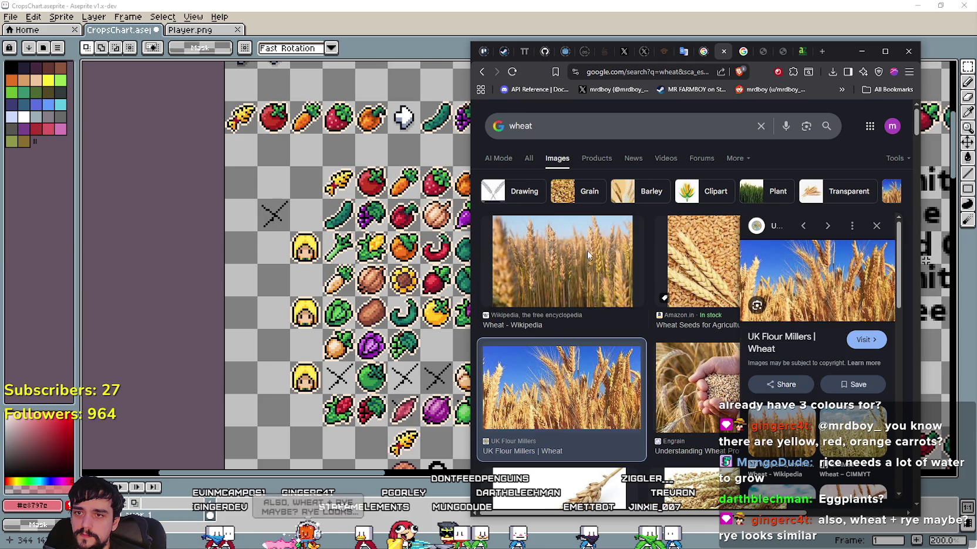
click(582, 266)
Change the image search to 'rice' and scroll through the results
double_click(520, 126)
text(rice)
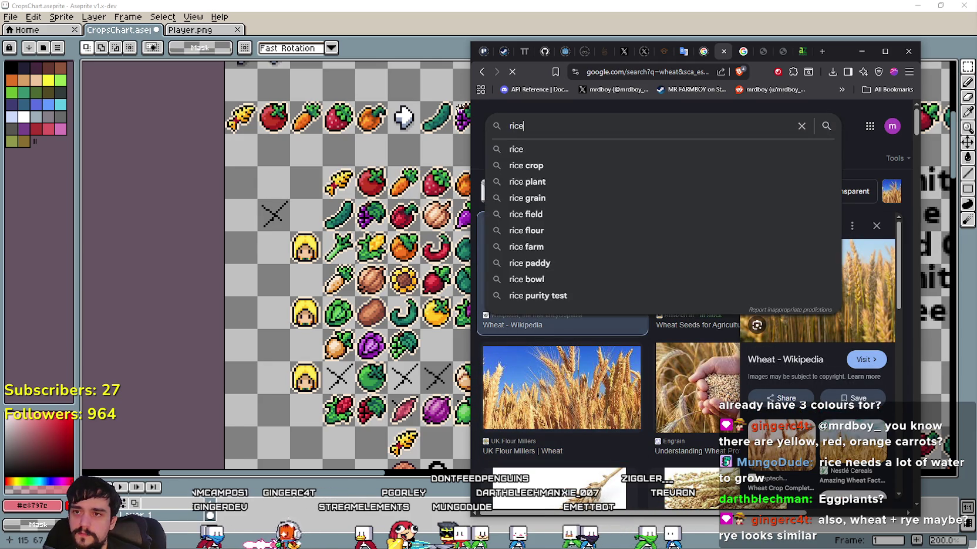
key(Return)
scroll(534, 275, down, 2)
scroll(533, 274, down, 2)
scroll(533, 275, down, 4)
scroll(572, 287, down, 3)
scroll(610, 302, down, 3)
scroll(651, 317, down, 3)
scroll(690, 328, down, 3)
scroll(681, 308, down, 3)
scroll(671, 290, down, 3)
scroll(634, 235, down, 3)
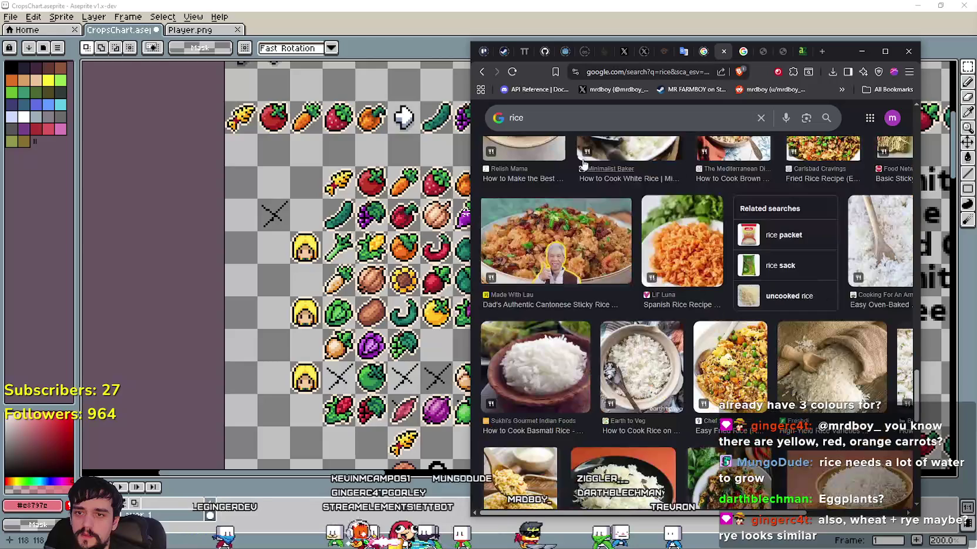
Refine the search to 'rice plant', then return to the Player.png sprite sheet
click(563, 121)
text(plant)
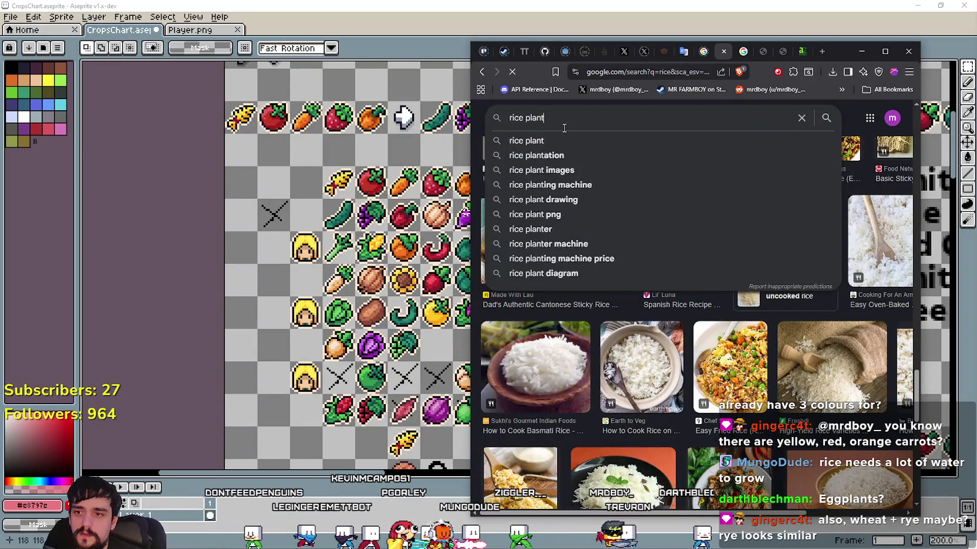
key(Return)
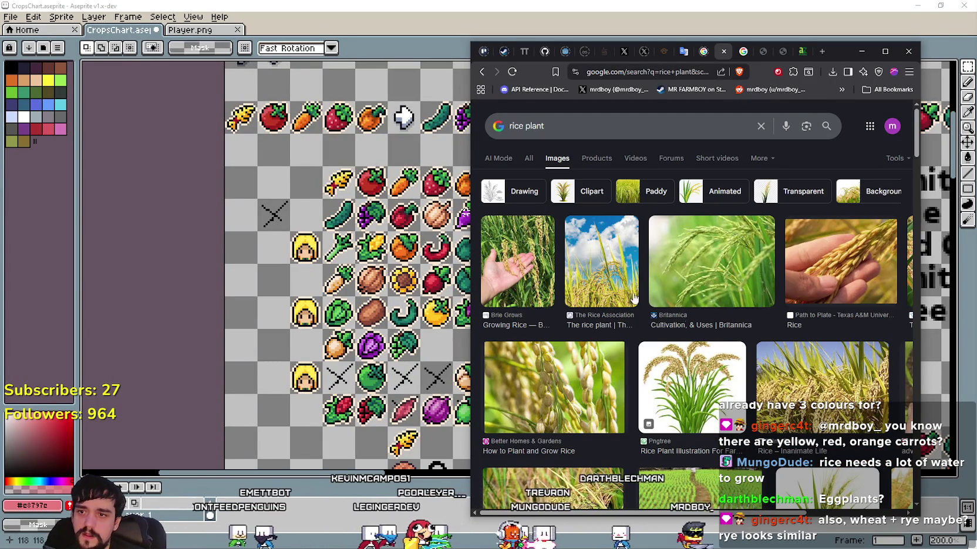
scroll(683, 355, down, 3)
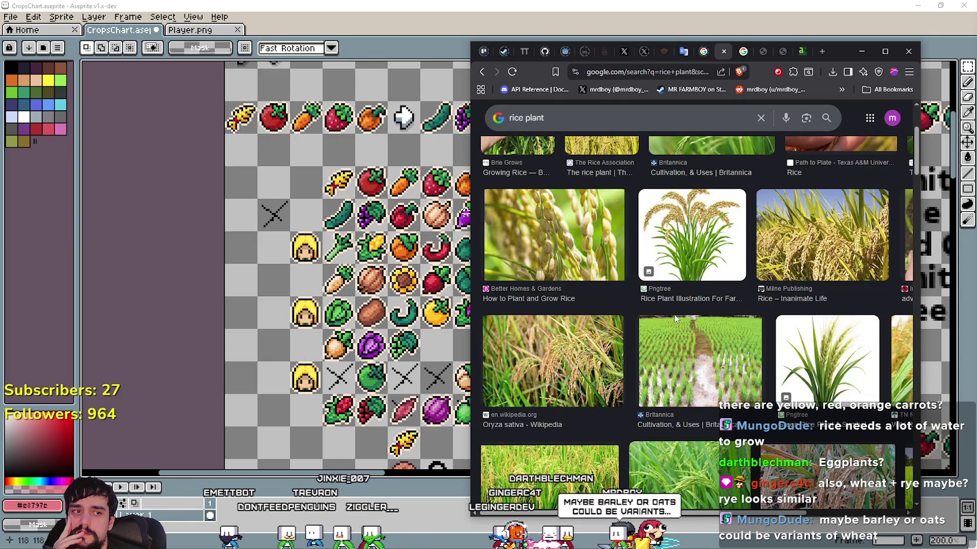
scroll(675, 319, up, 3)
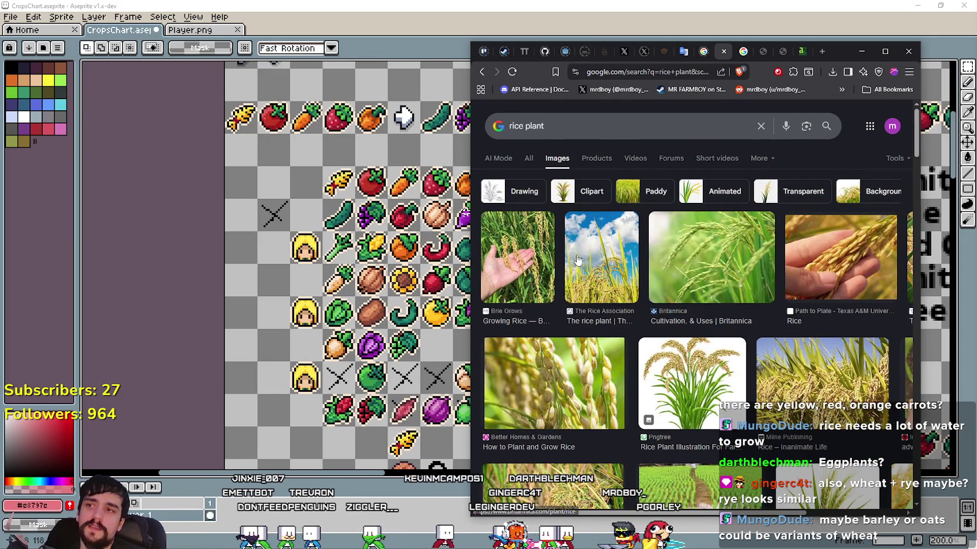
click(161, 44)
click(189, 29)
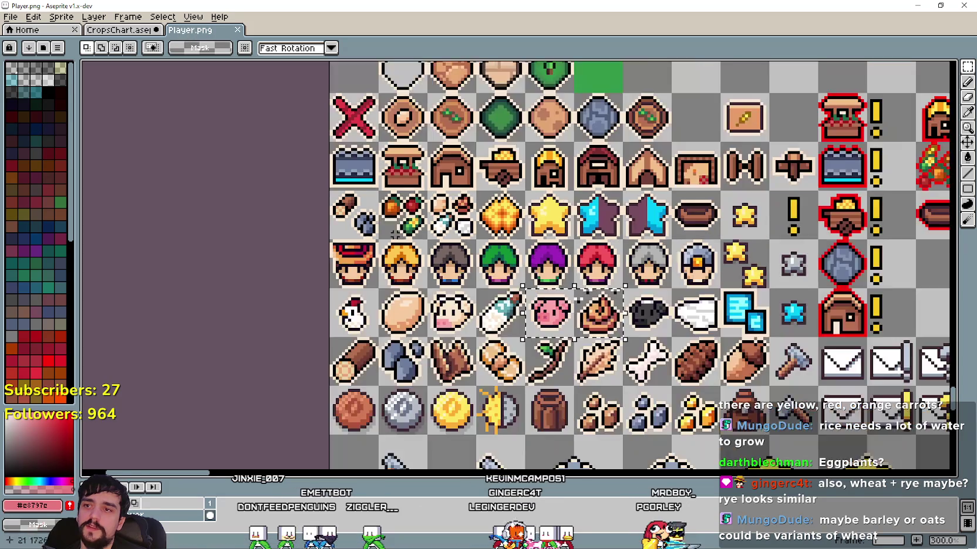
Switch to the crops chart and paste the copied wheat growth sprites in place
scroll(469, 121, down, 2)
scroll(468, 121, up, 1)
scroll(468, 121, up, 1)
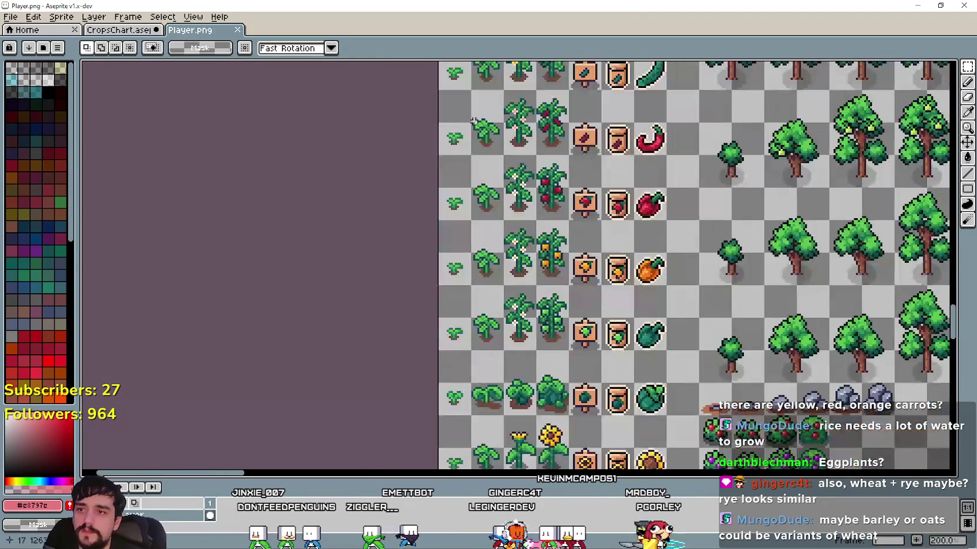
scroll(551, 197, up, 2)
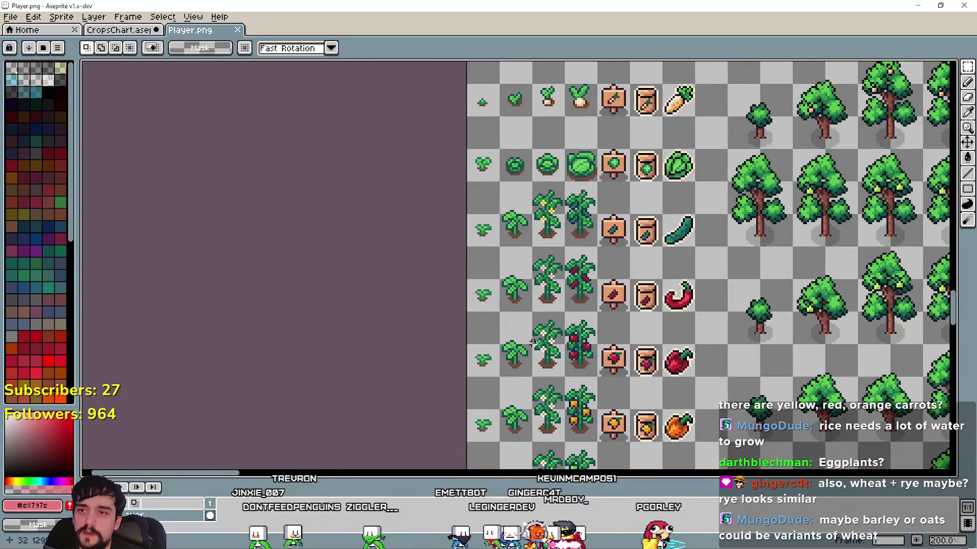
scroll(549, 223, up, 2)
scroll(543, 284, up, 2)
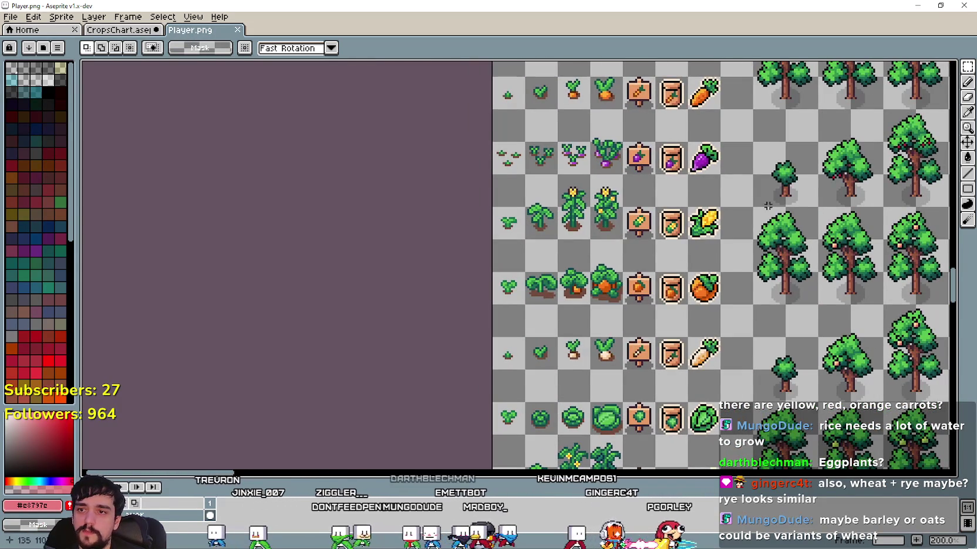
scroll(563, 264, up, 2)
scroll(597, 246, up, 2)
scroll(626, 323, up, 2)
scroll(607, 284, up, 1)
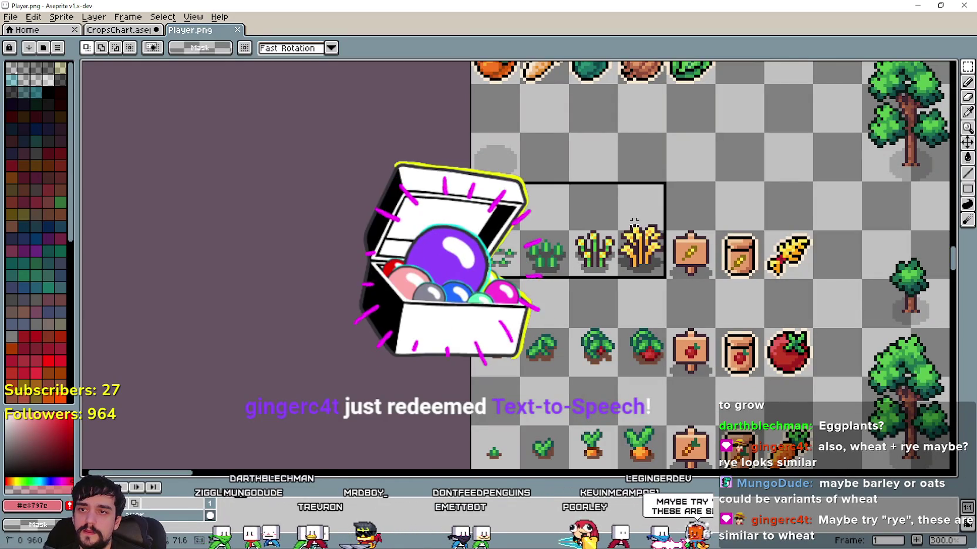
key(ctrl+shift+Tab)
scroll(206, 92, down, 3)
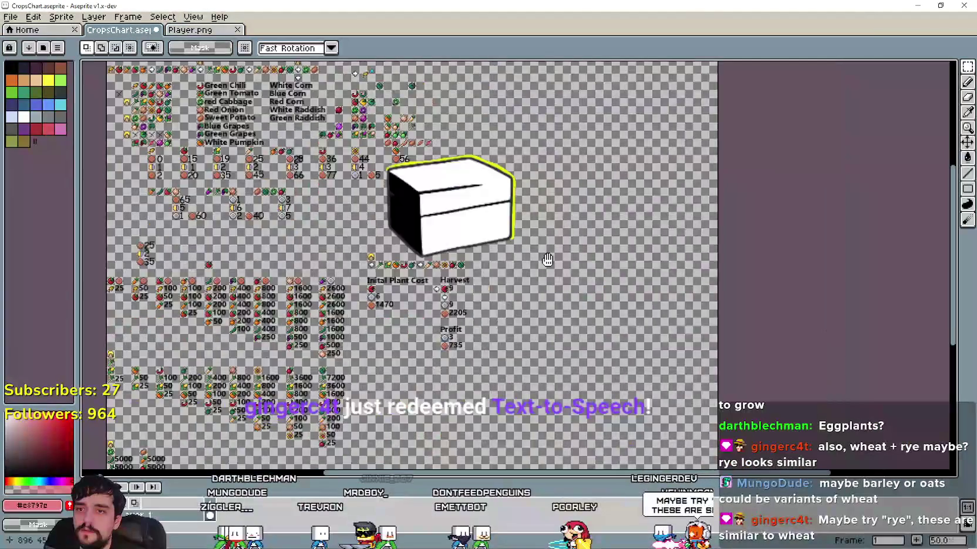
scroll(537, 235, up, 2)
key(ctrl+v)
scroll(537, 235, up, 2)
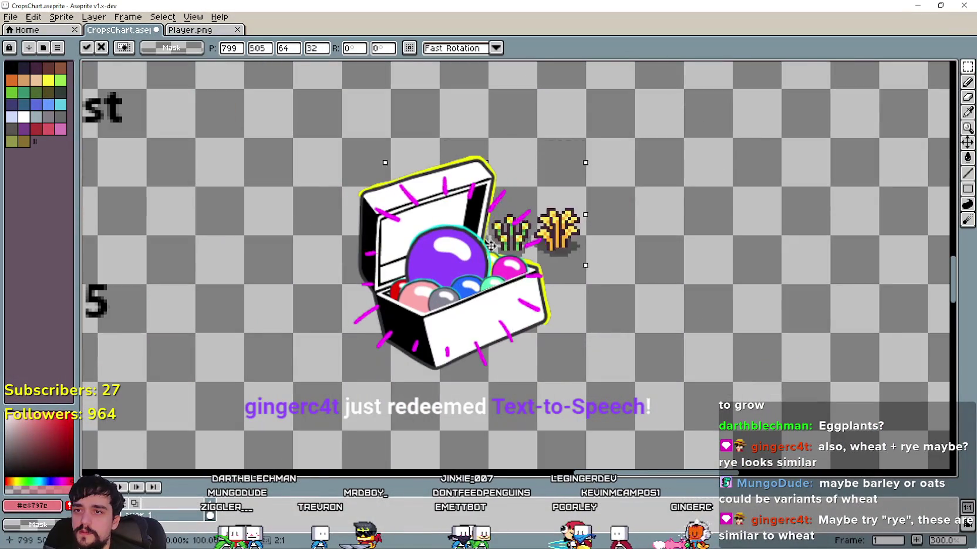
key(Return)
Paste a single wheat grain icon onto the chart and commit it
scroll(365, 284, down, 2)
scroll(365, 284, down, 1)
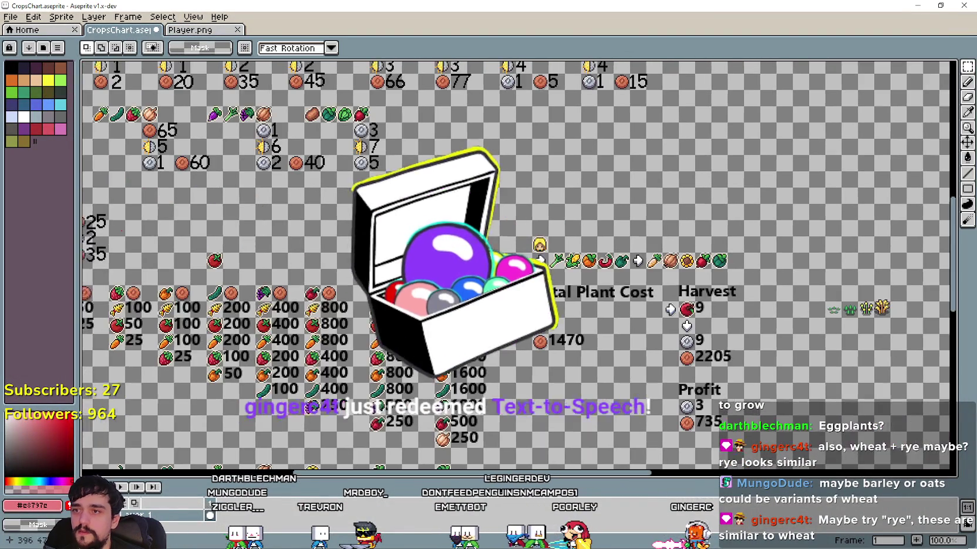
scroll(365, 284, up, 1)
scroll(365, 284, down, 2)
scroll(379, 168, down, 2)
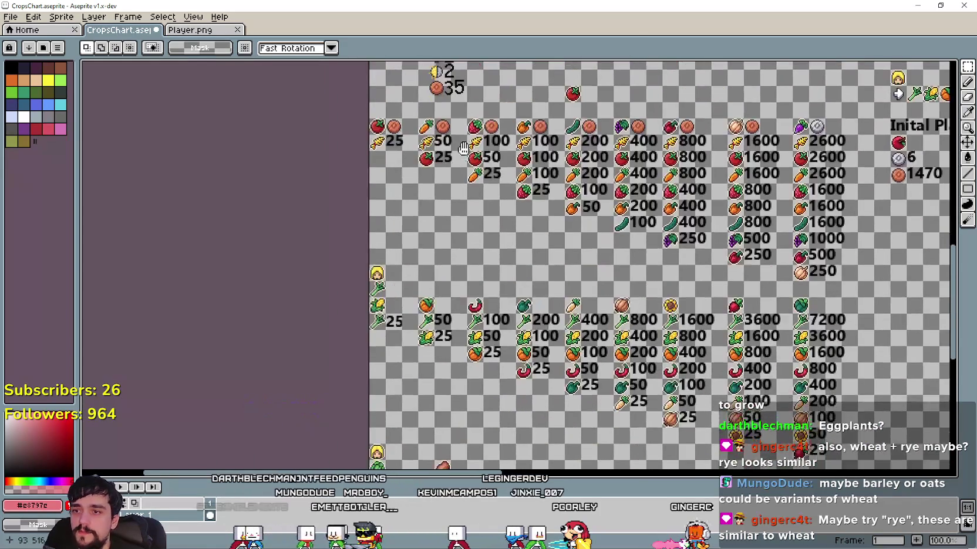
drag(381, 275, 473, 284)
scroll(473, 285, down, 1)
scroll(473, 284, up, 2)
scroll(423, 265, down, 4)
scroll(411, 254, up, 1)
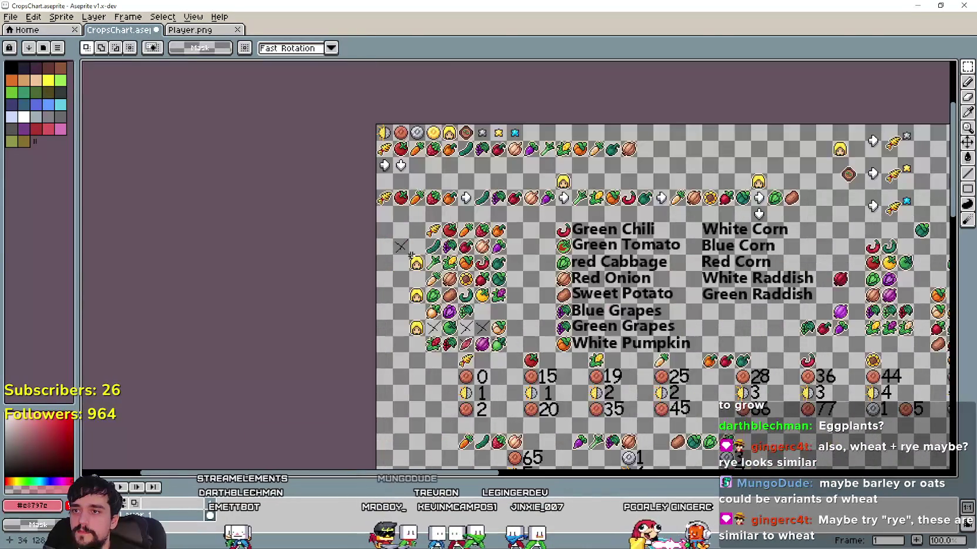
scroll(414, 246, up, 3)
scroll(421, 234, down, 3)
scroll(443, 251, up, 1)
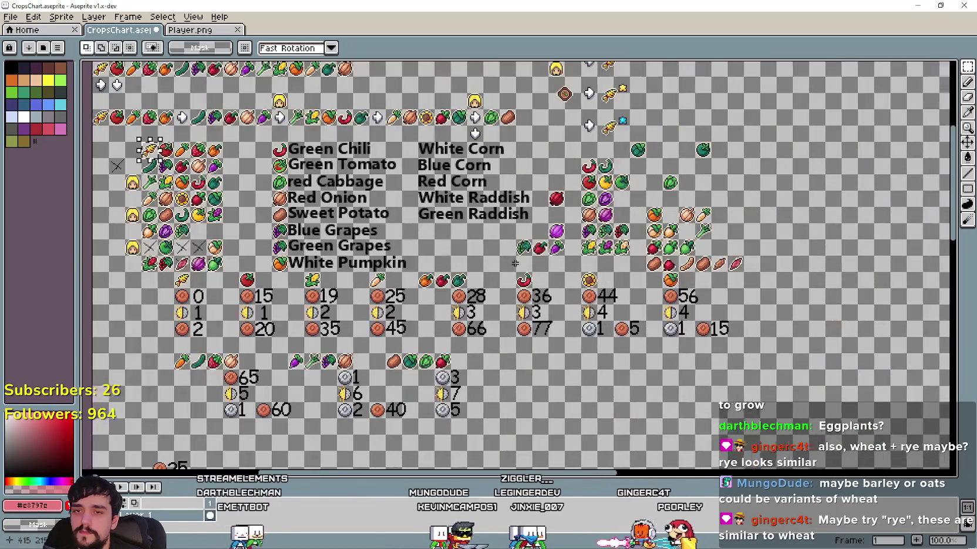
drag(443, 251, 70, 146)
scroll(572, 280, up, 2)
key(ctrl+v)
key(Return)
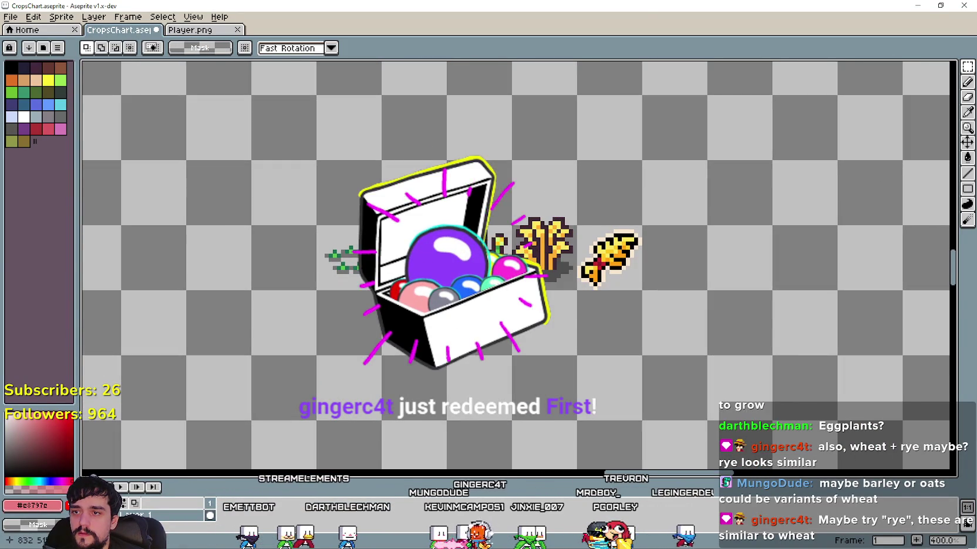
Undo the icon's move and copy the whole wheat row two cells lower
key(ctrl+z)
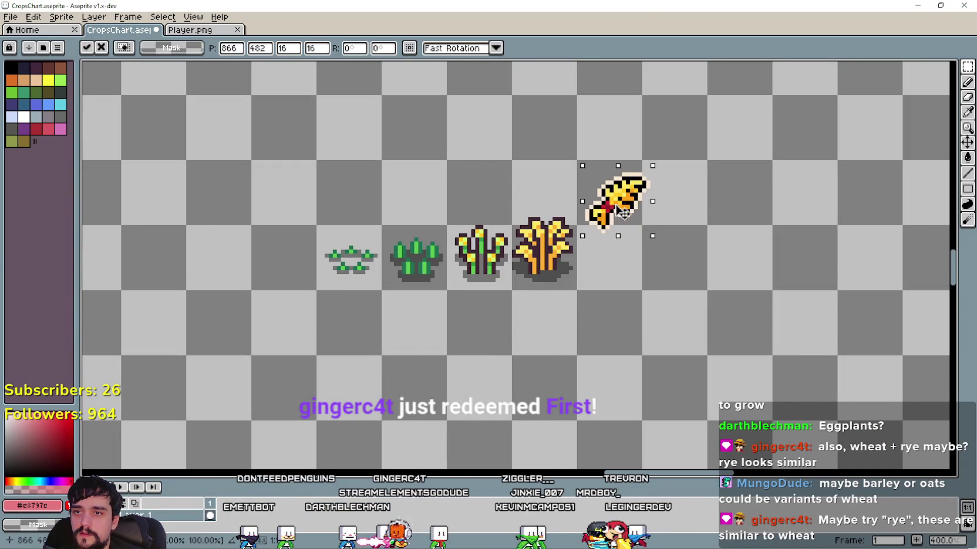
key(ctrl+z)
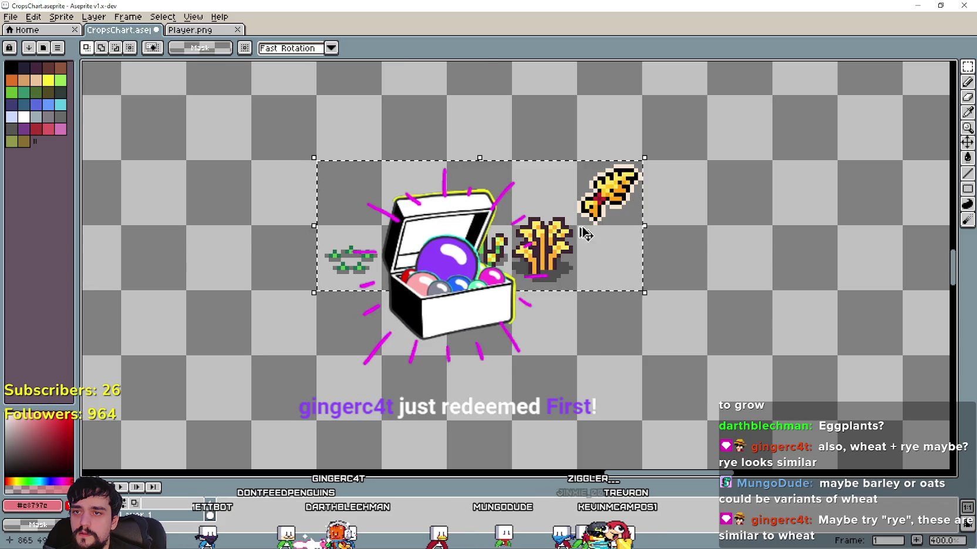
drag(507, 230, 508, 360)
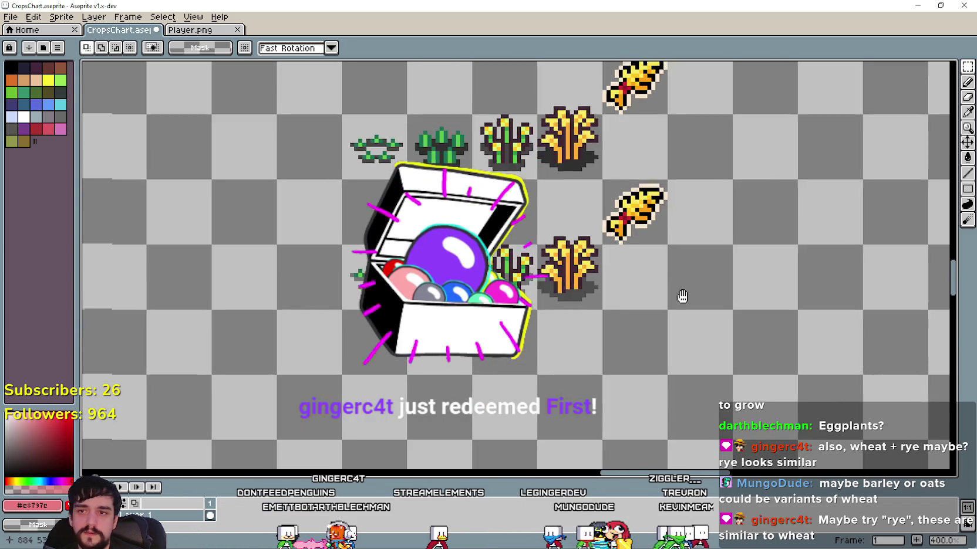
drag(686, 290, 656, 315)
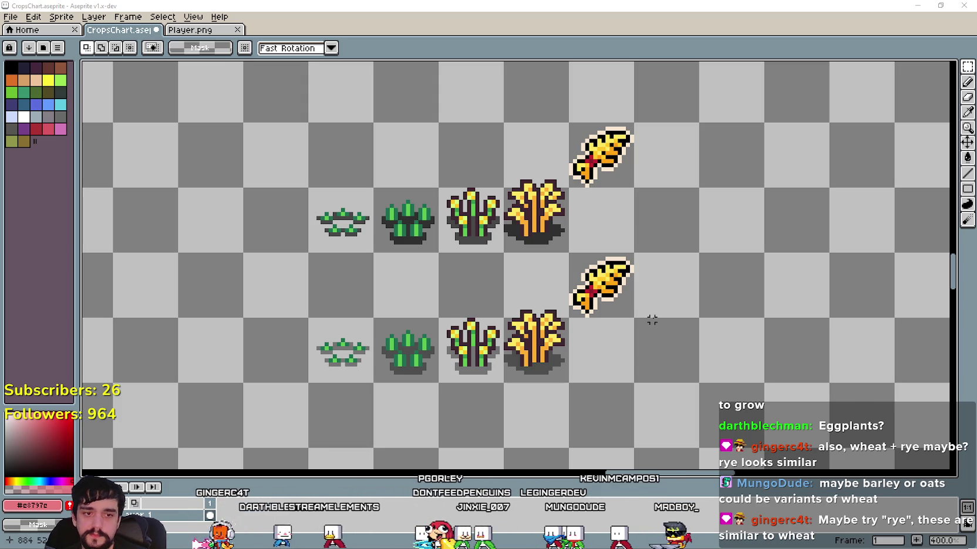
In the browser, search Google Images for 'rye', then 'rye wheat', and scroll the results
key(alt+Tab)
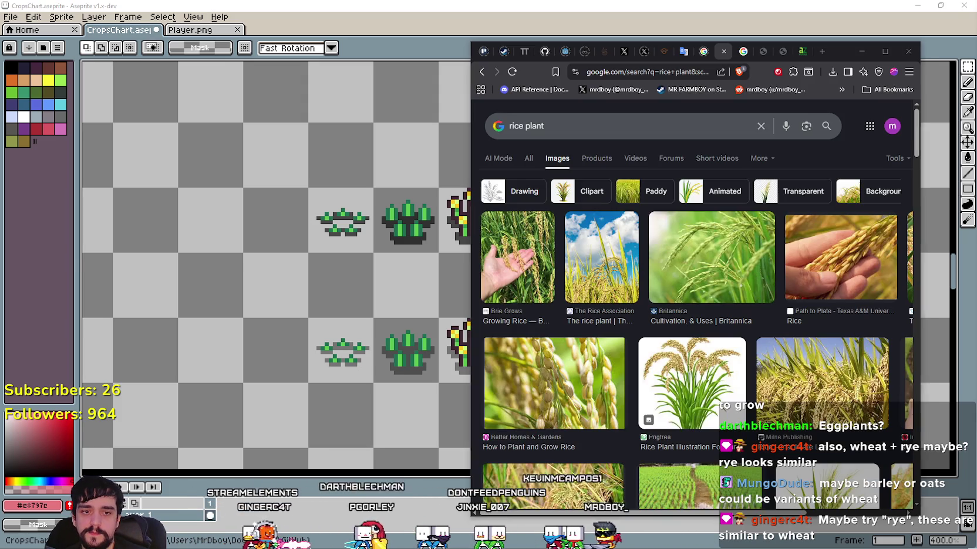
text(rye)
key(Return)
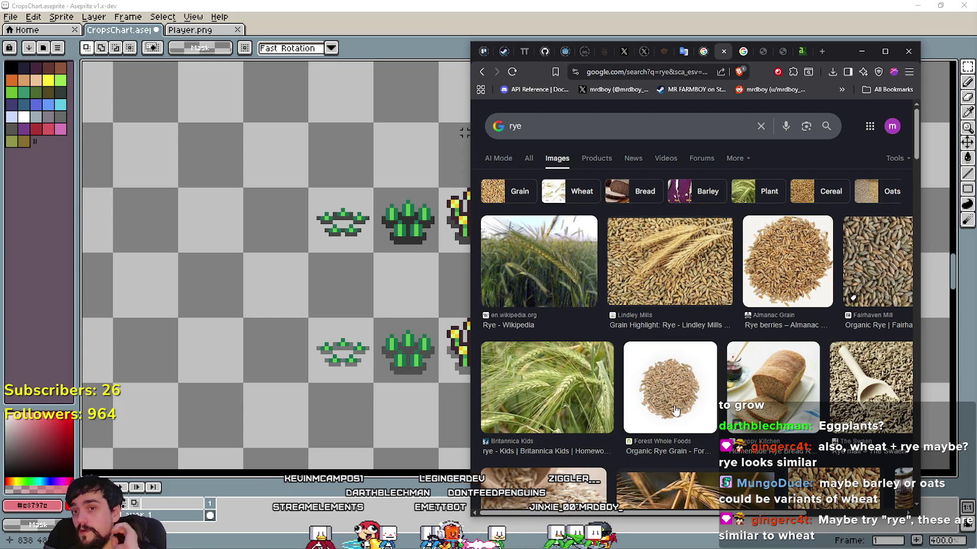
click(554, 127)
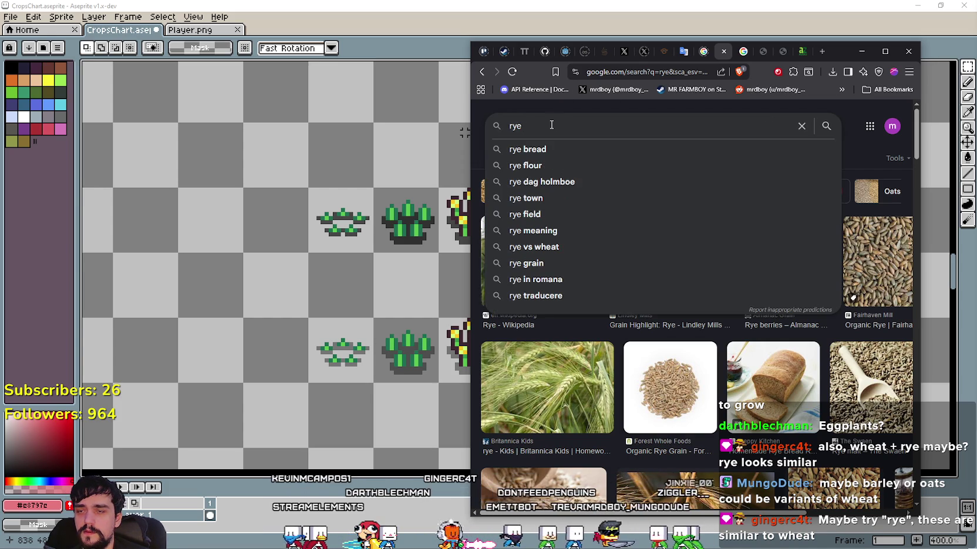
text( w)
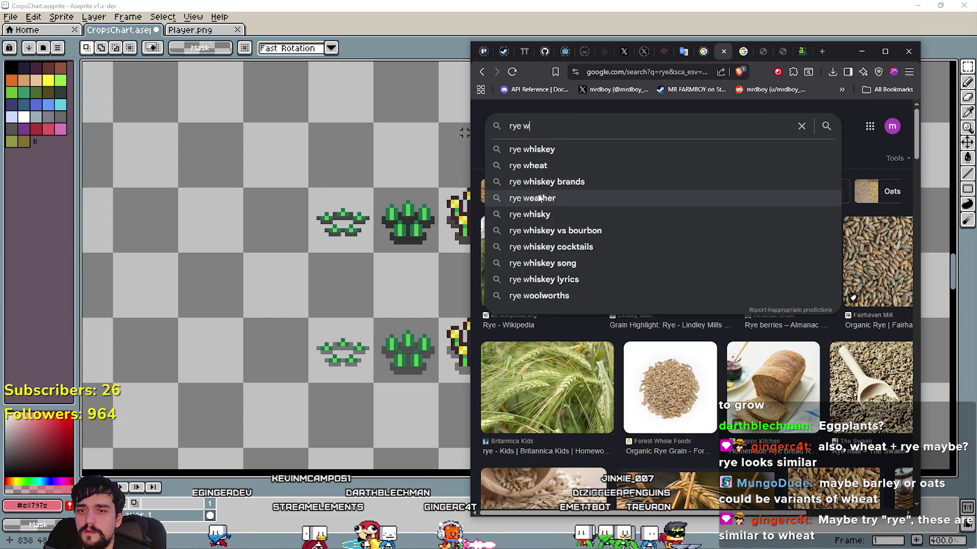
text(heat)
key(Return)
scroll(645, 264, down, 3)
scroll(704, 305, down, 1)
scroll(742, 327, down, 1)
scroll(742, 326, down, 1)
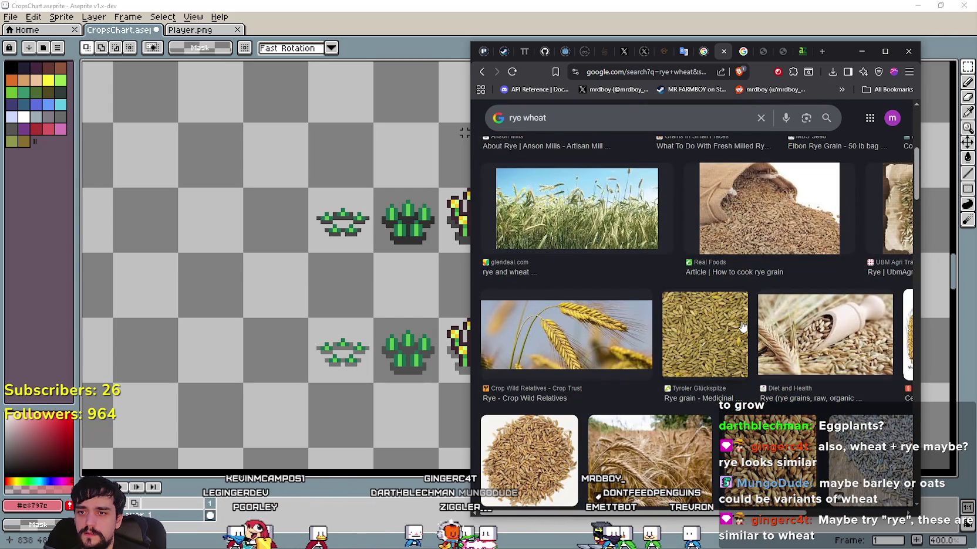
scroll(741, 326, up, 6)
scroll(740, 324, up, 1)
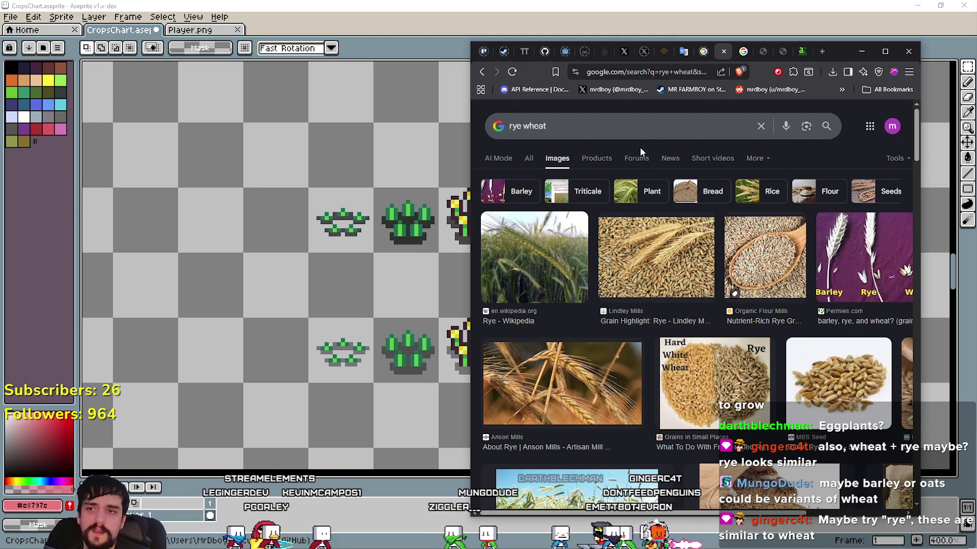
Change the search to 'rye plant' and browse the photos
double_click(531, 123)
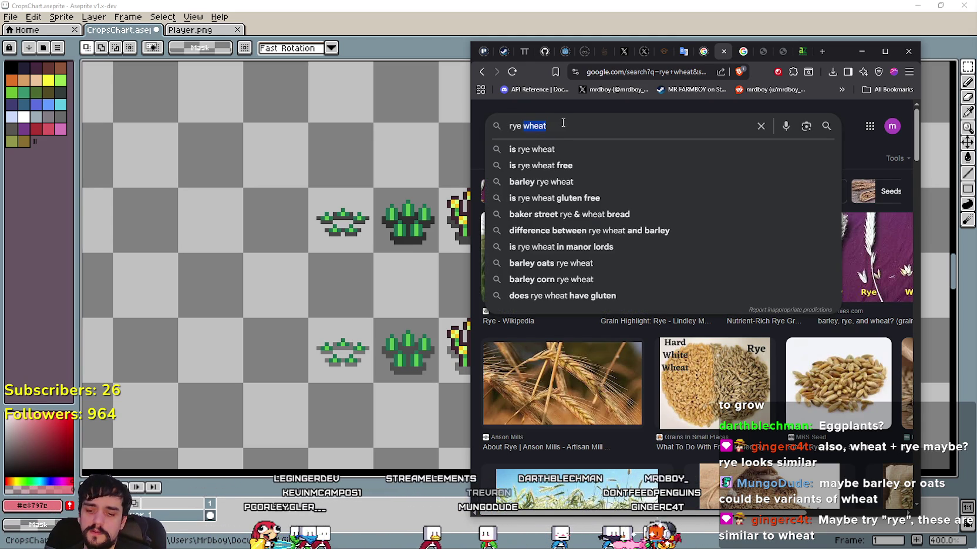
text(plant)
key(Return)
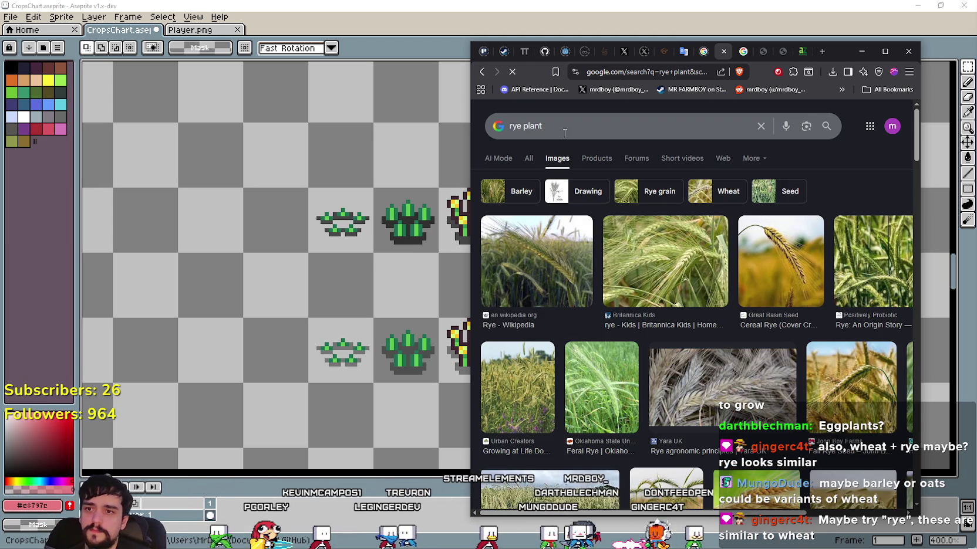
scroll(674, 377, down, 3)
scroll(675, 370, up, 3)
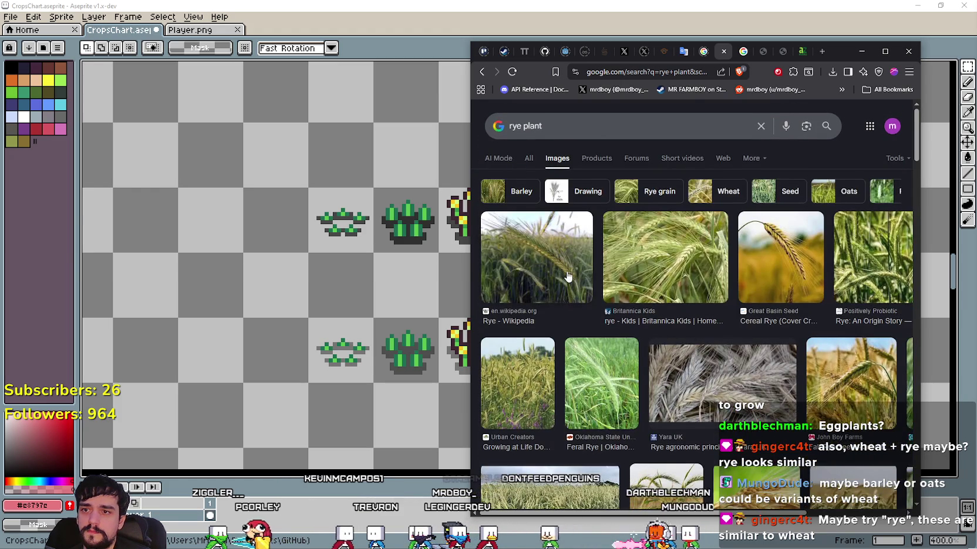
scroll(638, 392, down, 5)
scroll(624, 378, down, 3)
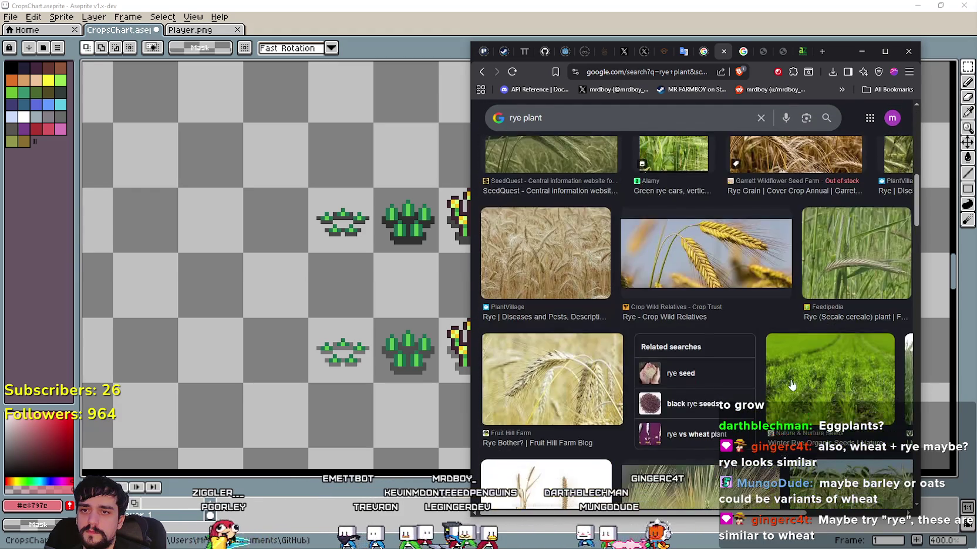
scroll(795, 364, down, 2)
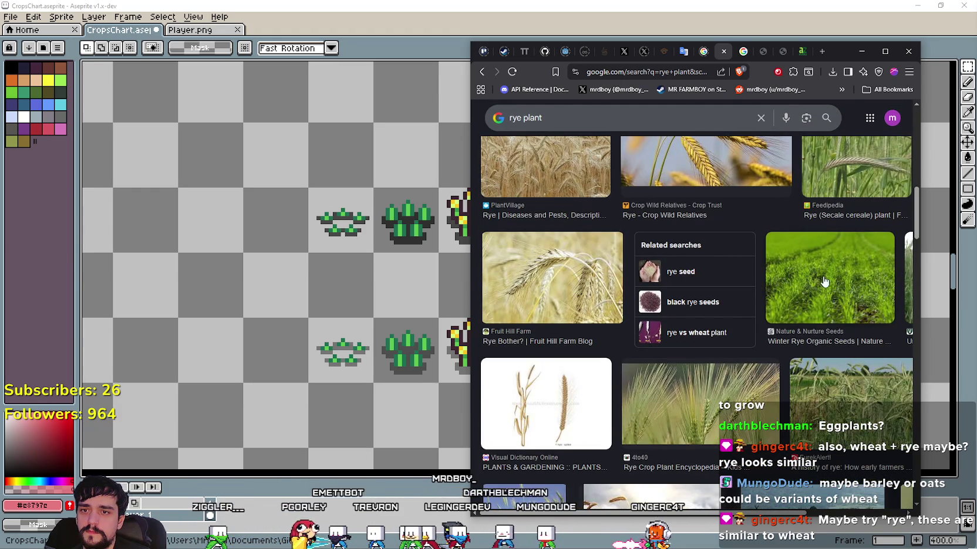
scroll(822, 280, down, 5)
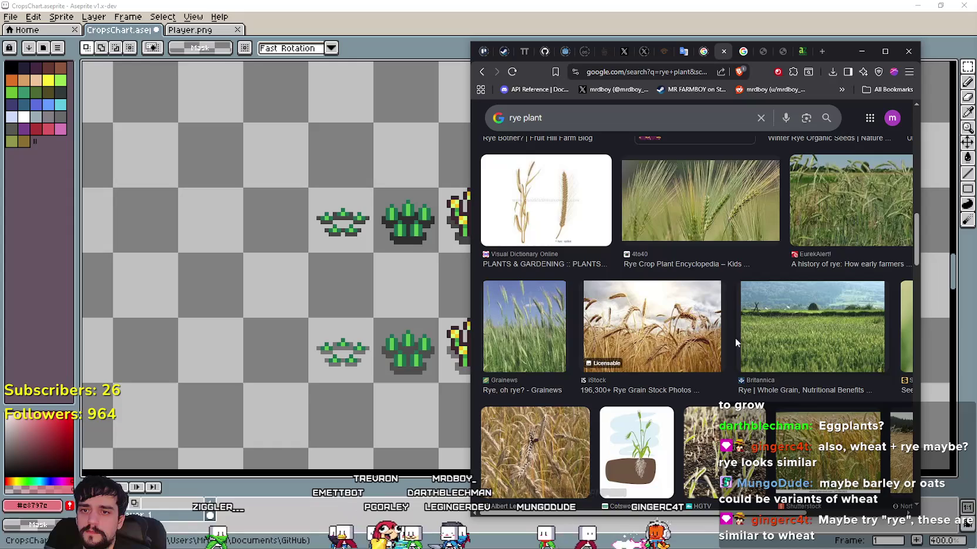
scroll(770, 326, up, 3)
scroll(780, 327, down, 2)
scroll(801, 332, down, 2)
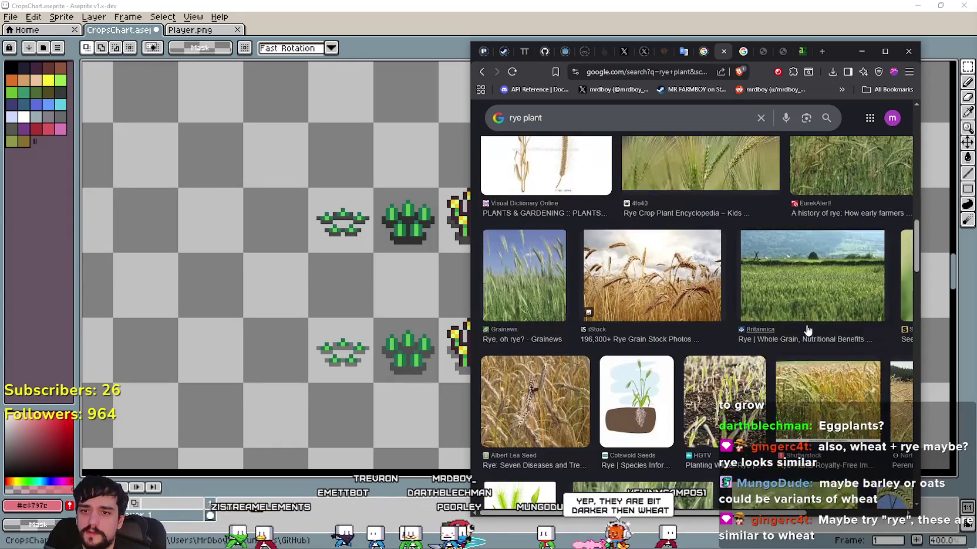
scroll(804, 328, down, 1)
scroll(804, 328, up, 2)
scroll(803, 325, up, 2)
scroll(802, 322, up, 2)
scroll(801, 323, up, 2)
scroll(801, 317, up, 2)
scroll(801, 316, up, 2)
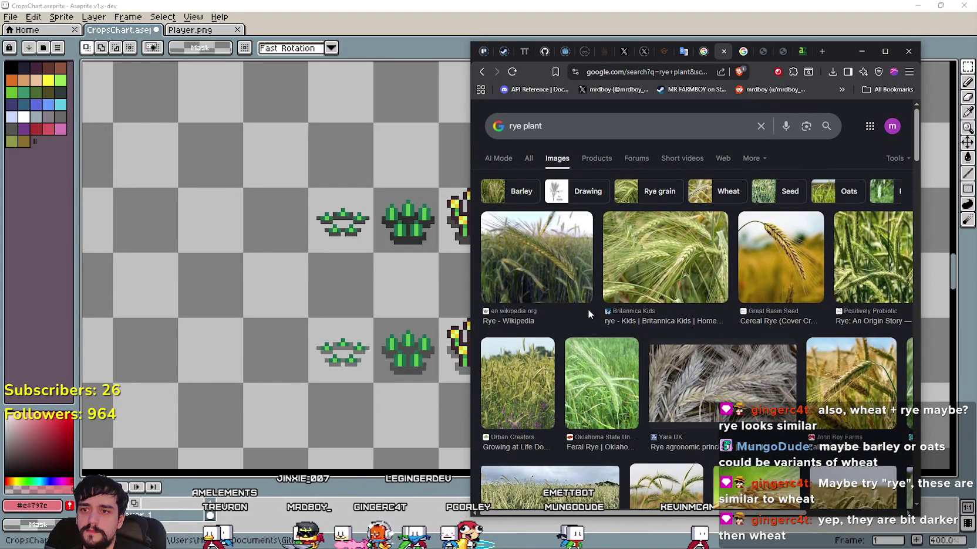
Open larger previews of a rye field photo and the Fall Rye Seed photo
click(534, 386)
scroll(587, 370, down, 3)
scroll(599, 365, down, 1)
click(575, 375)
Back in the crops chart, pan the view to bring the vegetable sprites into view
scroll(846, 248, down, 2)
scroll(845, 248, down, 3)
click(860, 51)
drag(573, 354, 717, 313)
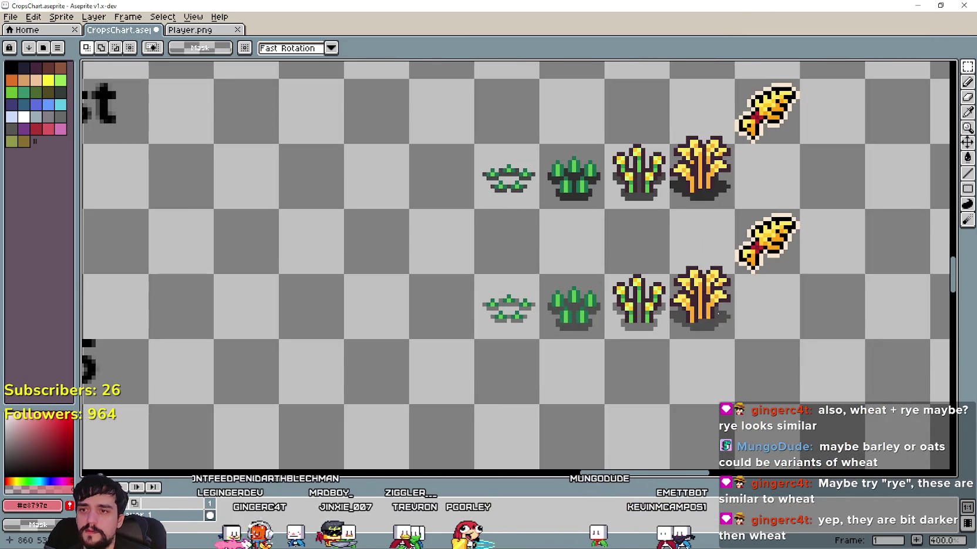
scroll(384, 286, down, 1)
scroll(523, 277, down, 2)
scroll(488, 215, down, 2)
scroll(488, 216, up, 3)
scroll(488, 215, down, 2)
drag(234, 176, 410, 234)
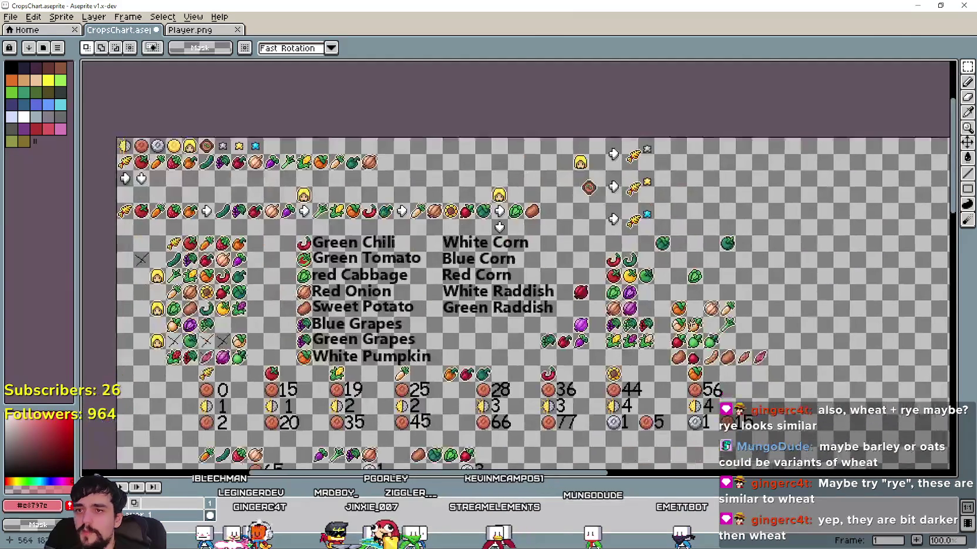
scroll(702, 345, up, 2)
mouse_move(702, 345)
mouse_down()
mouse_move(600, 334)
mouse_move(642, 389)
mouse_up()
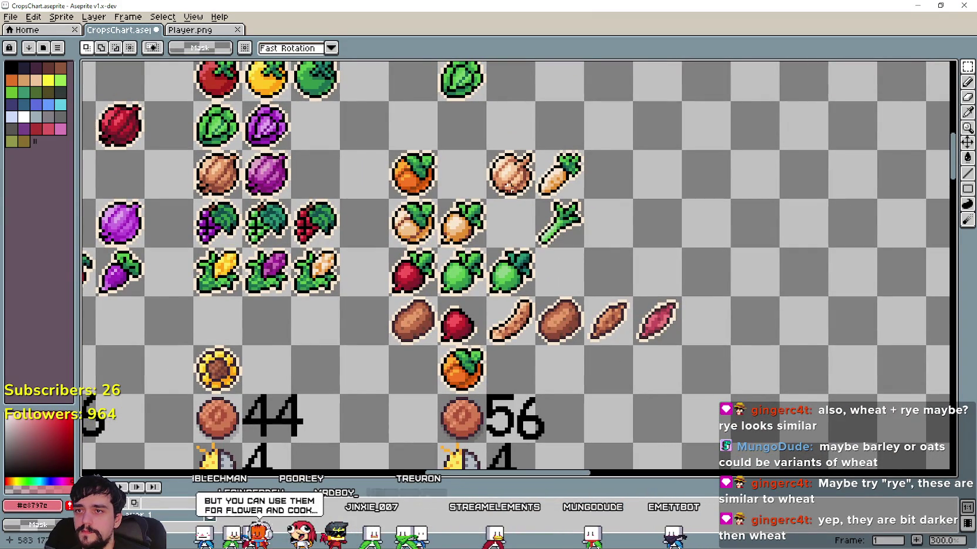
scroll(518, 268, down, 2)
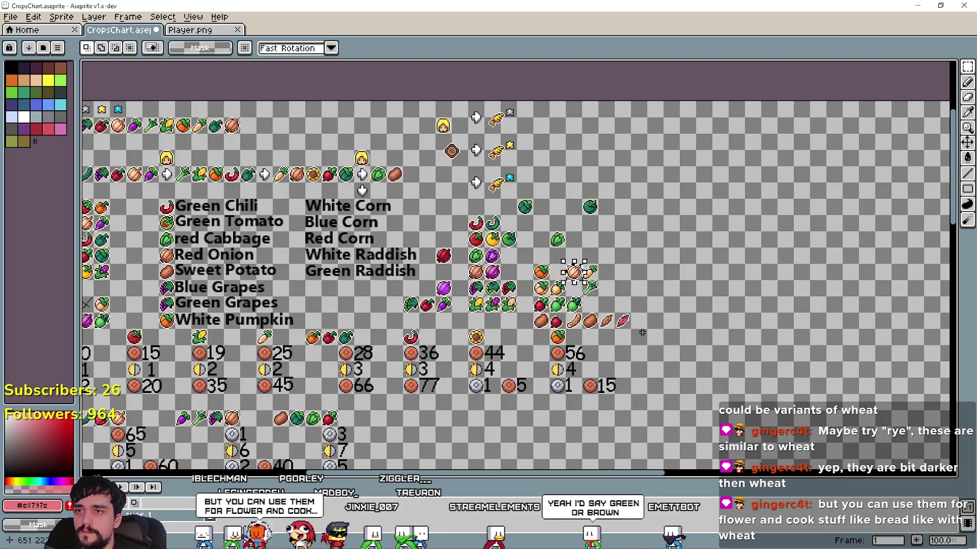
Copy the onion sprite and place it in the cell below the second grain icon
drag(468, 470, 469, 288)
scroll(468, 289, up, 1)
scroll(468, 289, up, 1)
scroll(499, 212, up, 1)
key(ctrl+v)
drag(514, 261, 479, 314)
key(Return)
drag(535, 243, 532, 276)
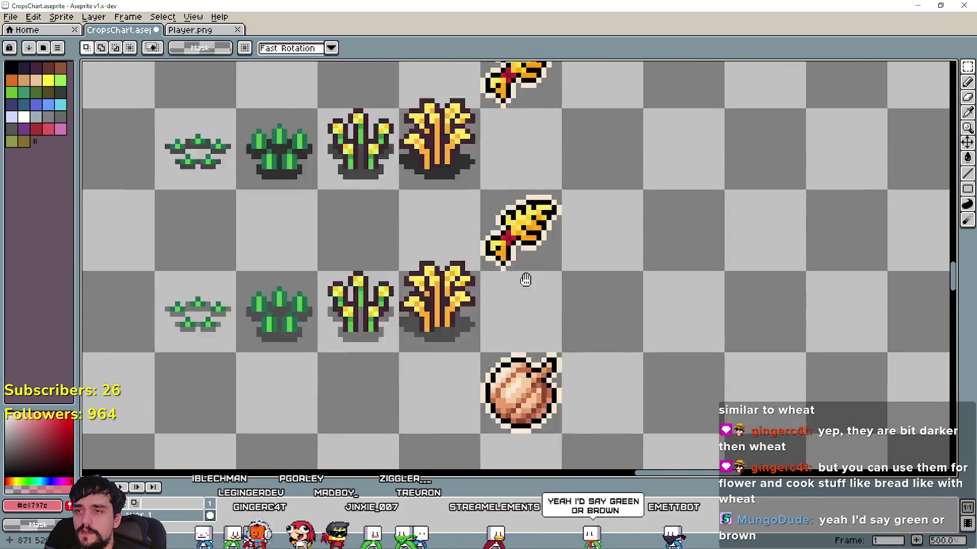
Paste the wheat grain icon and pick the onion's brown #bf6f4a from the canvas
key(ctrl+v)
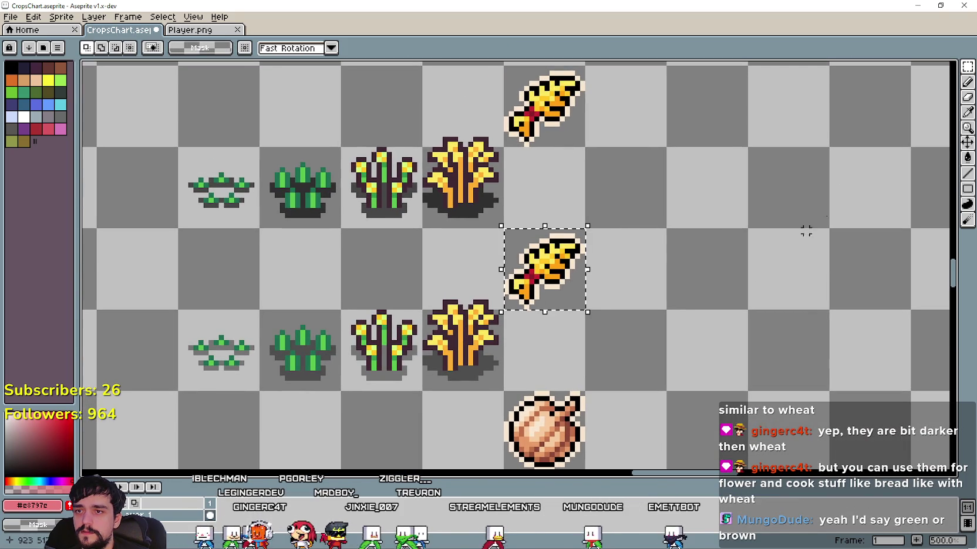
click(967, 113)
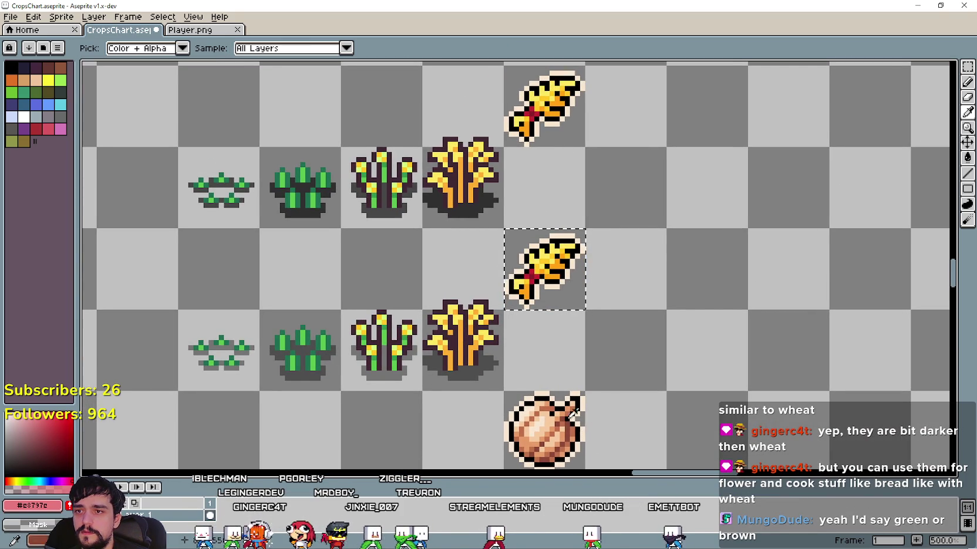
scroll(575, 422, up, 1)
scroll(575, 410, up, 1)
scroll(584, 384, up, 3)
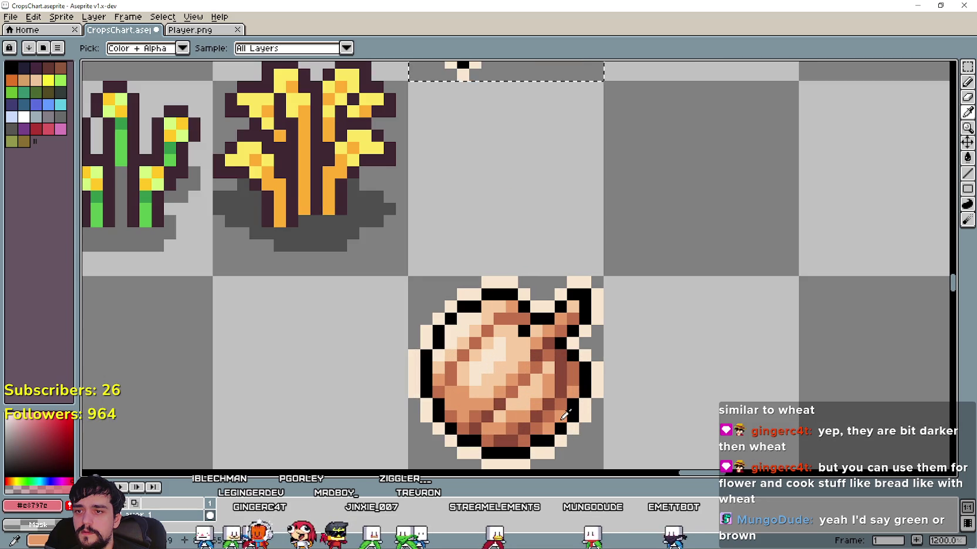
scroll(559, 390, down, 2)
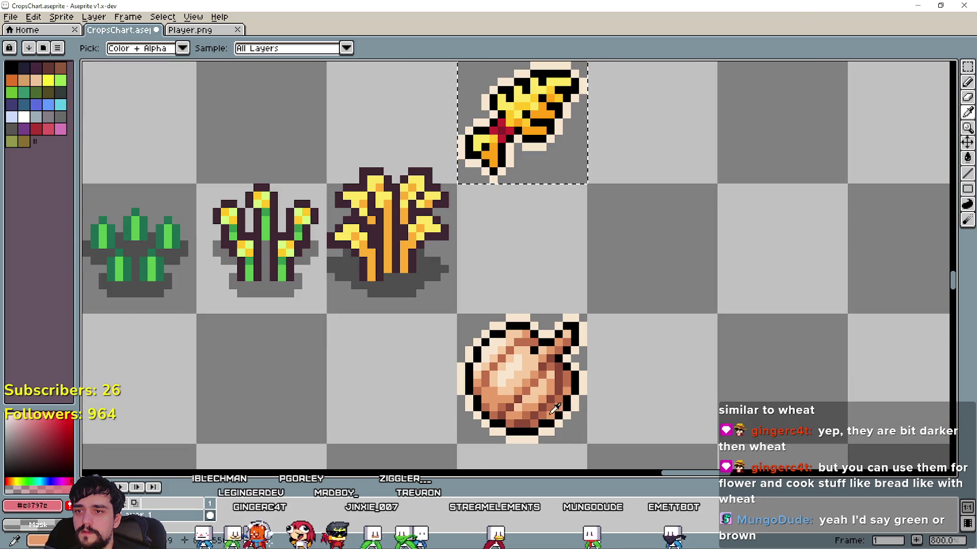
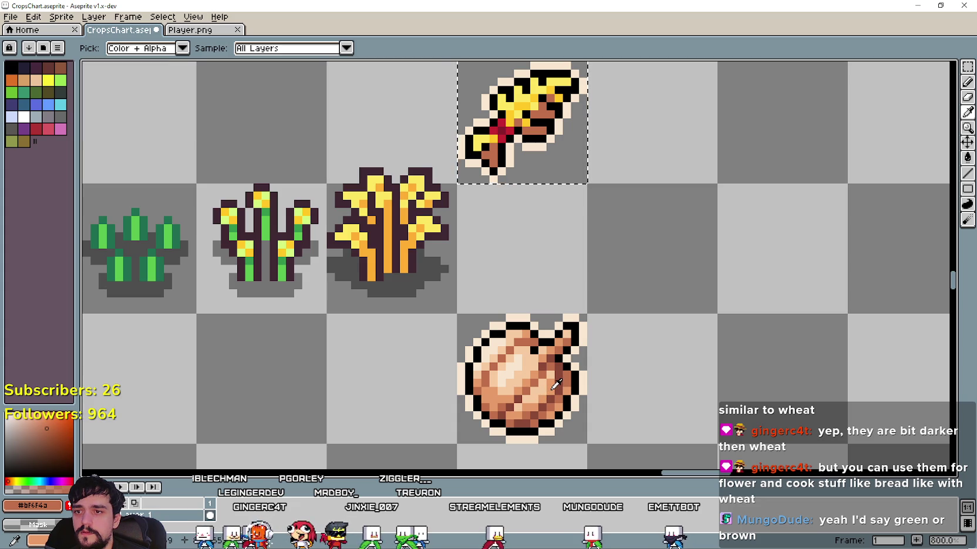
Fill the copied grain ear's yellow with the light peach sampled from the onion
click(966, 158)
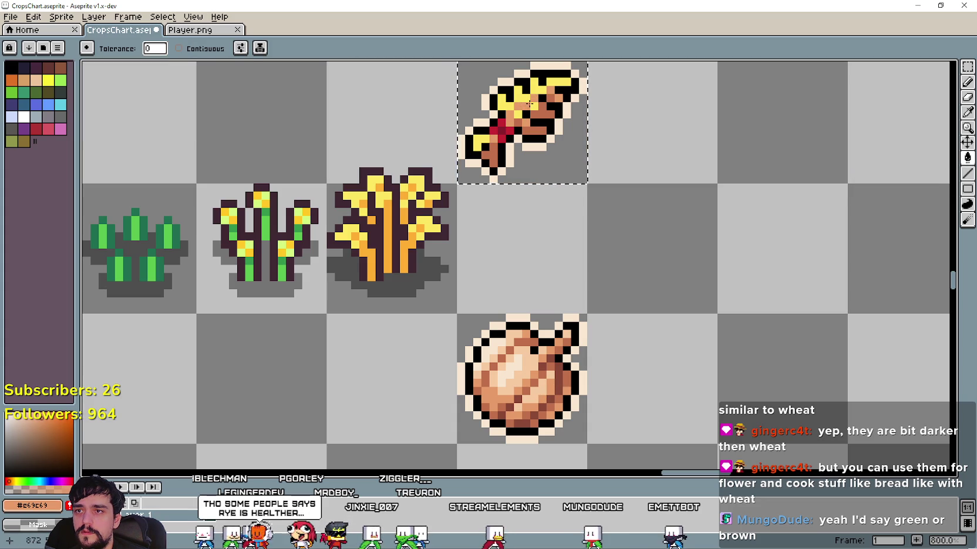
key(i)
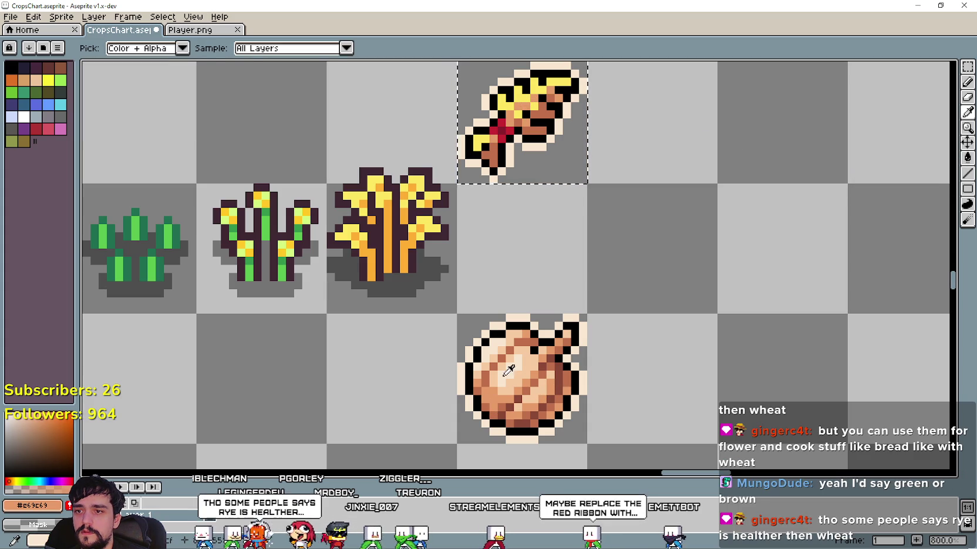
click(521, 374)
click(967, 157)
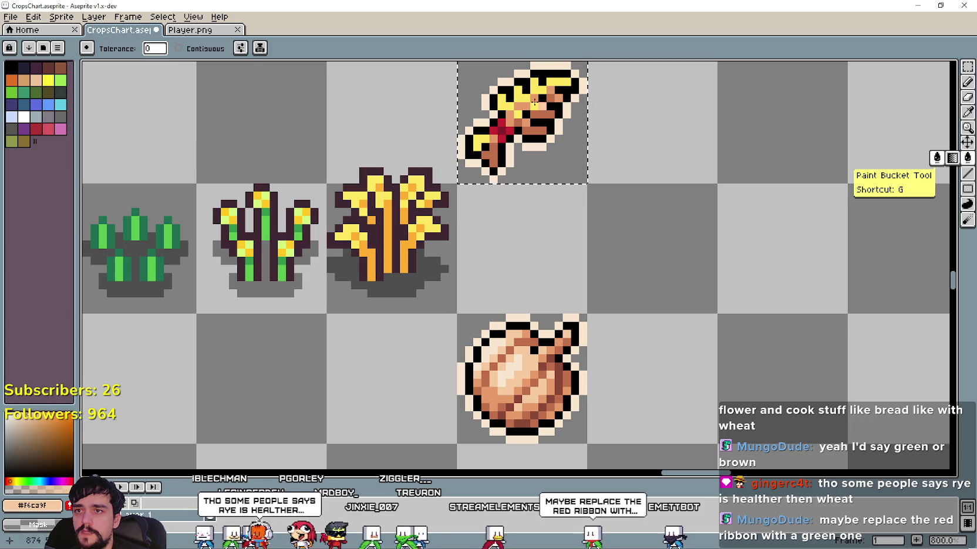
click(515, 92)
scroll(604, 323, down, 3)
scroll(604, 323, down, 1)
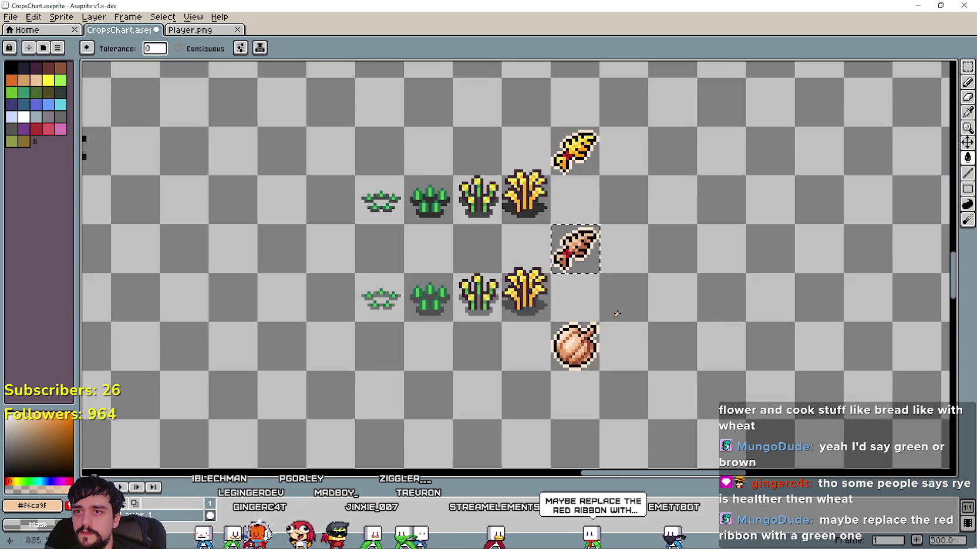
drag(658, 332, 673, 324)
scroll(673, 324, up, 1)
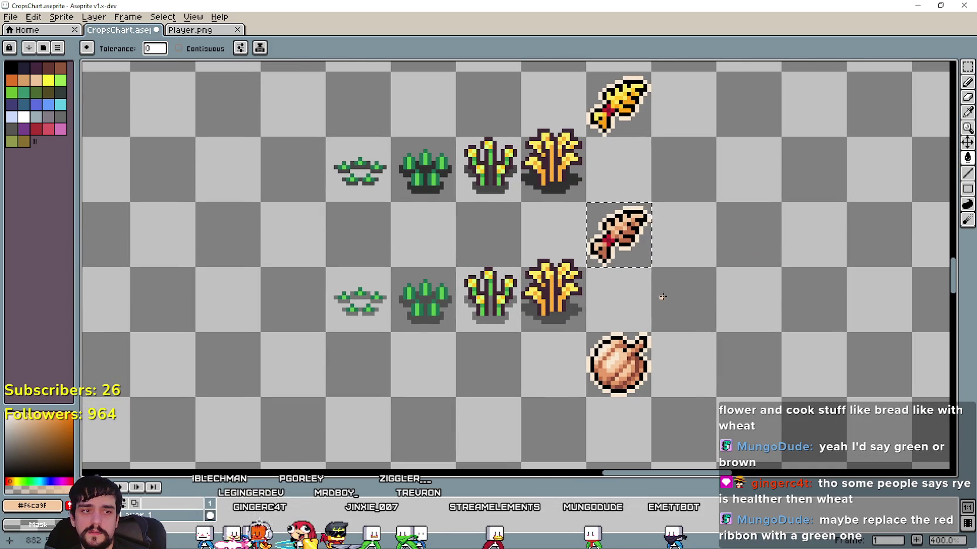
click(967, 67)
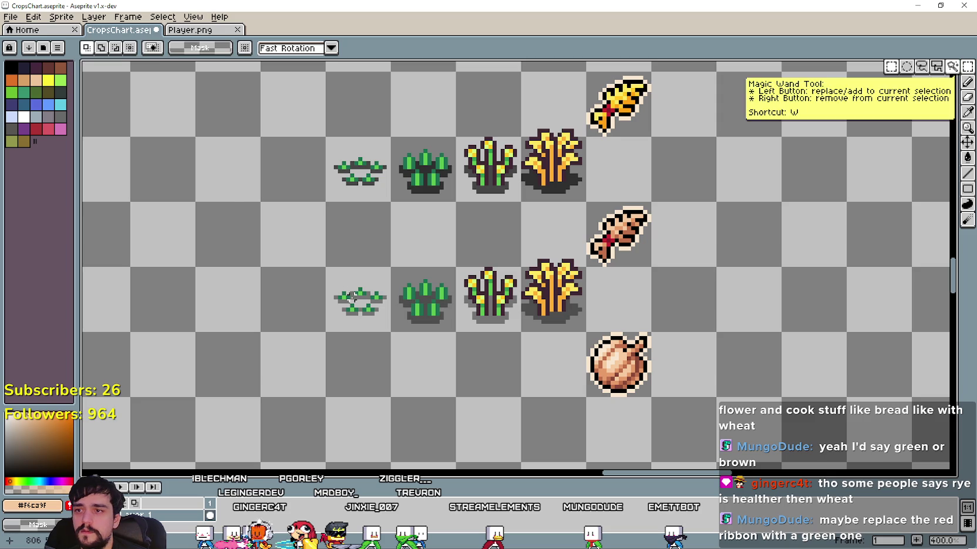
Select the lower row's last two plants and fill the mature plant's orange stems brown
drag(358, 296, 433, 293)
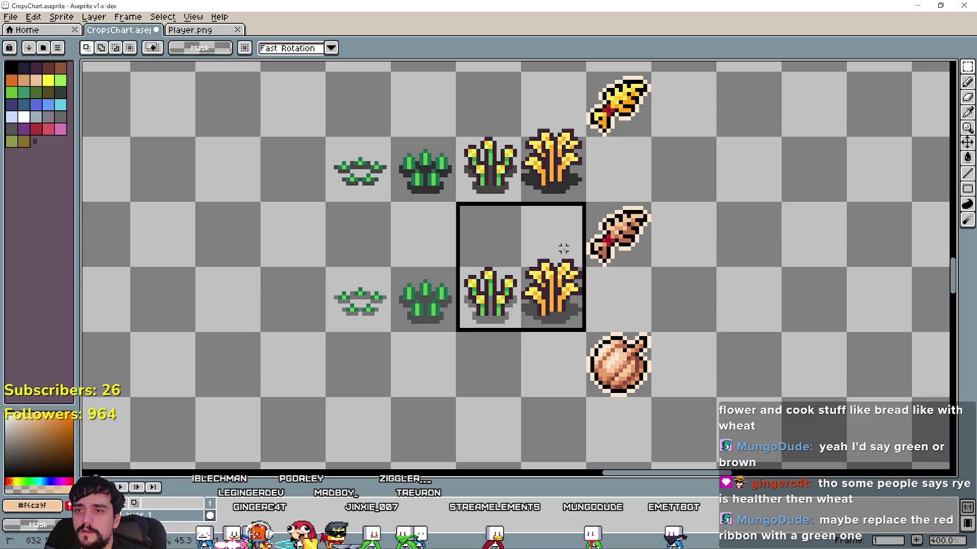
click(966, 115)
scroll(622, 270, up, 2)
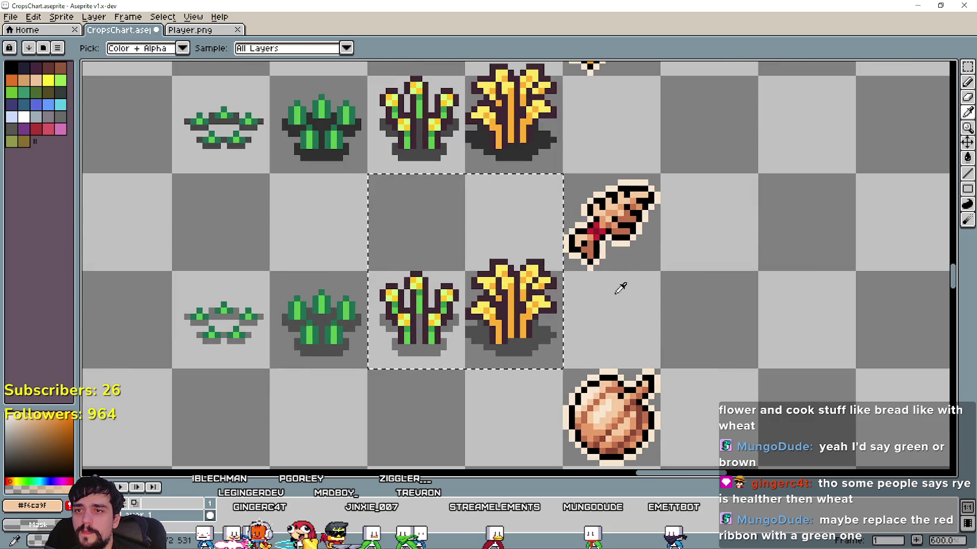
scroll(633, 253, up, 3)
drag(609, 232, 647, 237)
scroll(647, 236, down, 2)
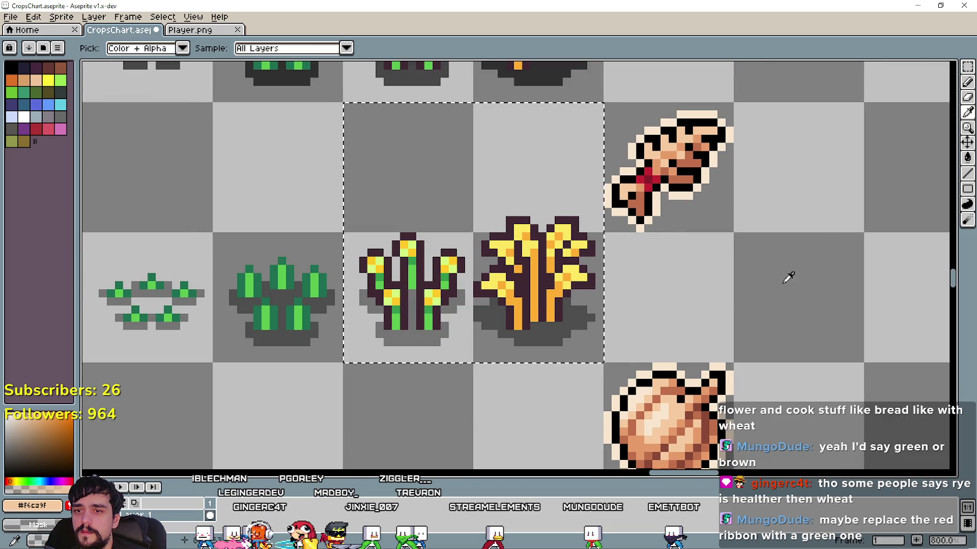
scroll(796, 229, down, 1)
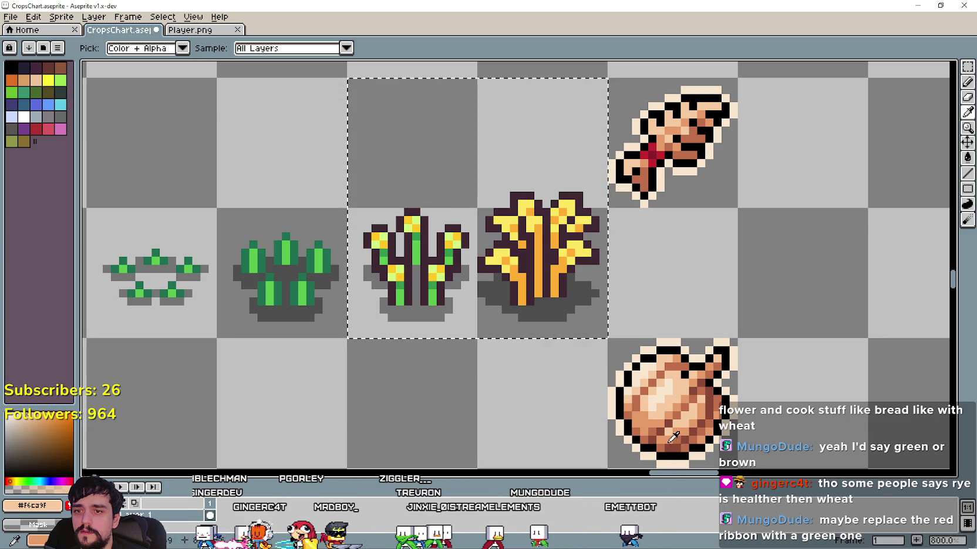
click(968, 158)
click(562, 276)
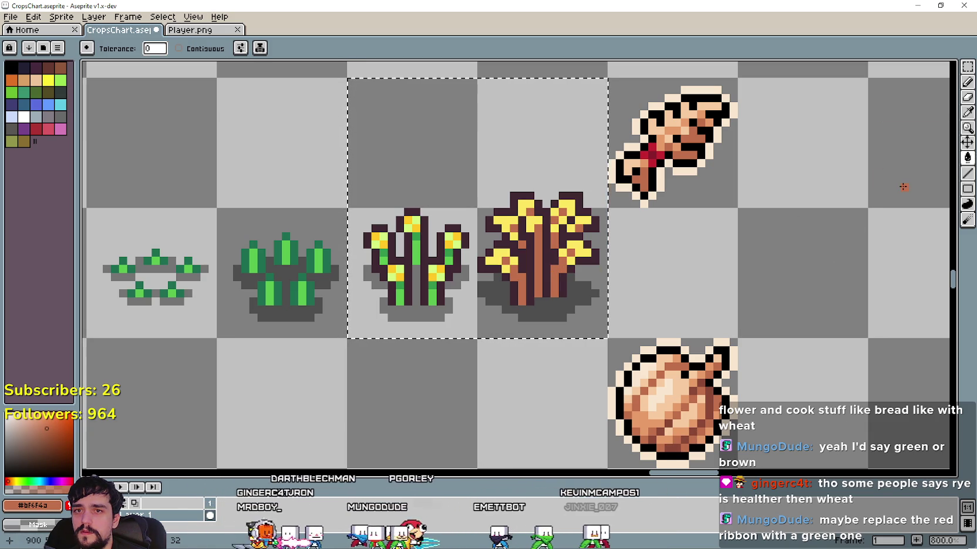
Fill the mature plant's yellow leaves with tan sampled from the onion
key(i)
click(717, 370)
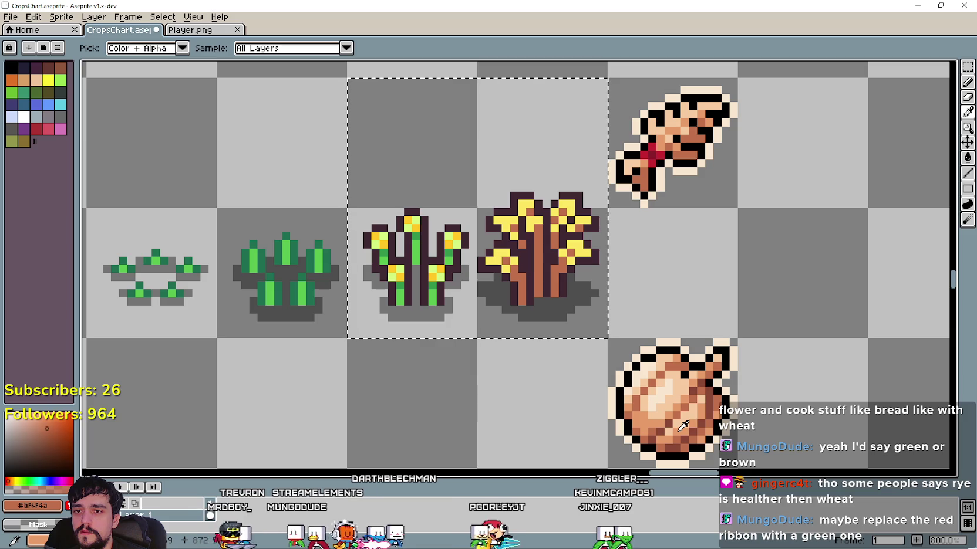
click(967, 157)
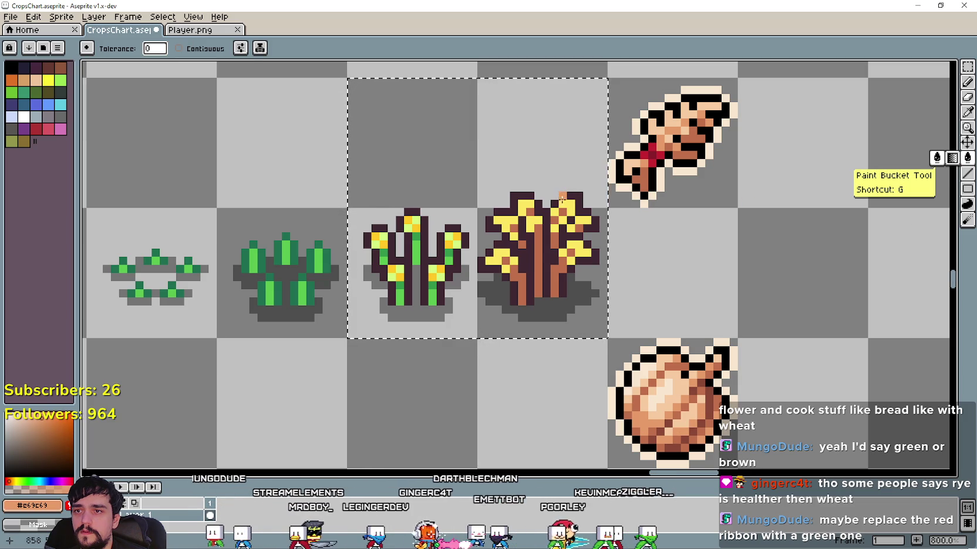
click(578, 251)
scroll(606, 280, down, 1)
scroll(607, 280, up, 1)
scroll(606, 280, up, 2)
scroll(858, 149, down, 2)
click(970, 112)
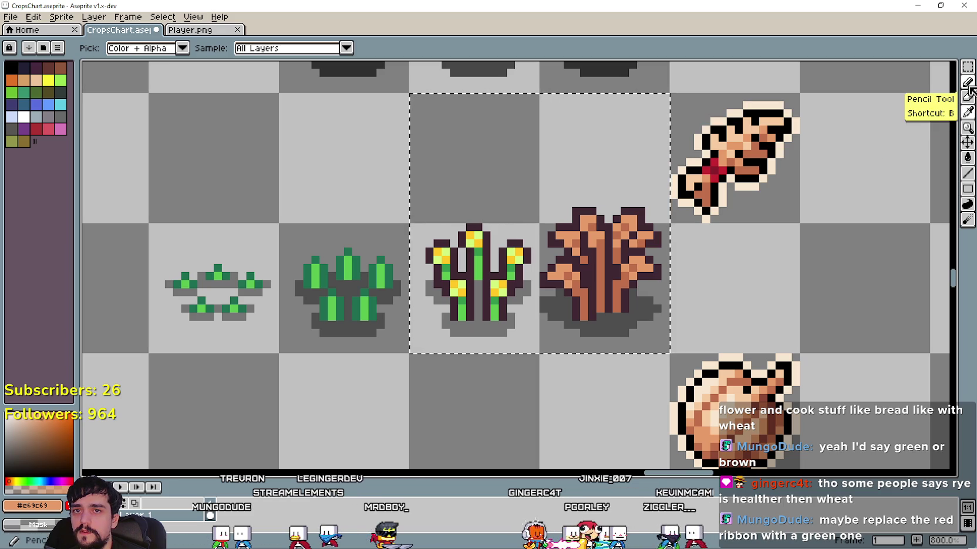
Fill the growing plant's yellow buds with tan #c69c69, then sample light peach #f6c39f
key(g)
scroll(420, 292, up, 2)
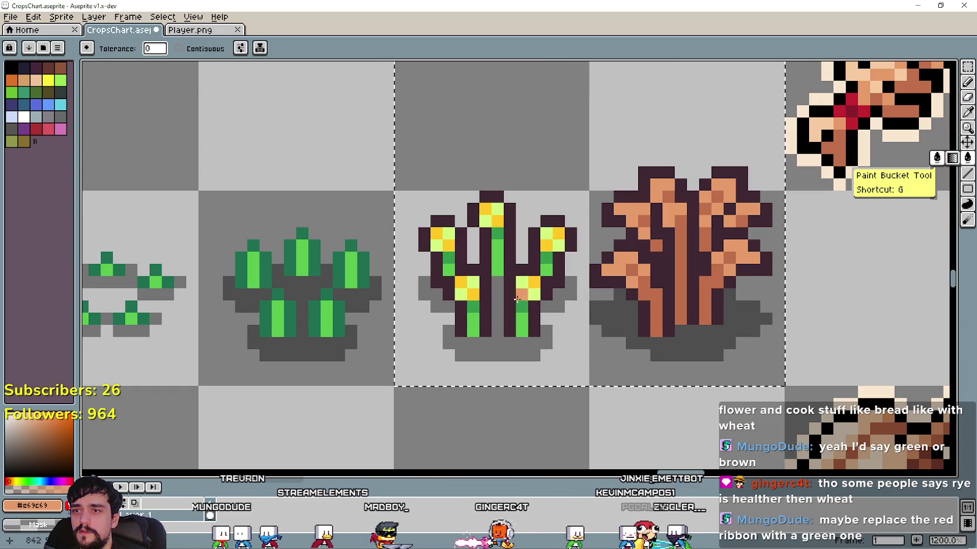
click(471, 295)
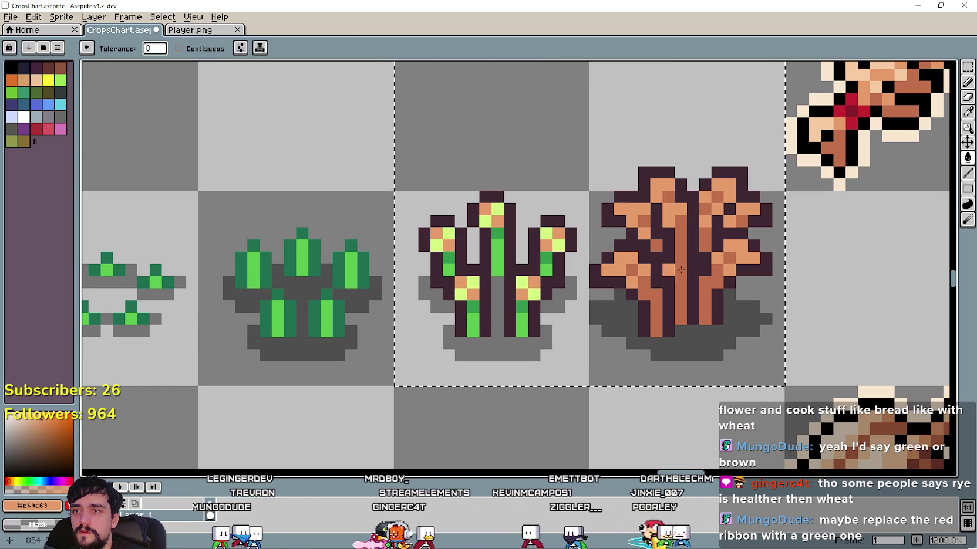
click(967, 112)
scroll(798, 253, down, 3)
scroll(798, 252, right, 2)
click(798, 349)
scroll(726, 283, up, 2)
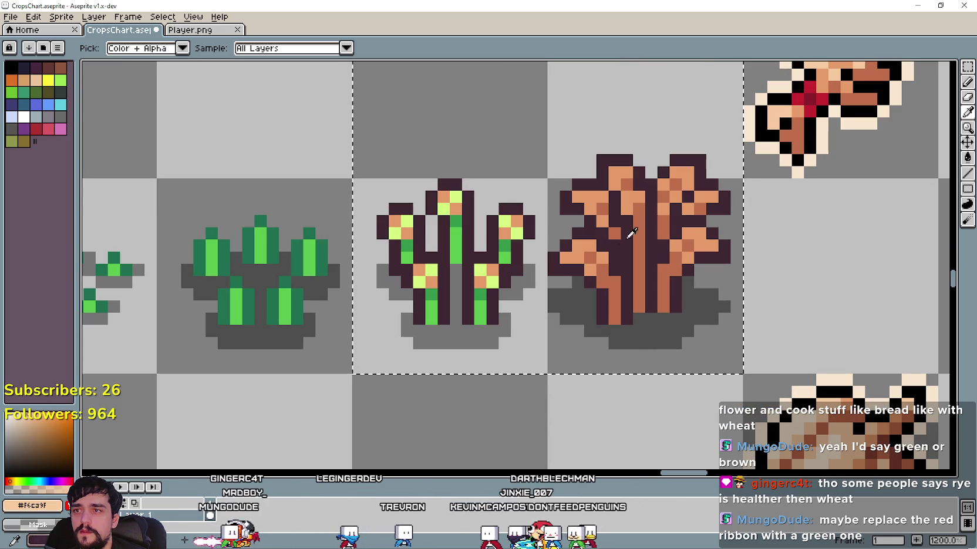
click(967, 156)
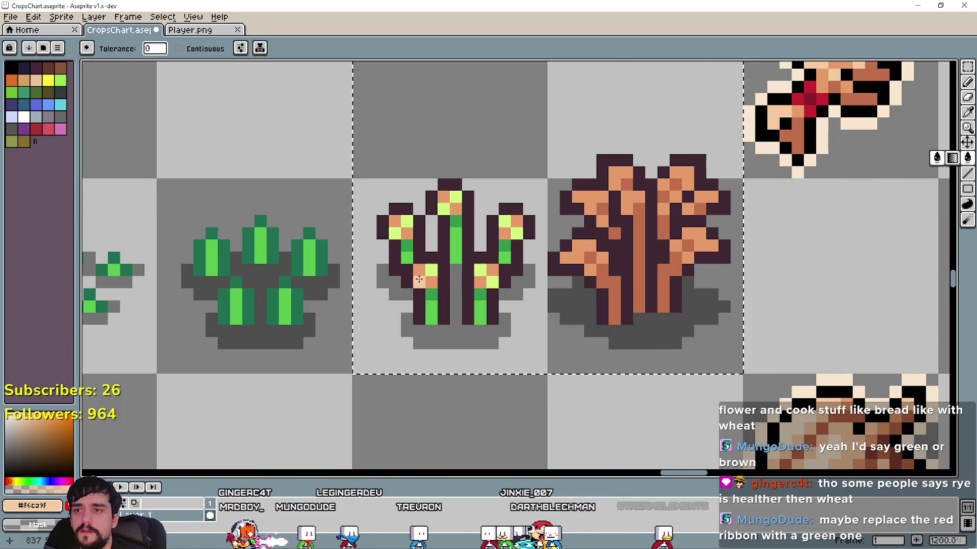
scroll(431, 275, down, 4)
scroll(641, 341, down, 1)
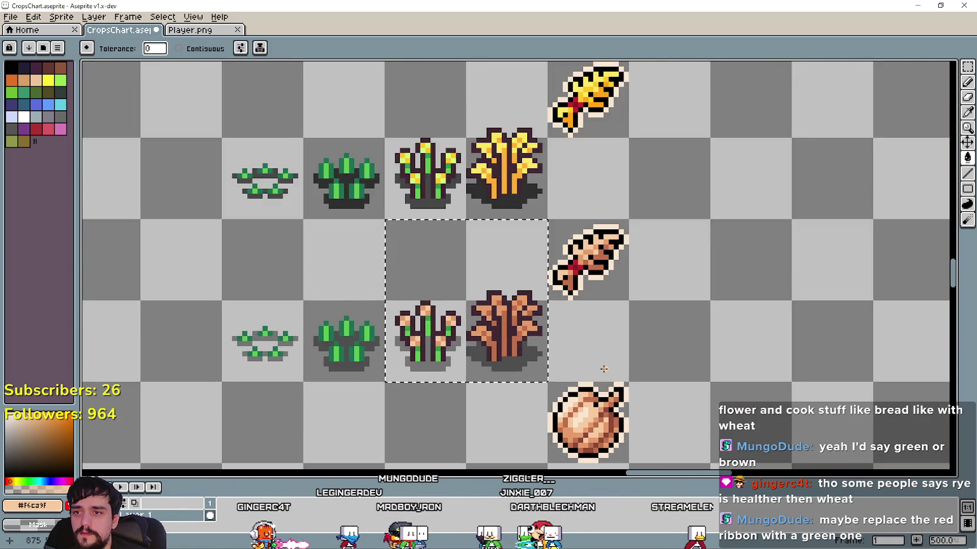
scroll(675, 363, up, 1)
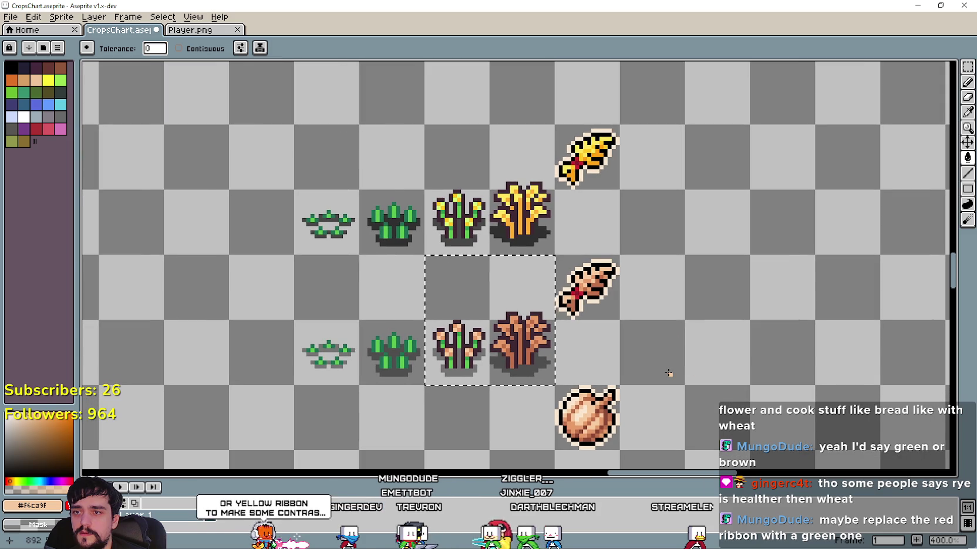
drag(668, 362, 695, 353)
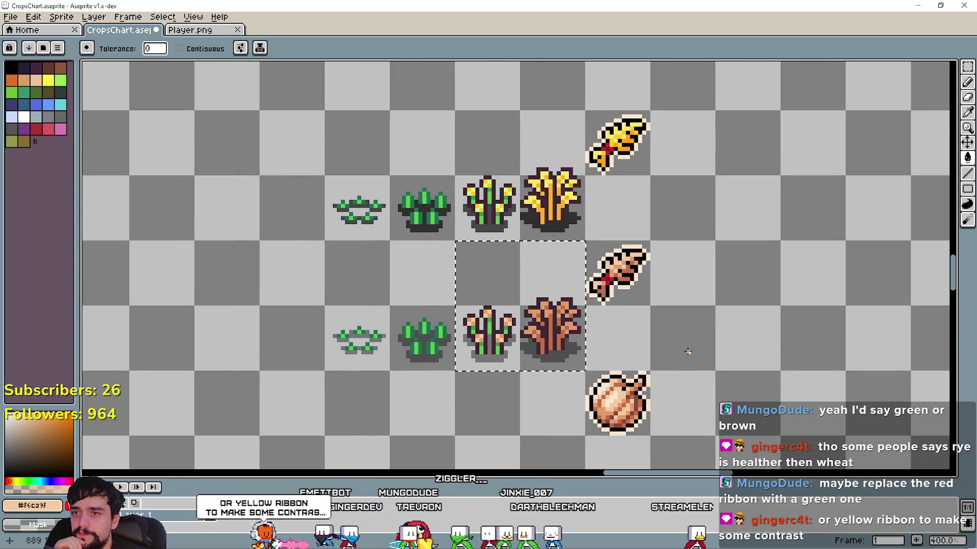
scroll(534, 290, up, 1)
scroll(653, 349, up, 1)
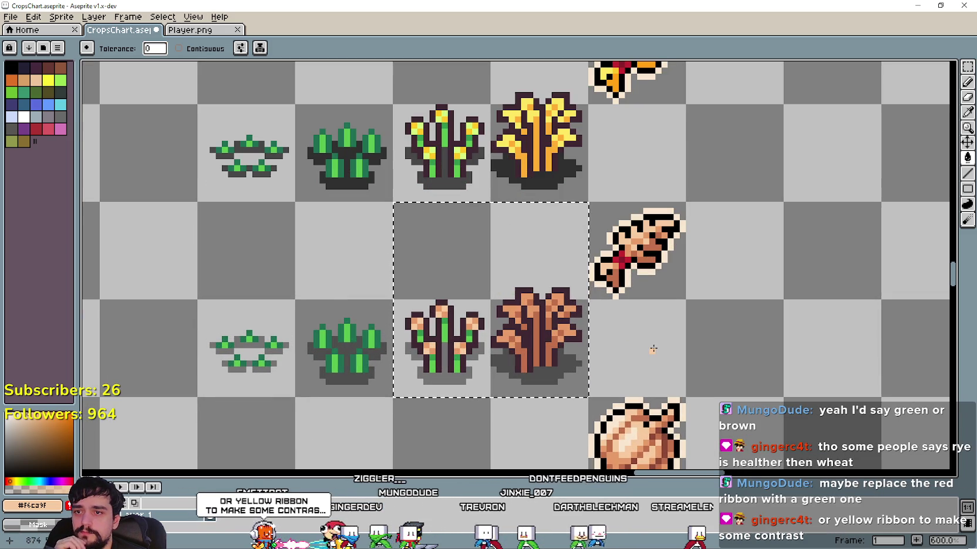
scroll(652, 347, down, 2)
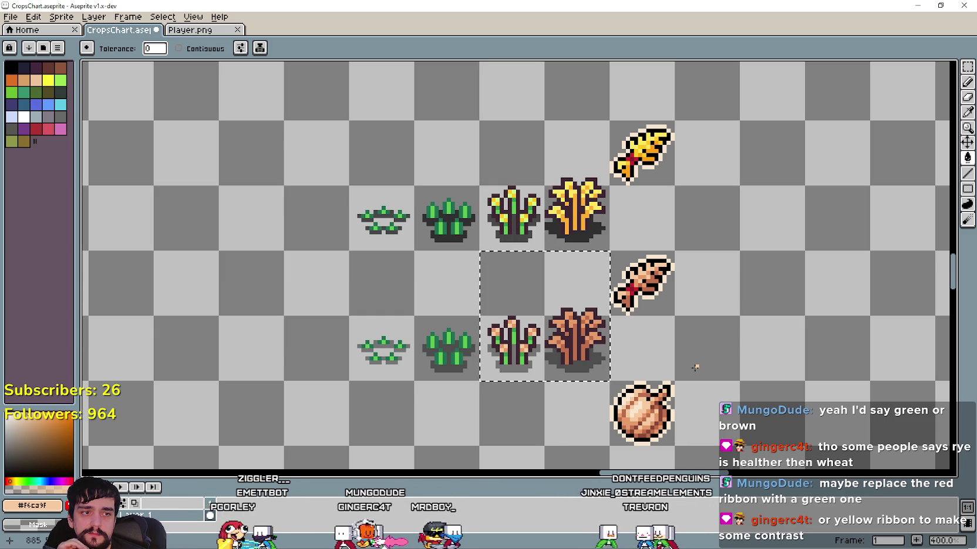
scroll(648, 305, up, 1)
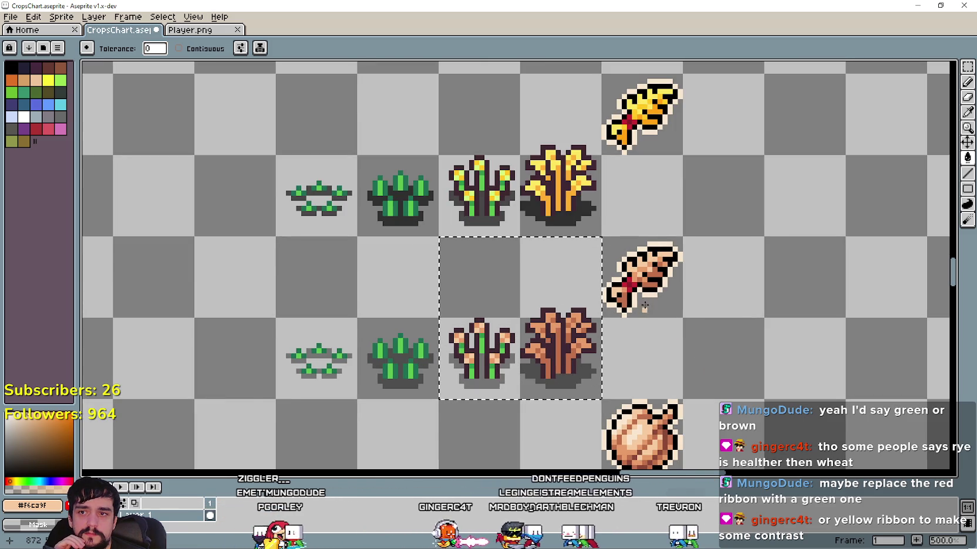
scroll(657, 264, up, 1)
scroll(644, 251, up, 1)
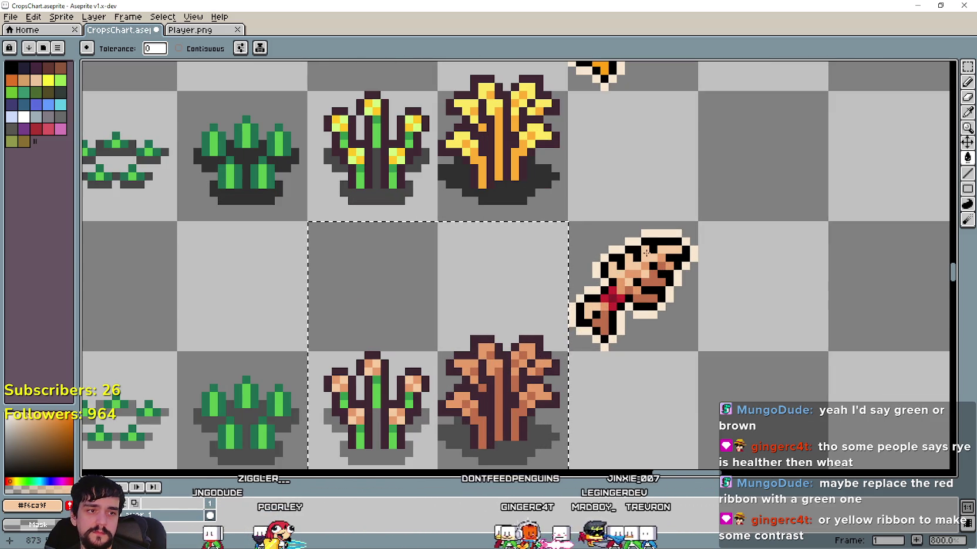
key(ctrl+d)
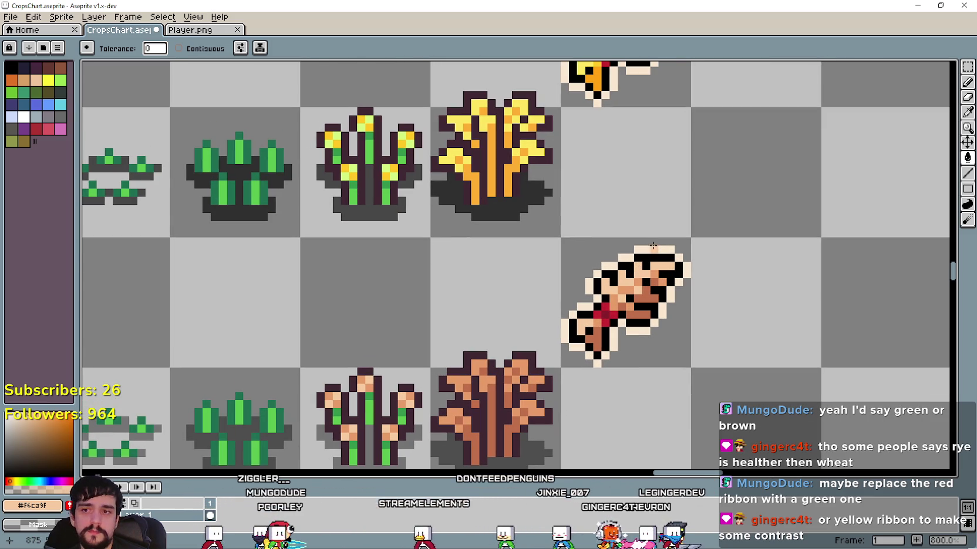
click(967, 67)
scroll(621, 215, up, 2)
scroll(599, 341, up, 2)
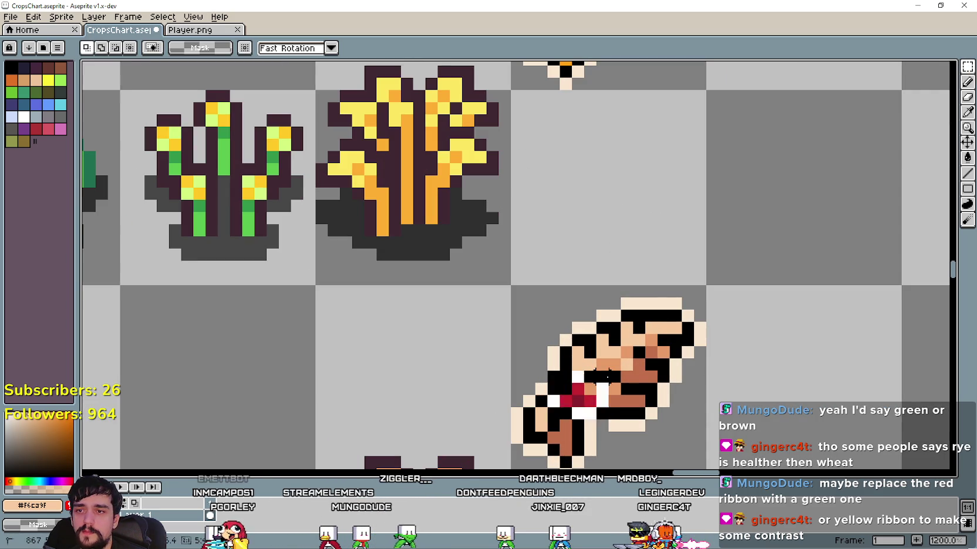
Sample orange from the yellow ear and place a test pixel beside it
key(i)
scroll(621, 124, down, 2)
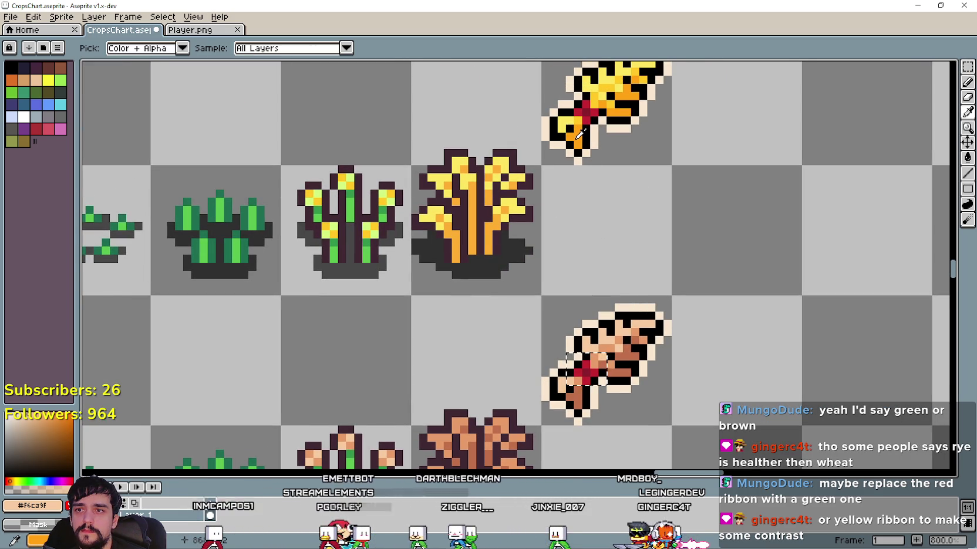
click(580, 134)
key(b)
click(733, 267)
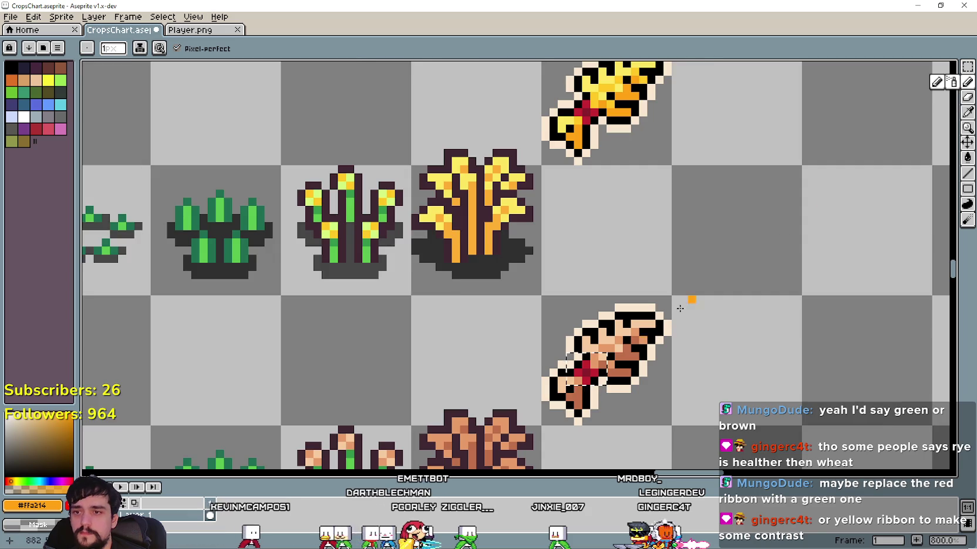
scroll(645, 329, up, 2)
scroll(679, 211, down, 3)
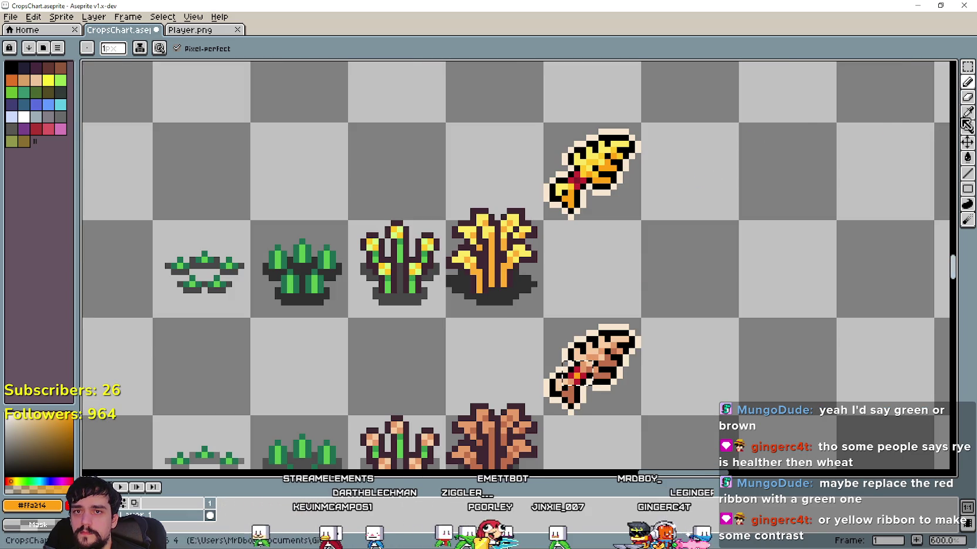
Paint two red tie pixels with pale yellow
key(i)
scroll(597, 169, up, 1)
scroll(598, 169, up, 2)
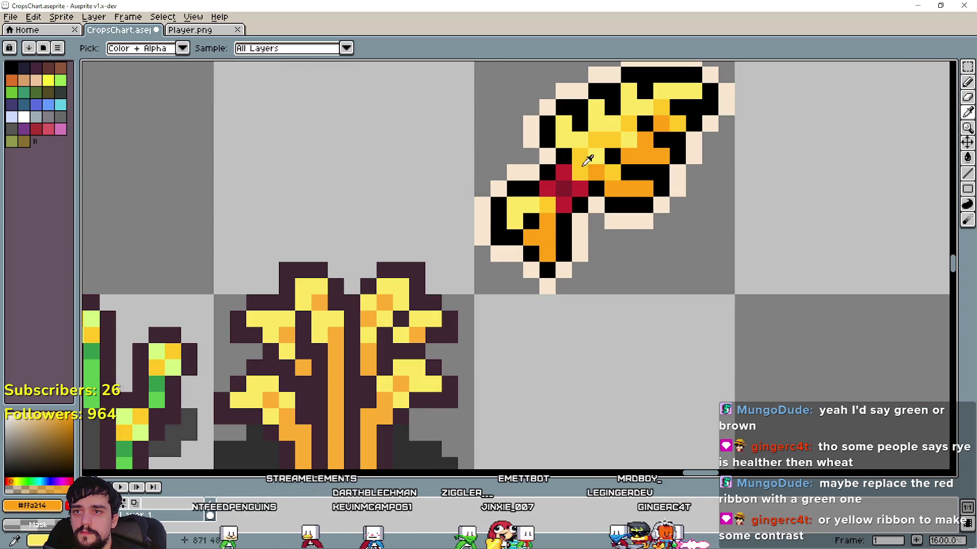
scroll(521, 200, down, 4)
scroll(611, 264, down, 3)
scroll(610, 244, up, 3)
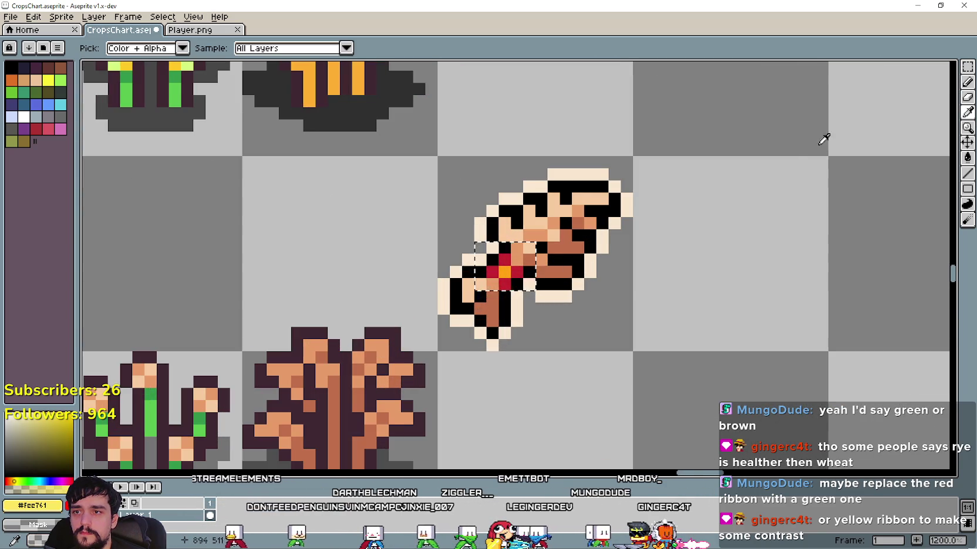
click(967, 82)
key(plus)
drag(519, 258, 509, 269)
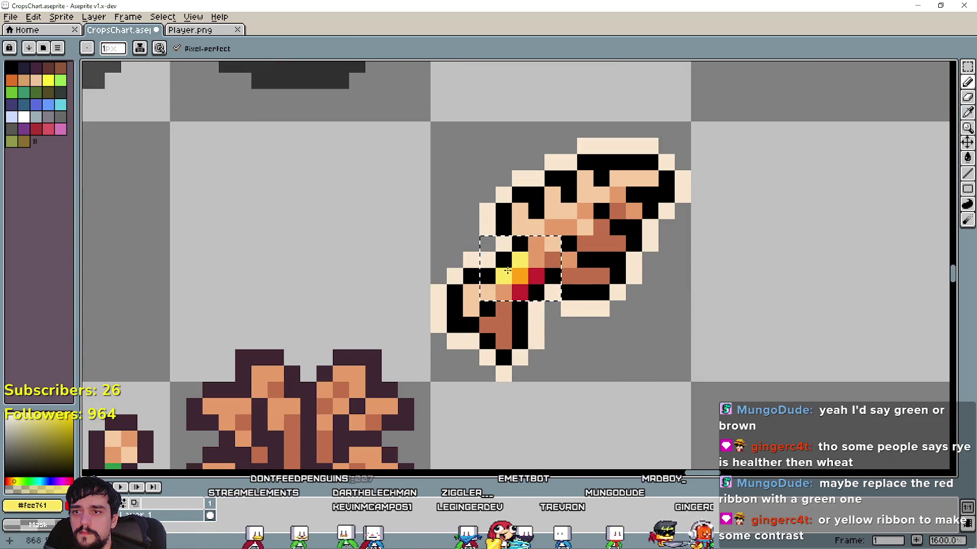
Paint the brown bundle's tie with orange sampled from the wheat sprite
scroll(563, 342, down, 4)
scroll(604, 373, down, 2)
mouse_move(619, 360)
mouse_down()
mouse_move(681, 311)
mouse_move(745, 348)
mouse_up()
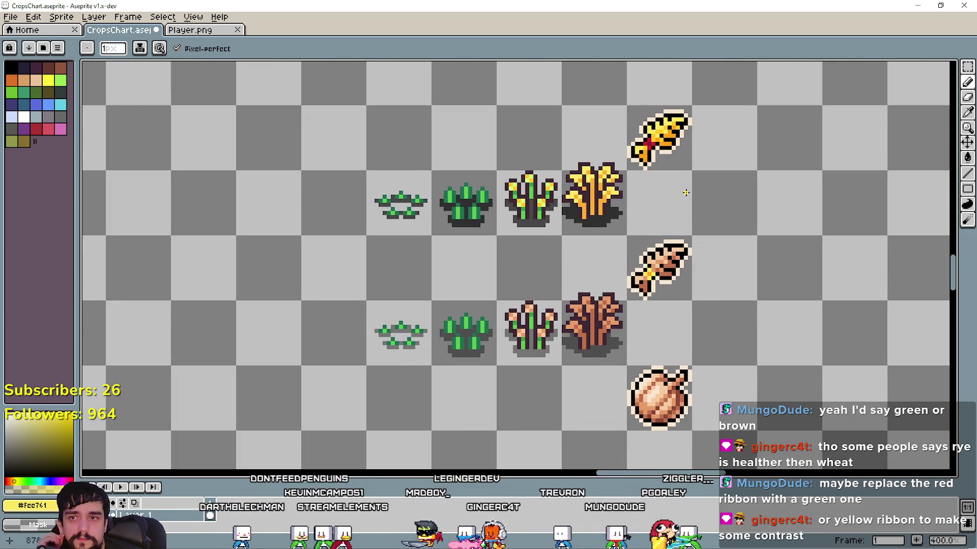
scroll(682, 192, up, 2)
scroll(669, 203, up, 1)
mouse_move(669, 202)
mouse_down()
mouse_move(669, 286)
mouse_move(669, 163)
mouse_up()
scroll(659, 257, up, 2)
key(i)
scroll(658, 370, up, 1)
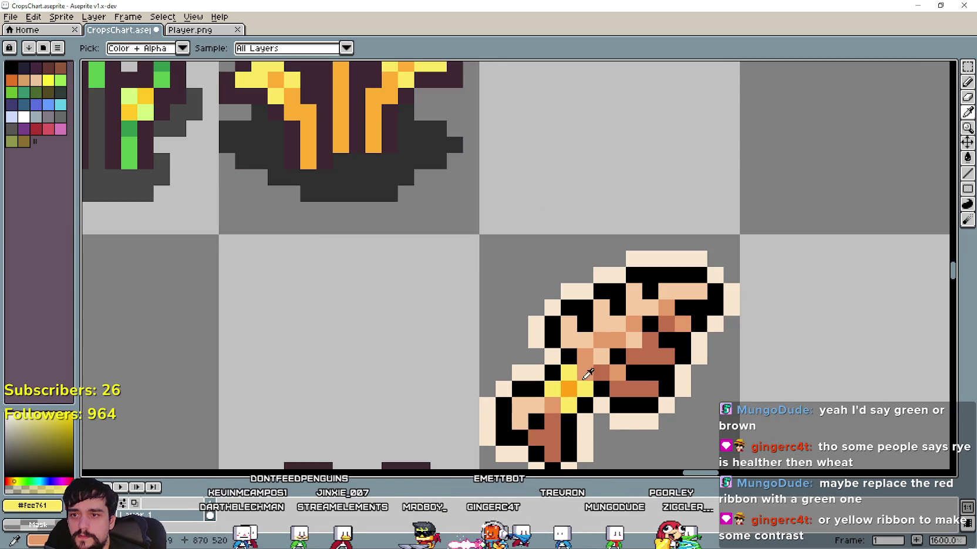
click(568, 387)
click(965, 85)
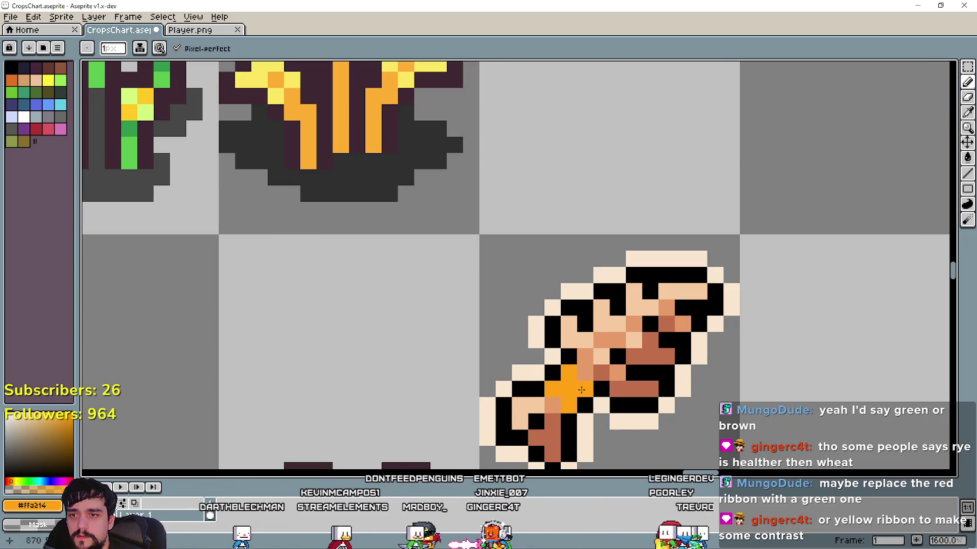
scroll(577, 383, down, 2)
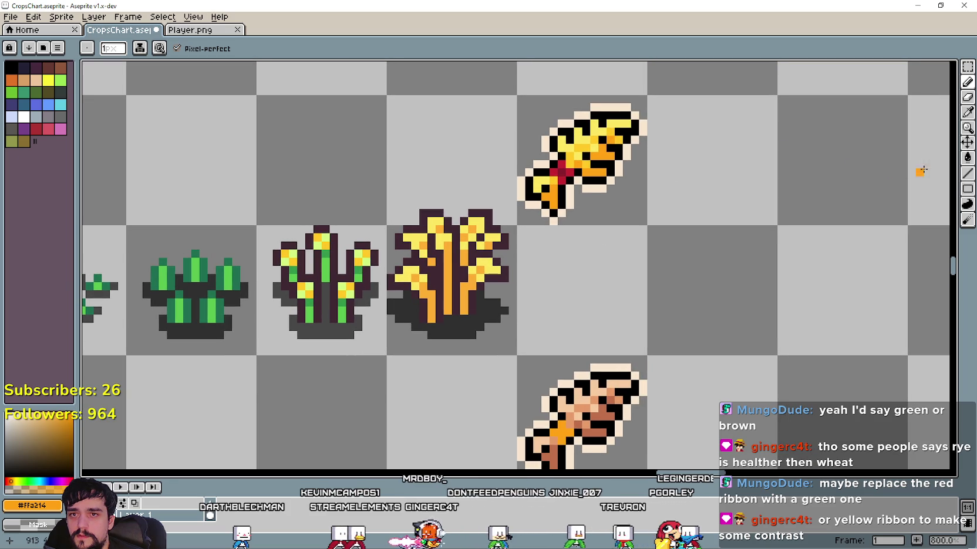
click(967, 113)
Switch to spray painting and pan between the red-tied wheat bundle and the brown bundle
scroll(605, 180, up, 1)
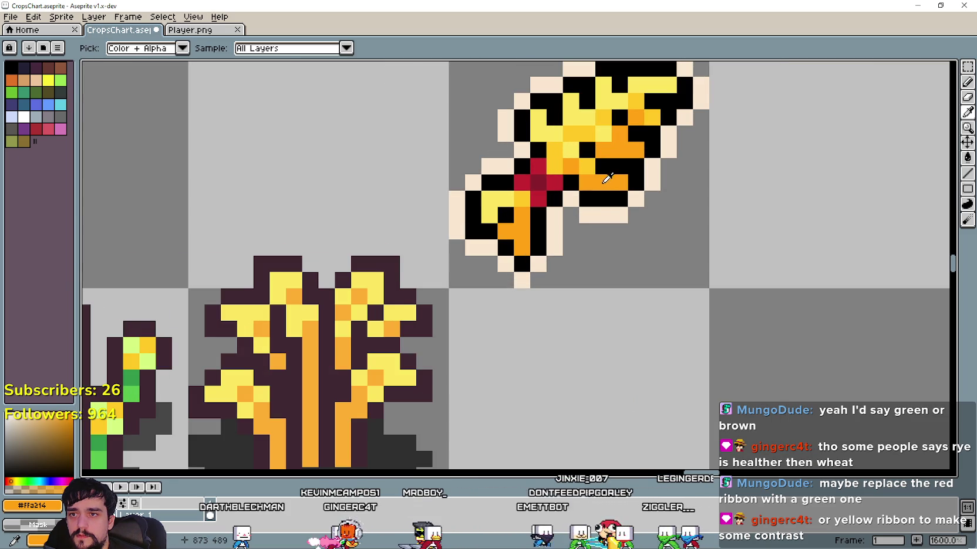
scroll(607, 178, down, 1)
scroll(611, 277, down, 3)
scroll(617, 272, up, 3)
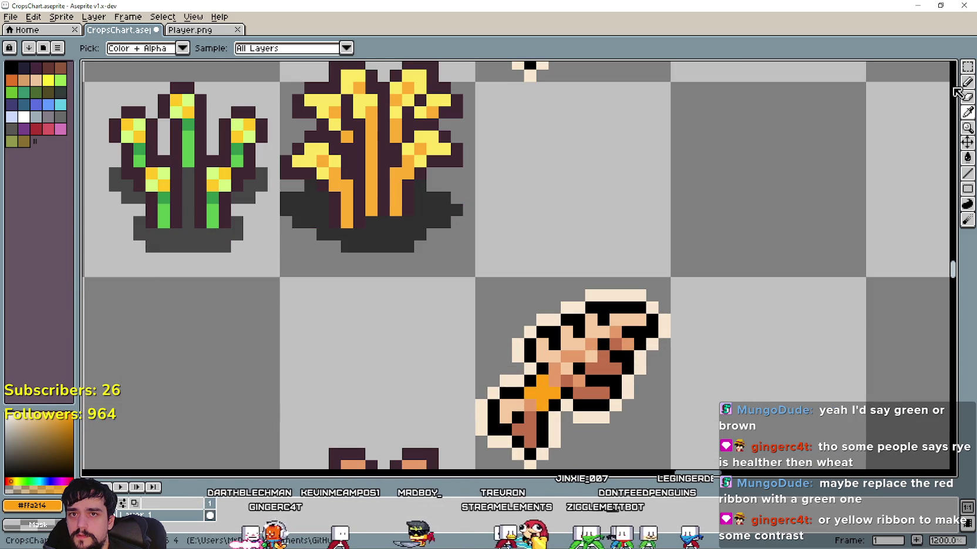
key(shift+b)
scroll(608, 209, down, 1)
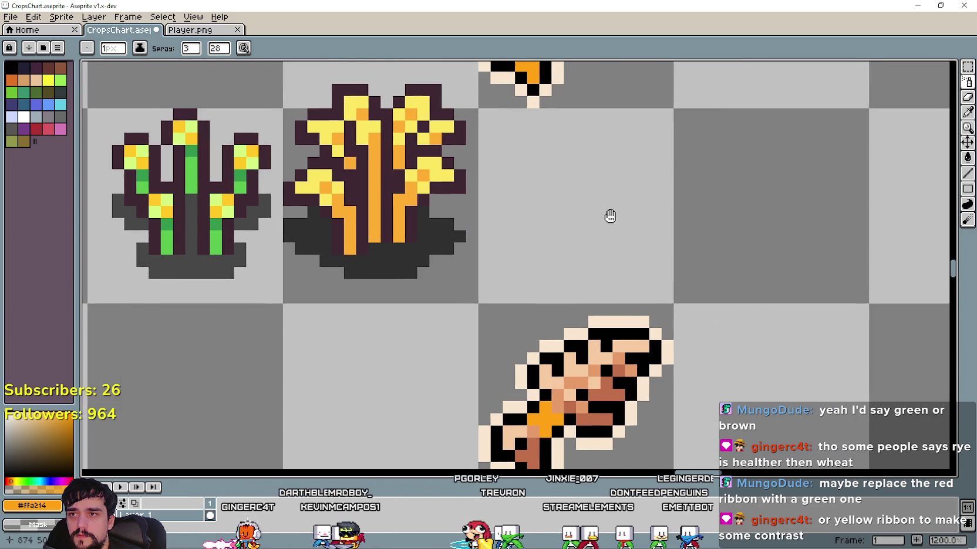
scroll(598, 264, down, 1)
scroll(591, 318, down, 1)
drag(590, 319, 608, 424)
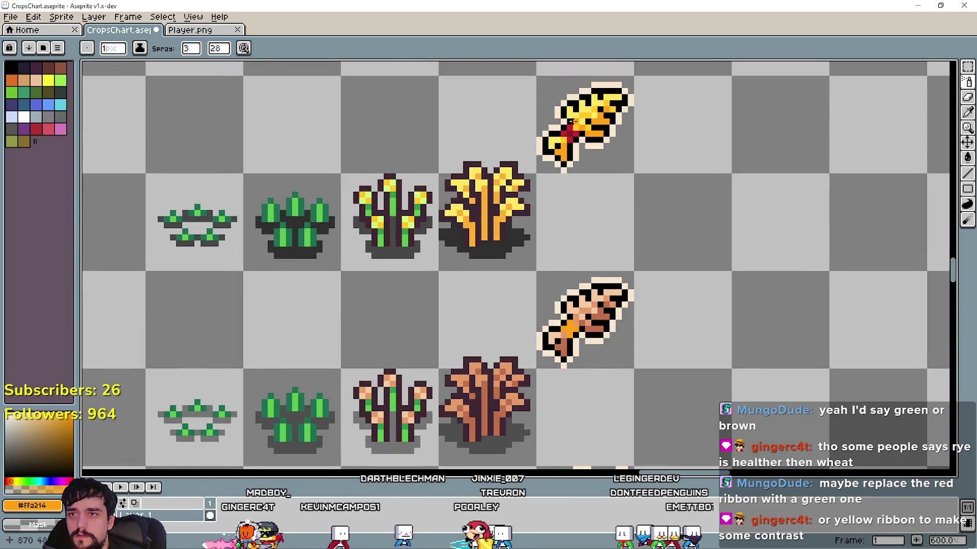
scroll(473, 222, up, 1)
scroll(473, 222, up, 2)
drag(473, 222, 532, 368)
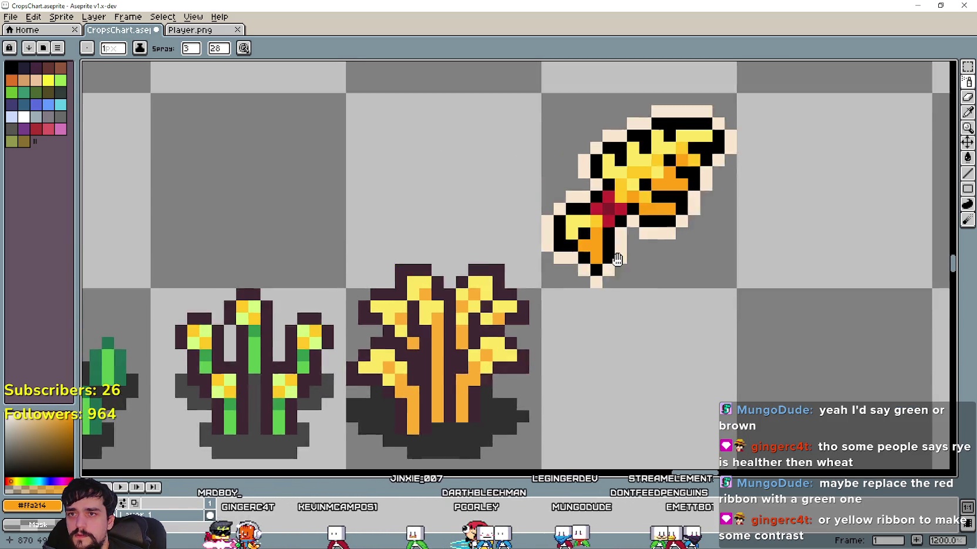
scroll(650, 246, up, 2)
scroll(650, 246, up, 2)
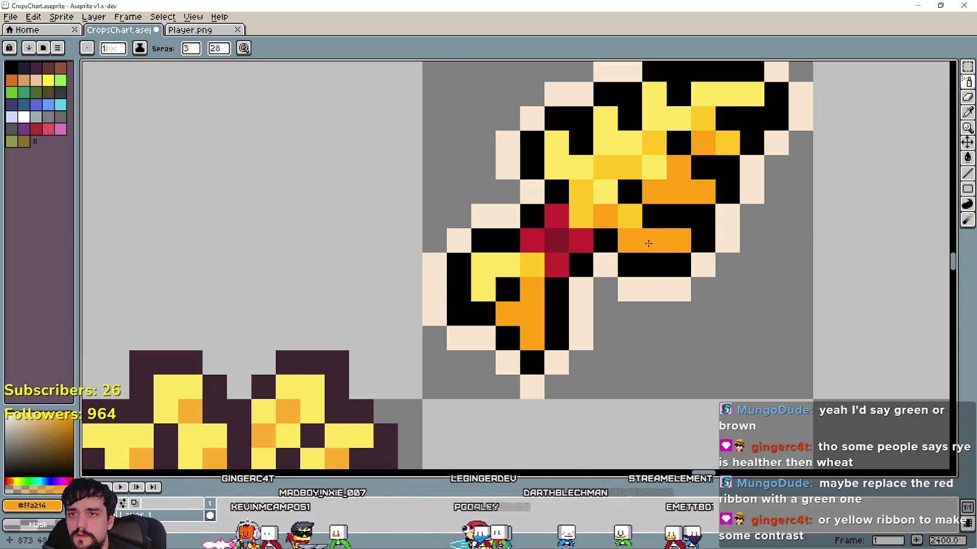
scroll(655, 219, down, 1)
drag(669, 364, 638, 102)
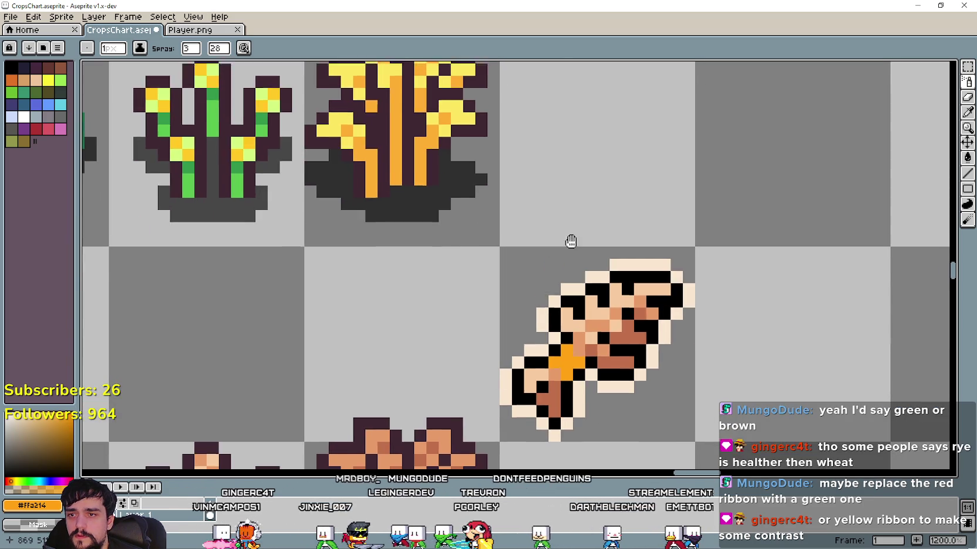
drag(566, 233, 668, 219)
Paint golden yellow from the wheat bundle over part of the brown bundle's orange tie
click(966, 113)
scroll(617, 159, up, 1)
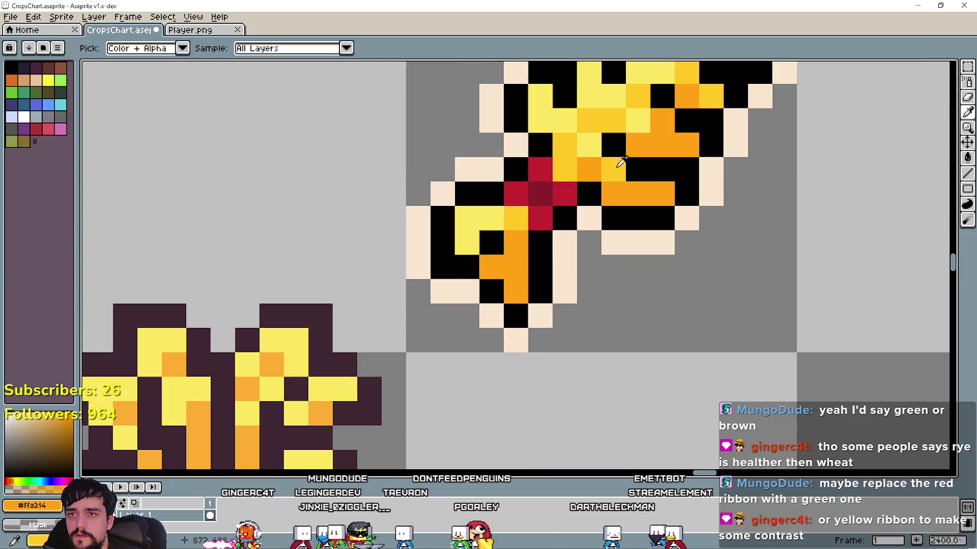
click(617, 159)
scroll(632, 312, down, 3)
scroll(590, 285, up, 1)
scroll(590, 286, up, 3)
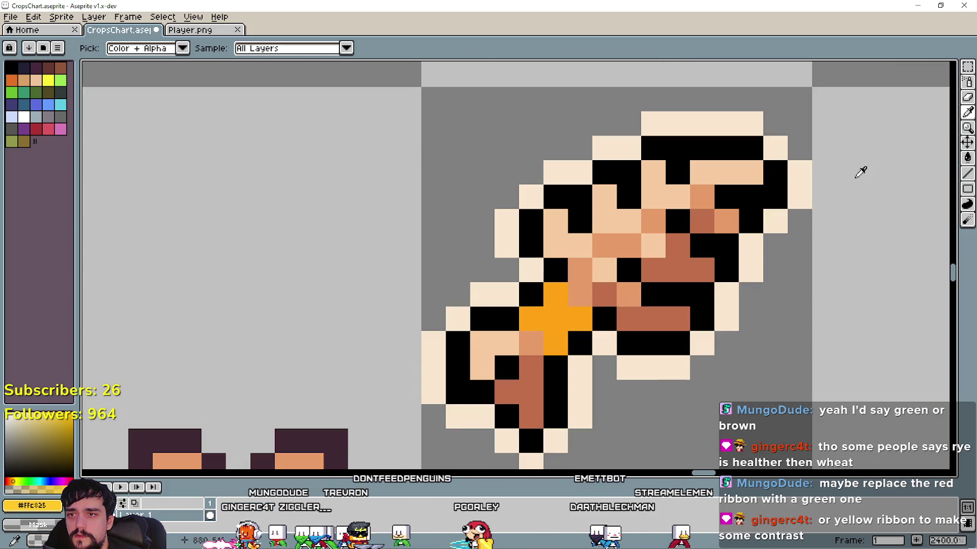
click(967, 81)
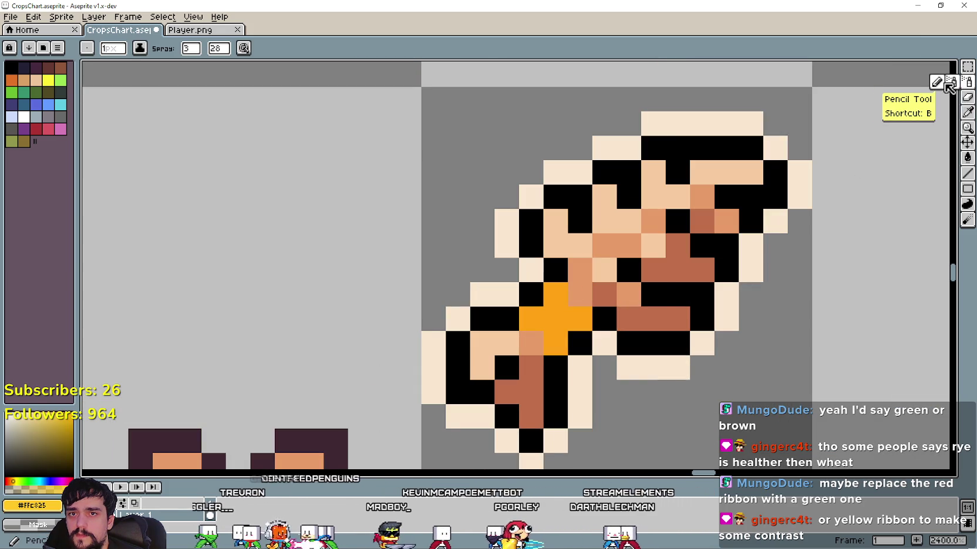
drag(555, 295, 554, 328)
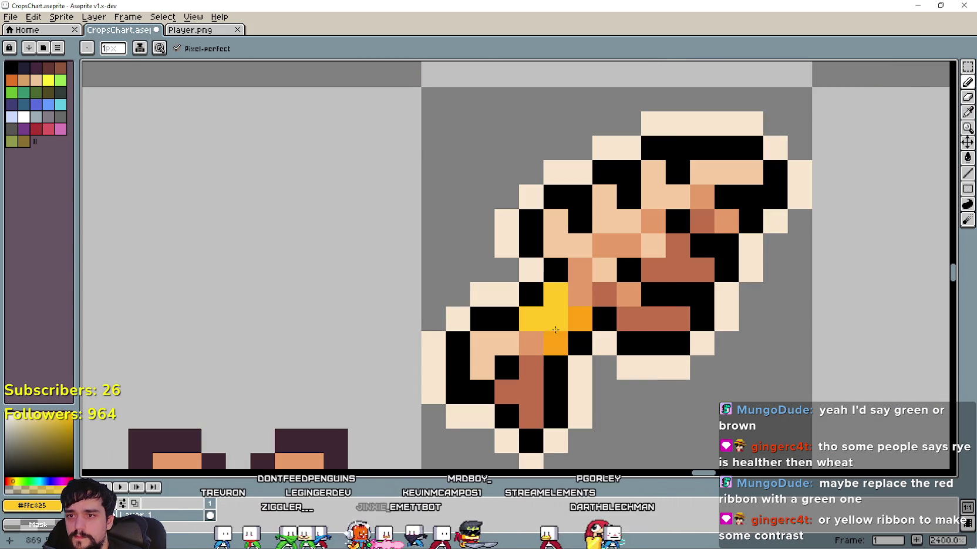
Pan across the crops sheet toward the Harvest chart
scroll(621, 345, down, 6)
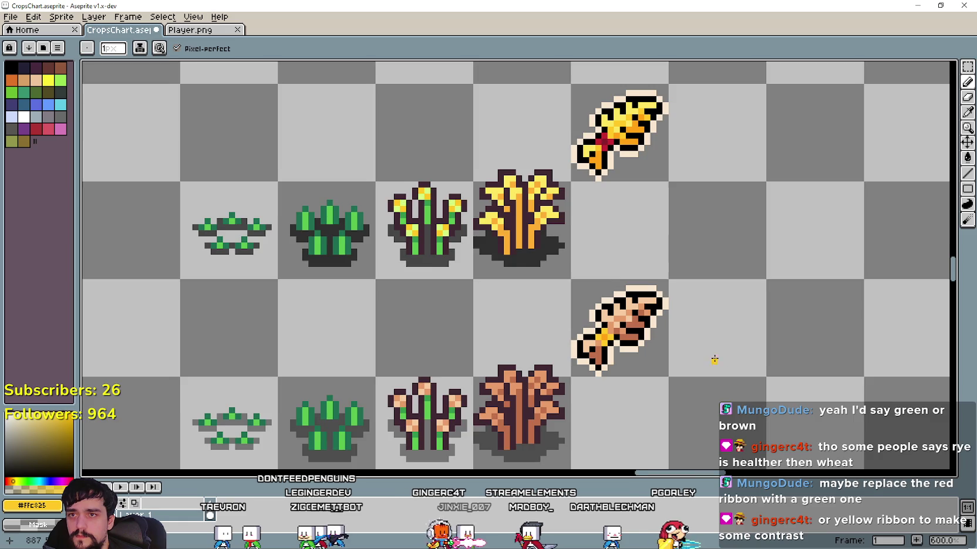
drag(718, 361, 639, 320)
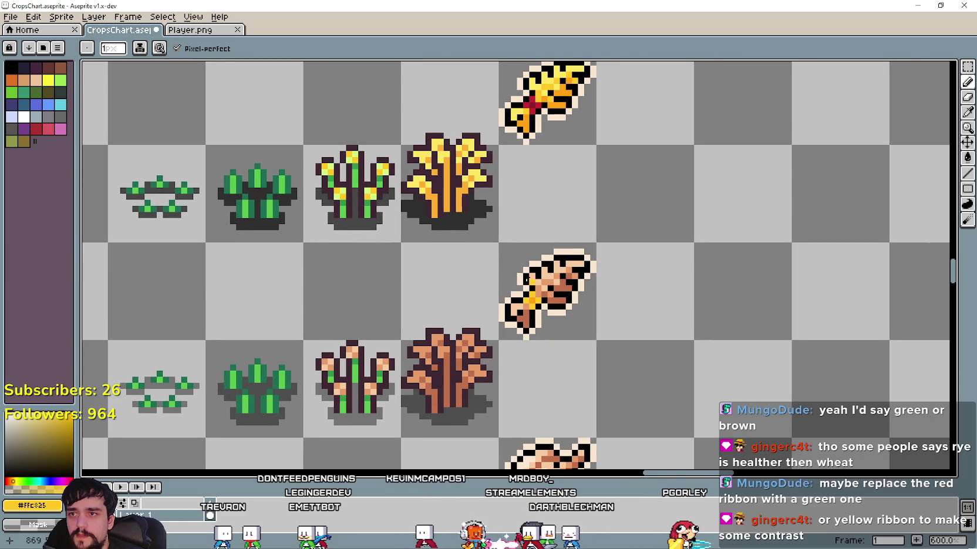
scroll(508, 320, down, 1)
scroll(403, 306, down, 1)
mouse_move(399, 309)
mouse_down()
mouse_move(539, 305)
mouse_move(549, 340)
mouse_up()
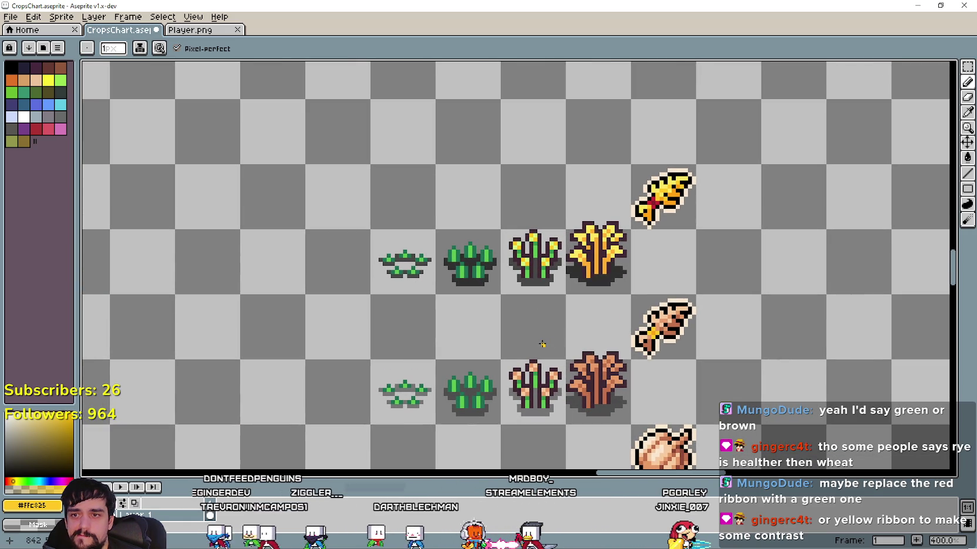
scroll(542, 345, down, 1)
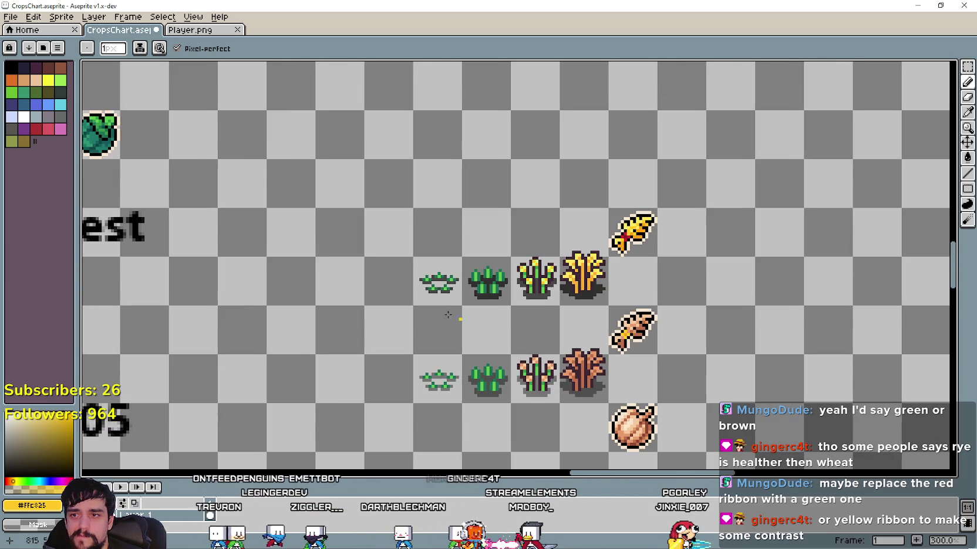
scroll(469, 305, left, 5)
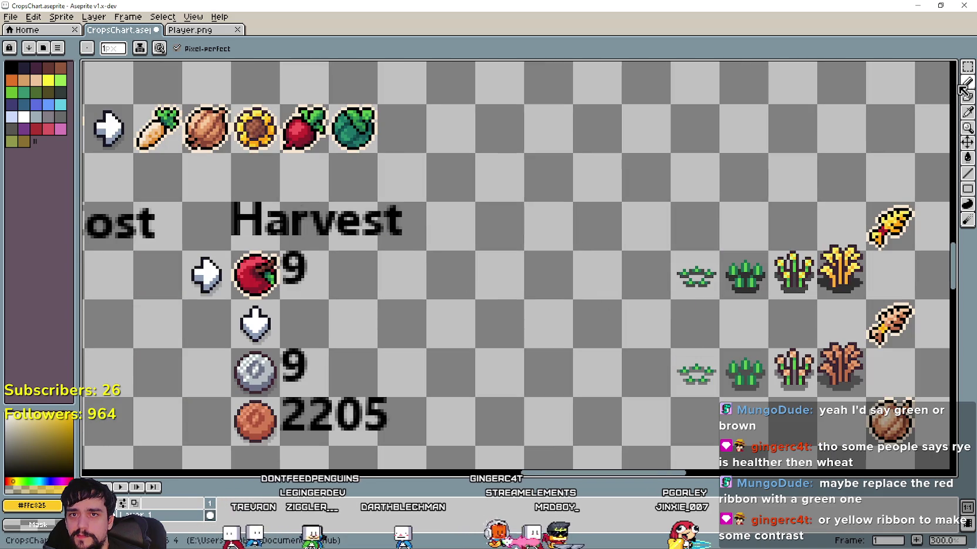
click(967, 110)
Sample the teal from the cabbage and paint the brown bundle's tie teal as a trial
scroll(352, 135, up, 3)
scroll(409, 159, up, 4)
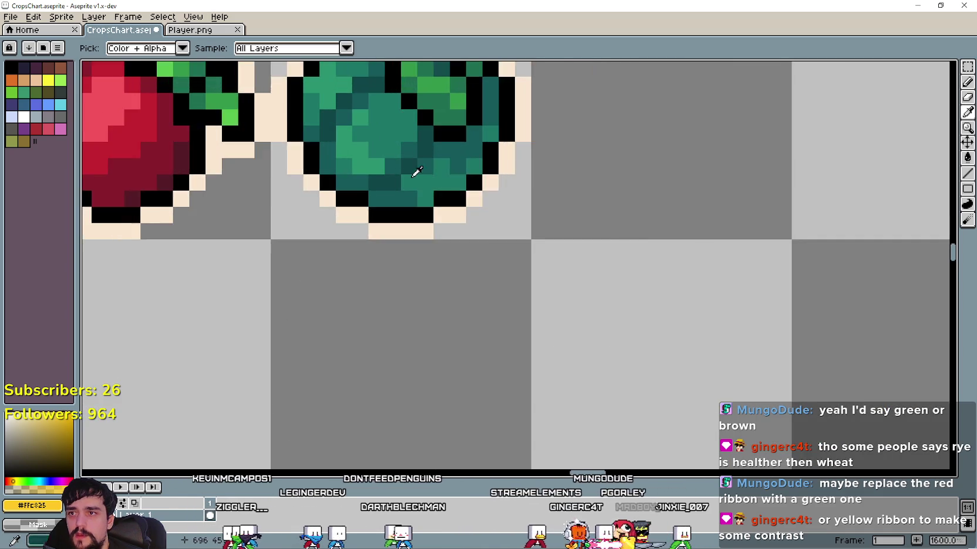
scroll(421, 150, up, 2)
scroll(421, 150, down, 4)
scroll(405, 159, down, 3)
scroll(460, 199, right, 5)
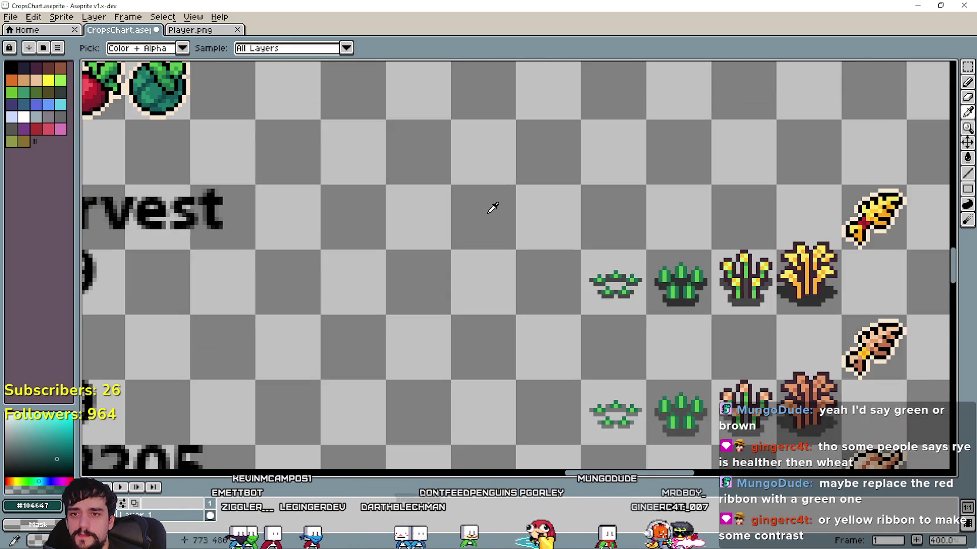
scroll(605, 240, right, 2)
scroll(605, 241, right, 2)
scroll(610, 240, up, 1)
scroll(610, 239, up, 2)
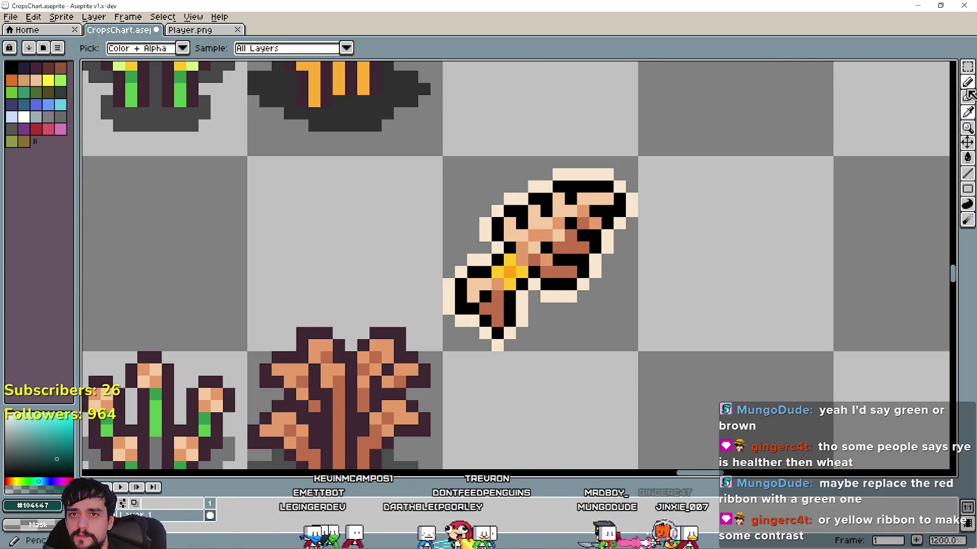
key(b)
scroll(549, 214, up, 3)
scroll(348, 346, down, 5)
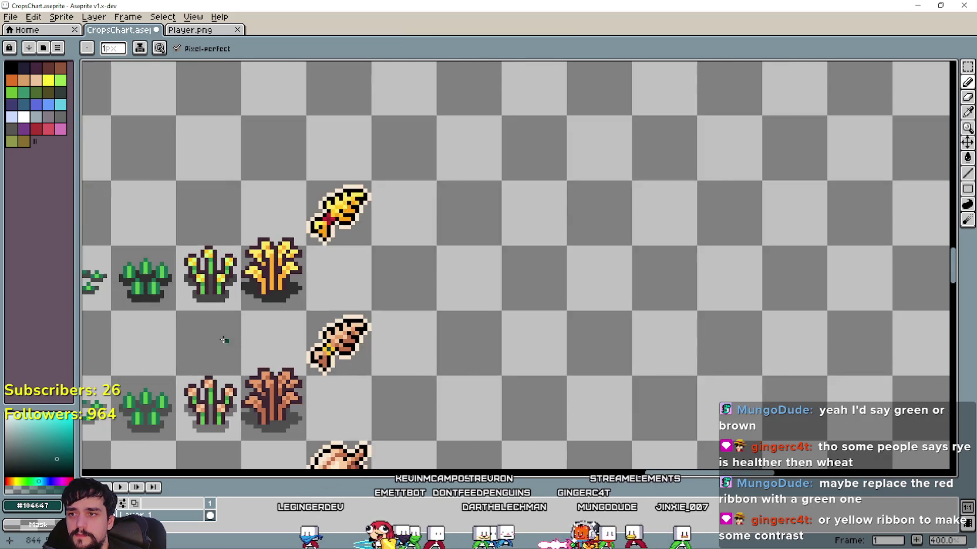
scroll(352, 311, down, 2)
scroll(353, 311, left, 5)
scroll(411, 264, up, 2)
scroll(440, 259, right, 2)
scroll(457, 254, up, 2)
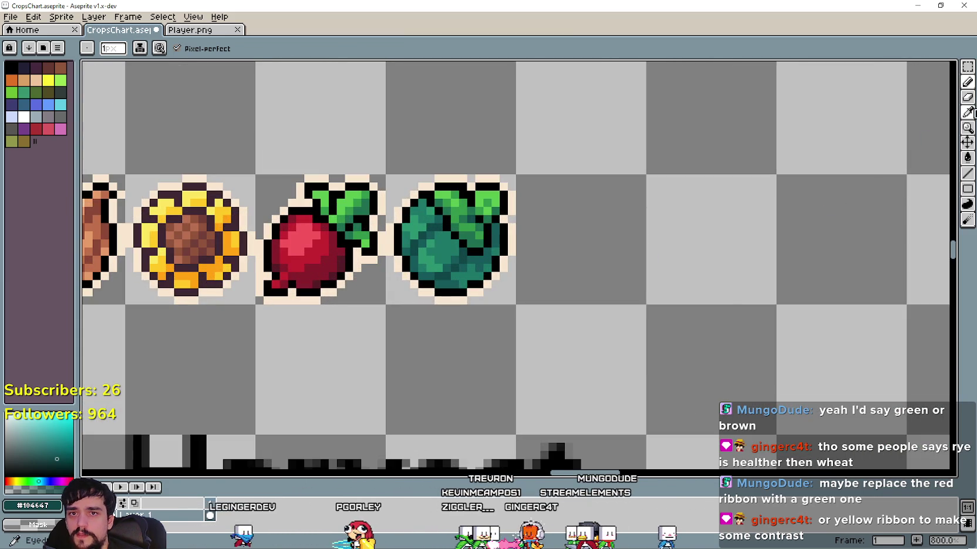
click(971, 112)
scroll(457, 286, up, 2)
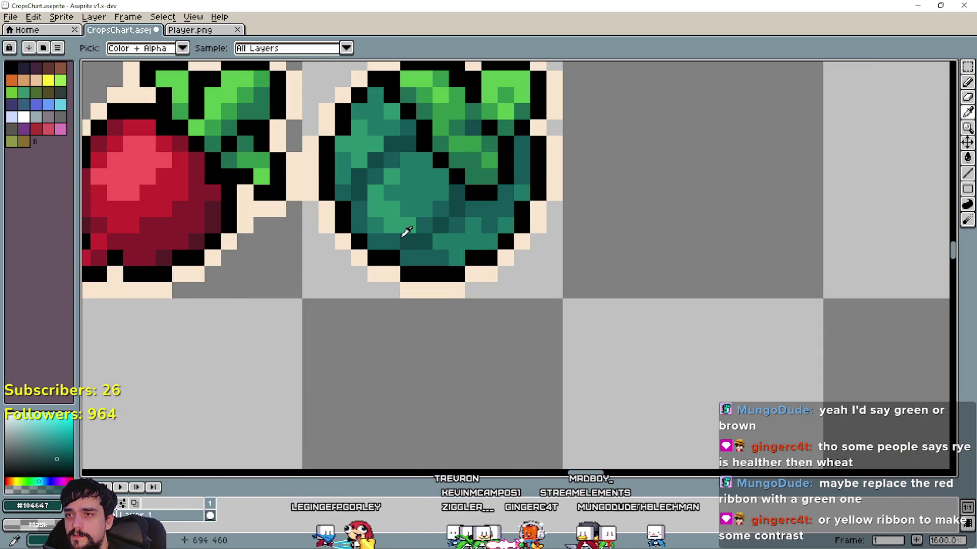
scroll(389, 238, down, 5)
scroll(421, 224, right, 3)
scroll(464, 268, up, 4)
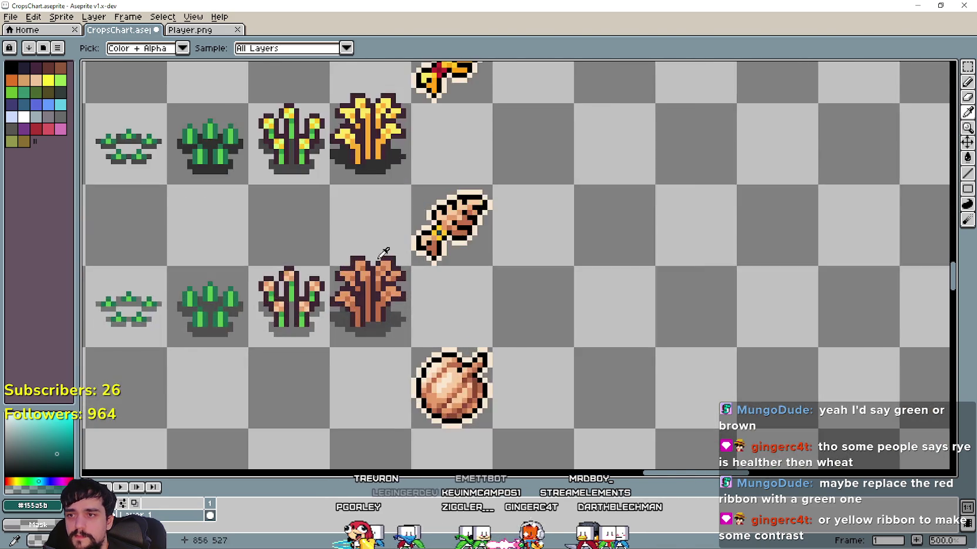
scroll(587, 206, up, 2)
click(963, 86)
click(521, 202)
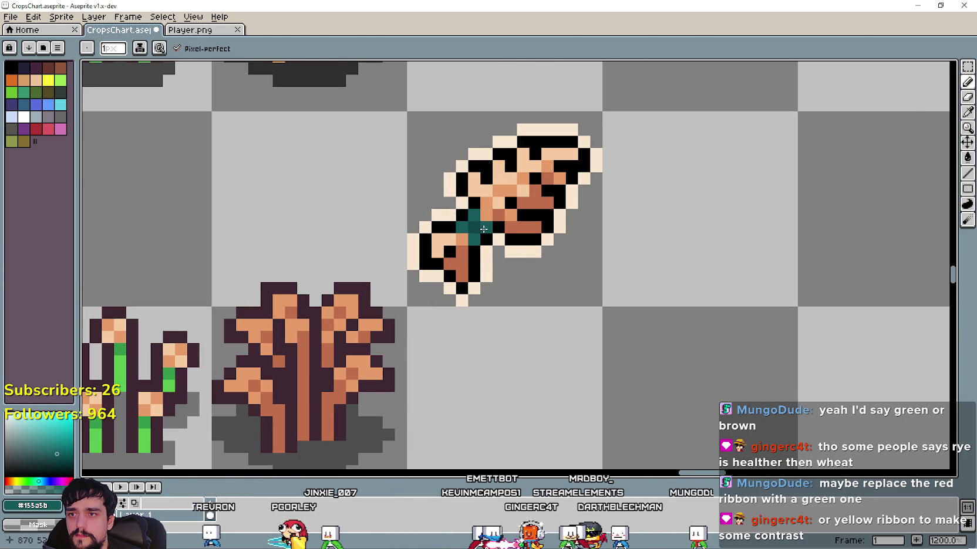
Review the crops chart's crop icons, the Plant Cost text, and the Corn and Raddish rows
scroll(563, 332, down, 5)
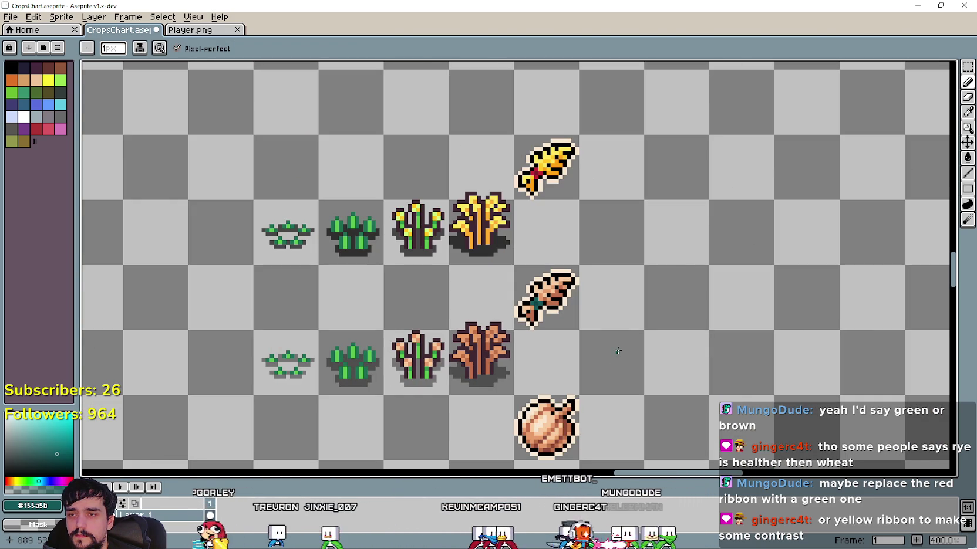
drag(616, 341, 768, 334)
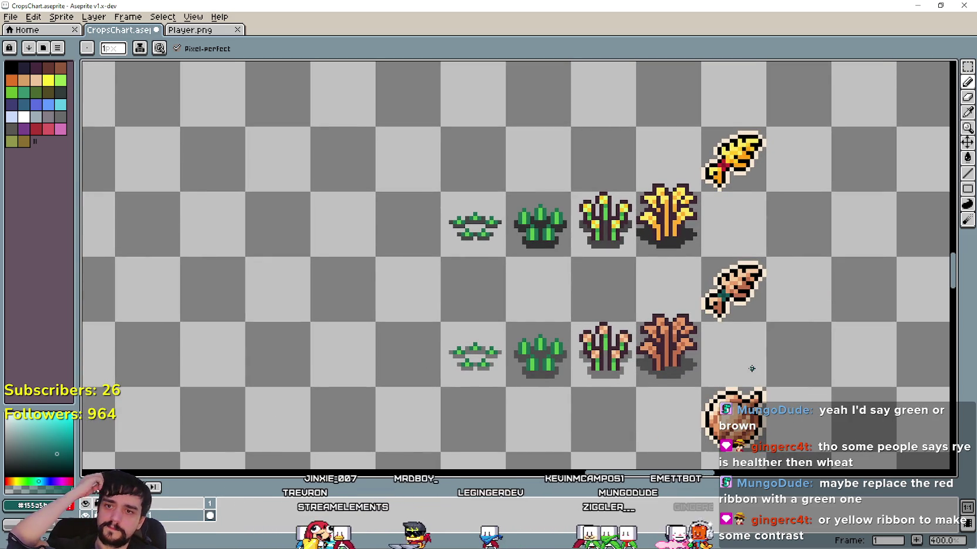
scroll(751, 369, down, 2)
scroll(686, 338, up, 1)
scroll(458, 190, up, 2)
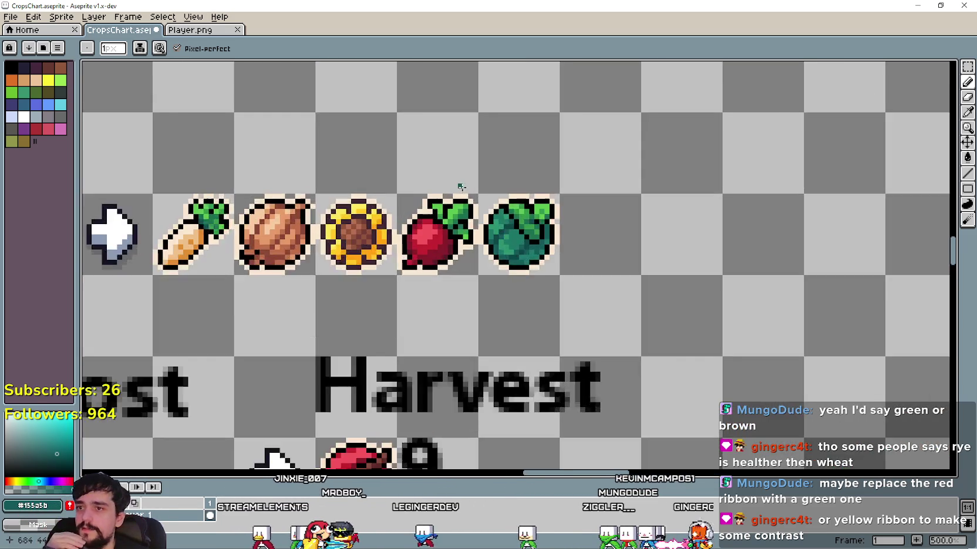
scroll(530, 269, up, 2)
scroll(530, 269, up, 1)
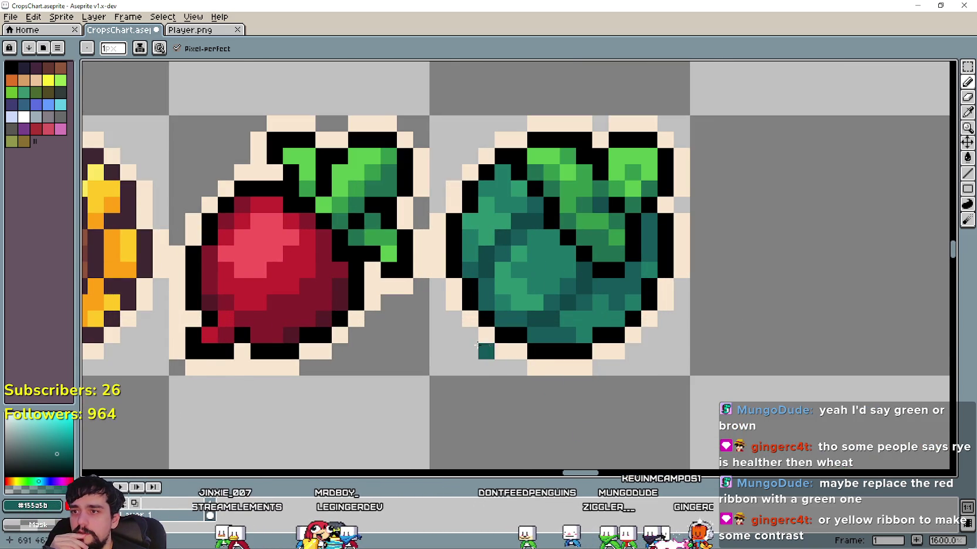
scroll(480, 346, down, 3)
drag(414, 349, 642, 362)
scroll(641, 363, down, 2)
drag(229, 288, 503, 321)
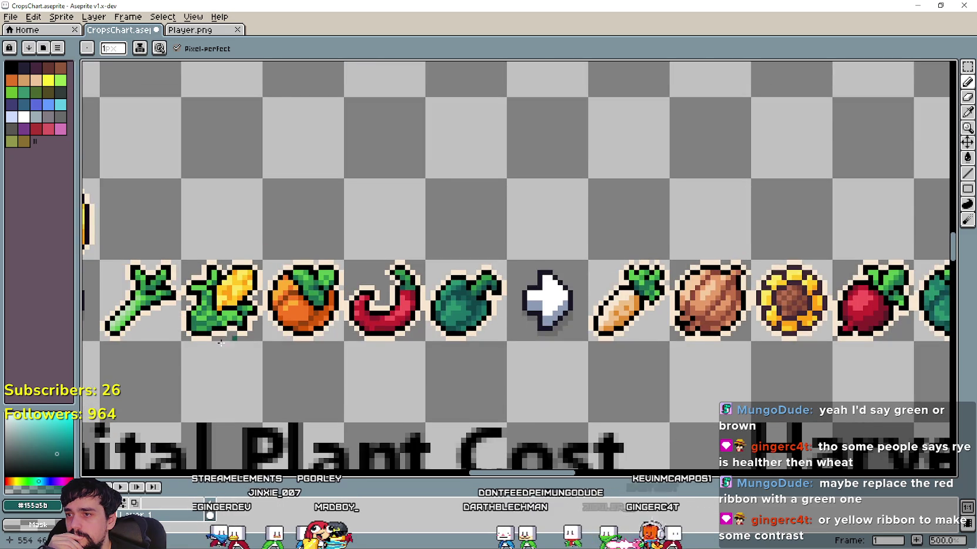
scroll(249, 332, down, 2)
scroll(425, 161, down, 1)
scroll(470, 332, down, 2)
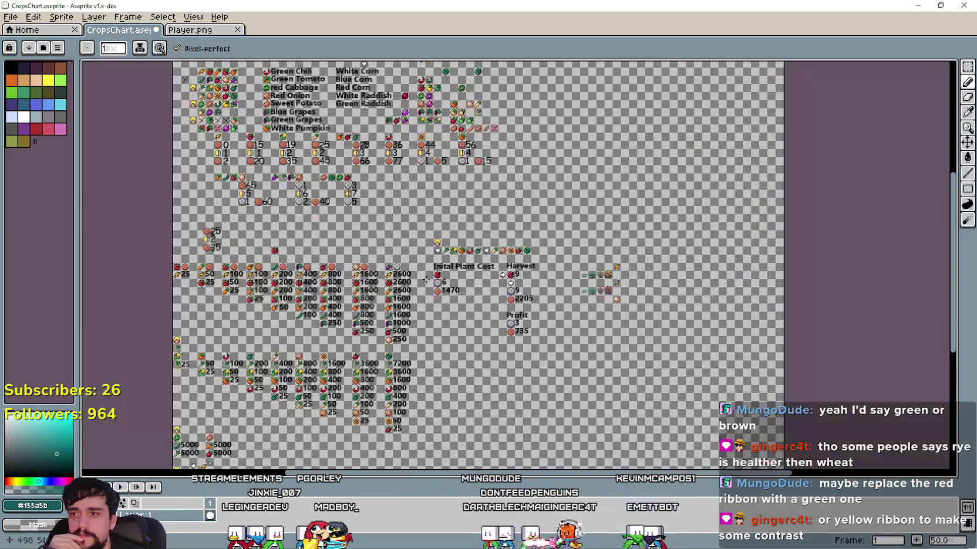
scroll(278, 214, down, 1)
scroll(279, 214, up, 3)
drag(630, 191, 284, 325)
scroll(284, 326, up, 2)
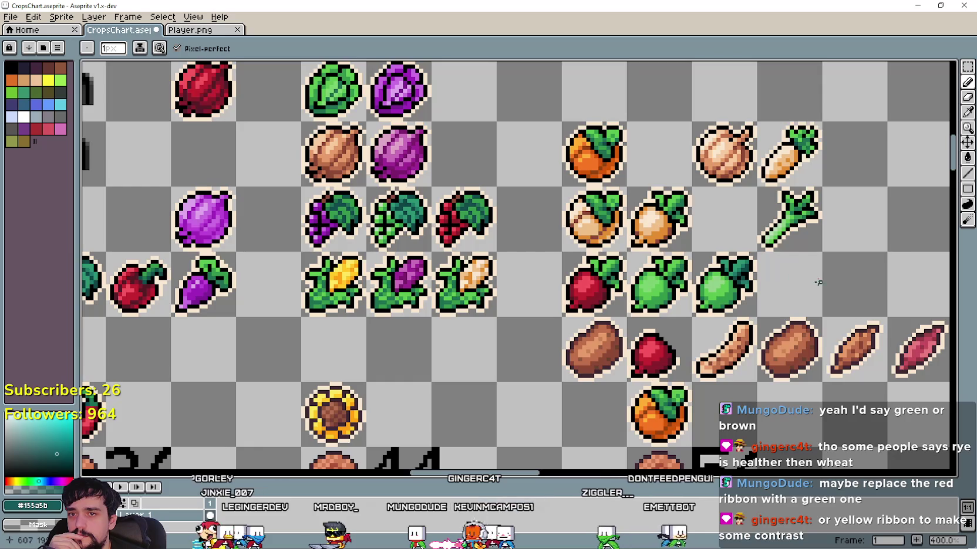
scroll(815, 275, up, 3)
scroll(763, 277, up, 3)
Switch between Eyedropper and Pencil and centre the view on the plant stages and ribbons
key(i)
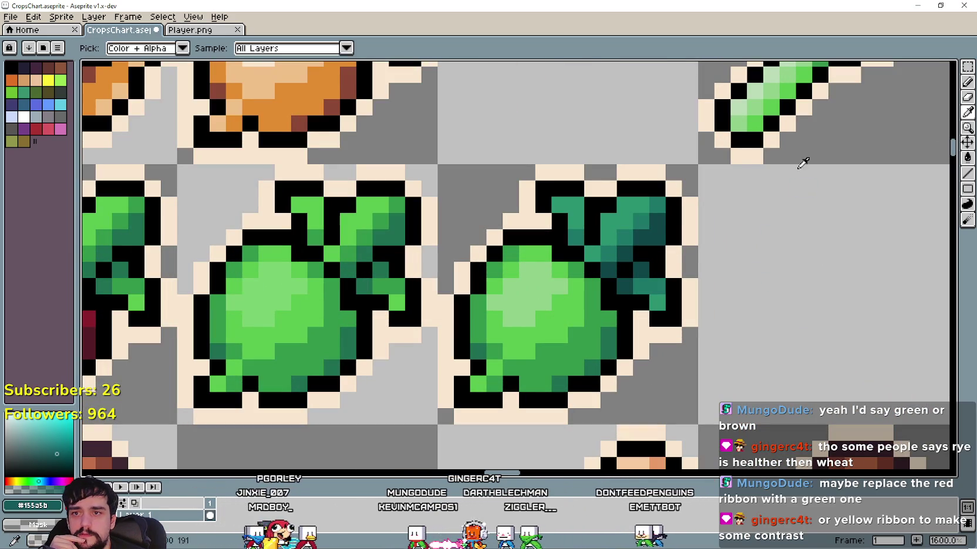
scroll(660, 220, down, 5)
scroll(489, 218, up, 3)
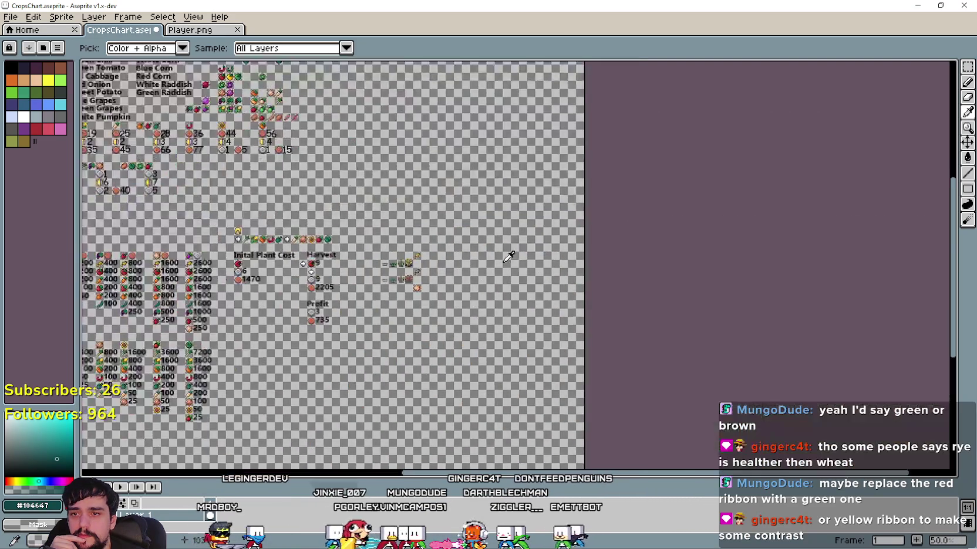
scroll(371, 239, up, 3)
scroll(316, 272, down, 1)
scroll(480, 226, right, 2)
scroll(480, 226, down, 3)
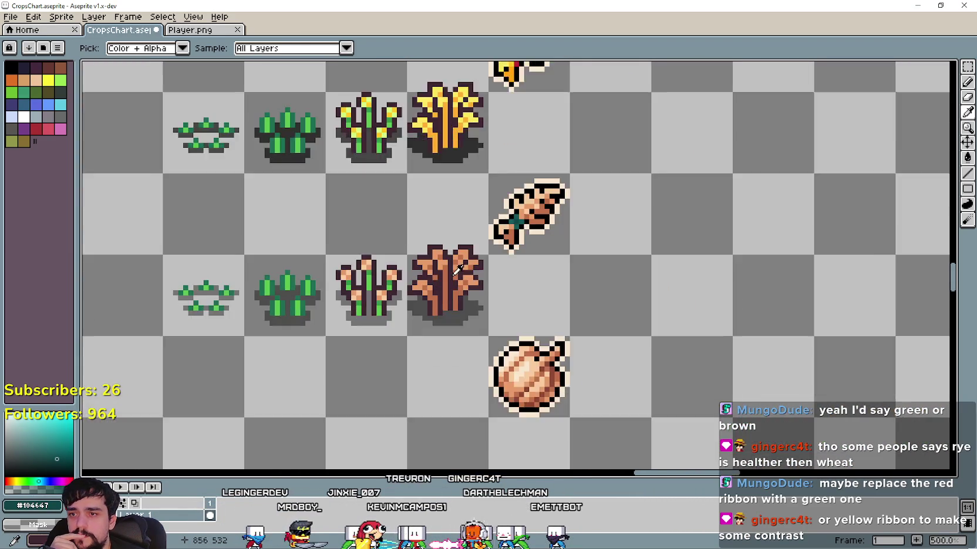
scroll(552, 223, up, 1)
scroll(557, 235, up, 4)
click(966, 84)
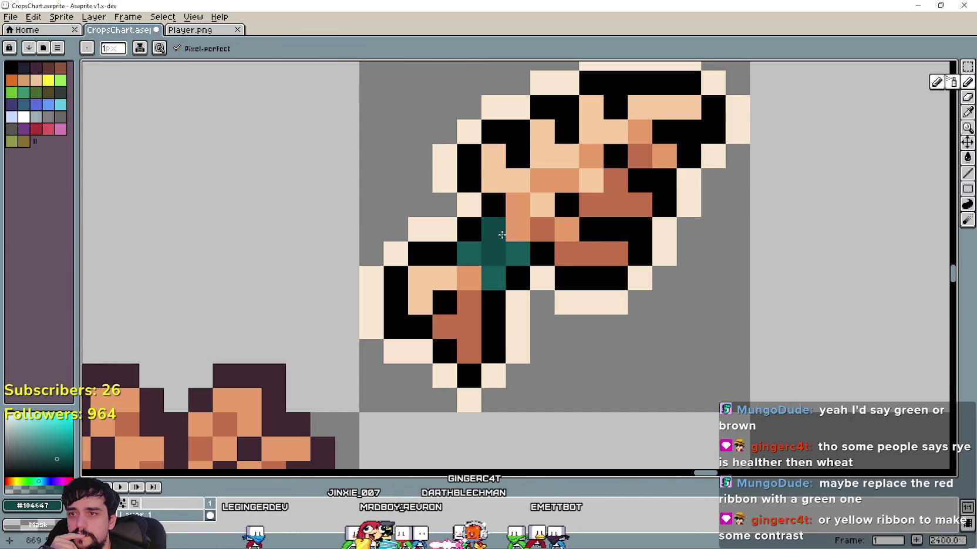
scroll(531, 305, down, 4)
scroll(585, 357, down, 1)
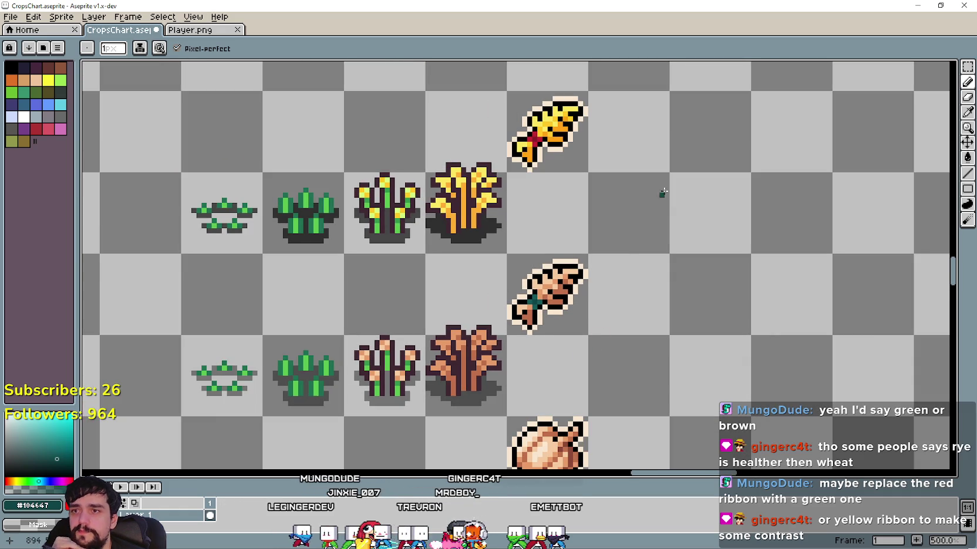
drag(623, 195, 620, 244)
drag(590, 367, 565, 345)
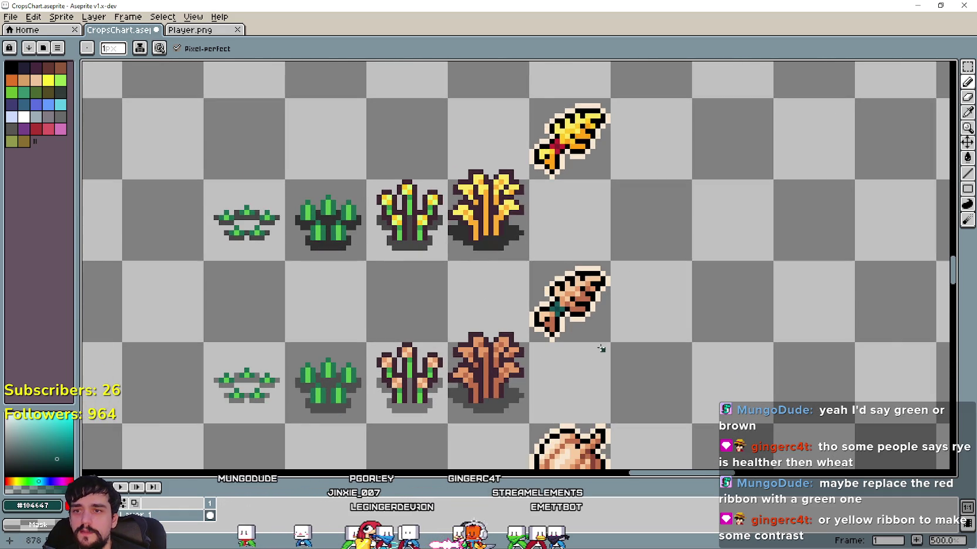
key(v)
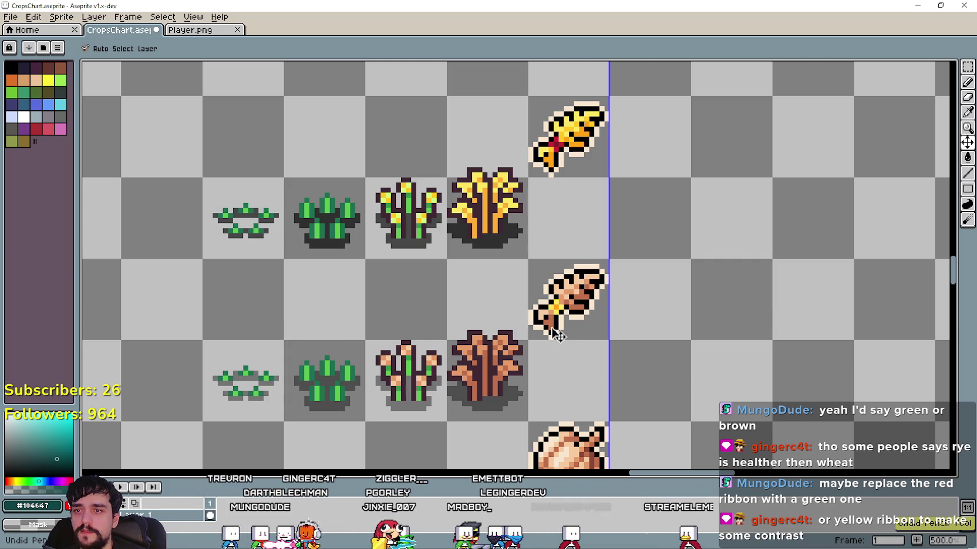
Undo the knot recolour so it is red again, then review the wheat and rye sprites
key(ctrl+z)
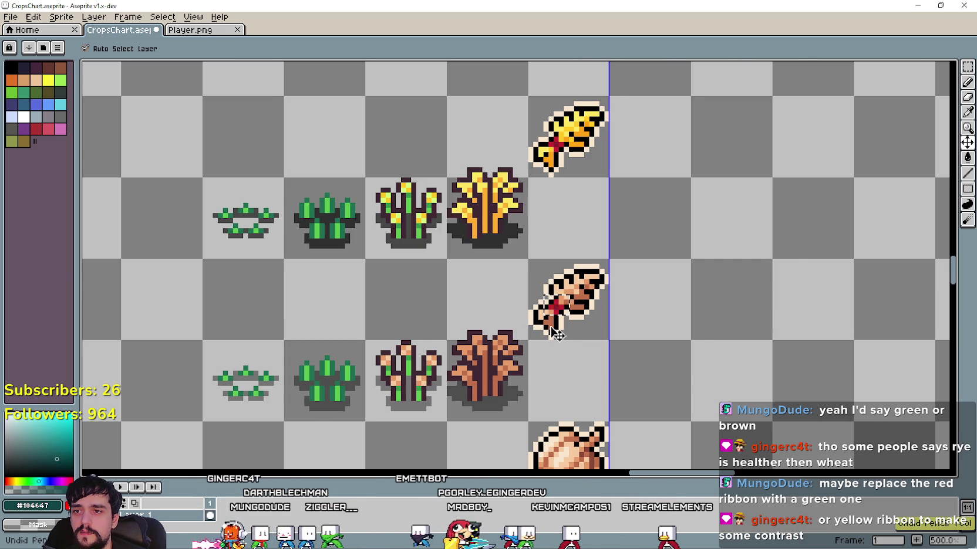
key(b)
scroll(682, 298, down, 1)
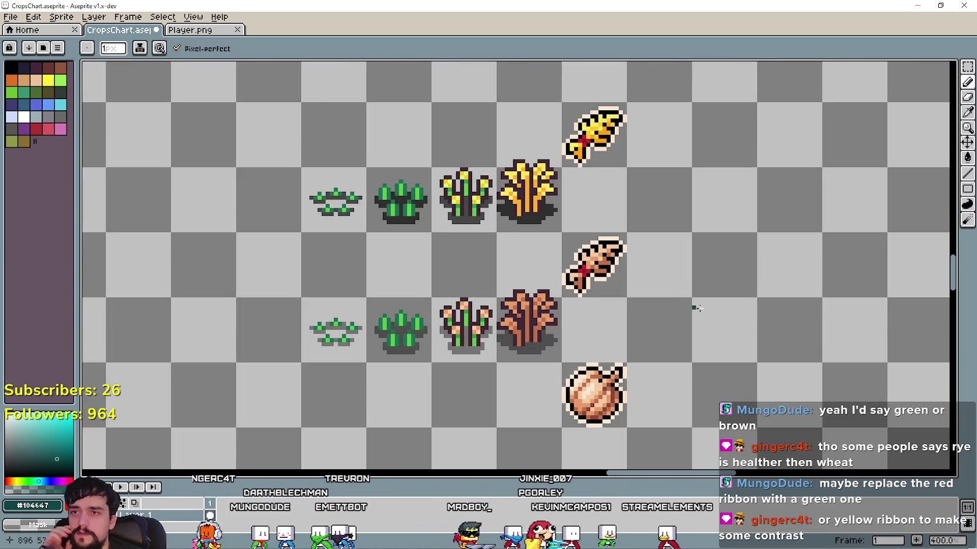
drag(683, 297, 771, 333)
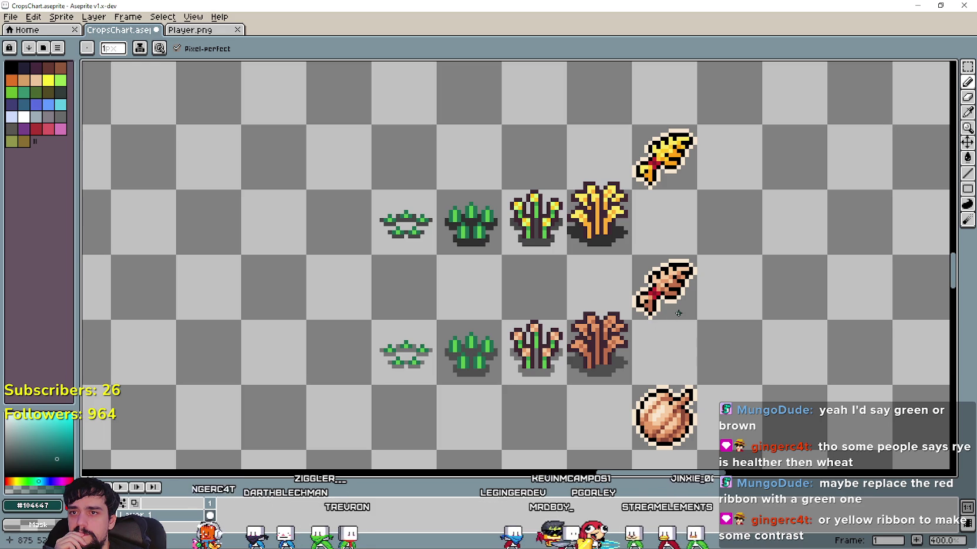
drag(678, 312, 782, 316)
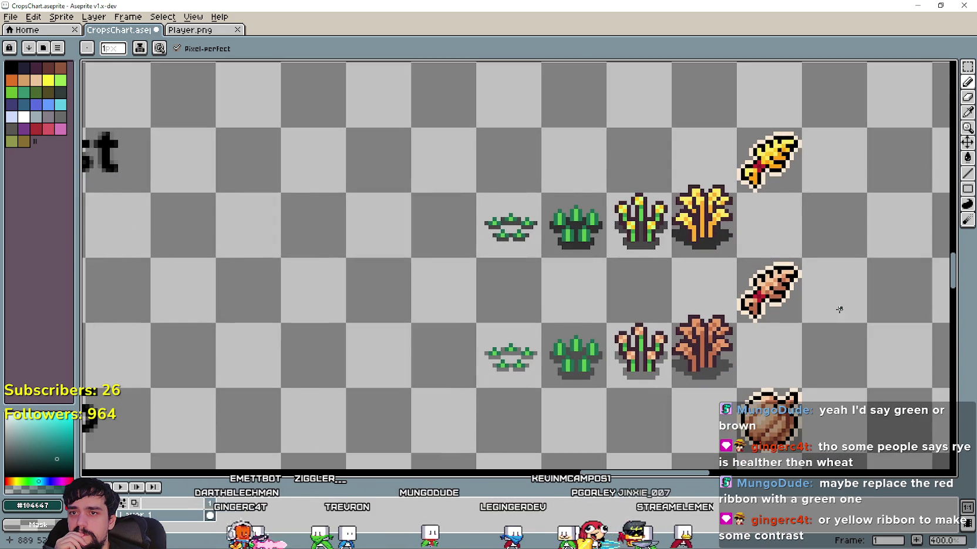
scroll(840, 308, up, 1)
scroll(759, 346, down, 2)
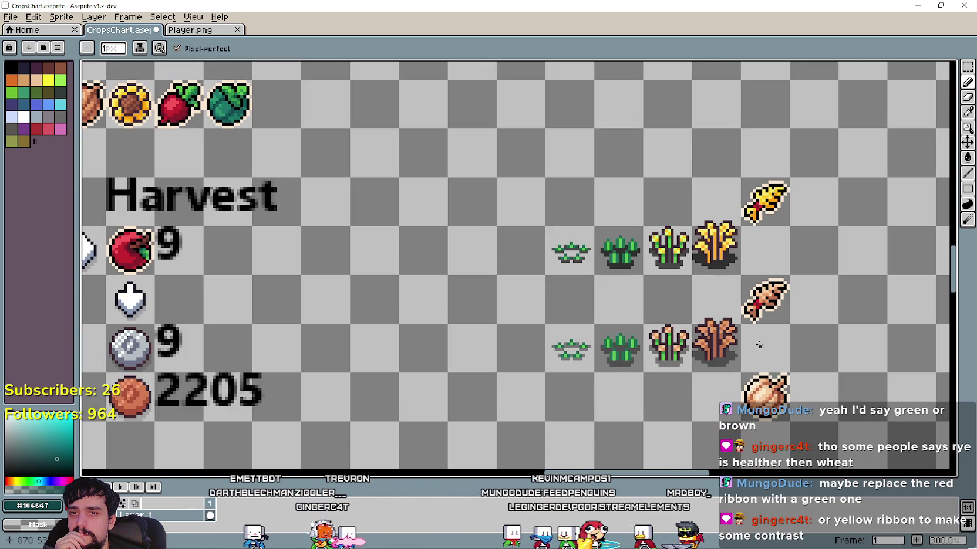
drag(760, 345, 661, 316)
Pan past the Harvest, Plant Cost, Profit and White Pumpkin rows to the crop icon grid
scroll(653, 249, up, 2)
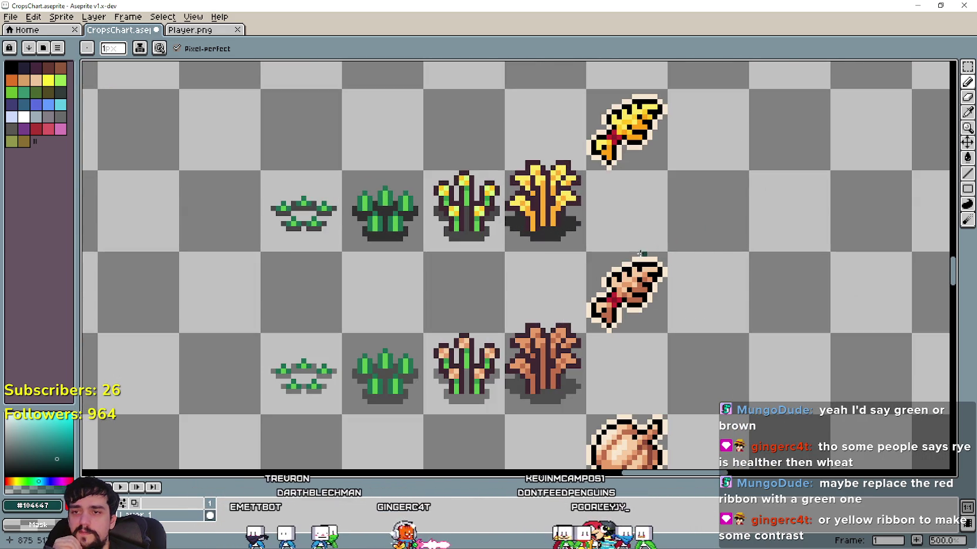
scroll(625, 276, down, 2)
scroll(534, 290, down, 2)
mouse_move(442, 294)
mouse_down()
mouse_move(662, 312)
mouse_move(486, 304)
mouse_up()
scroll(583, 303, up, 2)
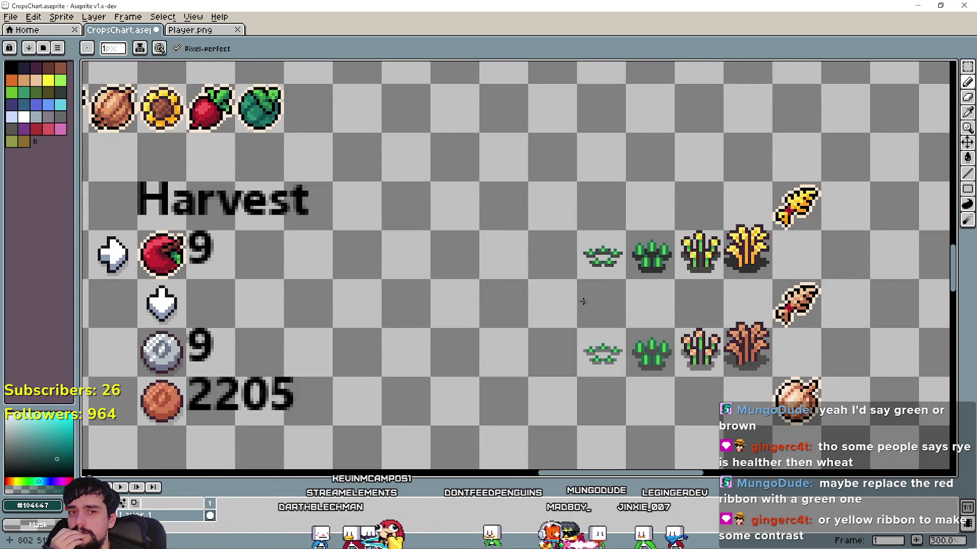
scroll(582, 302, down, 2)
mouse_move(426, 287)
mouse_down()
mouse_move(662, 320)
mouse_move(710, 297)
mouse_up()
mouse_move(503, 311)
mouse_down()
mouse_move(661, 285)
mouse_move(660, 376)
mouse_up()
mouse_move(431, 220)
mouse_down()
mouse_move(483, 220)
mouse_move(621, 91)
mouse_up()
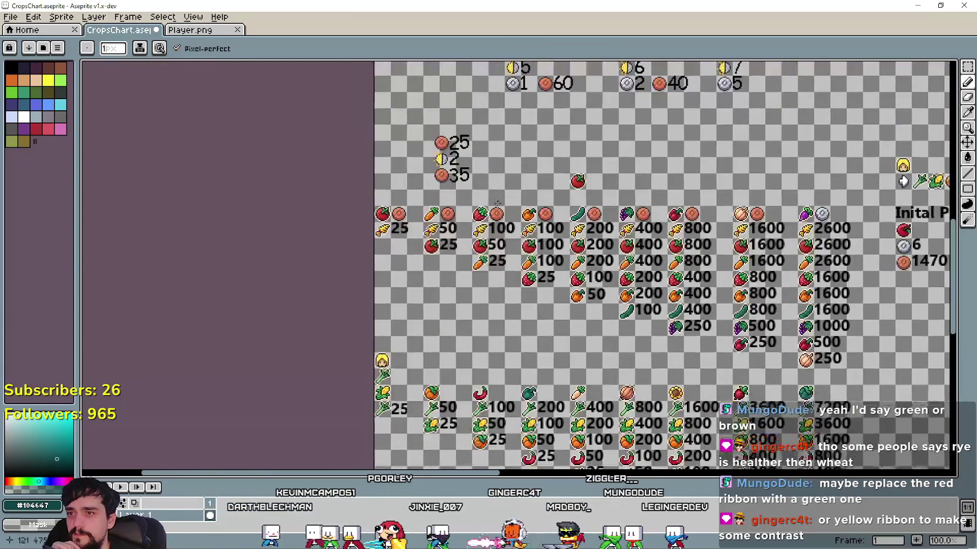
drag(498, 204, 418, 373)
scroll(418, 373, up, 3)
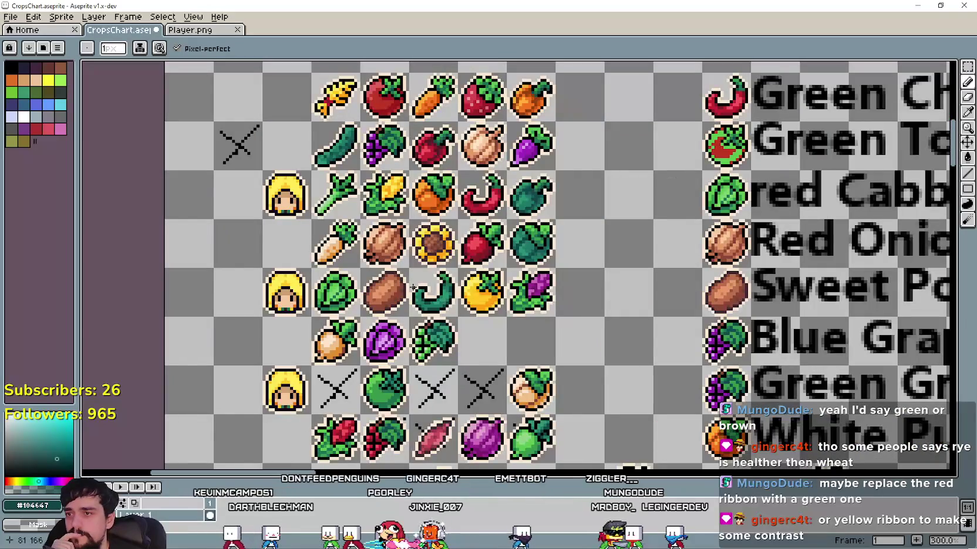
scroll(327, 233, up, 1)
mouse_move(327, 234)
mouse_down()
mouse_move(575, 252)
mouse_move(638, 290)
mouse_up()
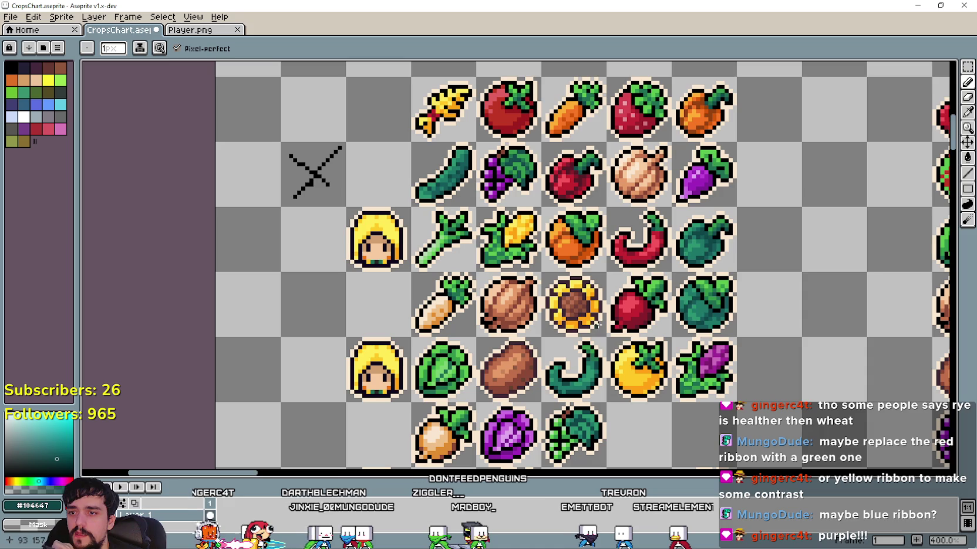
scroll(603, 351, right, 3)
scroll(651, 163, right, 1)
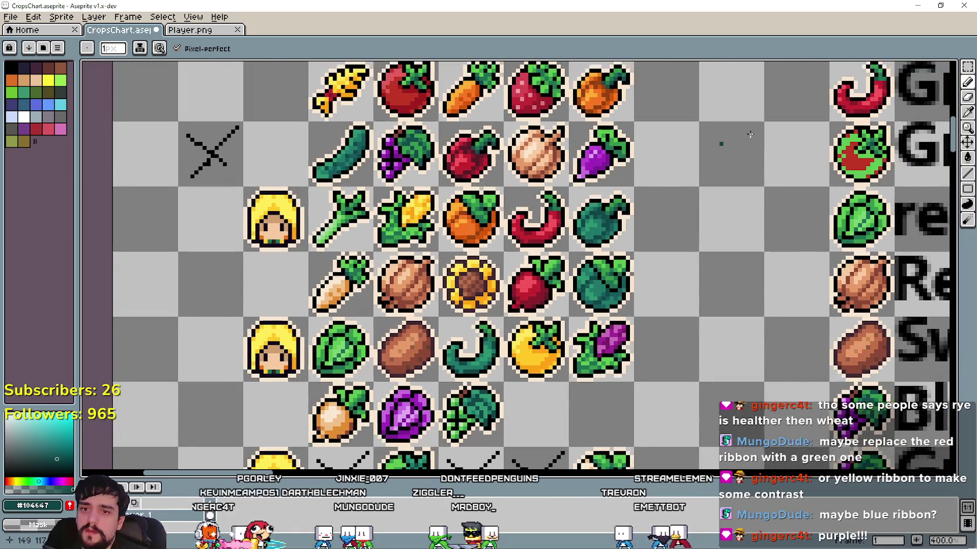
click(967, 67)
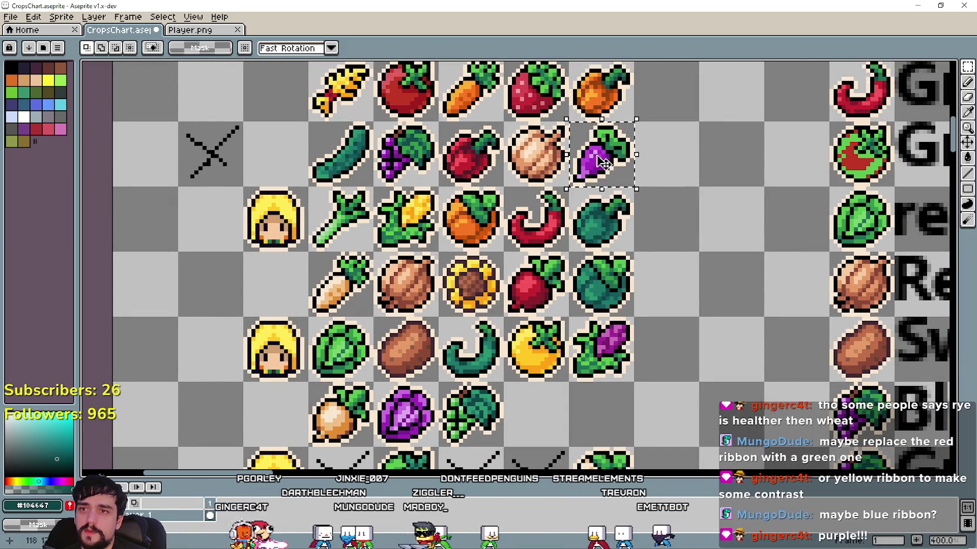
Paste a copy of the purple beet and place it beside the ribbons
scroll(704, 264, down, 4)
scroll(617, 264, up, 2)
scroll(616, 252, up, 2)
scroll(621, 235, up, 2)
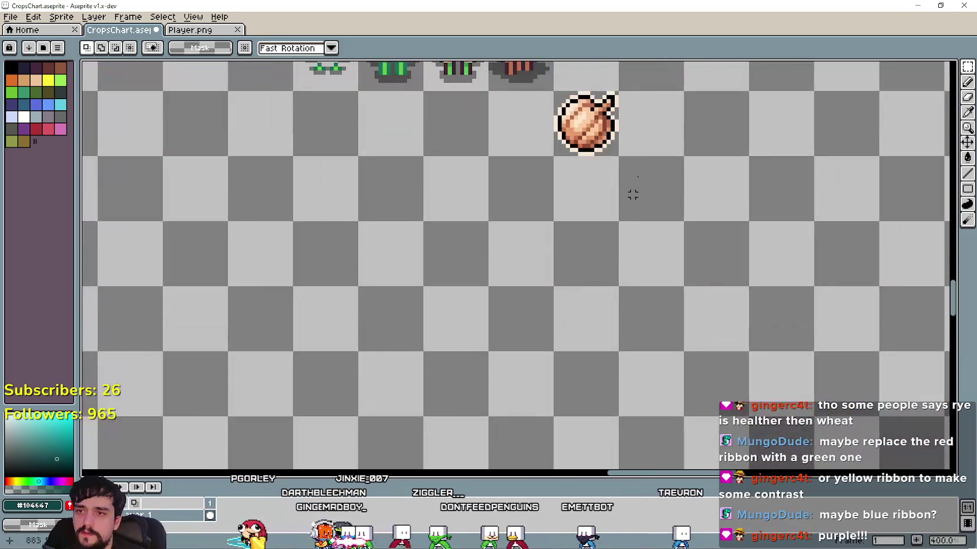
scroll(608, 351, up, 1)
key(ctrl+v)
drag(523, 229, 599, 275)
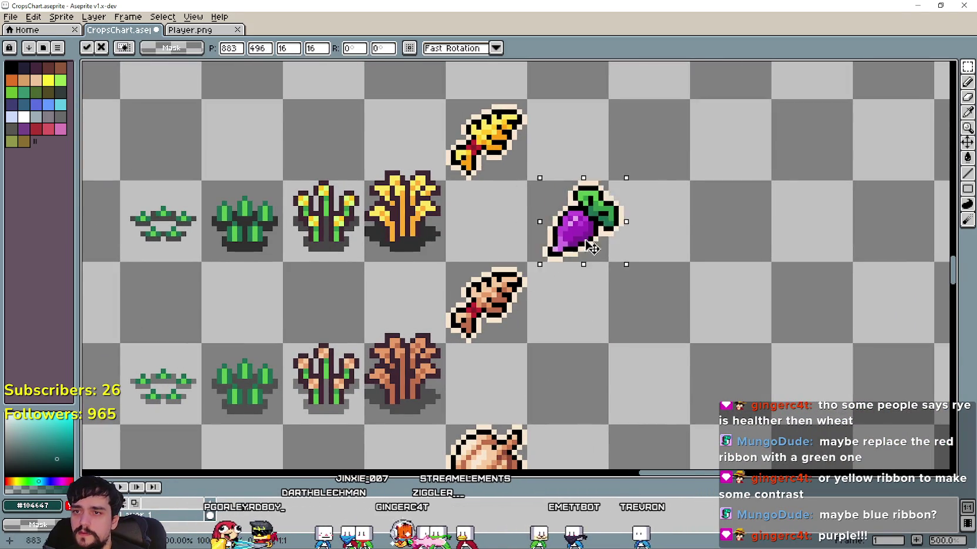
click(564, 299)
scroll(565, 298, up, 1)
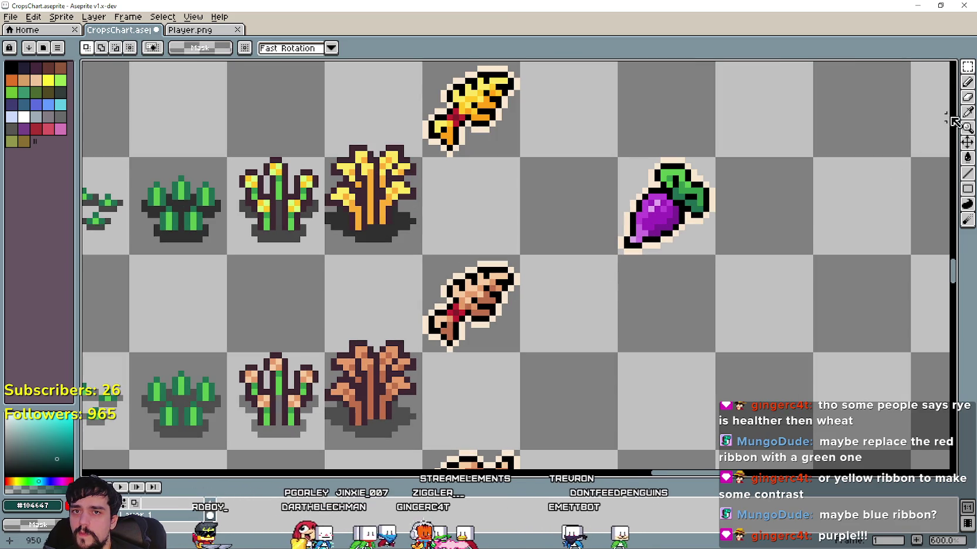
Sample the beet's purple and paint the rye ribbon's knot with it
key(i)
scroll(667, 266, up, 3)
scroll(668, 266, down, 2)
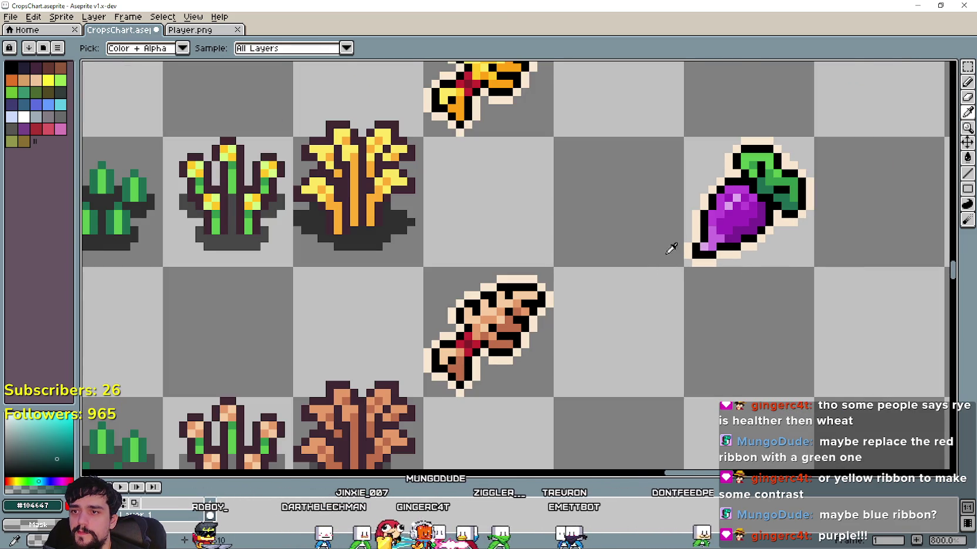
scroll(668, 251, up, 2)
click(757, 173)
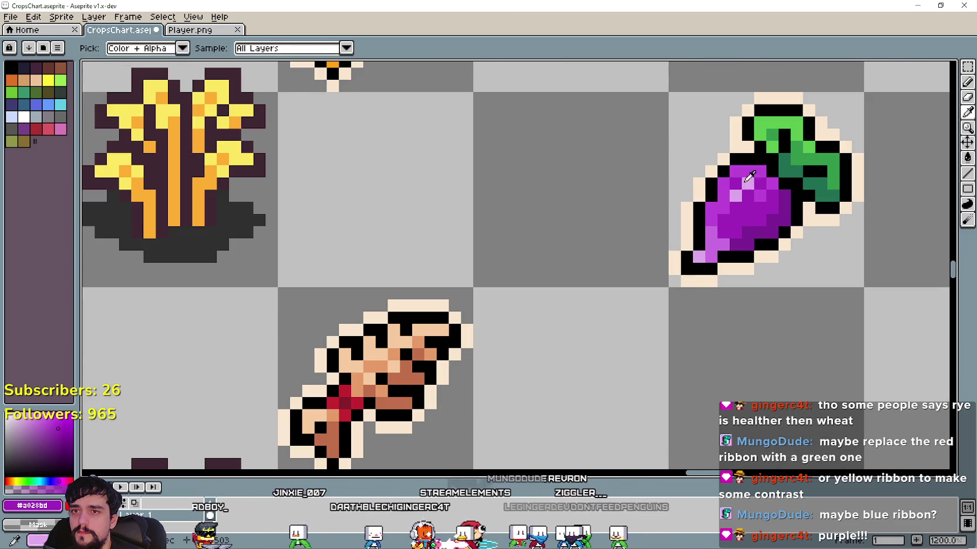
click(967, 82)
click(329, 380)
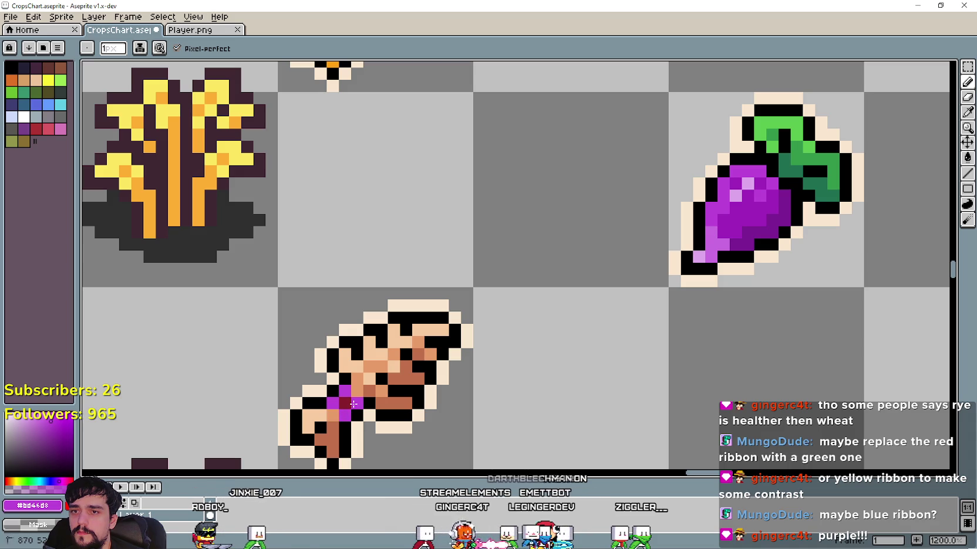
Alternate between Eyedropper and Pencil and bring the seed and beet icons into view
key(i)
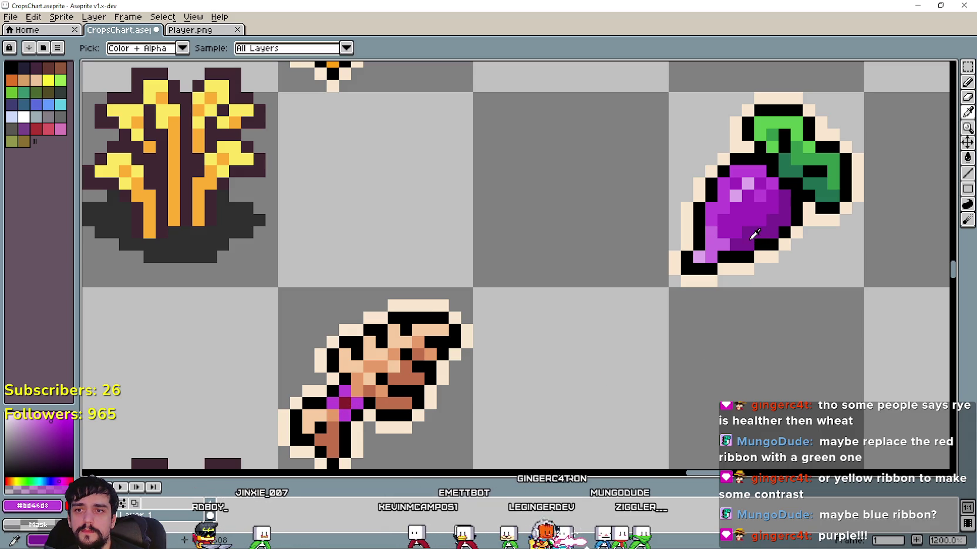
click(967, 82)
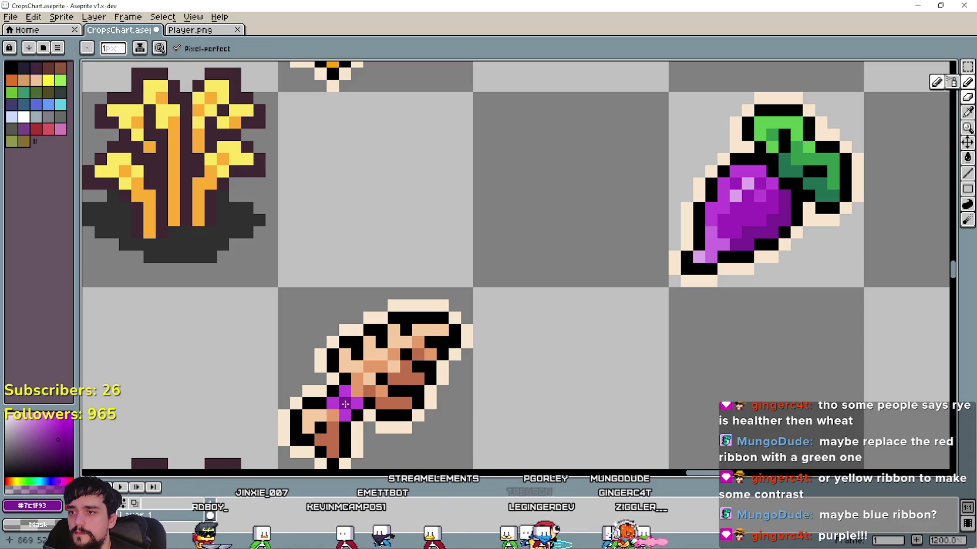
scroll(345, 405, down, 5)
scroll(506, 407, up, 1)
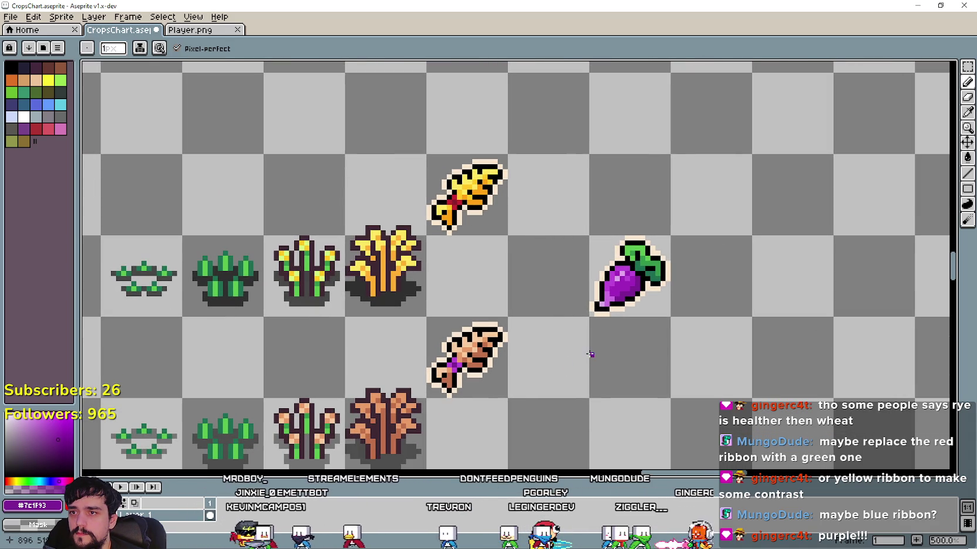
click(966, 113)
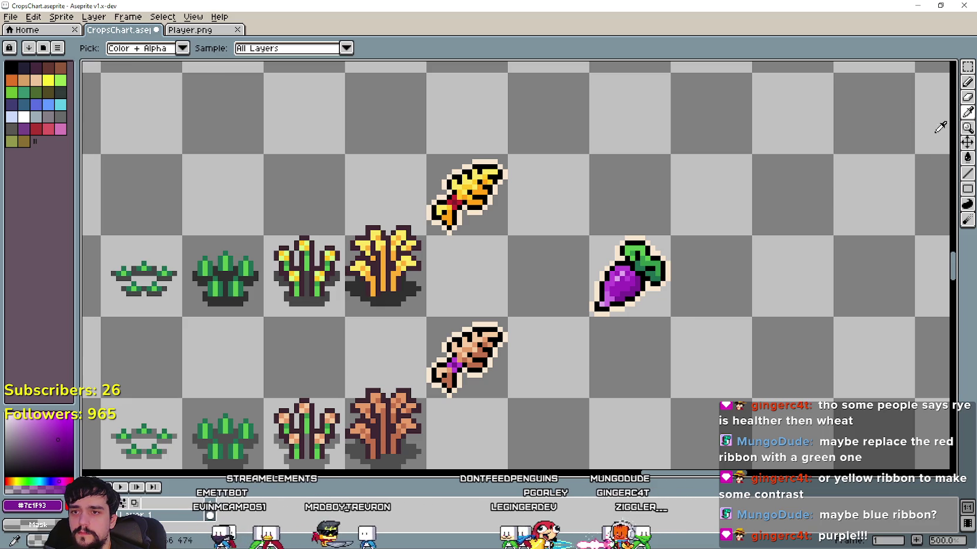
click(967, 82)
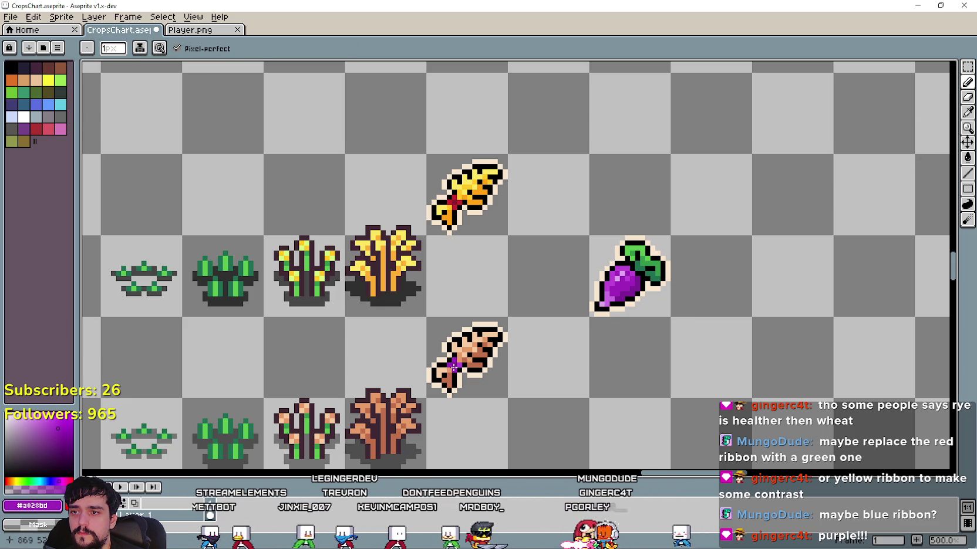
drag(647, 380, 748, 342)
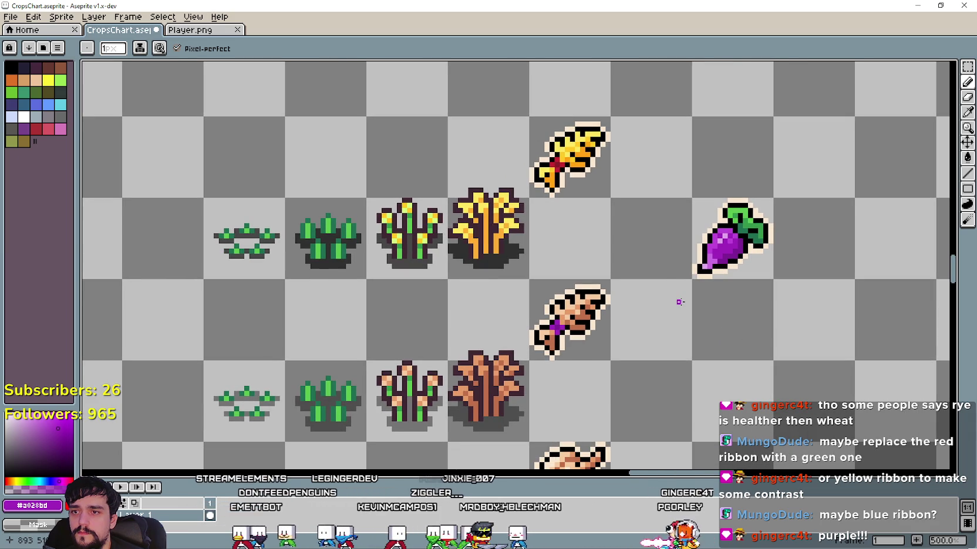
scroll(722, 252, up, 1)
scroll(732, 247, up, 1)
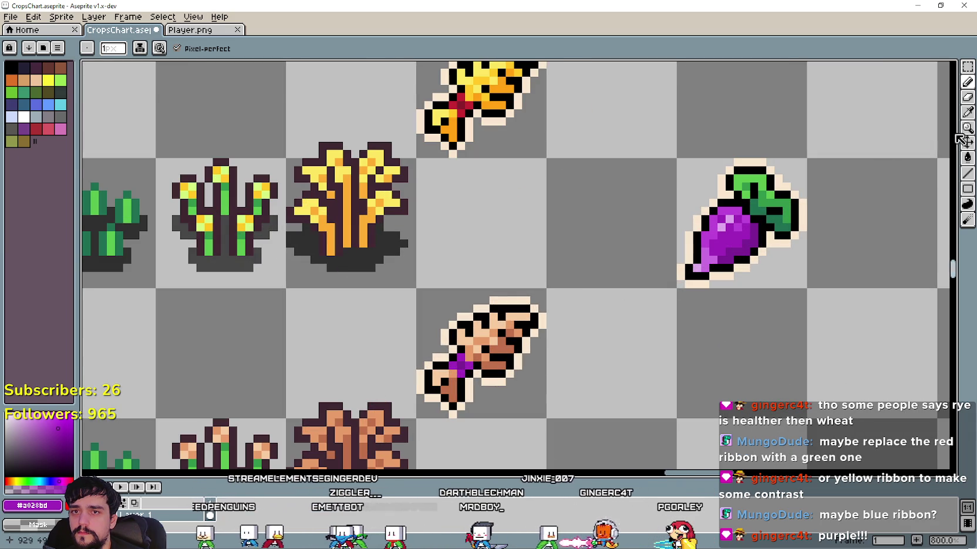
Sample the ribbon colour and darken the drawing colour to #7c0193 in the colour editor
click(967, 112)
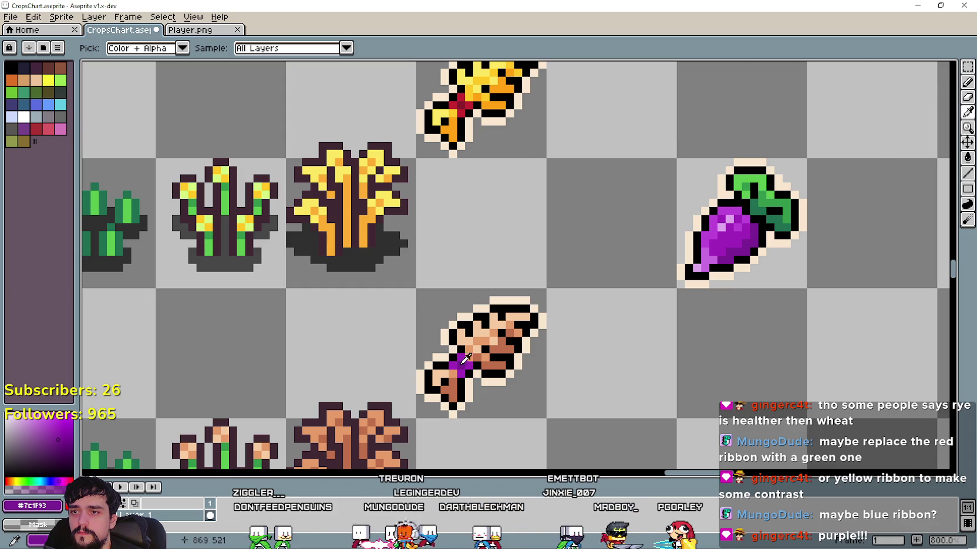
click(967, 83)
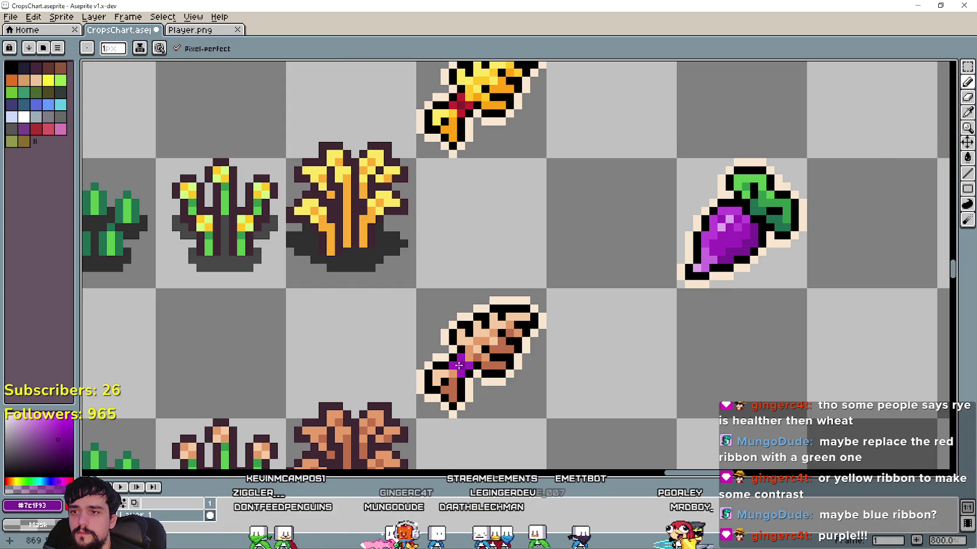
click(50, 506)
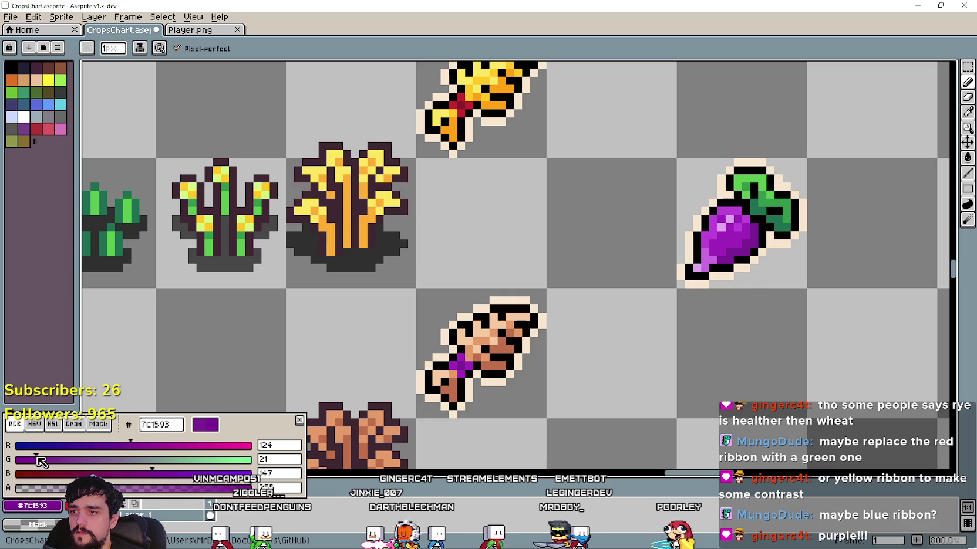
drag(24, 459, 17, 459)
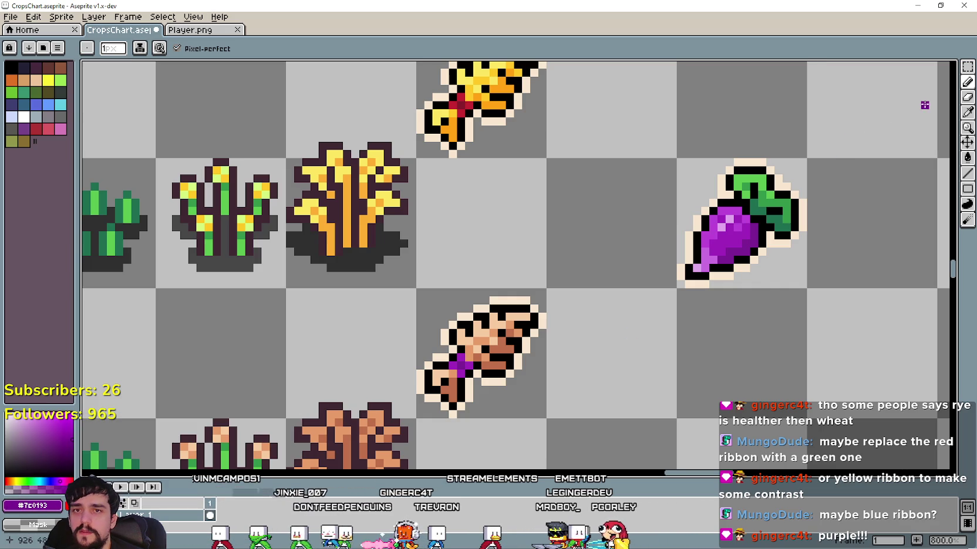
scroll(593, 381, down, 2)
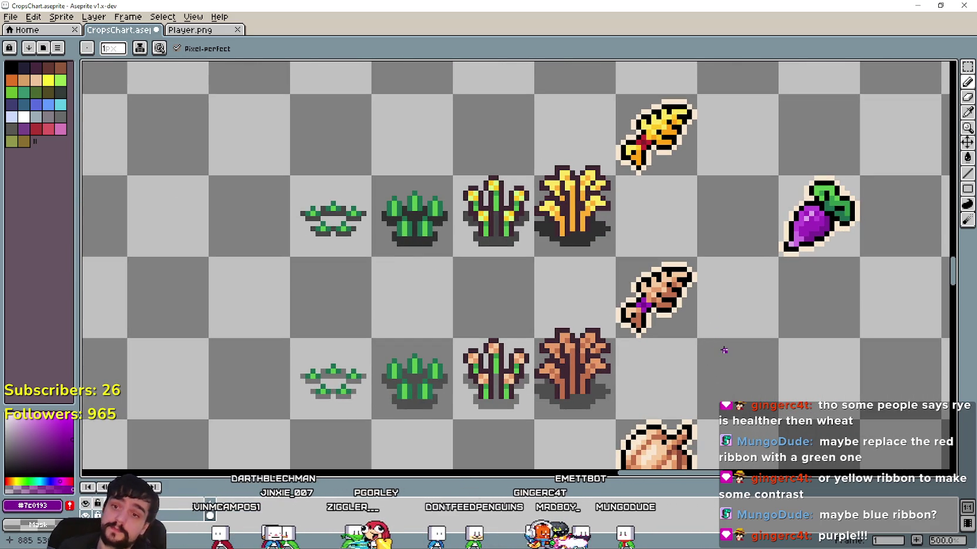
scroll(722, 349, down, 2)
Select the purple beet icon with the Polygonal Lasso and delete it
drag(691, 374, 583, 263)
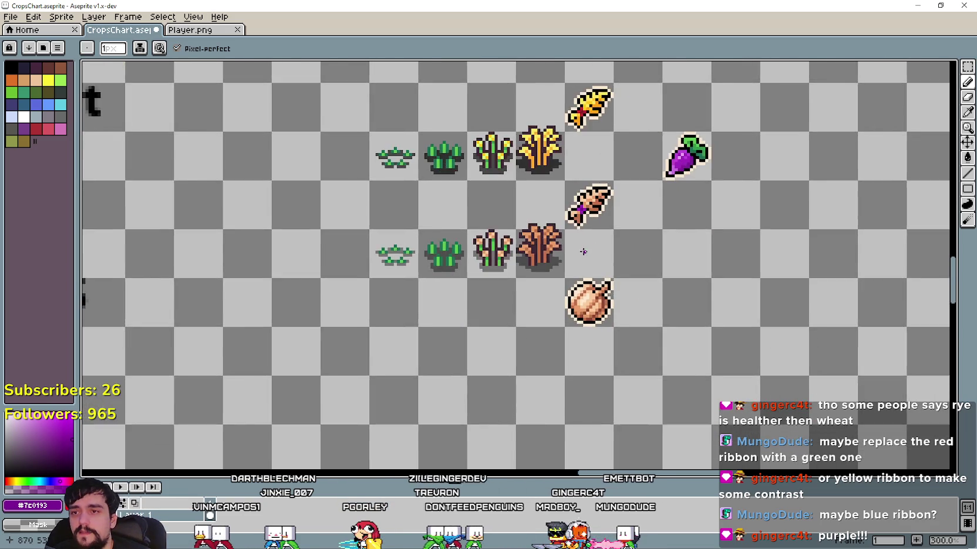
scroll(582, 263, down, 2)
scroll(582, 263, up, 1)
scroll(582, 263, up, 1)
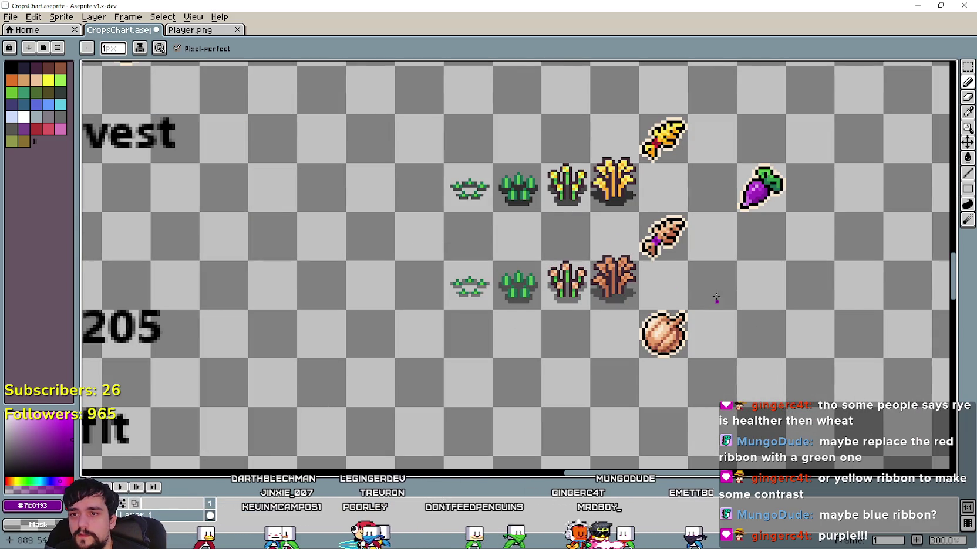
scroll(661, 325, up, 1)
scroll(660, 326, down, 2)
scroll(660, 328, down, 1)
scroll(660, 328, up, 1)
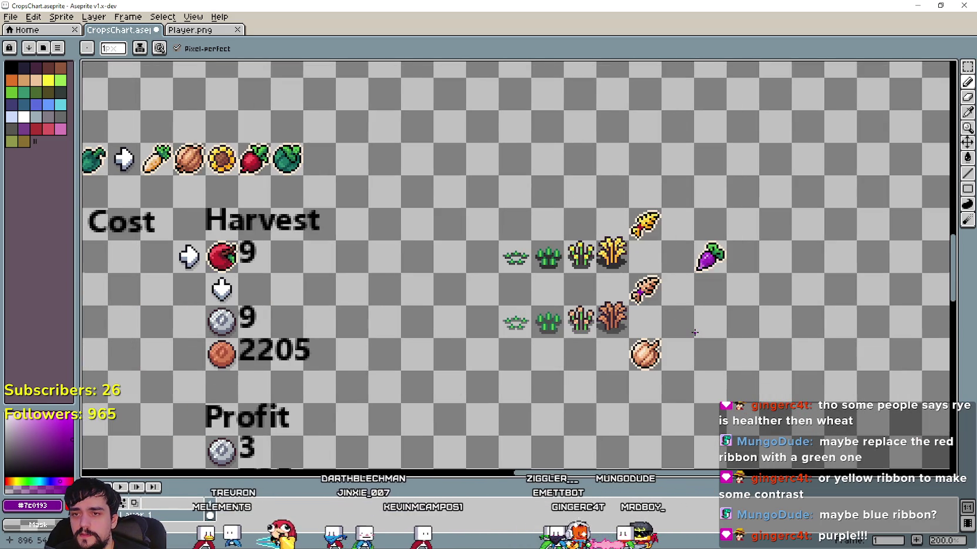
scroll(694, 332, up, 1)
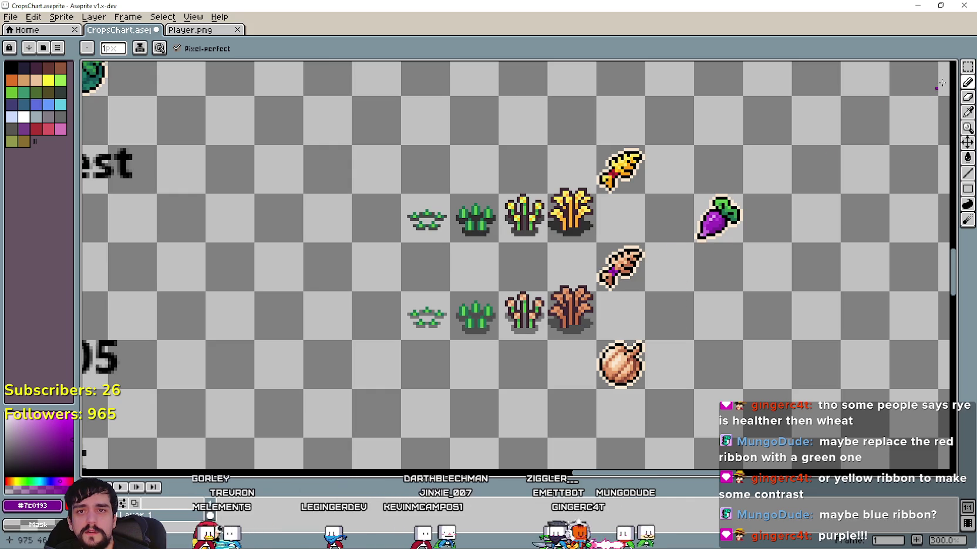
key(shift+q)
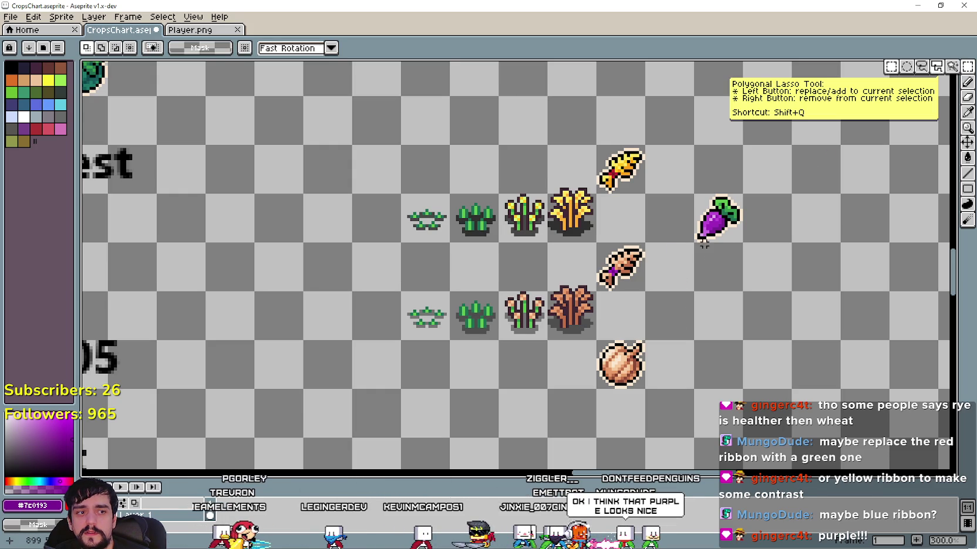
scroll(704, 258, up, 1)
scroll(739, 246, right, 1)
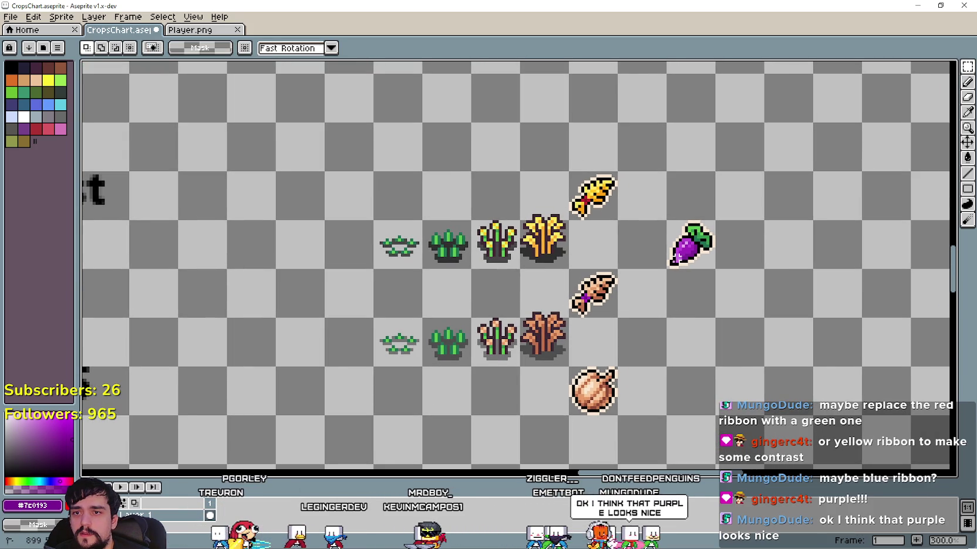
key(Delete)
Insert purple 'Rye' text and position it beside the lower seed icon
scroll(707, 233, down, 3)
scroll(657, 231, up, 3)
scroll(553, 235, down, 1)
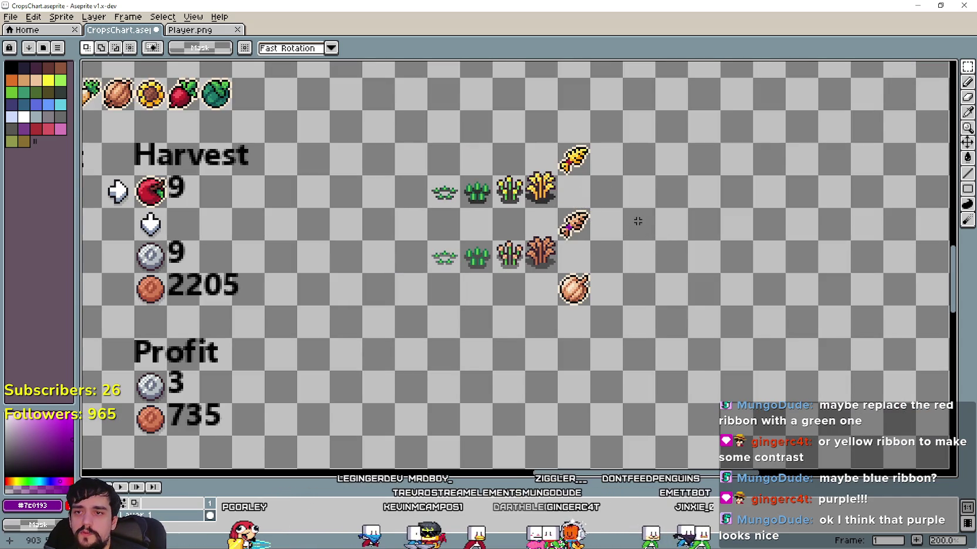
text(t)
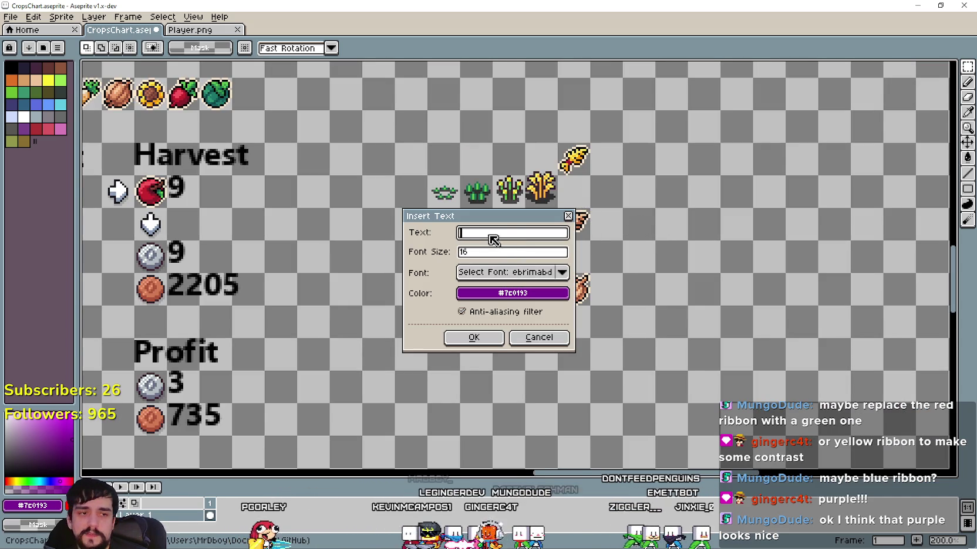
text(Rye)
click(473, 337)
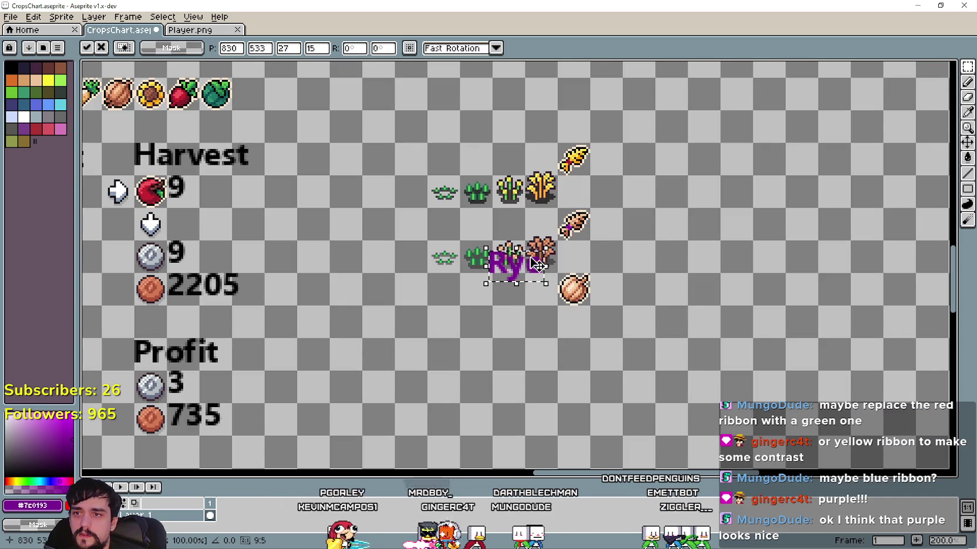
drag(536, 264, 639, 221)
click(644, 288)
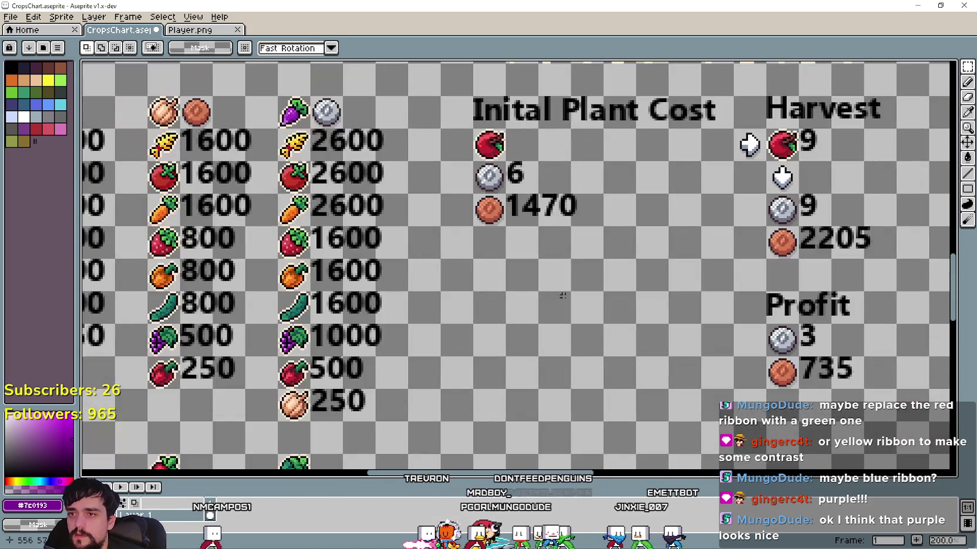
scroll(479, 283, down, 1)
Select the seed icon next to Rye and paste a copy of it onto the CropsChart sheet
scroll(760, 229, up, 1)
click(823, 249)
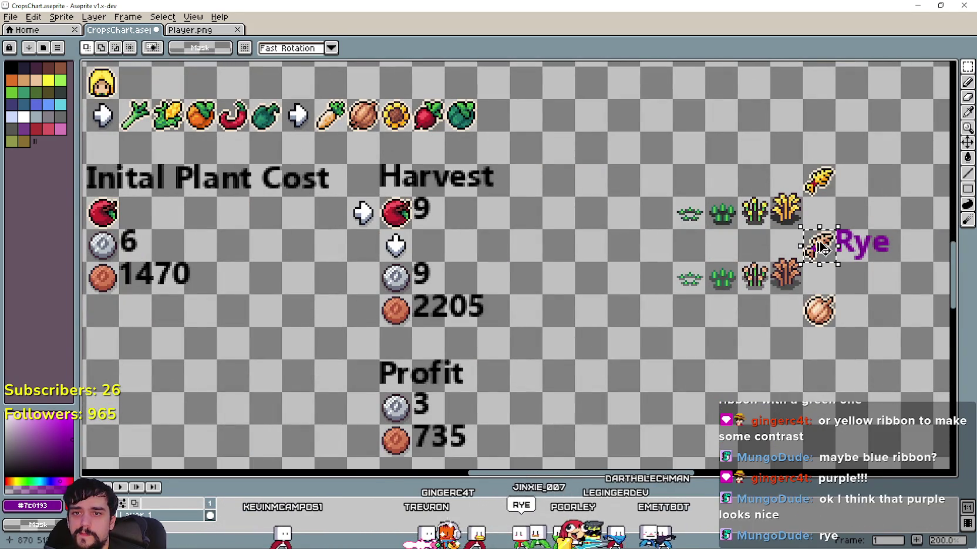
scroll(821, 246, down, 1)
drag(317, 211, 554, 211)
mouse_move(554, 77)
mouse_down()
mouse_move(554, 208)
mouse_move(564, 216)
mouse_up()
scroll(301, 96, up, 1)
key(ctrl+v)
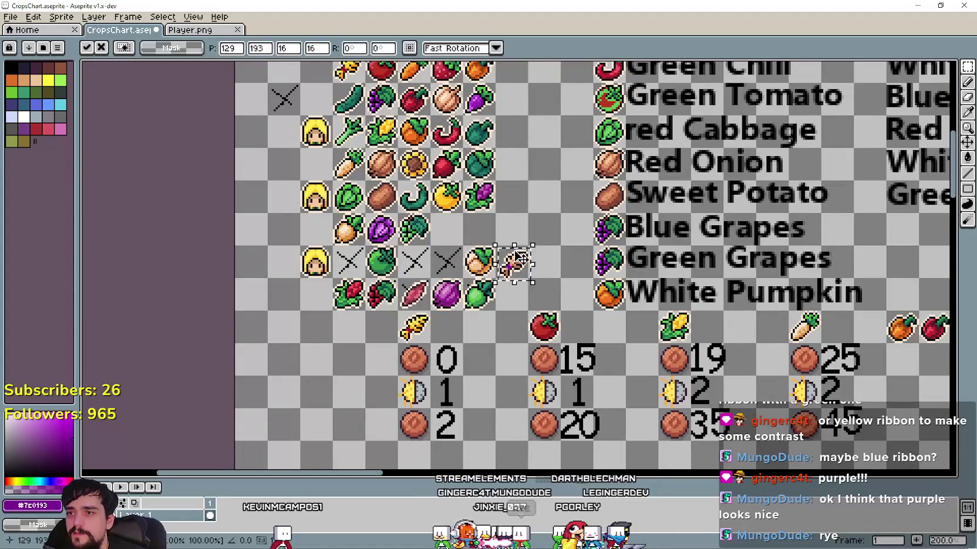
key(Return)
Move the pasted seed icon into the empty cell of the crop icon grid
drag(564, 273, 668, 319)
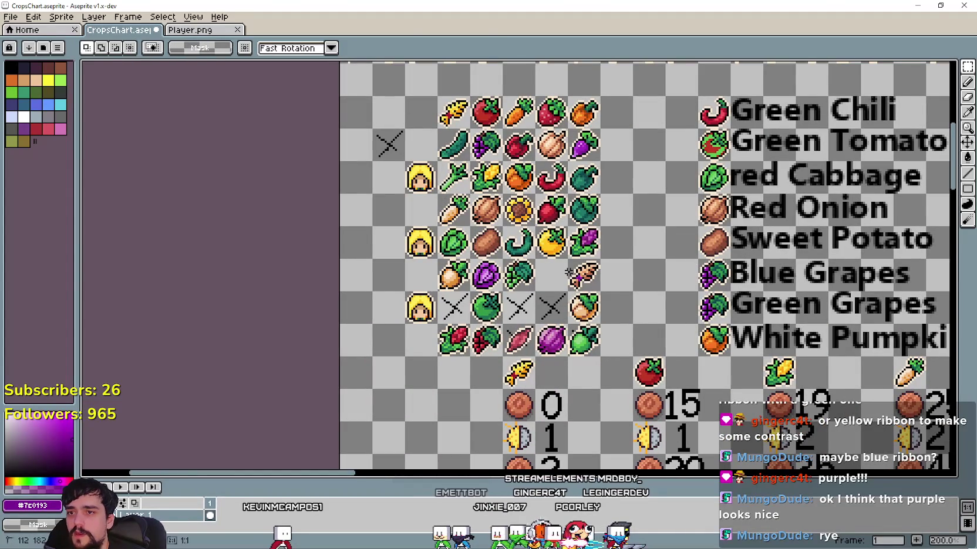
drag(587, 280, 555, 281)
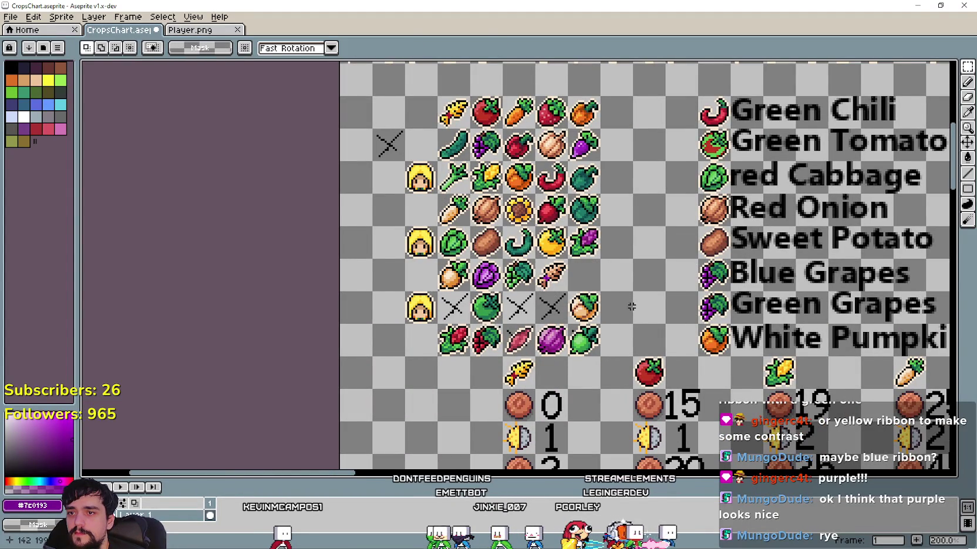
scroll(631, 303, down, 2)
scroll(592, 308, up, 2)
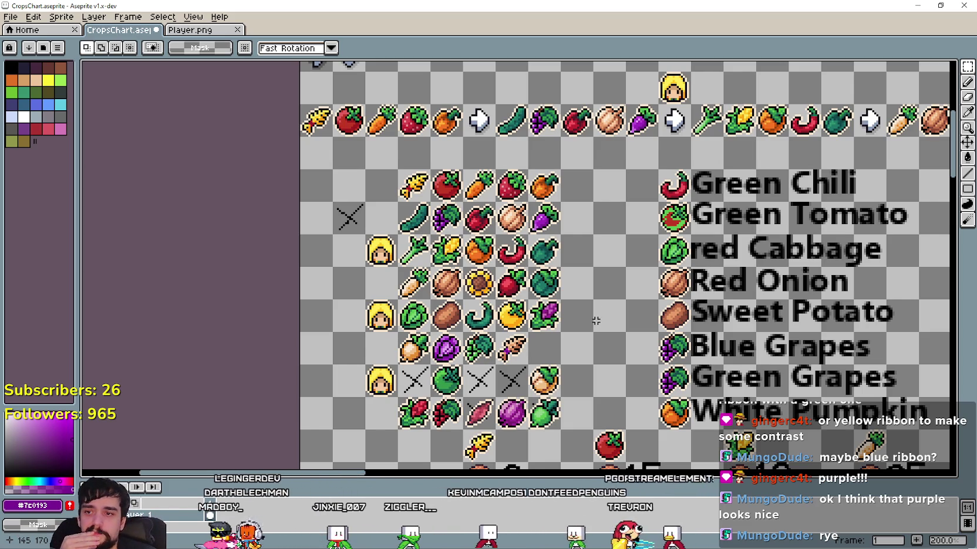
drag(544, 369, 422, 309)
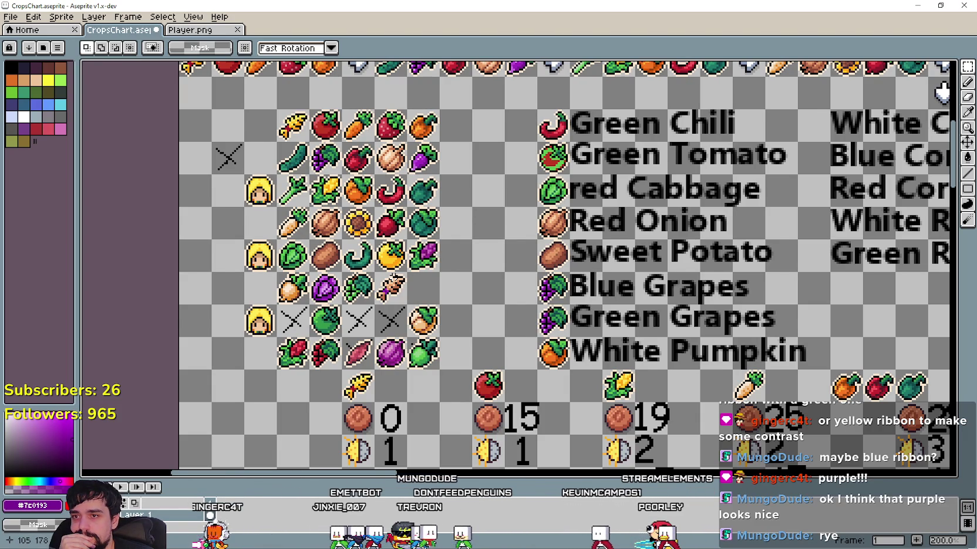
drag(466, 332, 490, 346)
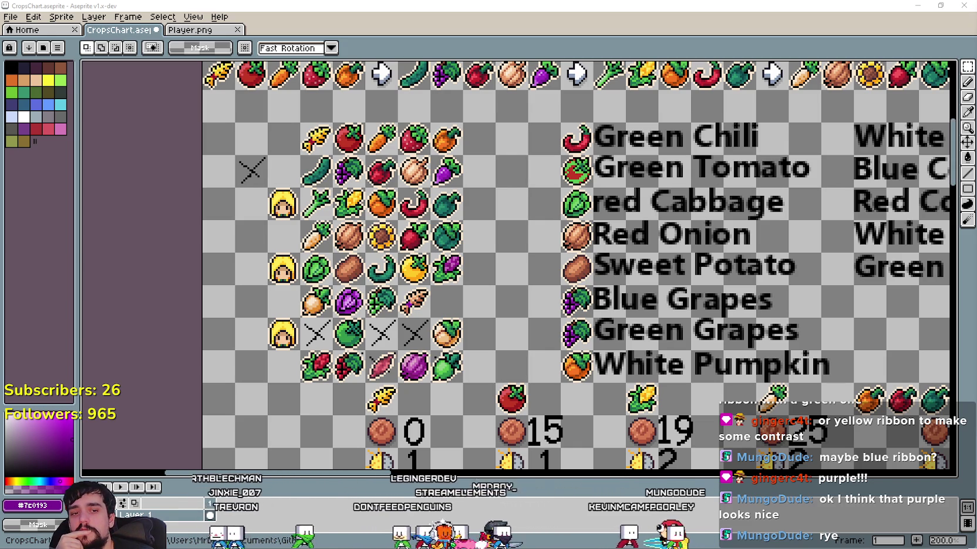
Replace the browser's image search query with 'beans plant' and run it
key(alt+Tab)
triple_click(587, 118)
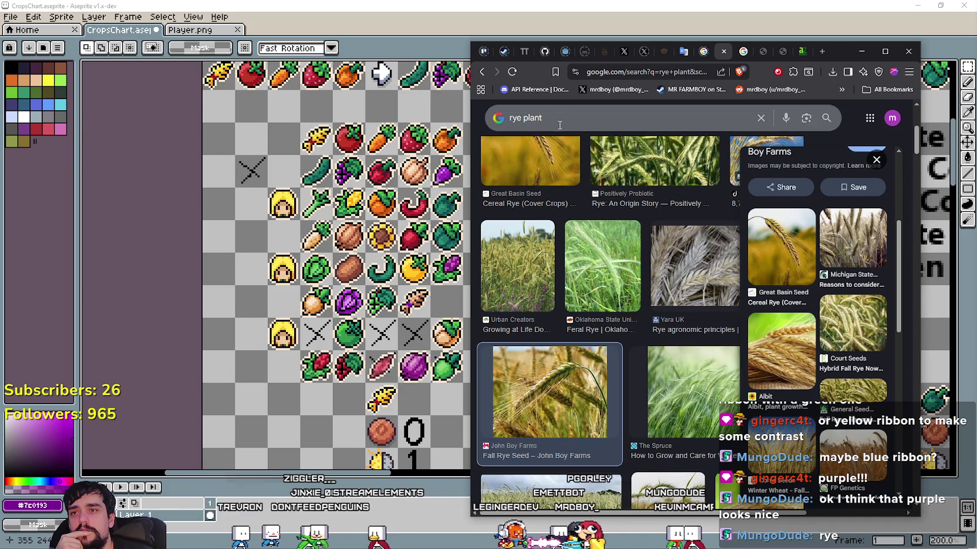
text(b)
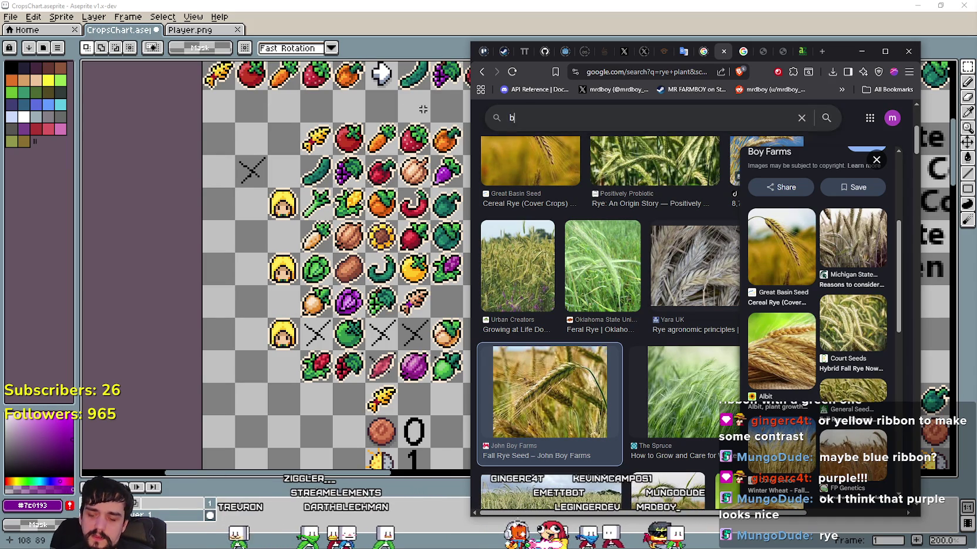
text(eans plant)
key(Return)
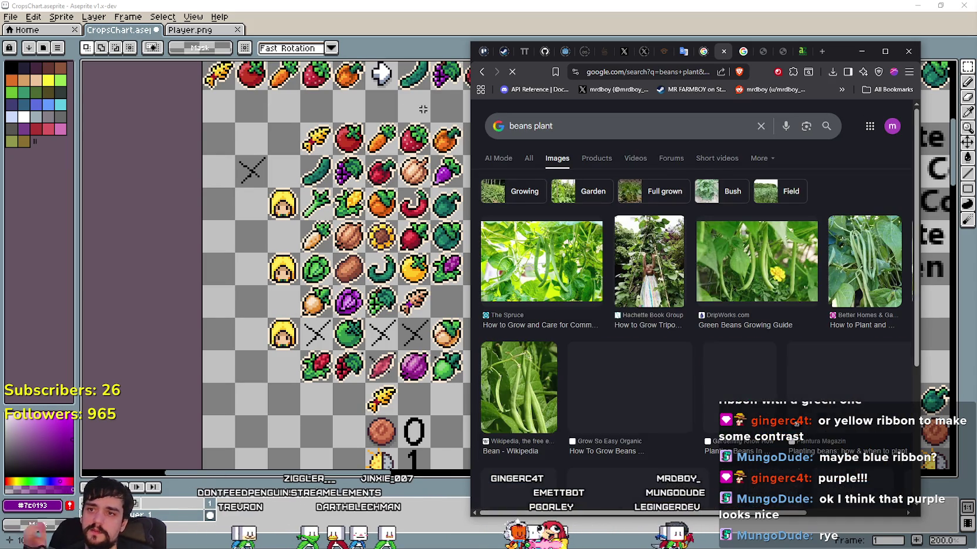
Scroll through the bean vine and pod photos for drawing reference
scroll(713, 401, down, 1)
scroll(713, 394, down, 2)
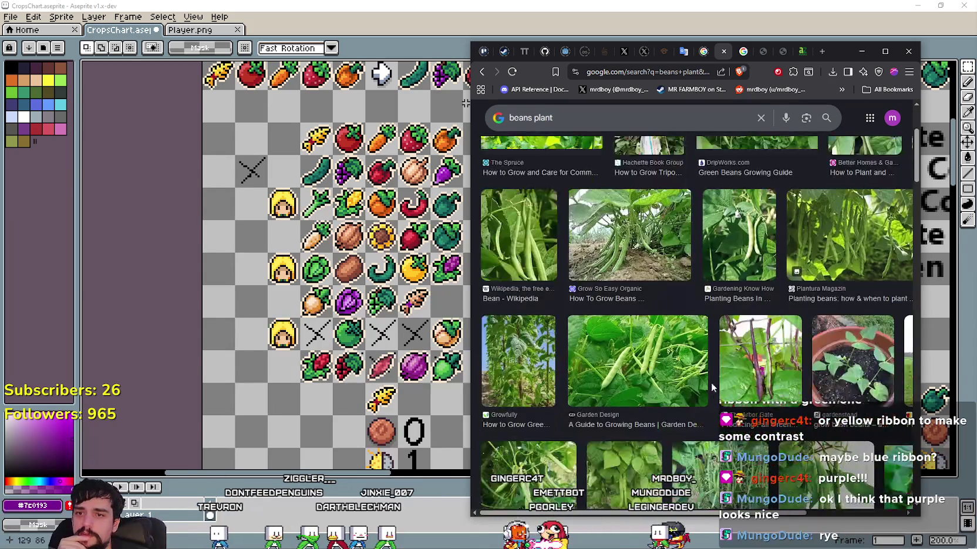
scroll(705, 375, down, 1)
scroll(689, 351, down, 2)
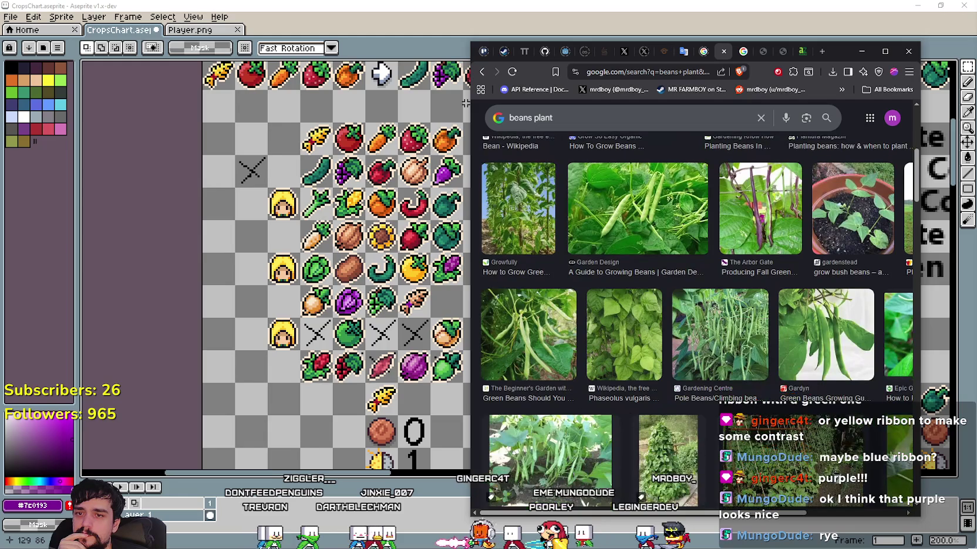
scroll(820, 345, down, 1)
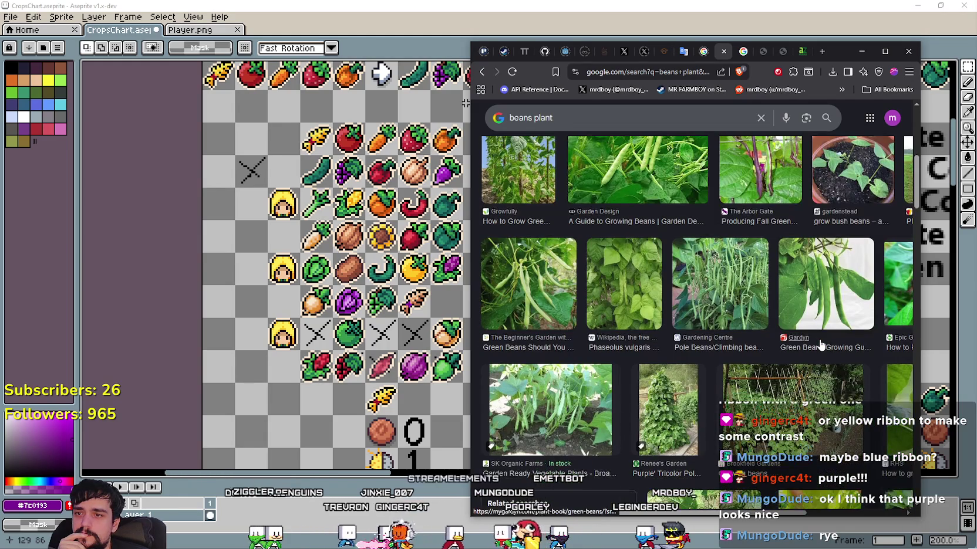
scroll(503, 273, down, 1)
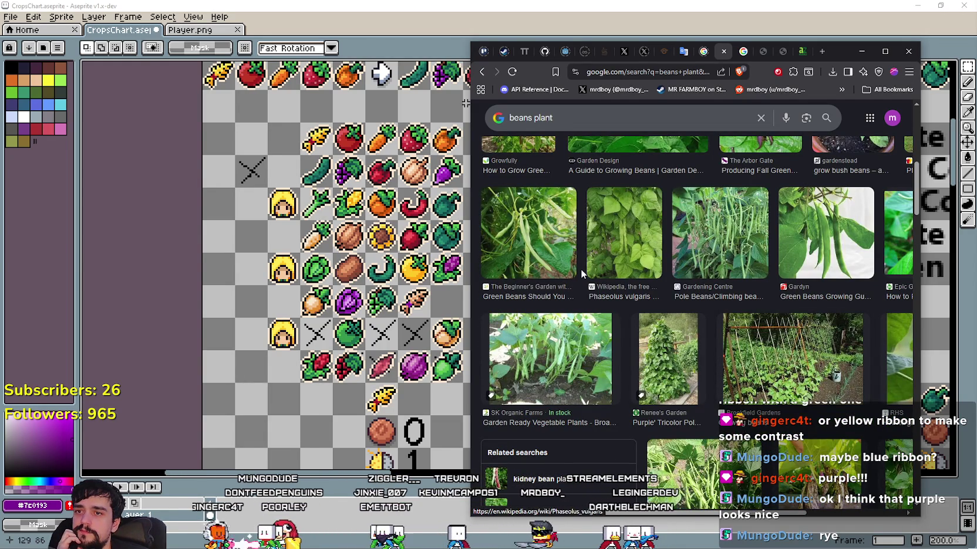
In Player.png, locate the four yellow-flowered plant growth stages among the crop rows
click(200, 38)
scroll(530, 272, down, 2)
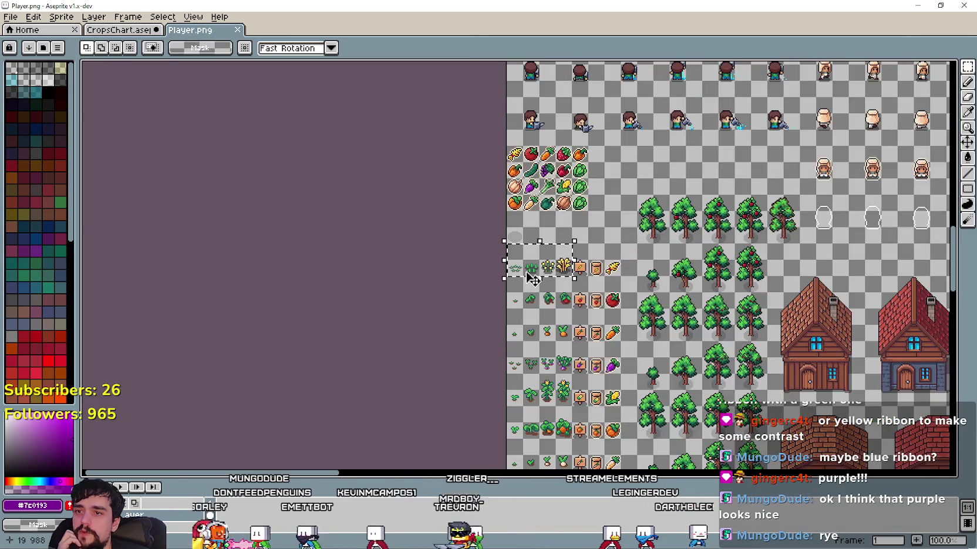
scroll(594, 280, up, 2)
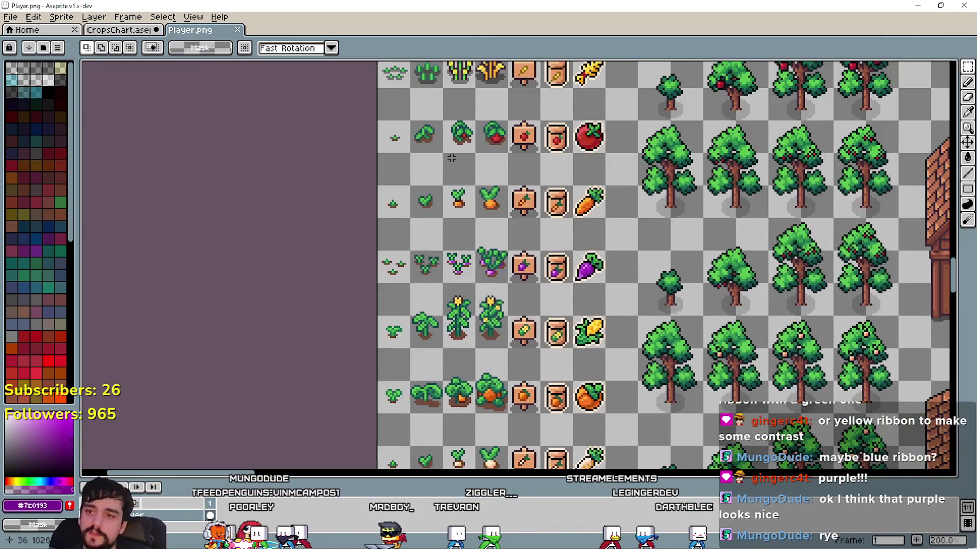
scroll(569, 245, down, 5)
scroll(433, 298, down, 3)
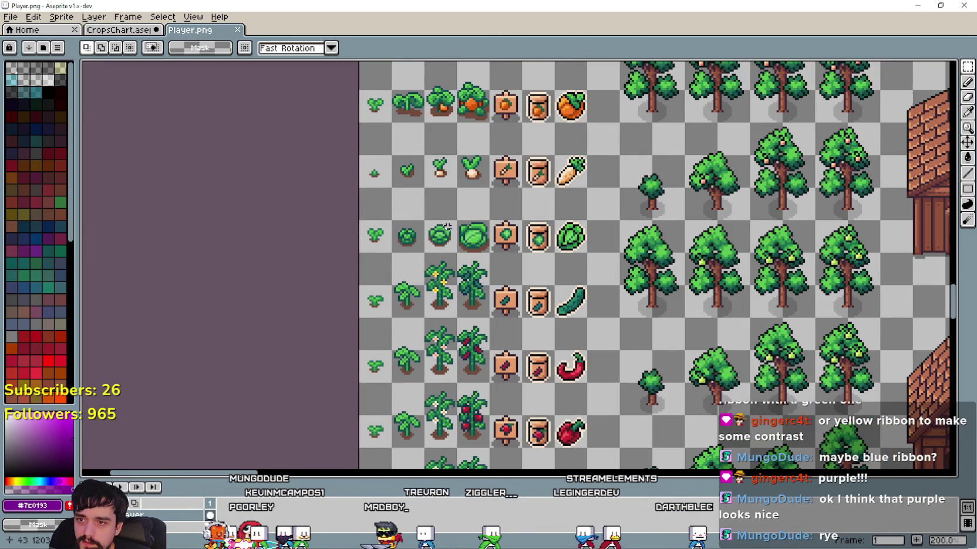
scroll(452, 306, up, 1)
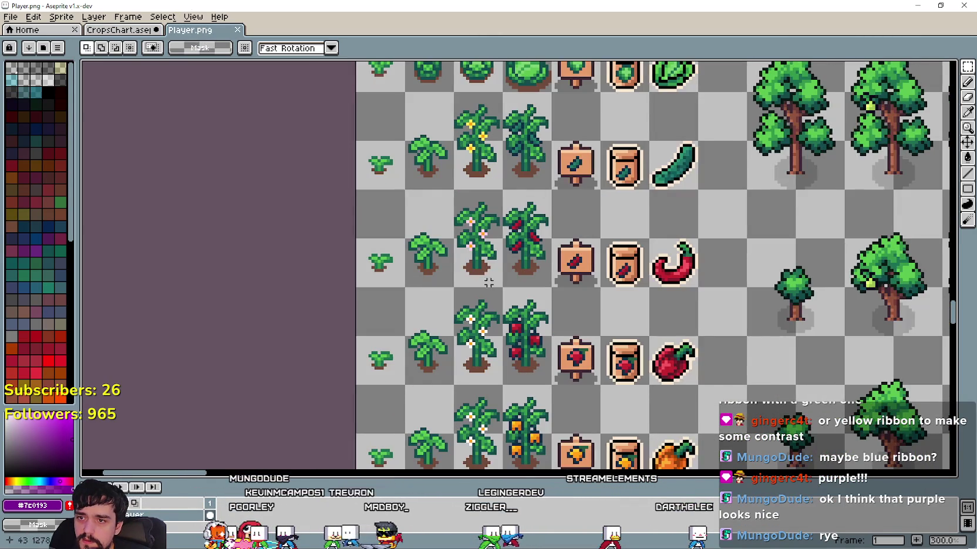
scroll(522, 149, up, 2)
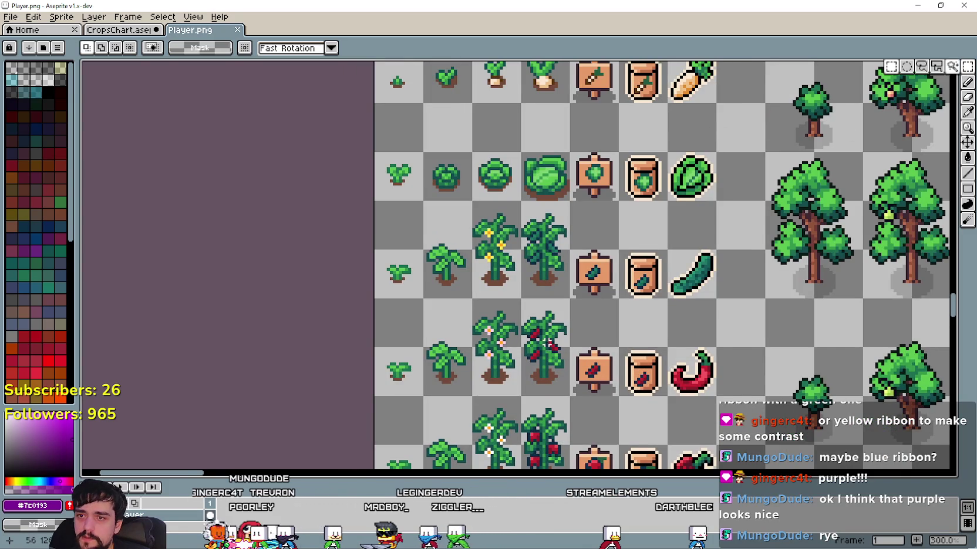
scroll(625, 282, down, 2)
scroll(501, 275, up, 1)
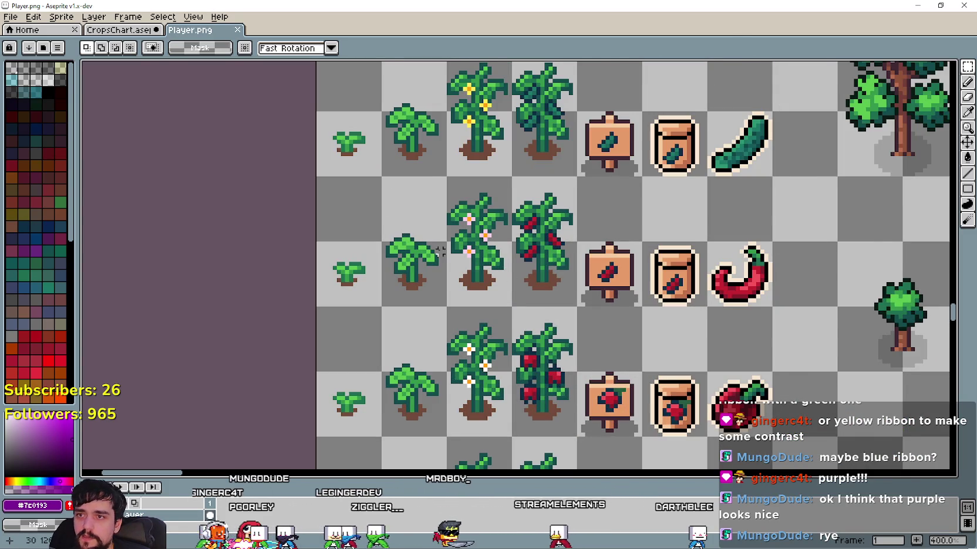
scroll(442, 251, down, 2)
scroll(442, 251, up, 1)
drag(512, 319, 509, 124)
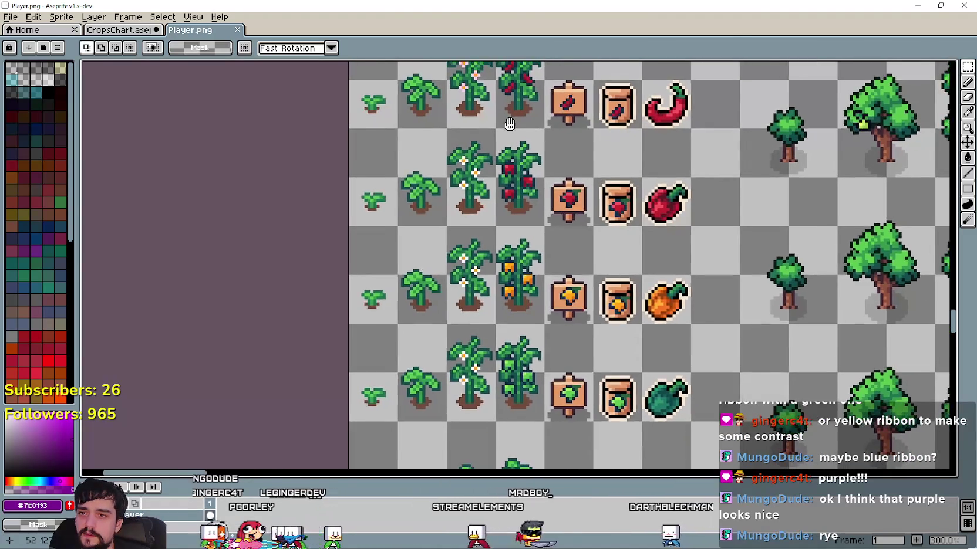
scroll(508, 124, down, 1)
scroll(510, 235, down, 5)
scroll(510, 292, down, 3)
scroll(509, 352, up, 3)
scroll(506, 411, up, 2)
scroll(505, 467, up, 2)
scroll(505, 467, up, 3)
scroll(541, 263, up, 2)
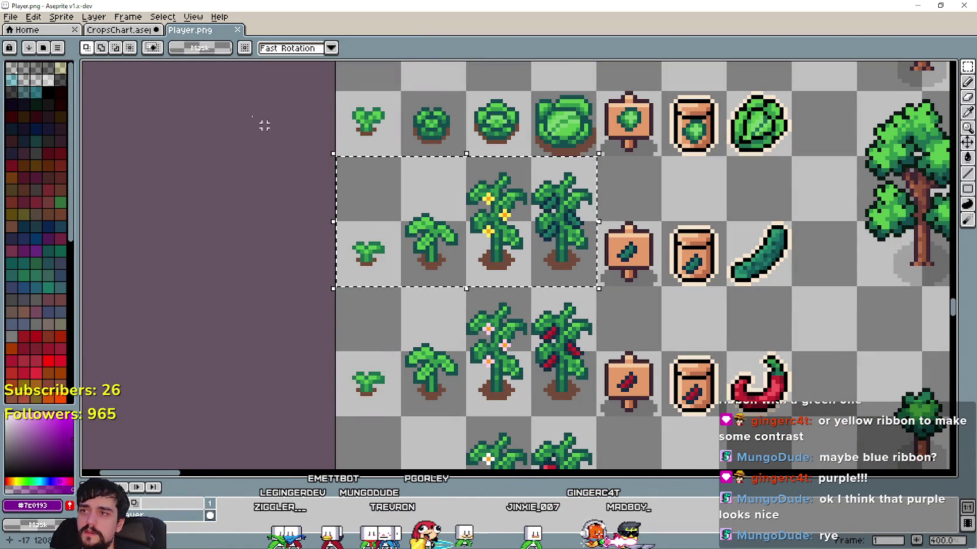
Back in CropsChart near the Rye area, paste the copied plant growth stages
click(117, 29)
scroll(505, 264, down, 2)
scroll(505, 264, down, 2)
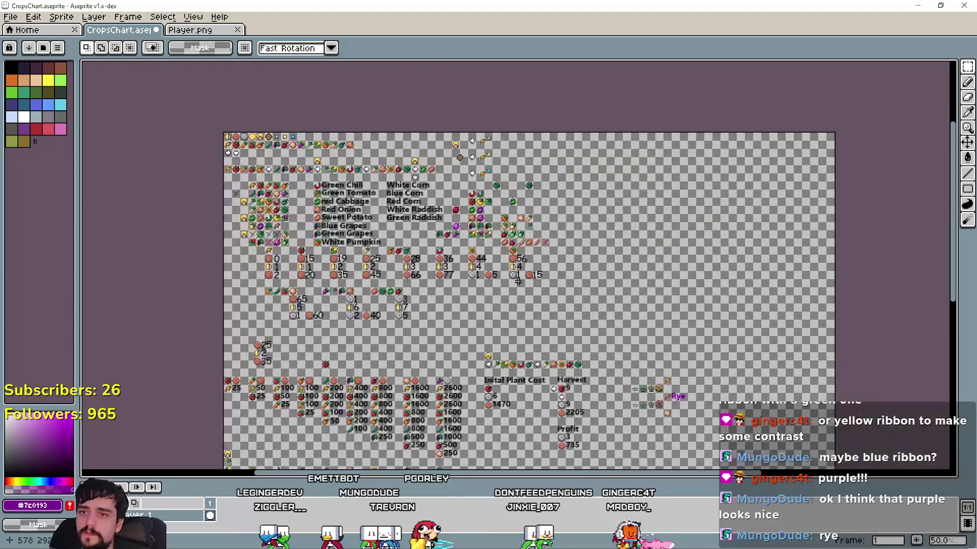
scroll(740, 355, up, 3)
scroll(520, 199, down, 2)
scroll(564, 262, up, 2)
scroll(616, 323, up, 2)
key(ctrl+v)
Place the pasted plant stages to the right of the rye stages and commit them
mouse_move(582, 288)
mouse_down()
mouse_move(652, 261)
mouse_move(662, 244)
mouse_up()
scroll(721, 242, up, 1)
scroll(720, 242, up, 2)
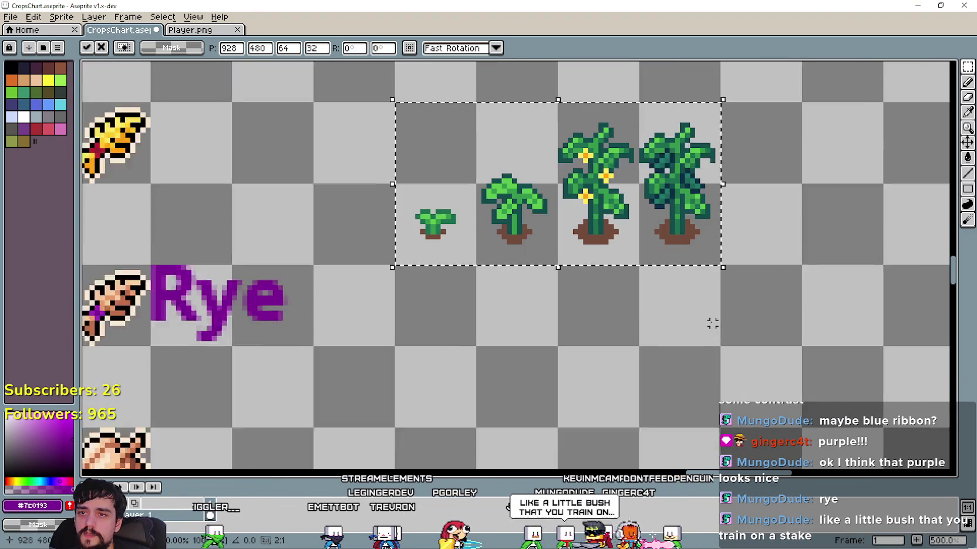
key(Return)
scroll(692, 327, up, 1)
scroll(557, 316, down, 1)
Glance at the bean plant reference images, then switch to the Player.png sheet
key(alt+Tab)
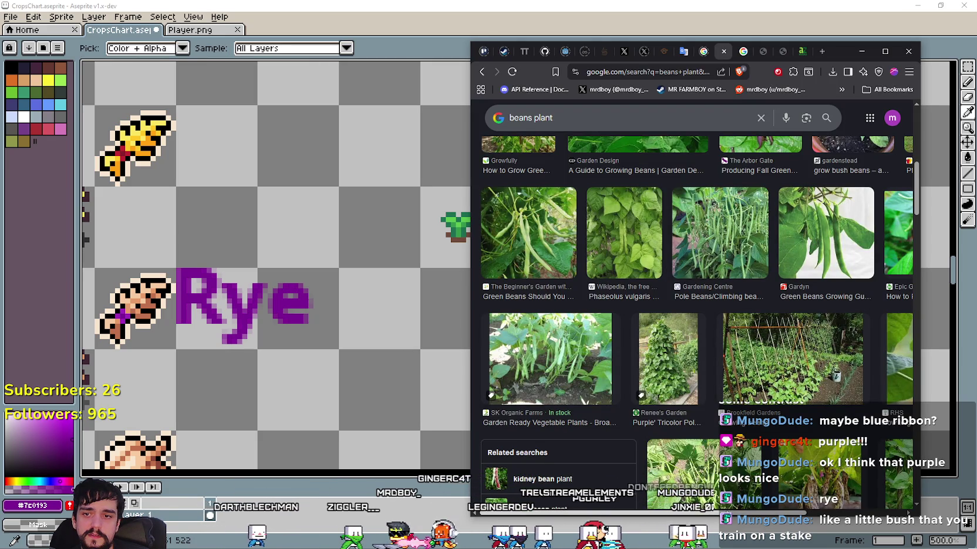
scroll(798, 254, down, 2)
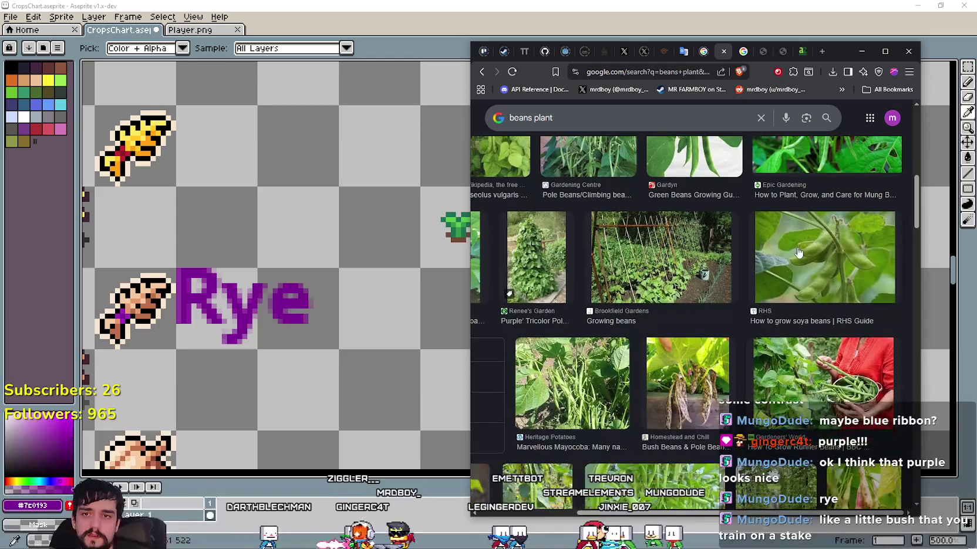
key(alt+Tab)
scroll(527, 372, down, 2)
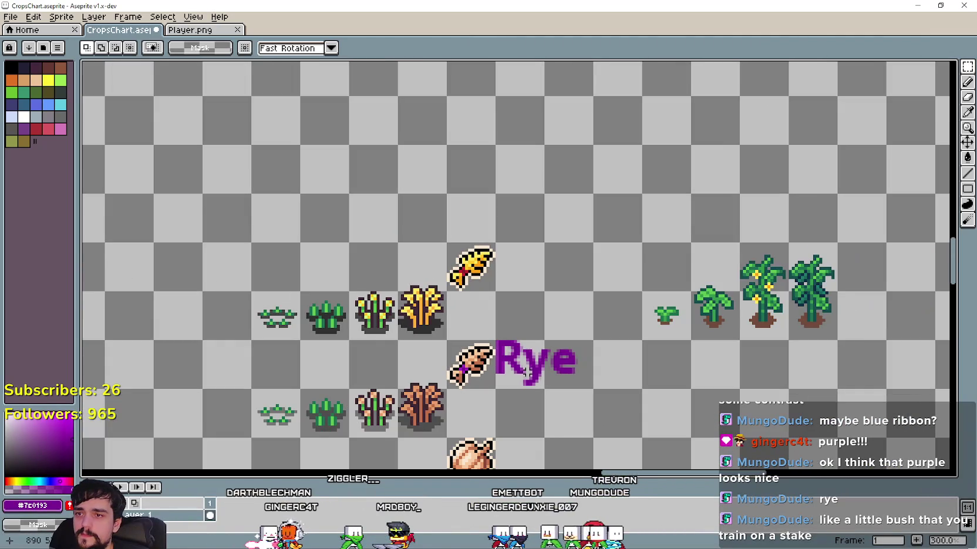
click(179, 30)
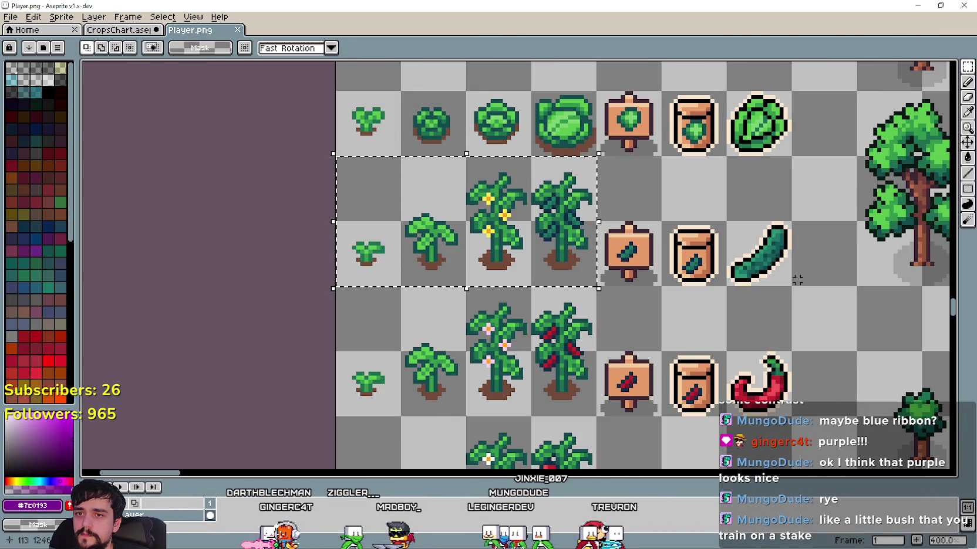
scroll(780, 398, down, 1)
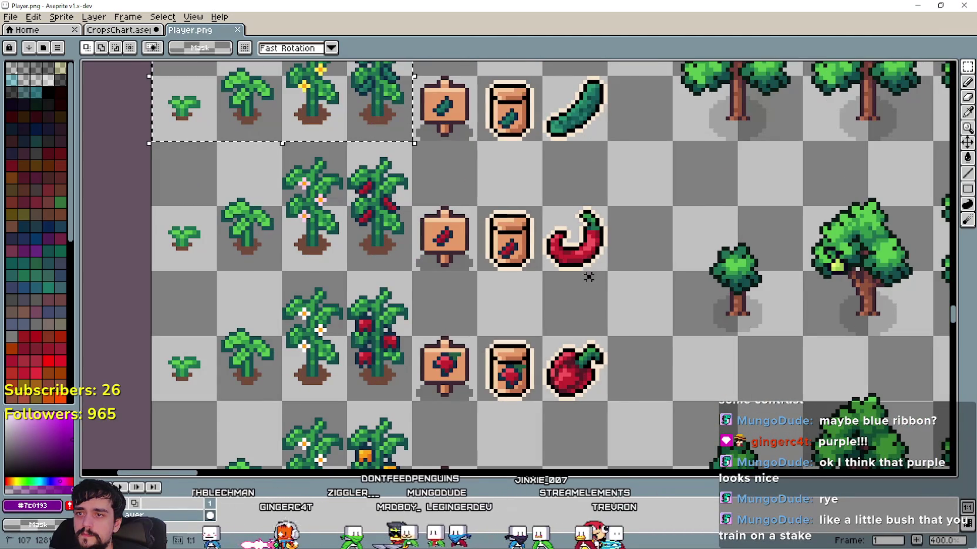
scroll(584, 282, down, 2)
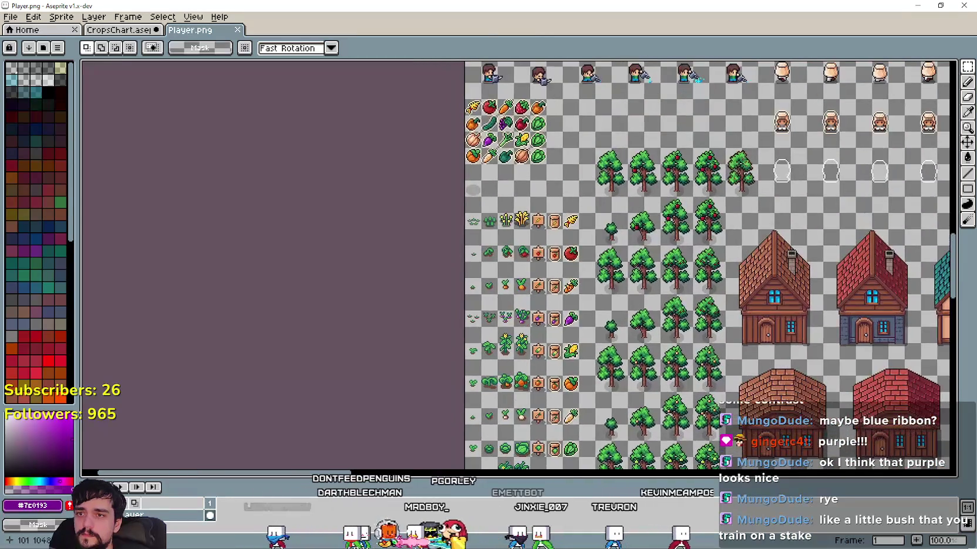
Switch back to the CropsChart sheet and adjust the zoom
scroll(569, 176, up, 2)
click(117, 29)
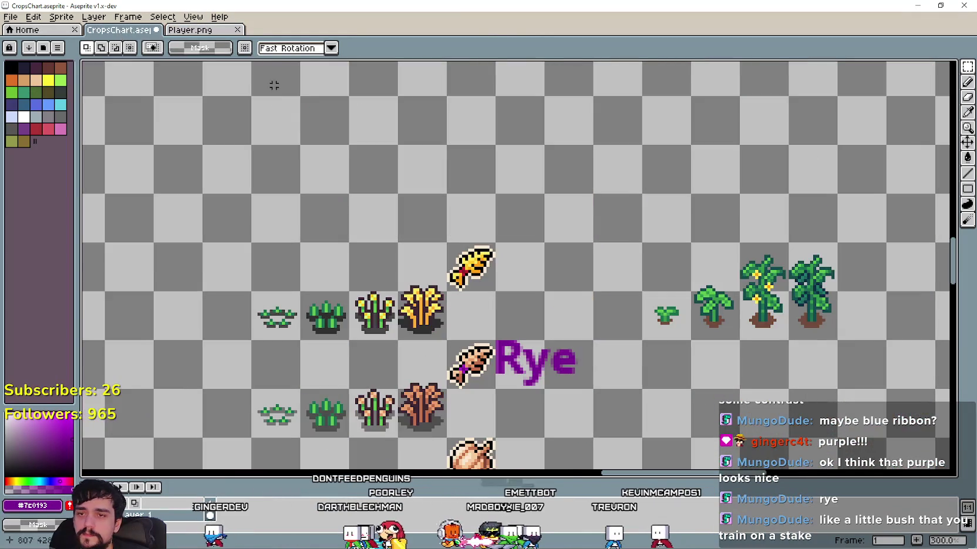
scroll(359, 244, down, 1)
scroll(359, 243, down, 1)
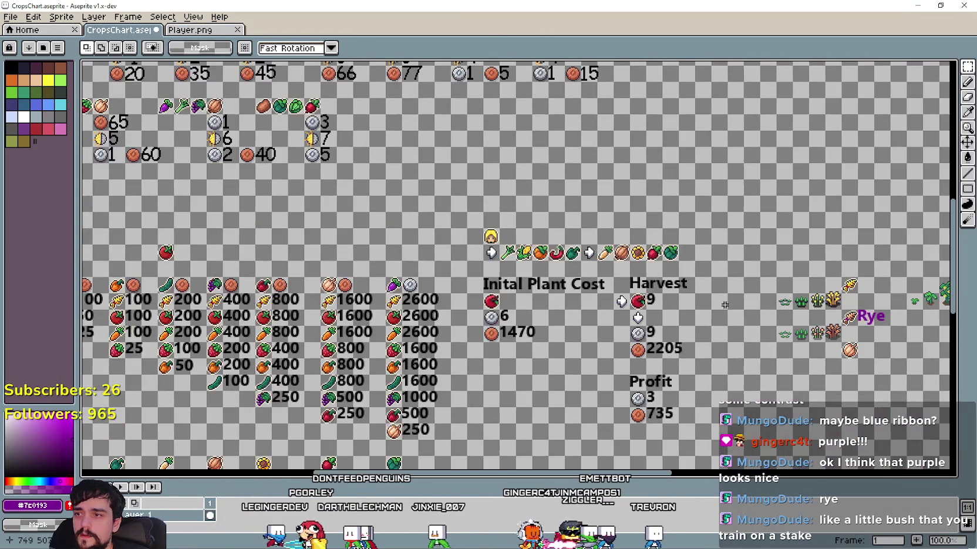
scroll(463, 166, up, 5)
scroll(463, 357, up, 2)
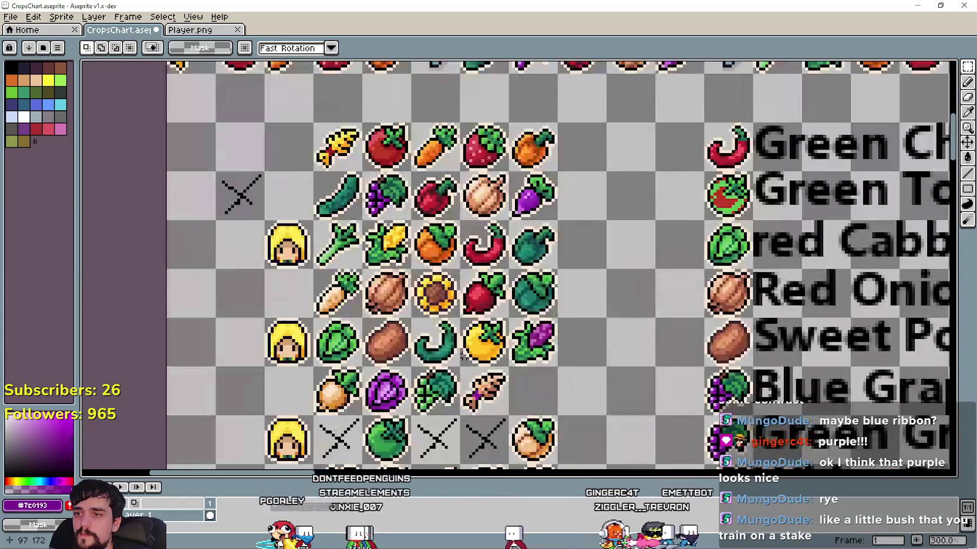
scroll(463, 357, up, 1)
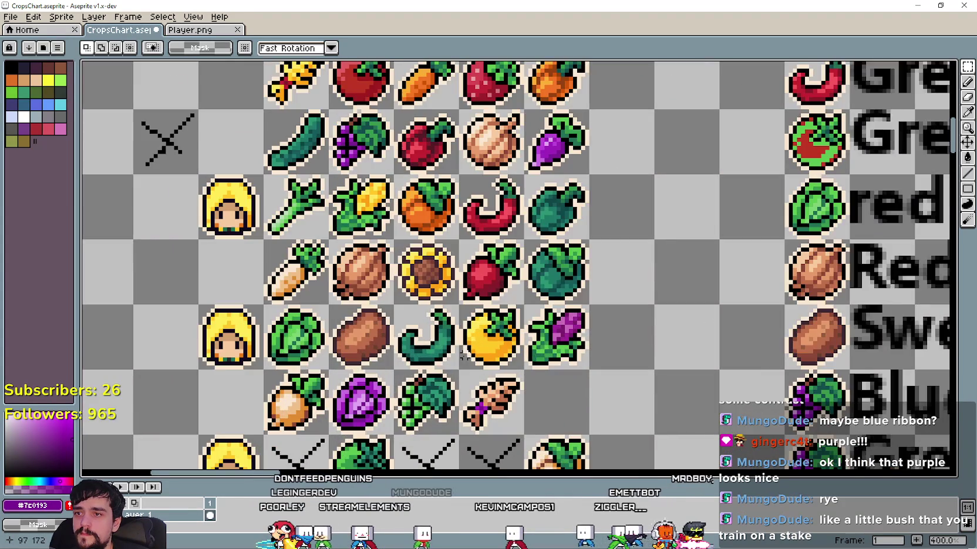
scroll(463, 357, down, 2)
Pan across the crop name list and the number rows beneath it
drag(461, 356, 330, 283)
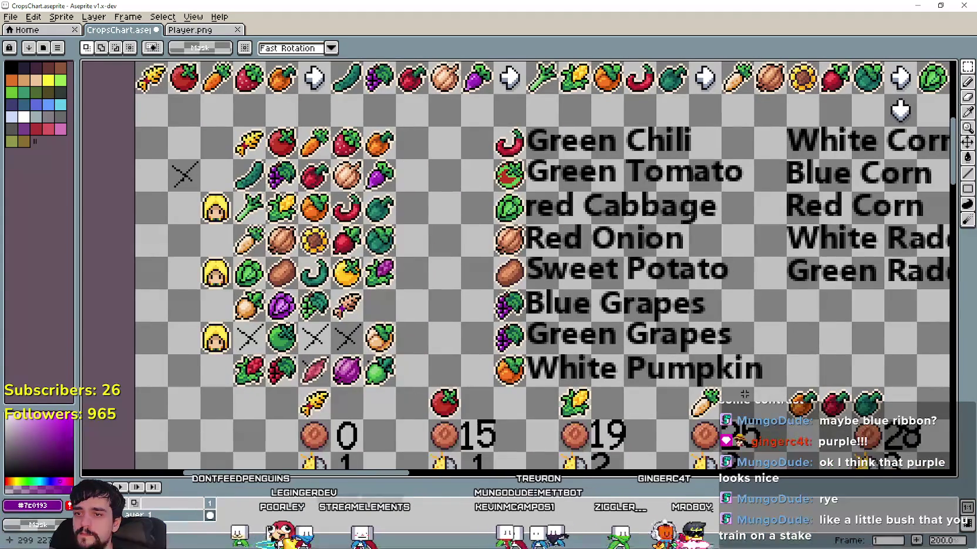
drag(770, 325, 669, 299)
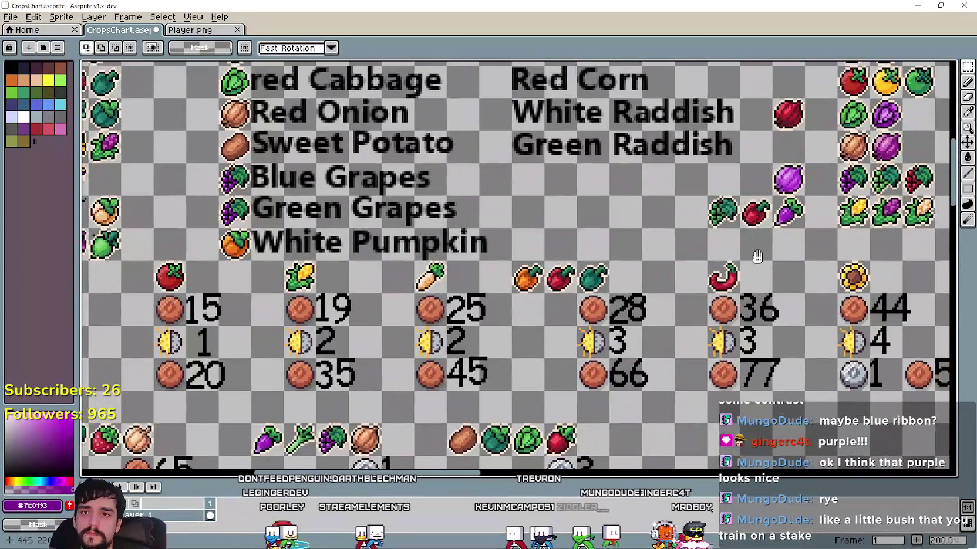
scroll(734, 258, down, 1)
scroll(674, 261, down, 1)
scroll(597, 267, up, 2)
key(alt+Tab)
Search Google Images for 'green beans pixel art'
click(760, 117)
text(green beans )
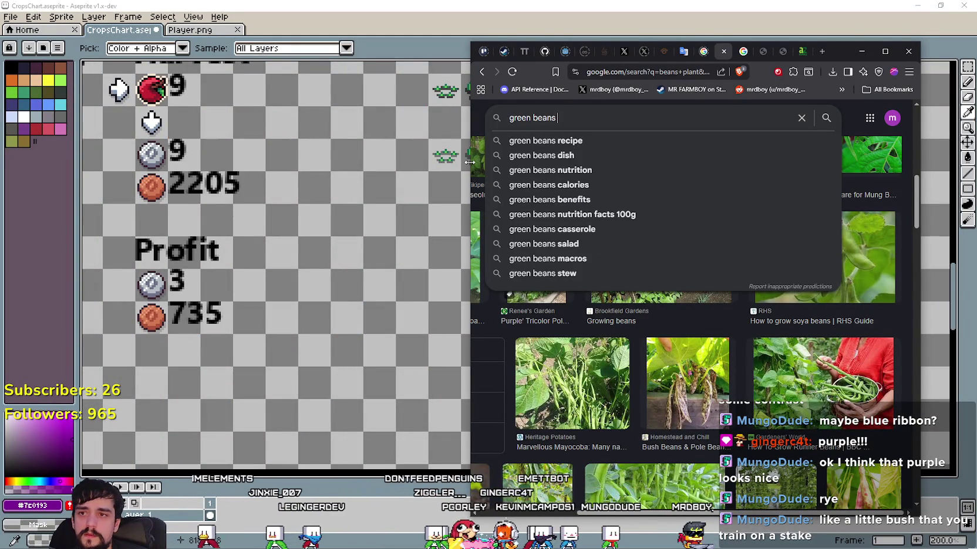
text(pixel art)
key(Return)
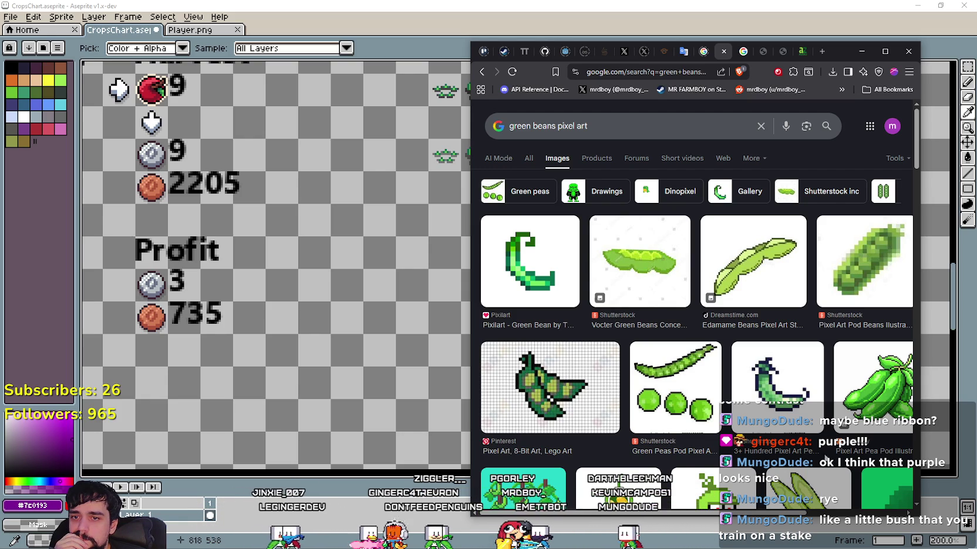
mouse_move(688, 515)
mouse_down()
mouse_move(789, 514)
mouse_move(671, 491)
mouse_up()
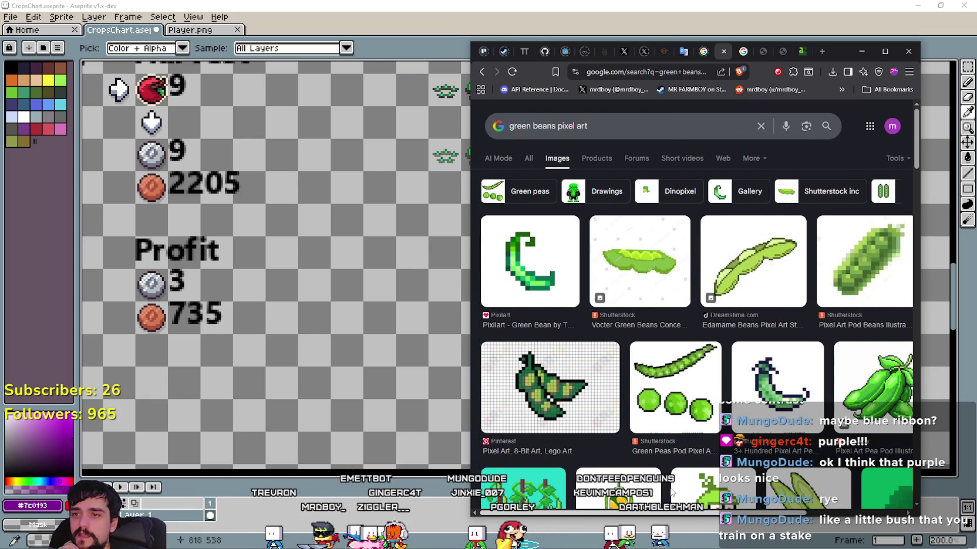
Scroll through the pixel-art bean results, then return to Aseprite
scroll(671, 492, down, 1)
scroll(655, 447, down, 2)
scroll(729, 450, down, 1)
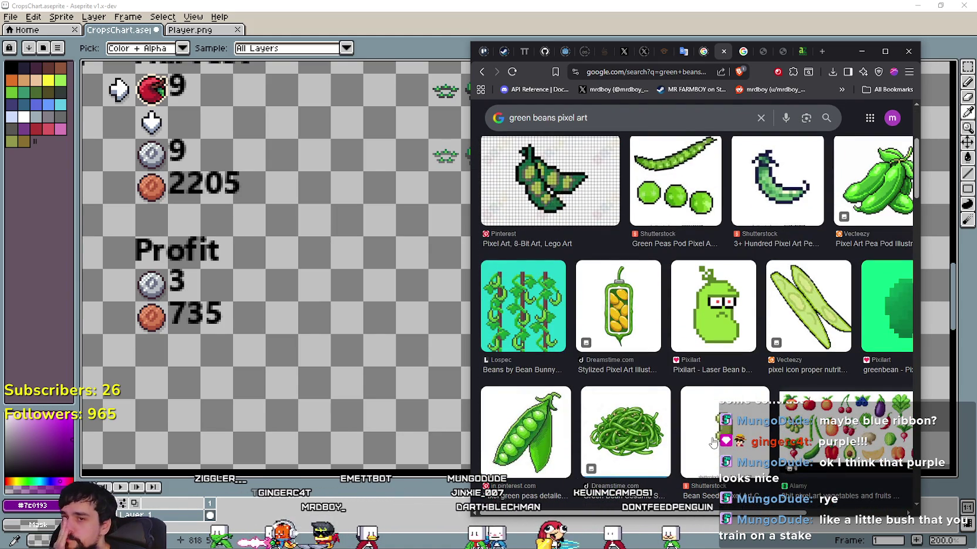
scroll(713, 439, down, 1)
scroll(713, 439, up, 5)
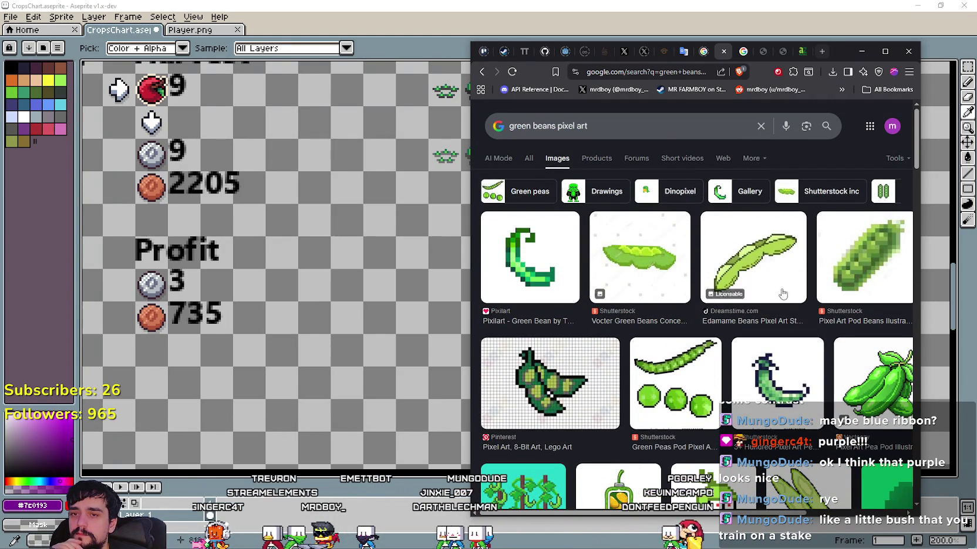
drag(619, 490, 652, 170)
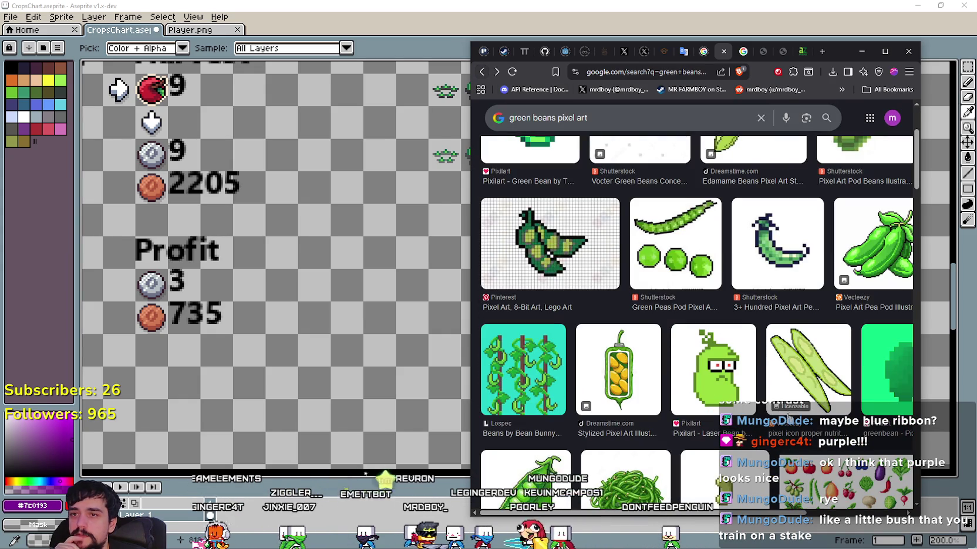
scroll(757, 482, down, 2)
scroll(757, 481, down, 3)
scroll(754, 475, up, 2)
scroll(748, 467, down, 1)
scroll(747, 467, down, 2)
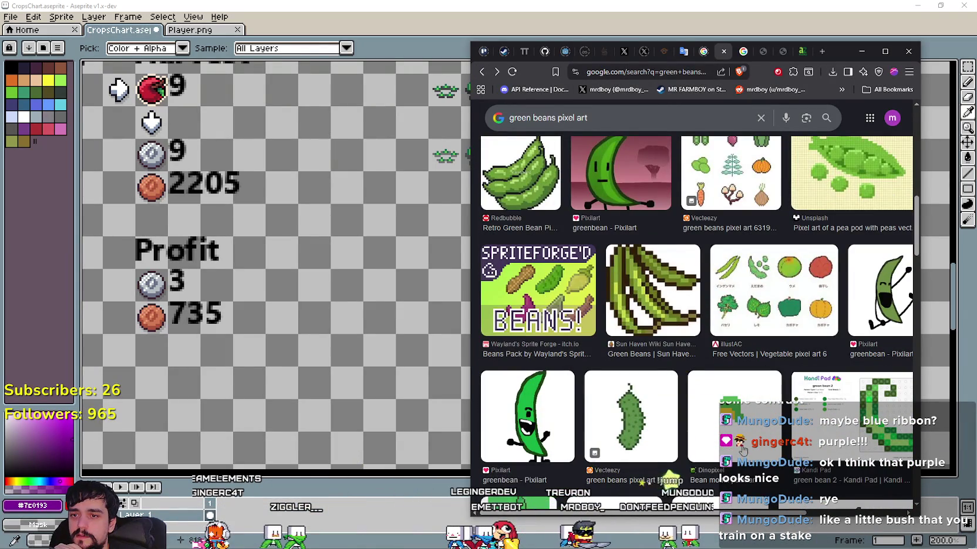
scroll(735, 446, down, 2)
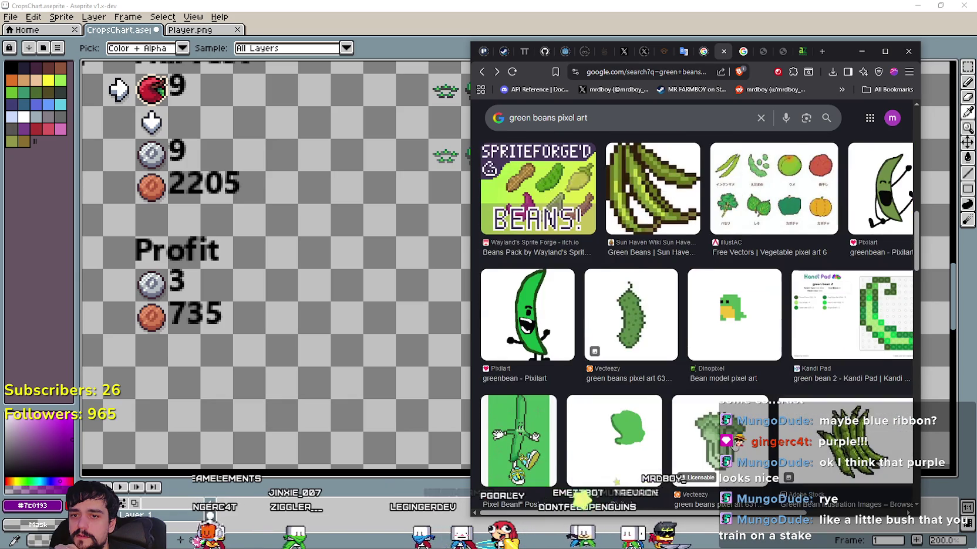
scroll(735, 446, down, 1)
scroll(829, 405, down, 1)
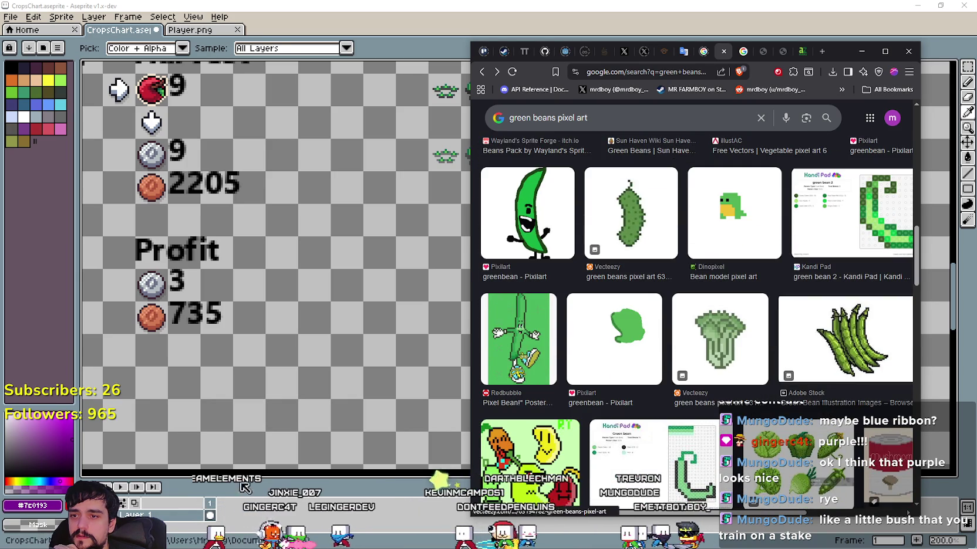
click(311, 283)
Zoom in on CropsChart, flipping to Player.png and back to the Rye area
scroll(311, 284, down, 2)
scroll(311, 284, up, 1)
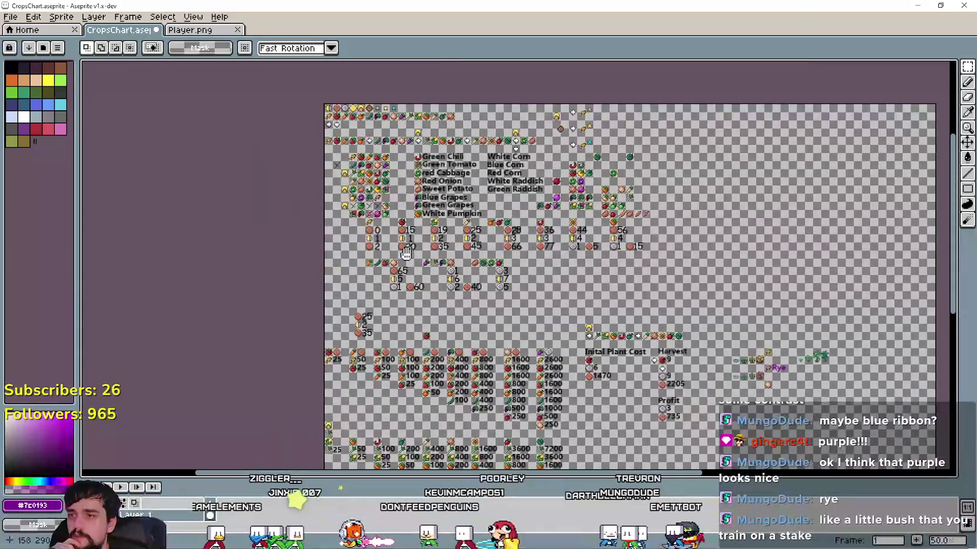
scroll(312, 283, up, 1)
scroll(311, 283, up, 1)
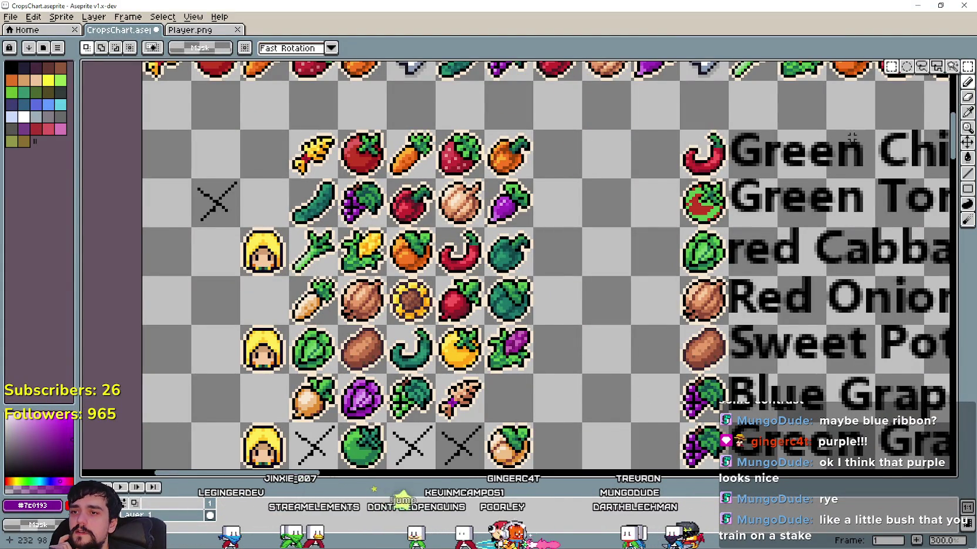
scroll(463, 268, up, 1)
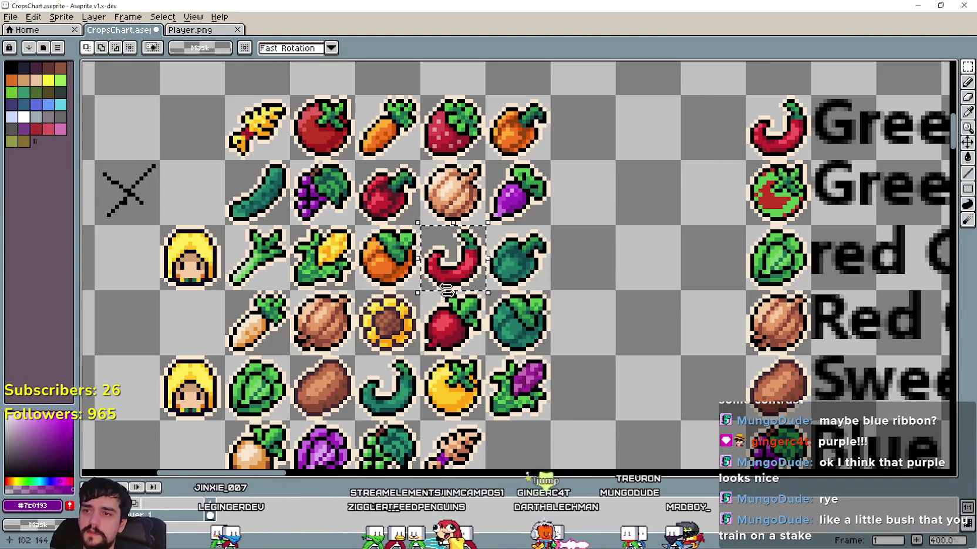
scroll(446, 289, down, 2)
scroll(446, 289, down, 3)
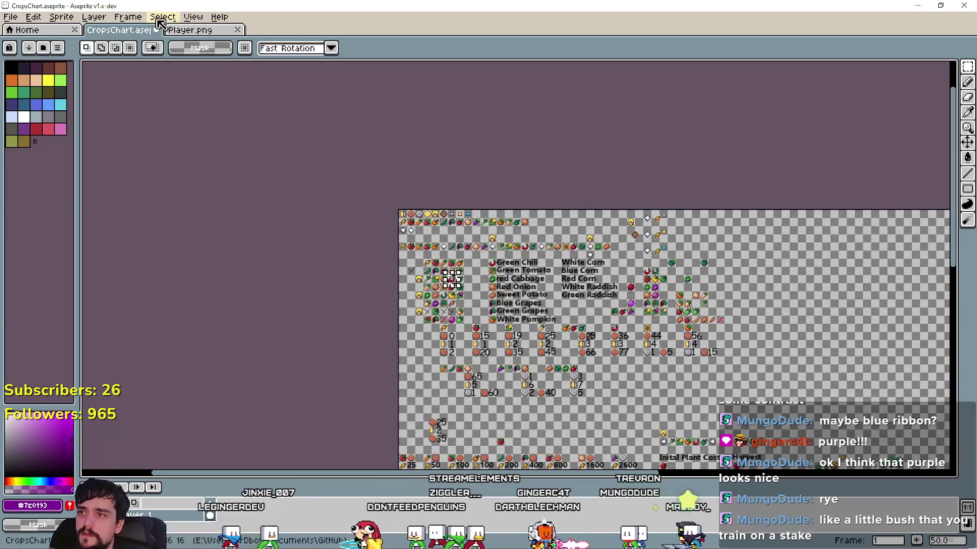
key(ctrl+Tab)
scroll(334, 260, down, 2)
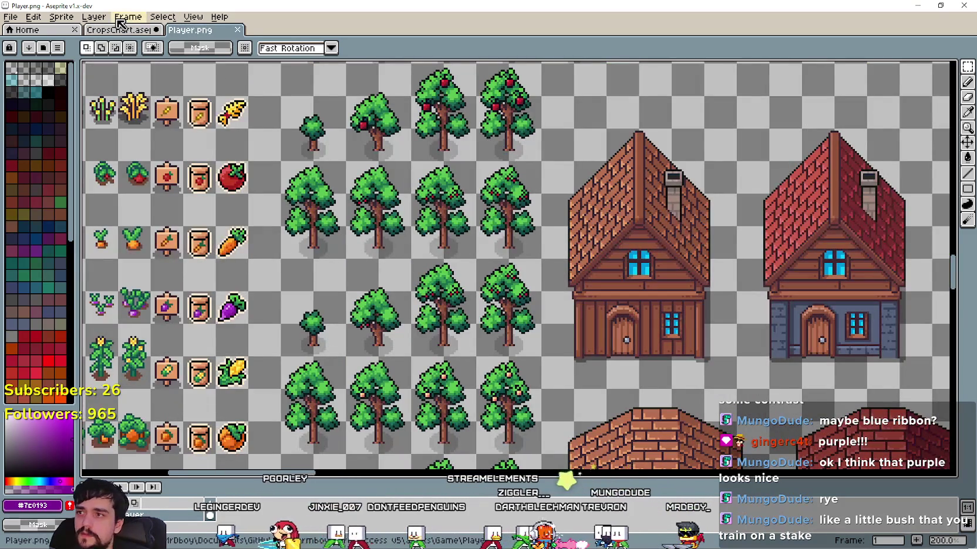
click(117, 30)
scroll(654, 309, up, 2)
scroll(464, 90, up, 1)
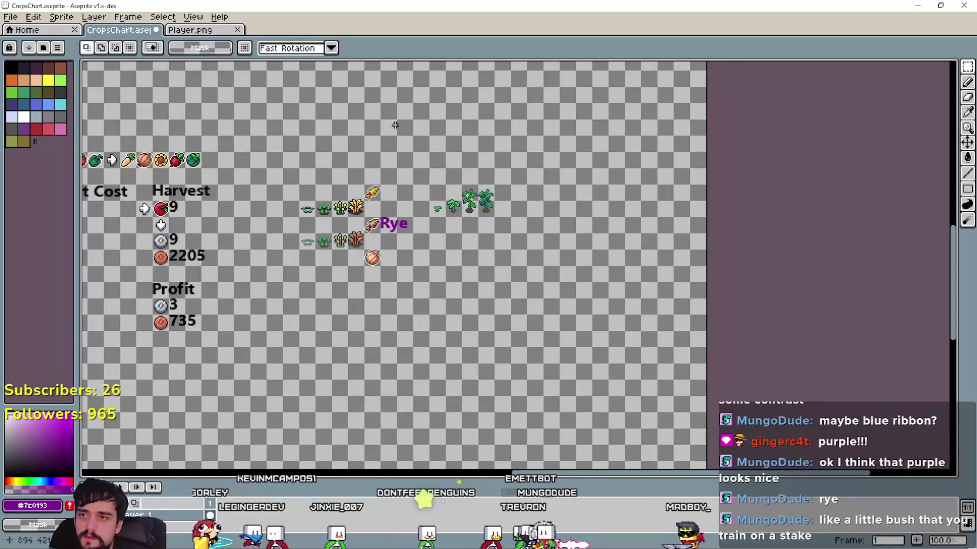
scroll(399, 125, up, 2)
Drag the red chili icon beside the rye plant stages and deselect it
drag(519, 281, 420, 302)
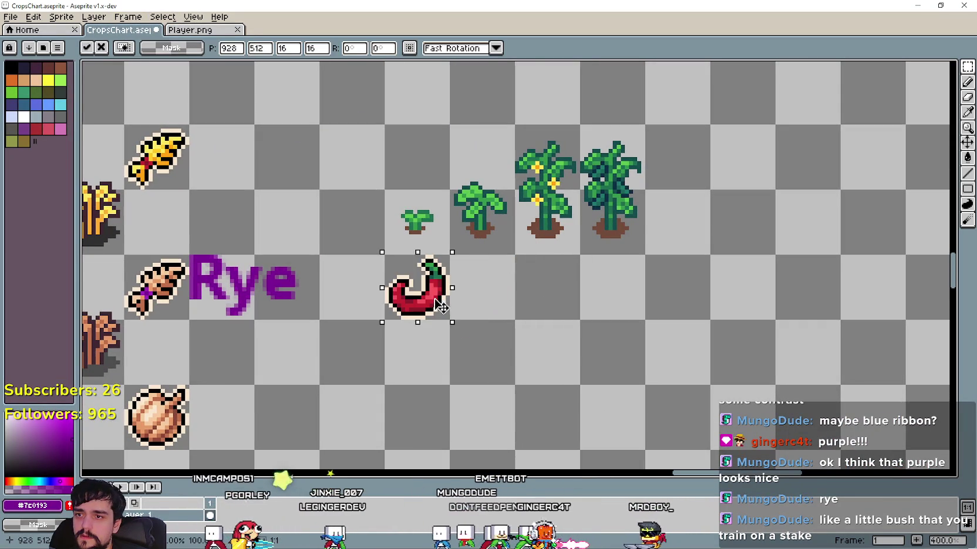
click(530, 342)
key(alt+Tab)
scroll(559, 320, down, 5)
Scroll up and down through the green beans pixel art image results
scroll(668, 317, down, 5)
scroll(668, 318, down, 5)
scroll(661, 438, down, 5)
scroll(661, 438, up, 2)
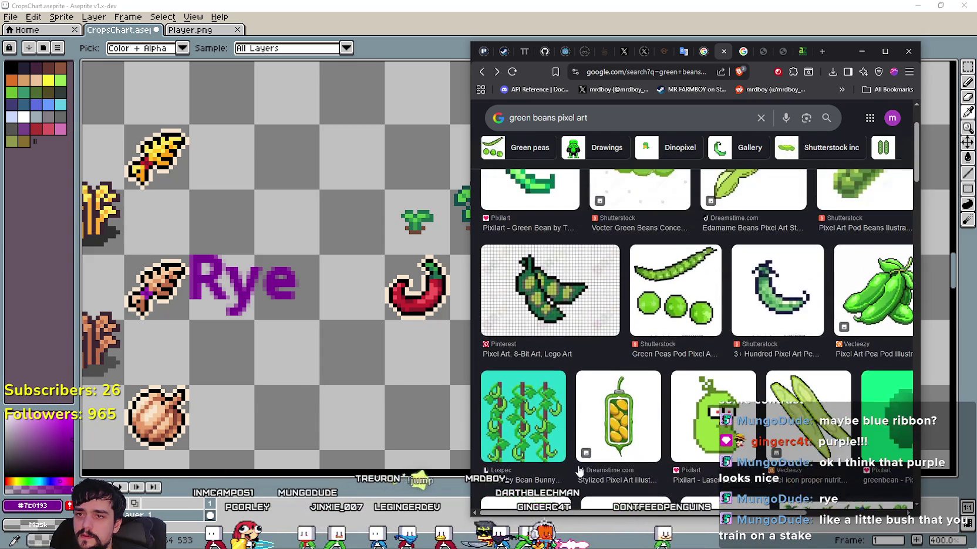
scroll(576, 467, up, 2)
scroll(761, 254, up, 1)
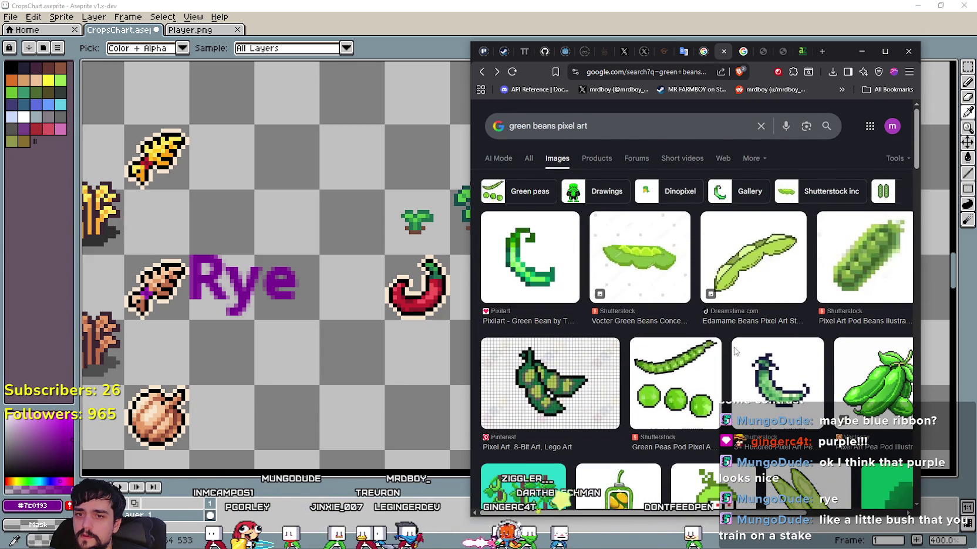
scroll(587, 364, down, 2)
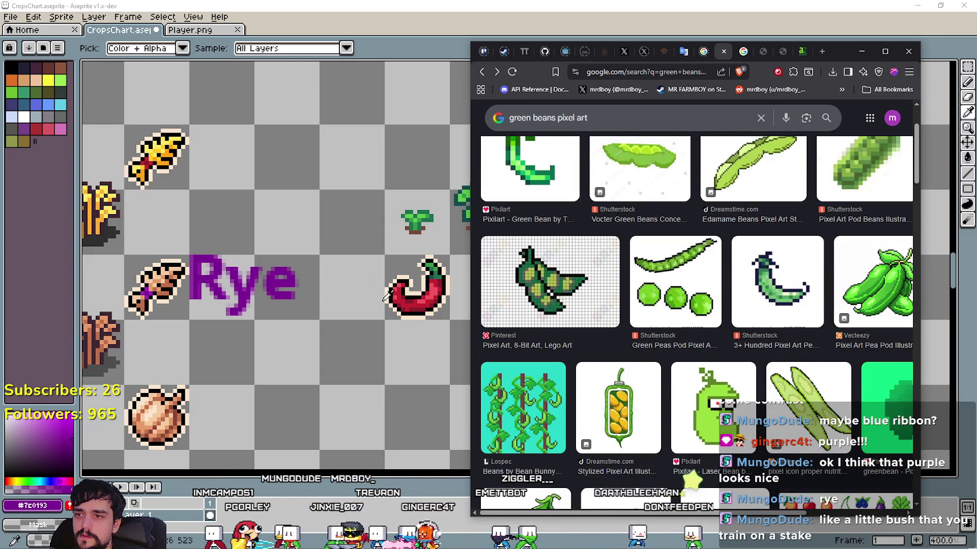
scroll(382, 292, up, 3)
scroll(382, 292, down, 2)
scroll(769, 414, down, 2)
scroll(770, 413, down, 2)
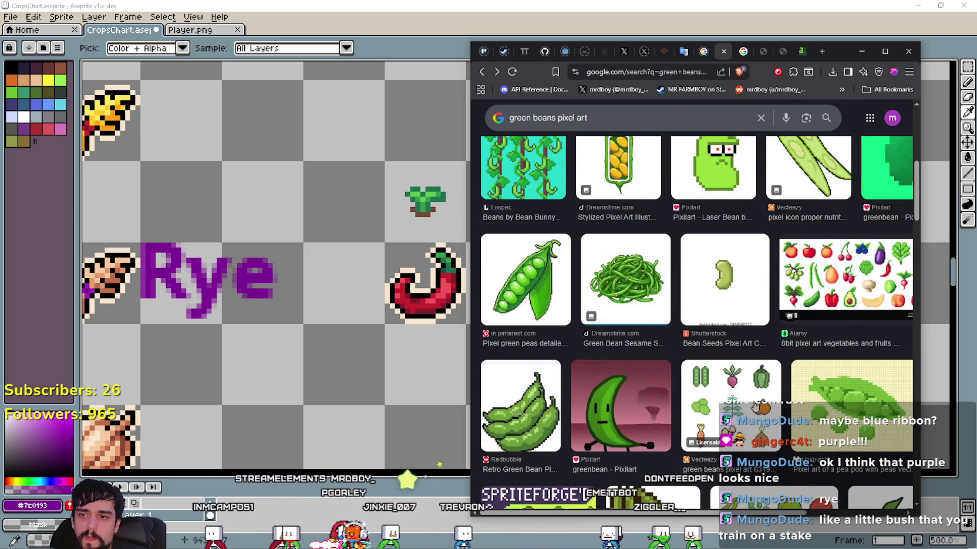
scroll(752, 405, down, 2)
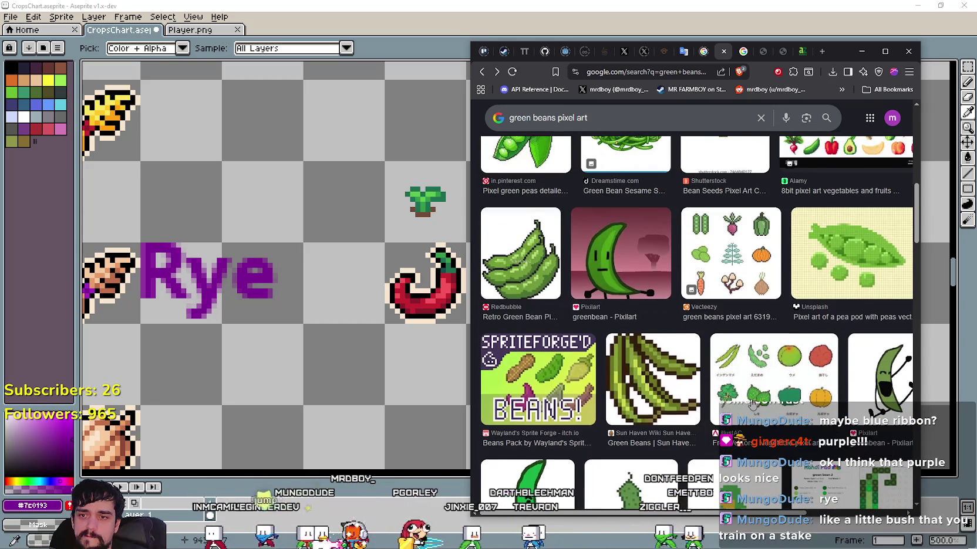
scroll(753, 404, down, 1)
scroll(750, 402, down, 1)
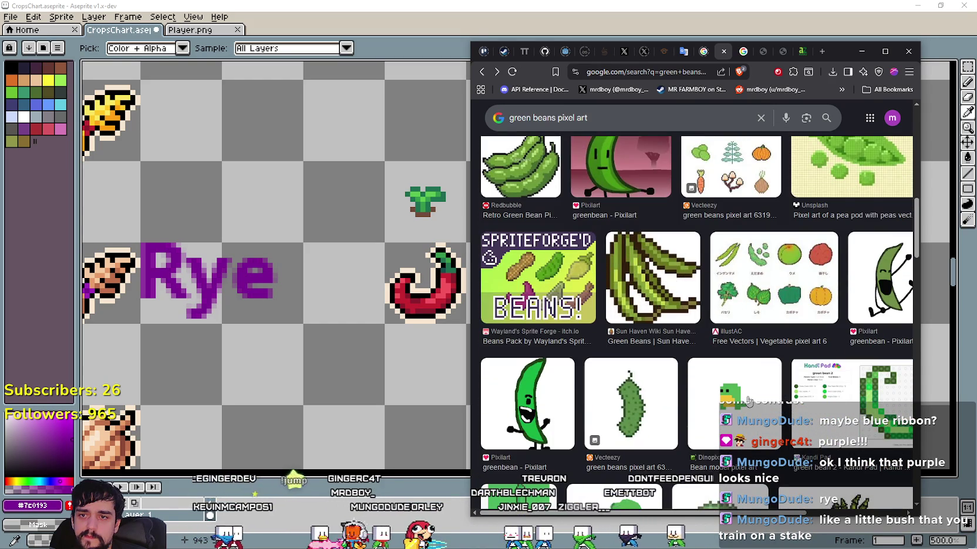
scroll(748, 400, down, 2)
scroll(746, 399, down, 1)
scroll(743, 397, down, 1)
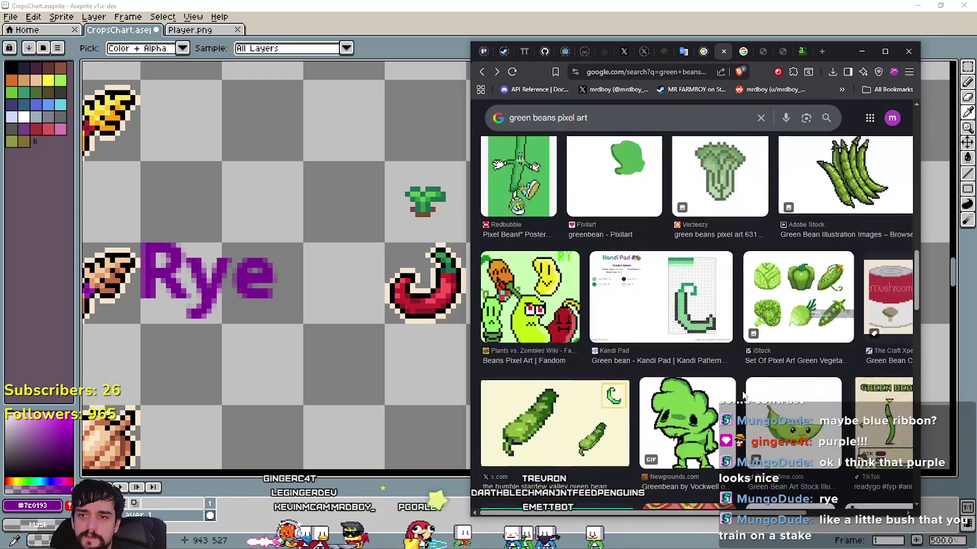
scroll(743, 396, down, 2)
scroll(741, 395, down, 2)
scroll(740, 393, down, 2)
scroll(738, 392, down, 2)
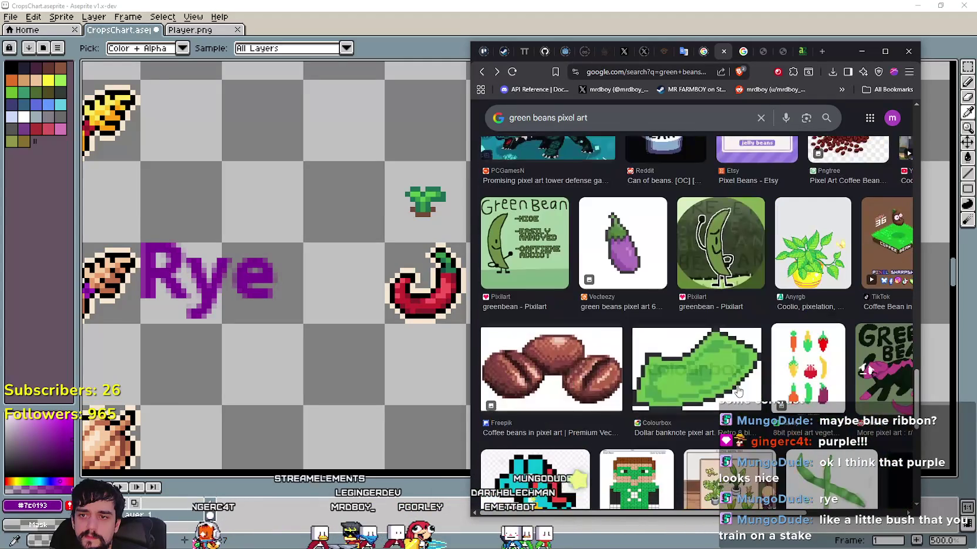
scroll(730, 379, down, 4)
Replace the 'green beans pixel art' query with 'beans pixel art' in the search box
scroll(723, 355, up, 3)
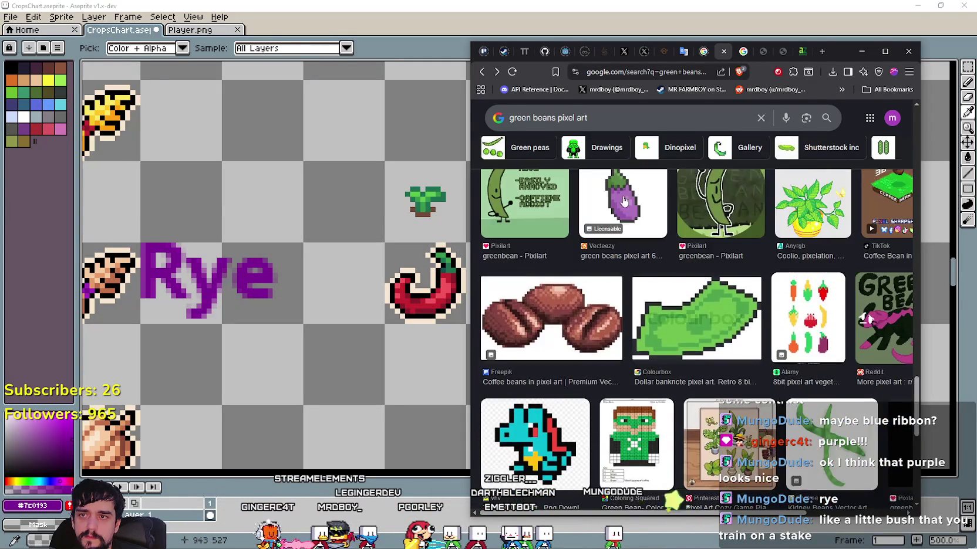
scroll(713, 331, up, 5)
scroll(706, 314, up, 1)
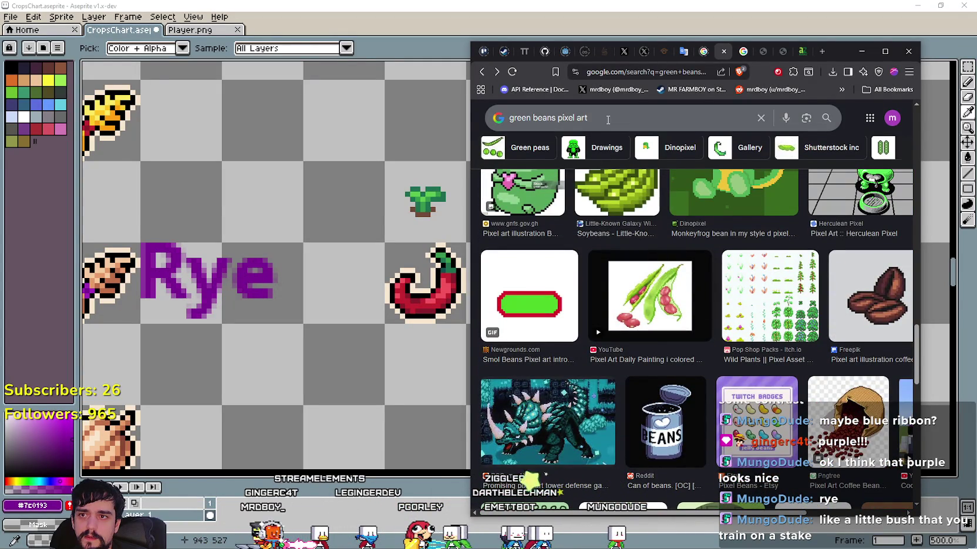
drag(551, 111, 506, 118)
text(bea)
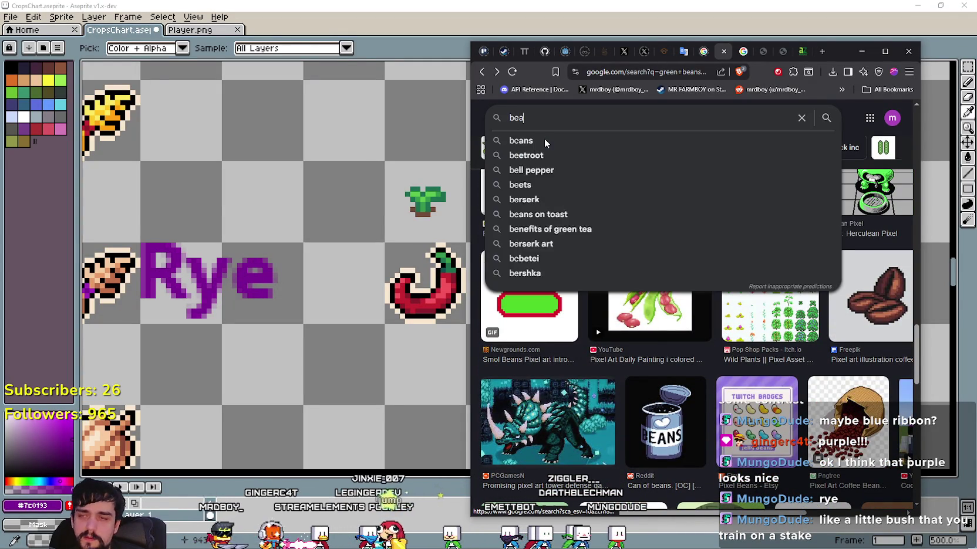
text(ns pixel ar)
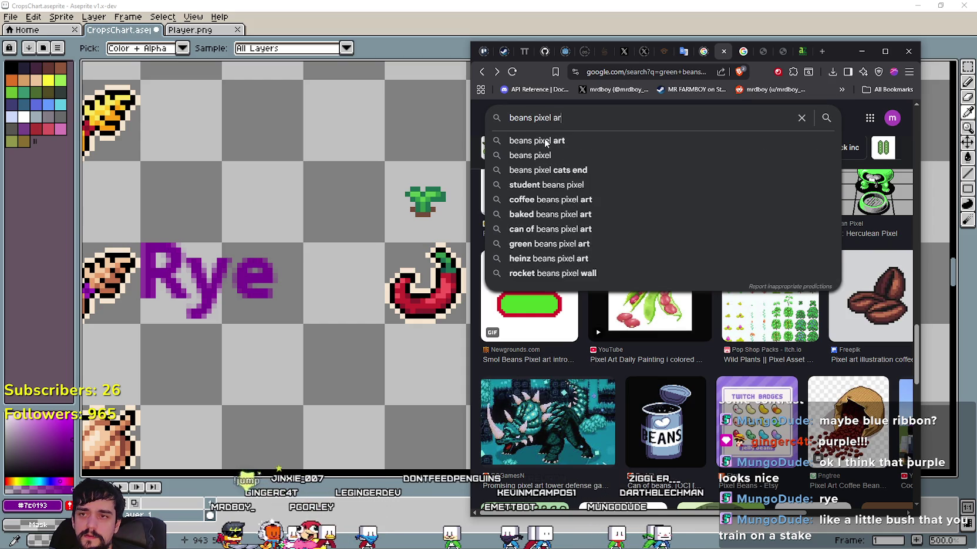
text(t)
Run the 'beans pixel art' image search and browse the results
key(Return)
scroll(722, 276, down, 1)
scroll(722, 276, down, 2)
scroll(722, 276, down, 2)
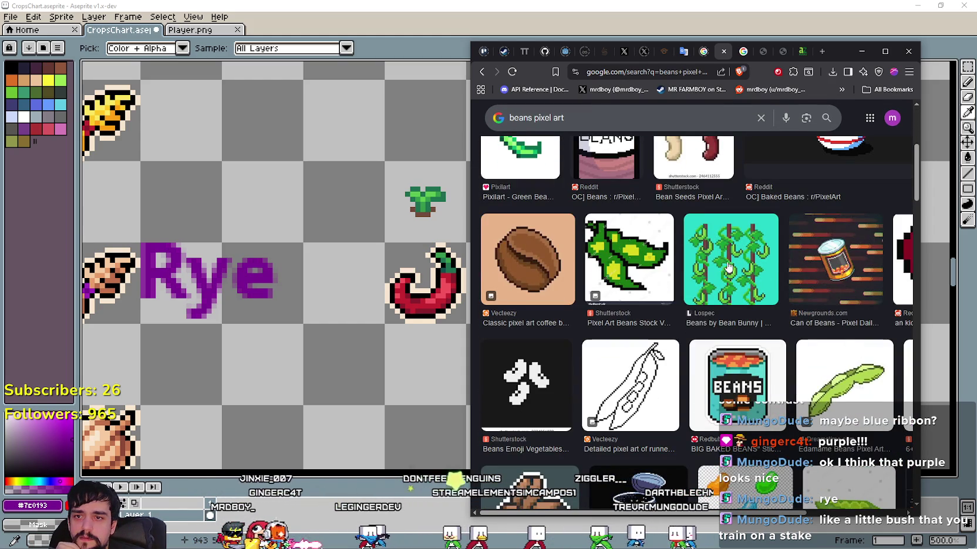
scroll(753, 292, down, 1)
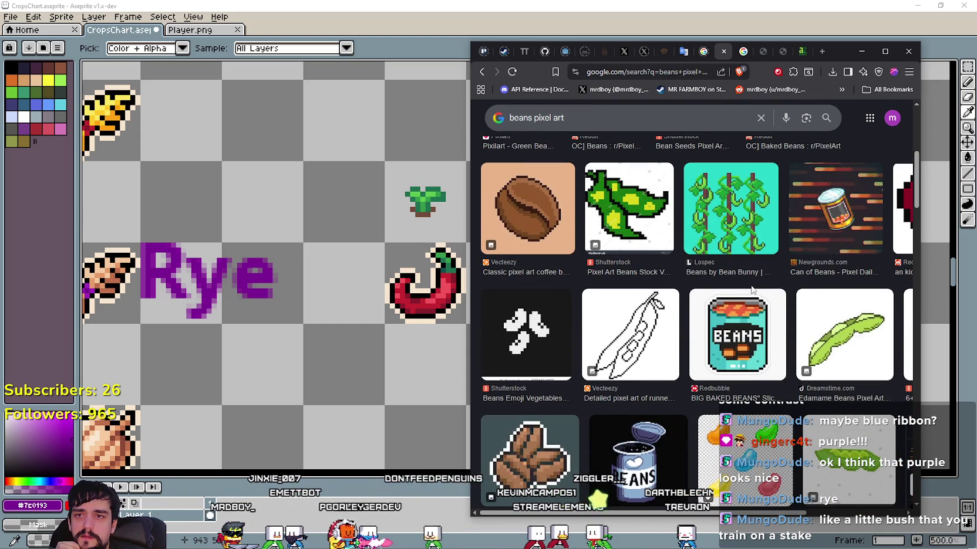
click(433, 297)
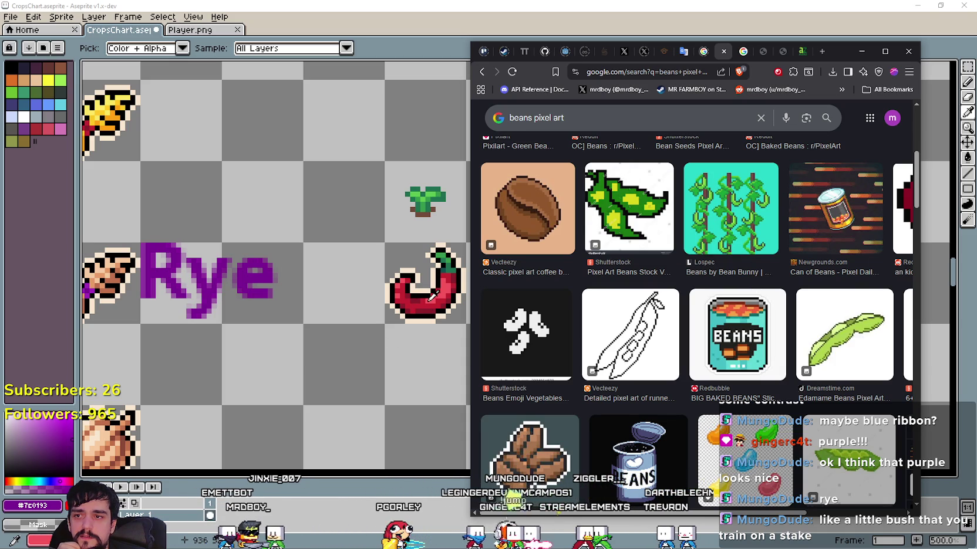
scroll(791, 330, down, 3)
scroll(787, 329, down, 1)
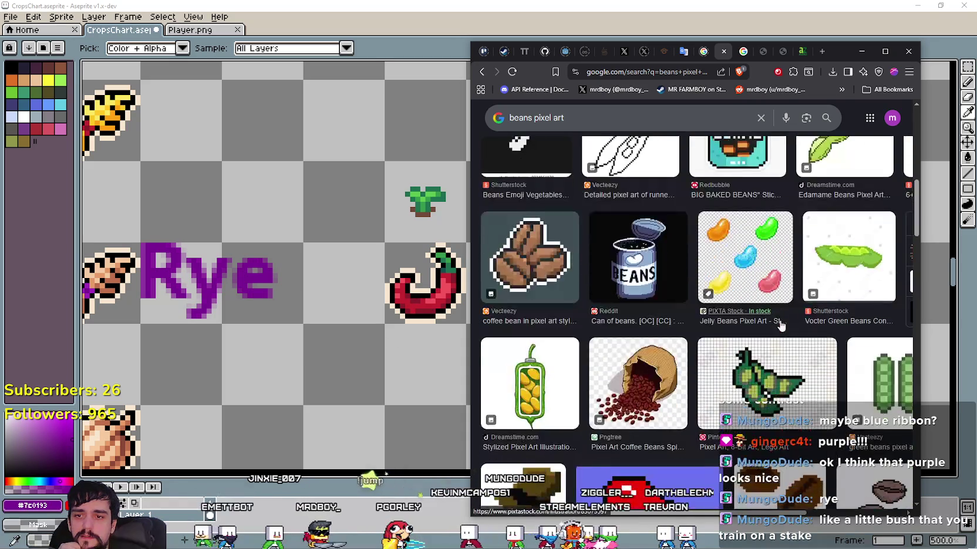
scroll(781, 327, down, 2)
scroll(766, 322, up, 4)
scroll(757, 305, up, 1)
scroll(733, 240, up, 2)
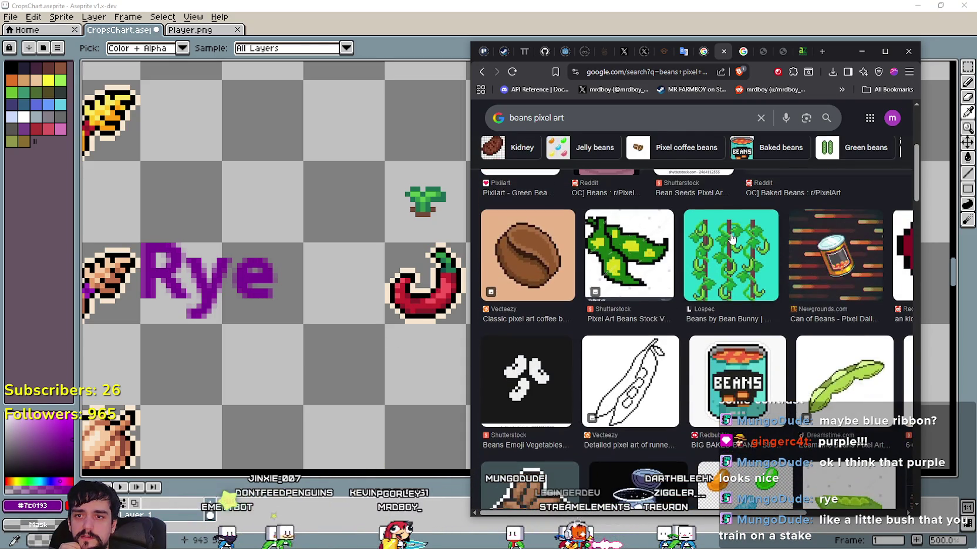
Preview the Beans by Bean Bunny image, close it, and keep browsing
click(732, 238)
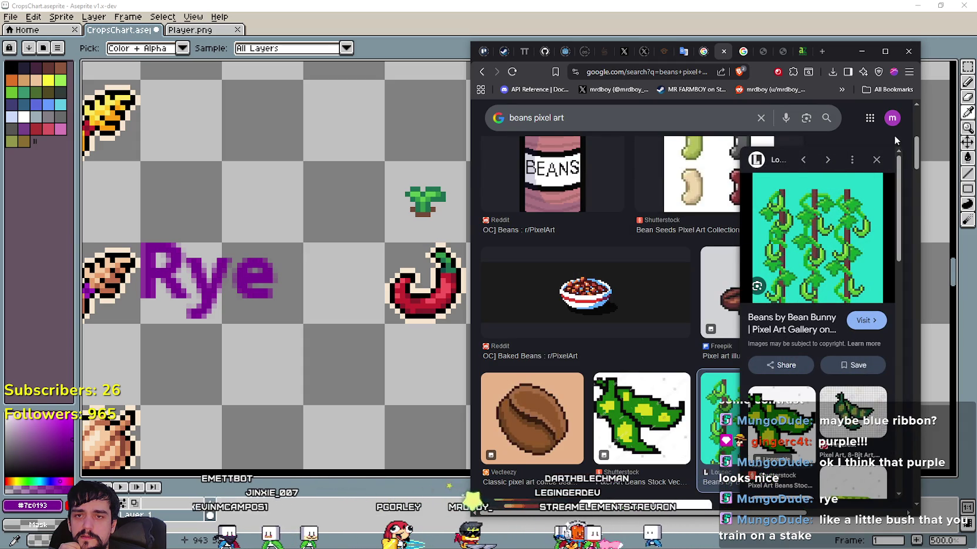
click(877, 160)
scroll(692, 333, down, 3)
scroll(699, 331, down, 2)
scroll(710, 329, up, 2)
scroll(714, 329, down, 3)
scroll(712, 323, down, 2)
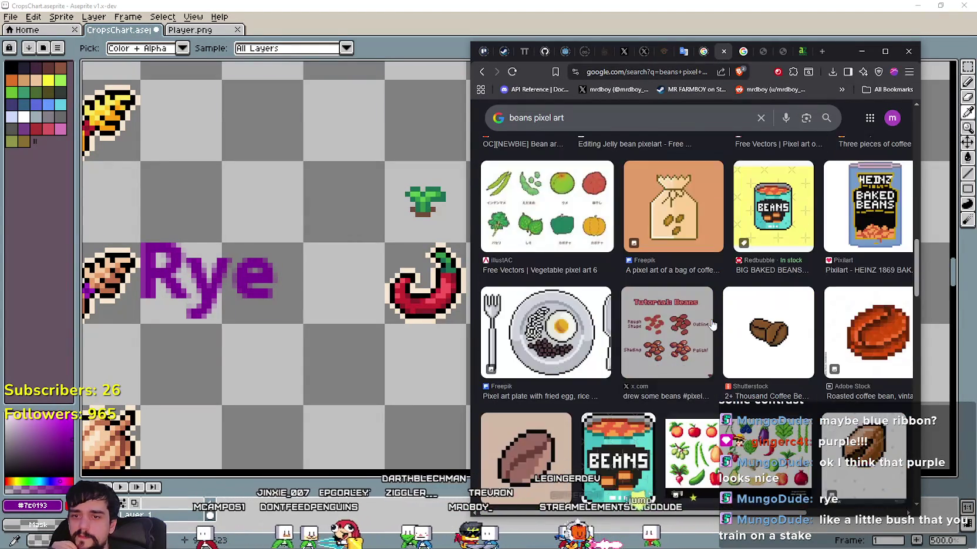
scroll(710, 317, down, 2)
Search 'normal beans plant' and browse photos of bean plants with hanging green pods
triple_click(536, 117)
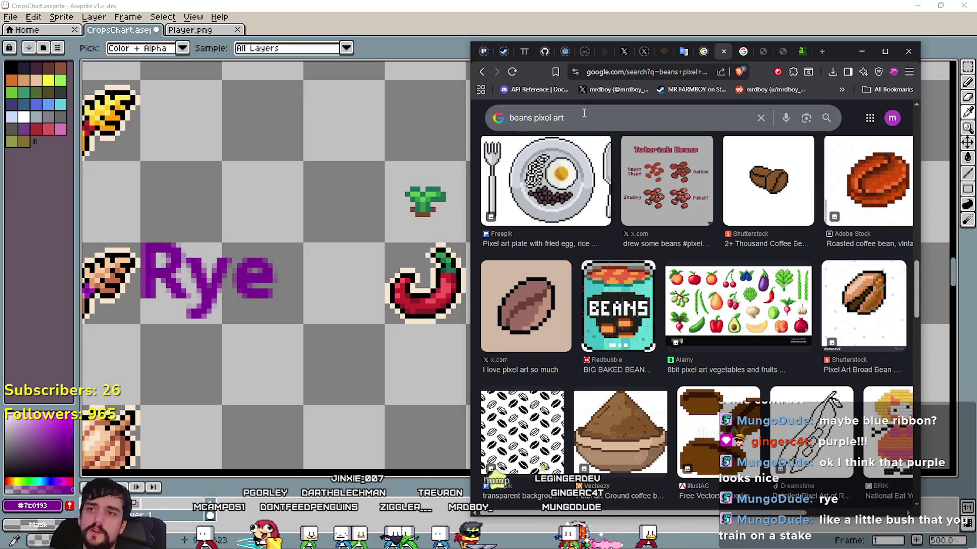
text(normal )
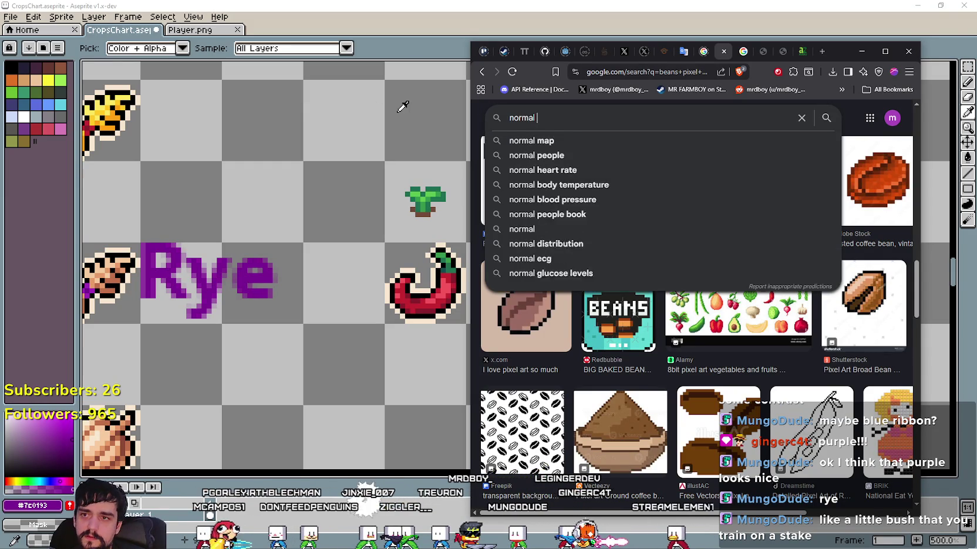
text(eans pla)
key(BackSpace)
key(BackSpace)
key(BackSpace)
key(BackSpace)
key(BackSpace)
text(benas)
key(BackSpace)
key(BackSpace)
key(BackSpace)
key(BackSpace)
text(plant)
key(Return)
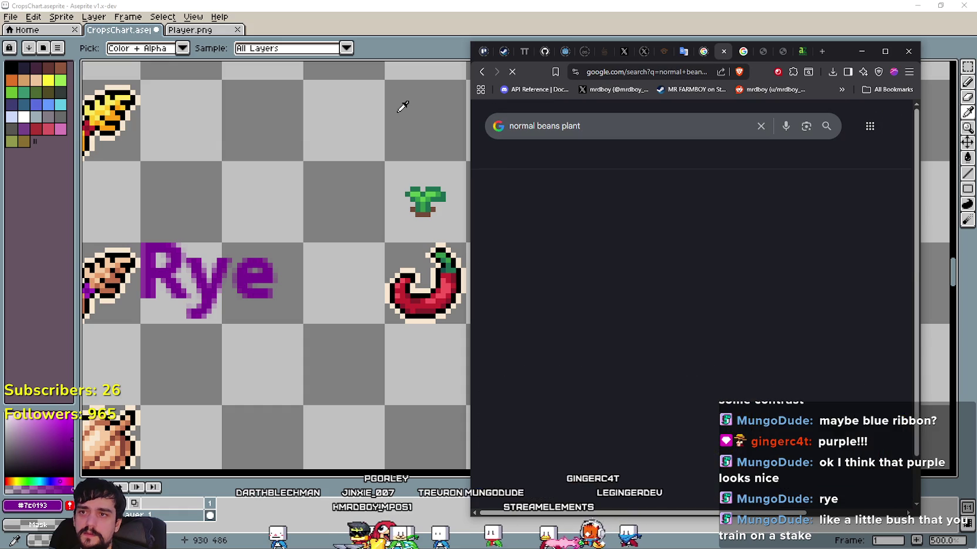
scroll(645, 317, down, 3)
scroll(746, 340, down, 3)
scroll(745, 339, down, 2)
scroll(745, 339, down, 2)
scroll(745, 339, down, 3)
scroll(744, 337, down, 3)
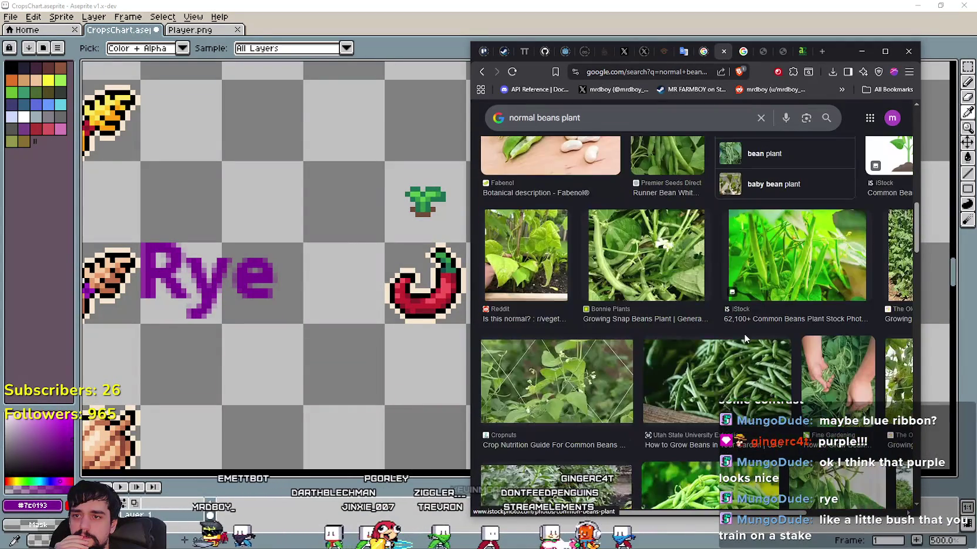
scroll(743, 334, up, 3)
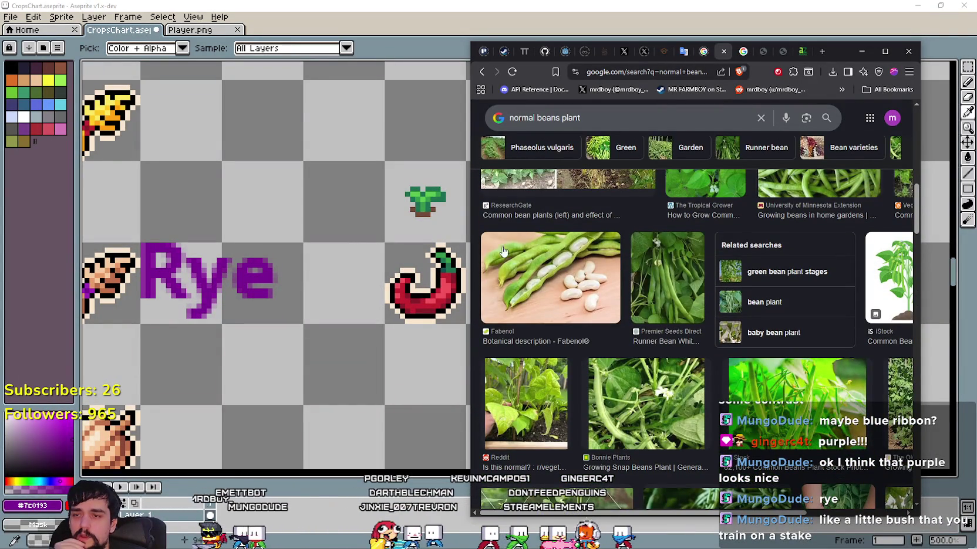